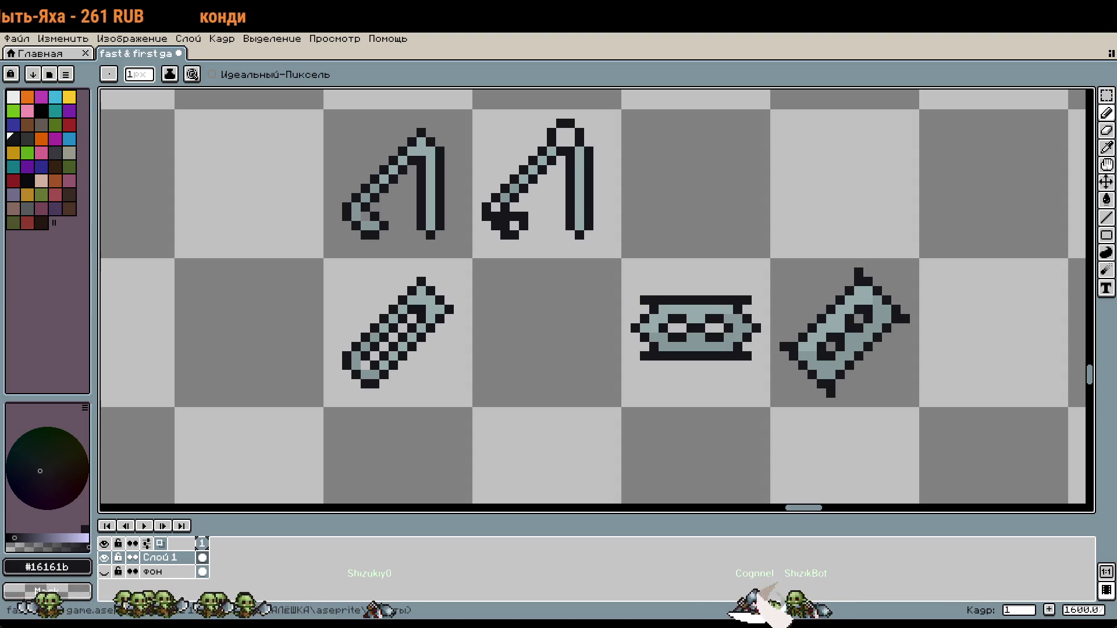
# Step: Zoom in on the weapon sprites to frame the rightmost spiked blade tile
pyautogui.scroll(-2, 803, 399)
pyautogui.hscroll(2, 708, 404)
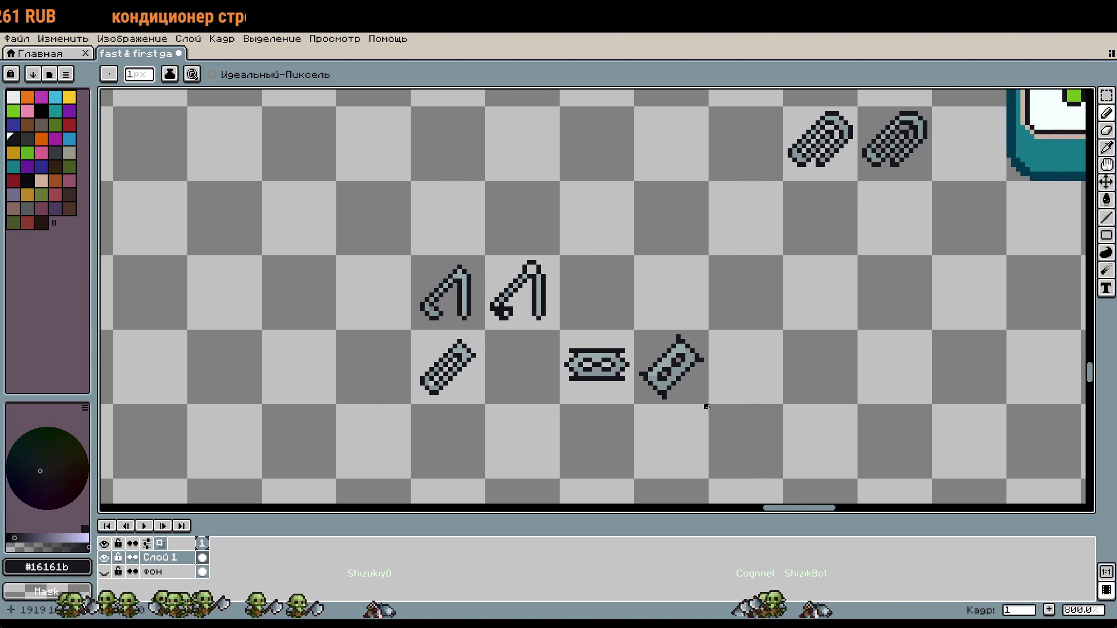
pyautogui.scroll(1, 690, 397)
pyautogui.scroll(1, 669, 364)
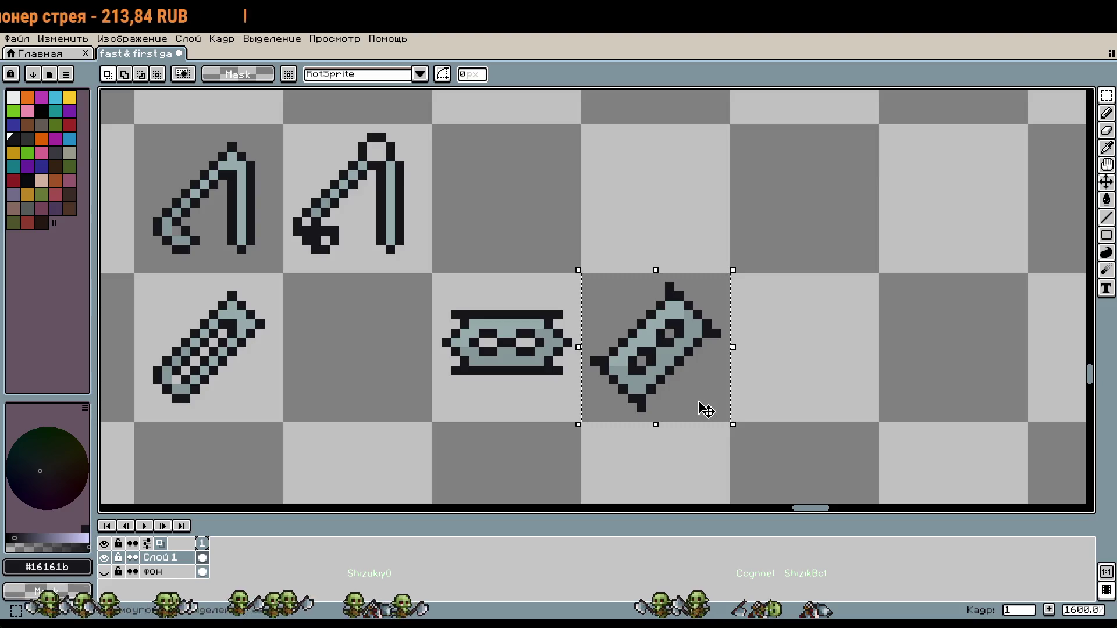
# Step: Copy the spiked blade and paste the duplicate one tile to the right
pyautogui.hotkey('shift', 'Right')
pyautogui.hotkey('ctrl', 'v')
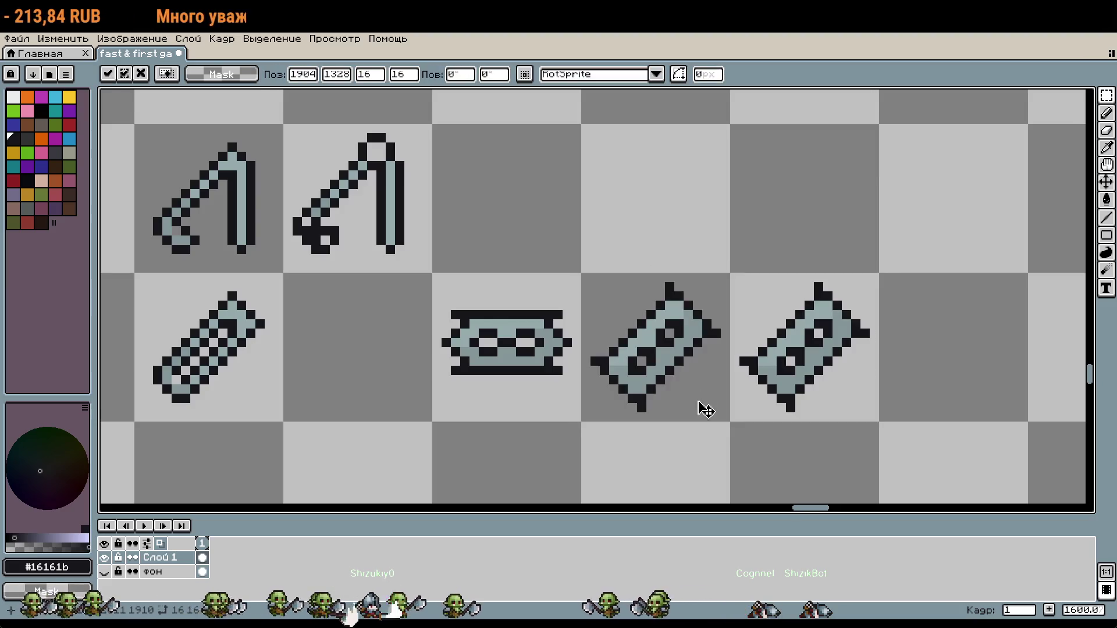
pyautogui.scroll(1, 640, 334)
# Step: Touch up the copied blade's pixels, sampling greys #849698 and #95a9ab
pyautogui.press('i')
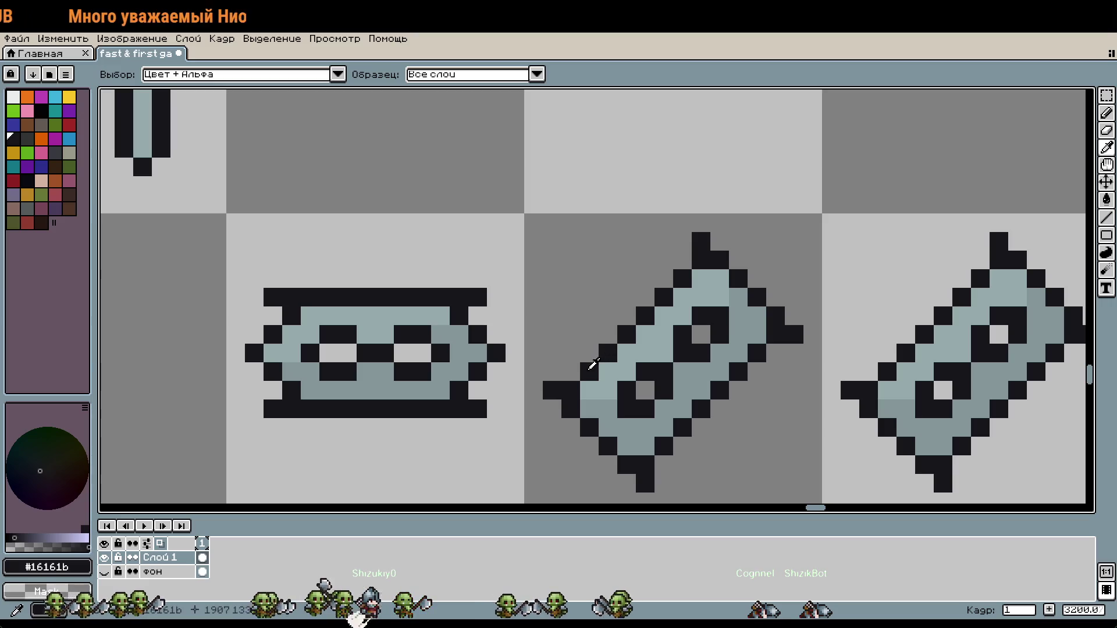
pyautogui.press('b')
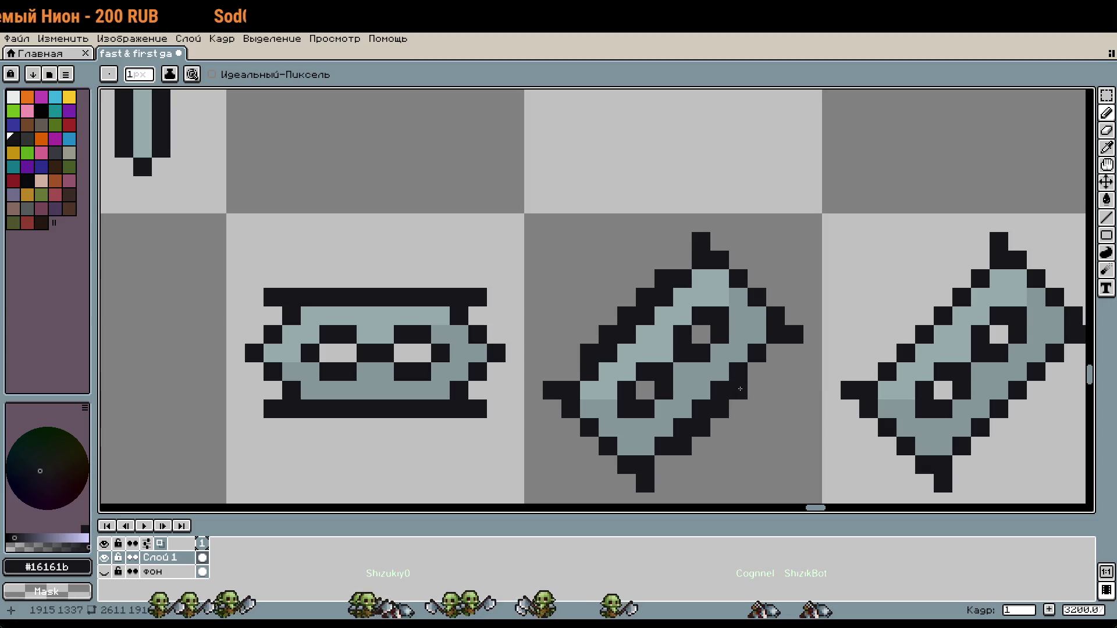
pyautogui.hotkey('ctrl', 'z')
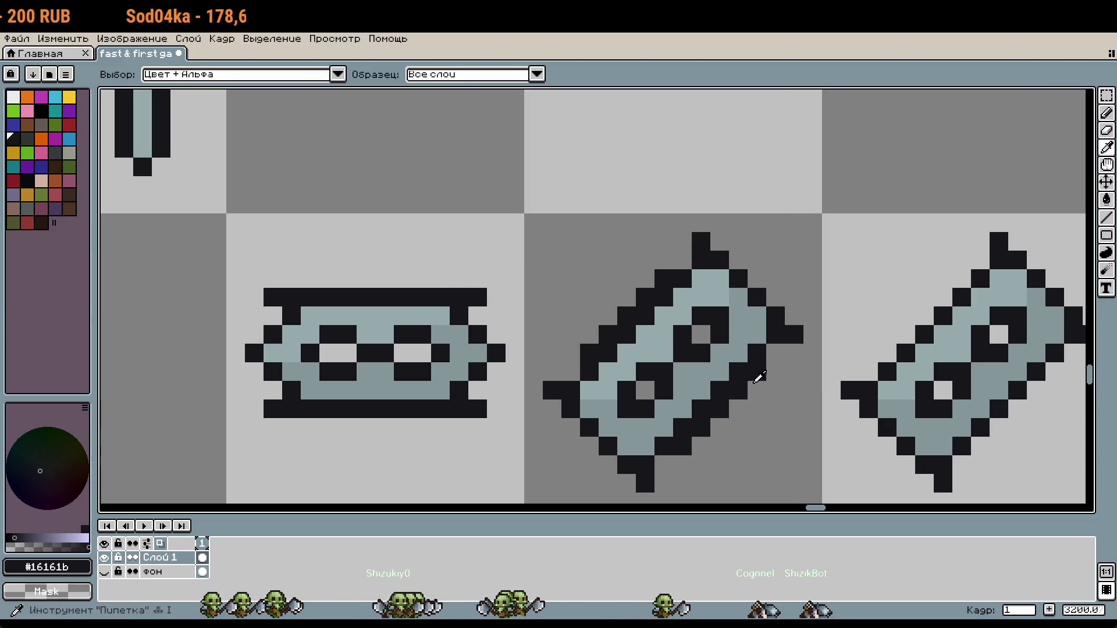
pyautogui.keyDown('alt'); pyautogui.click(724, 377); pyautogui.keyUp('alt')
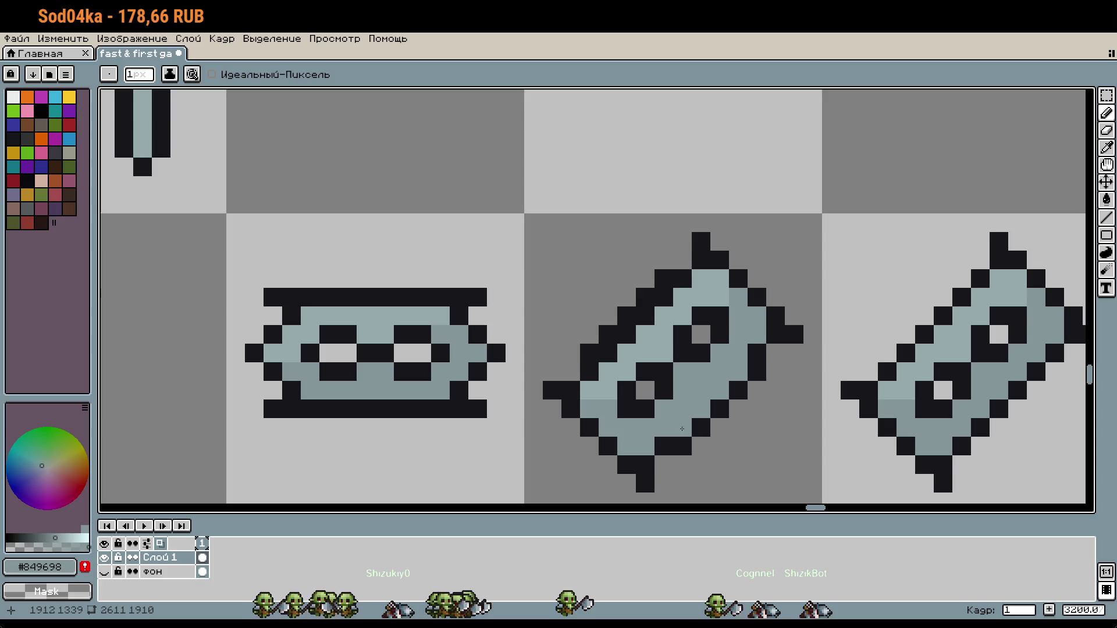
pyautogui.hotkey('ctrl', 'z')
pyautogui.keyDown('alt'); pyautogui.click(657, 312); pyautogui.keyUp('alt')
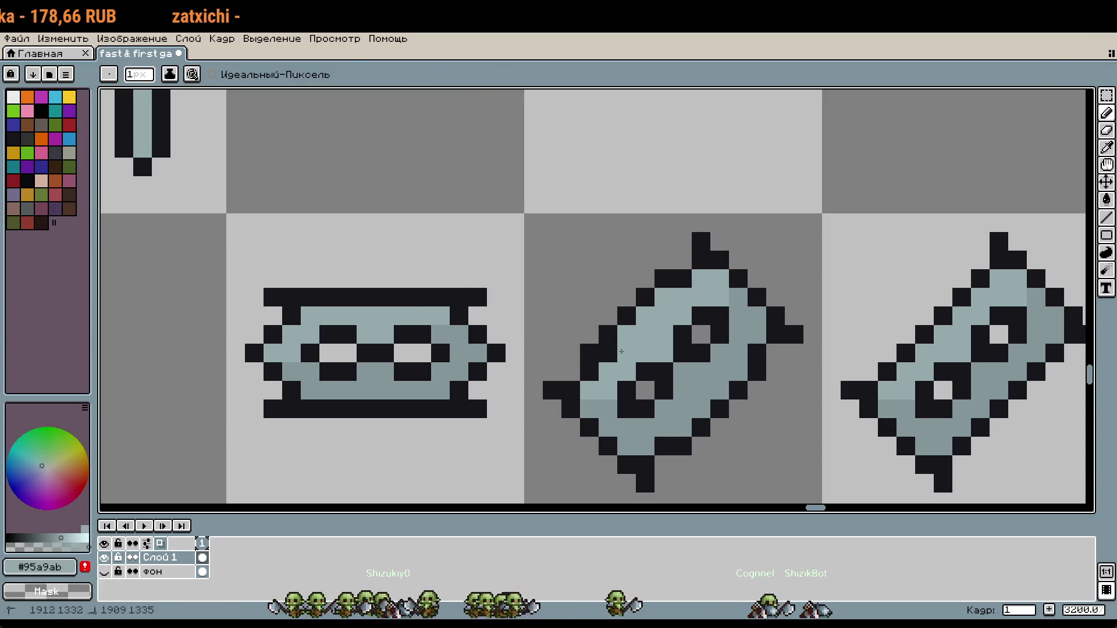
pyautogui.scroll(-3, 681, 344)
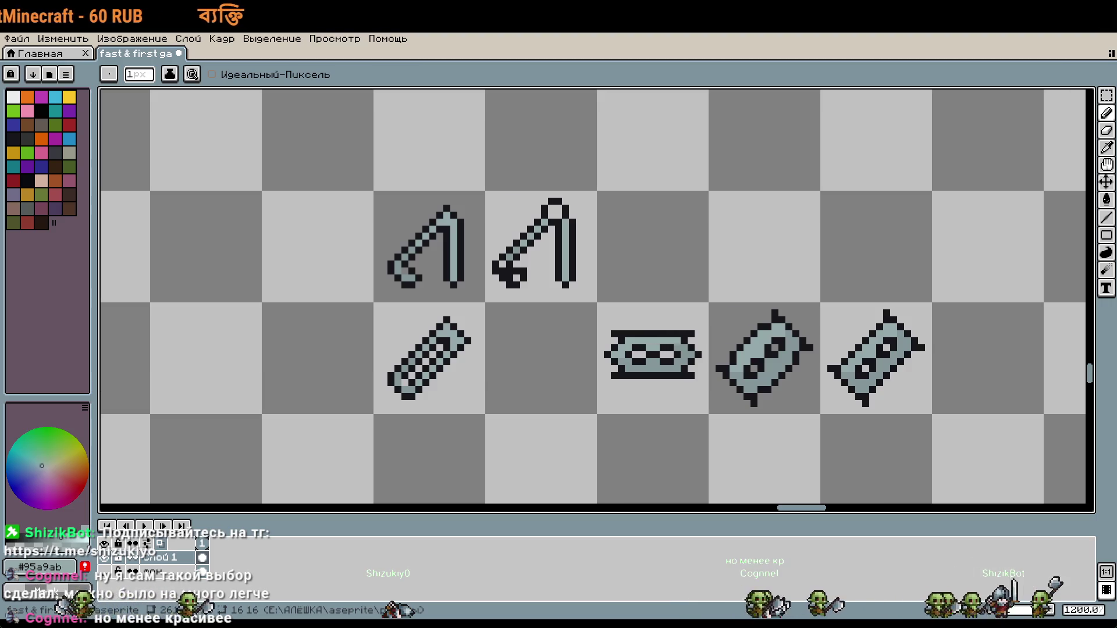
# Step: Recolour middle blade pixels with mid-grey #849698 and light grey #95a9ab
pyautogui.hscroll(2, 780, 439)
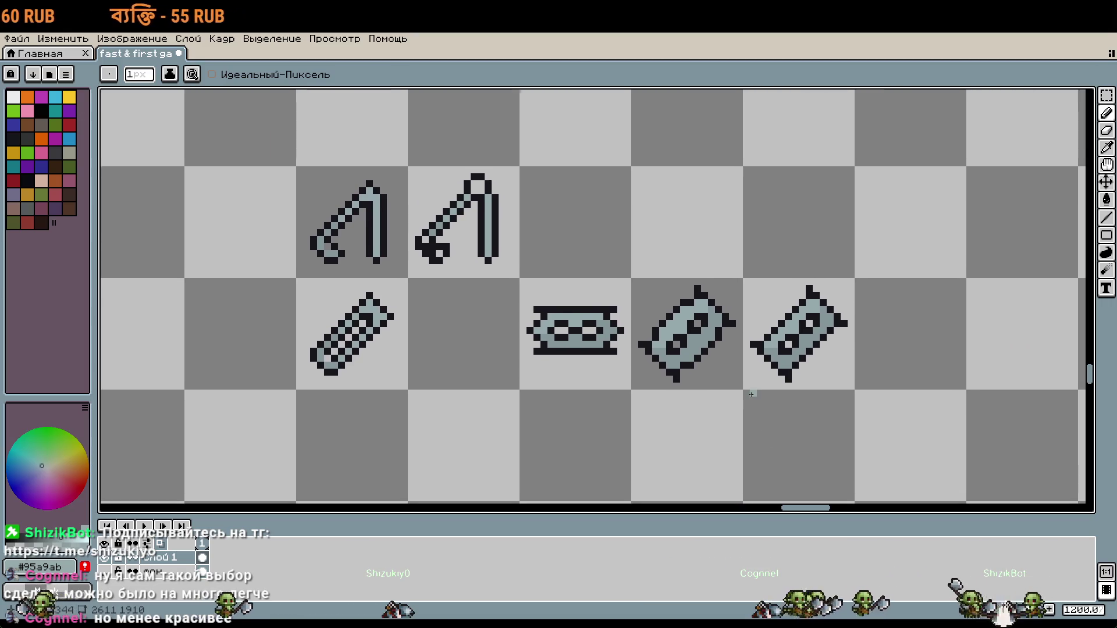
pyautogui.scroll(2, 756, 372)
pyautogui.keyDown('alt'); pyautogui.click(644, 279); pyautogui.keyUp('alt')
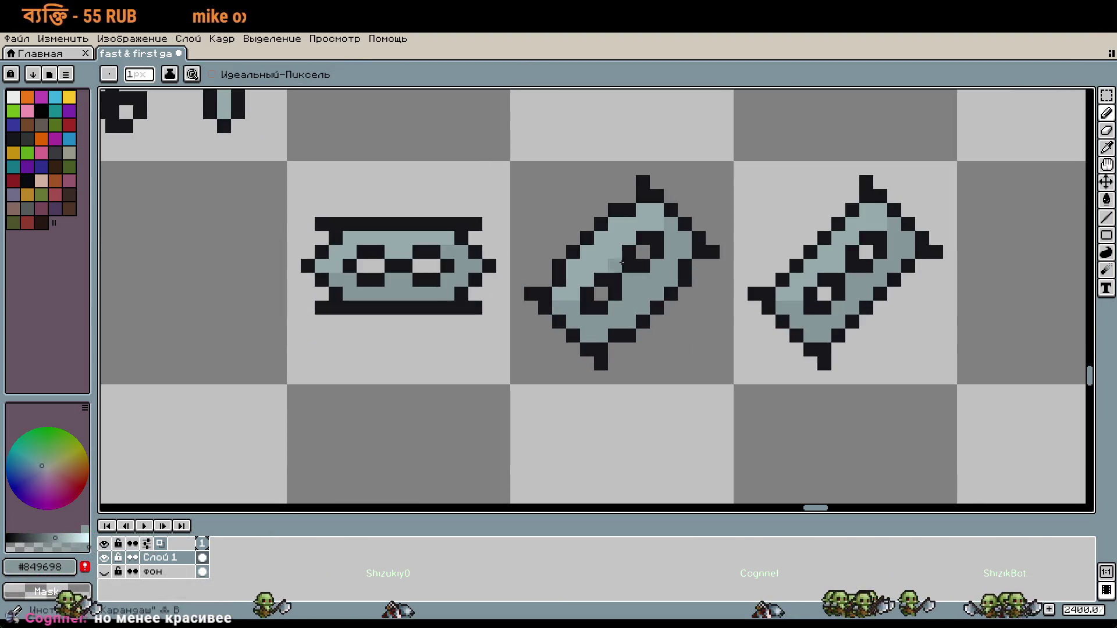
pyautogui.press('w')
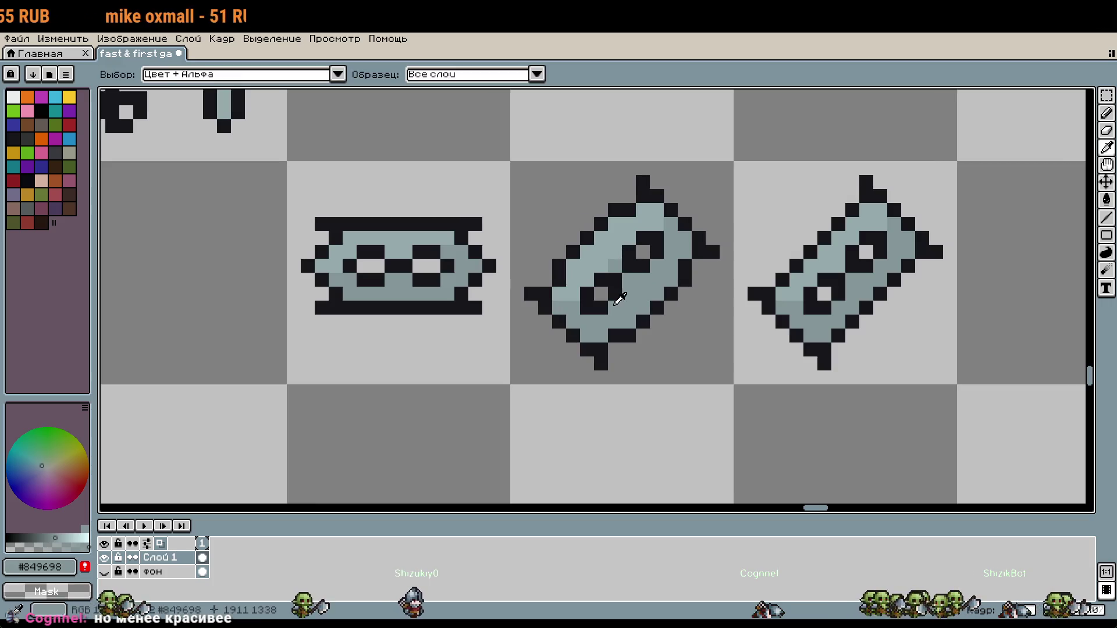
pyautogui.press('b')
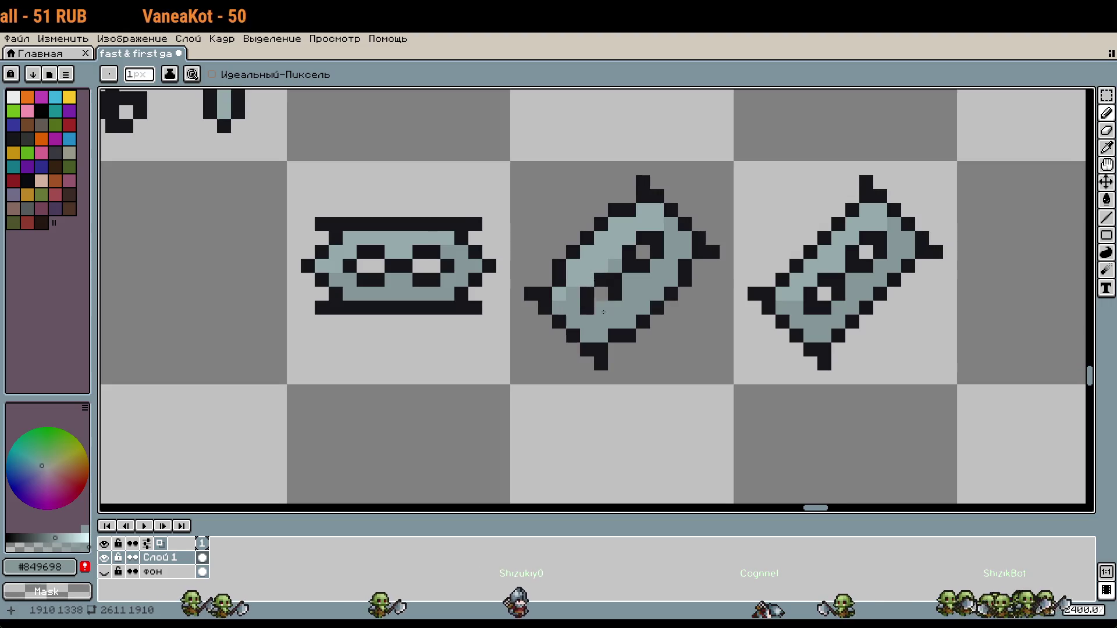
pyautogui.press('i')
pyautogui.click(579, 271)
pyautogui.press('b')
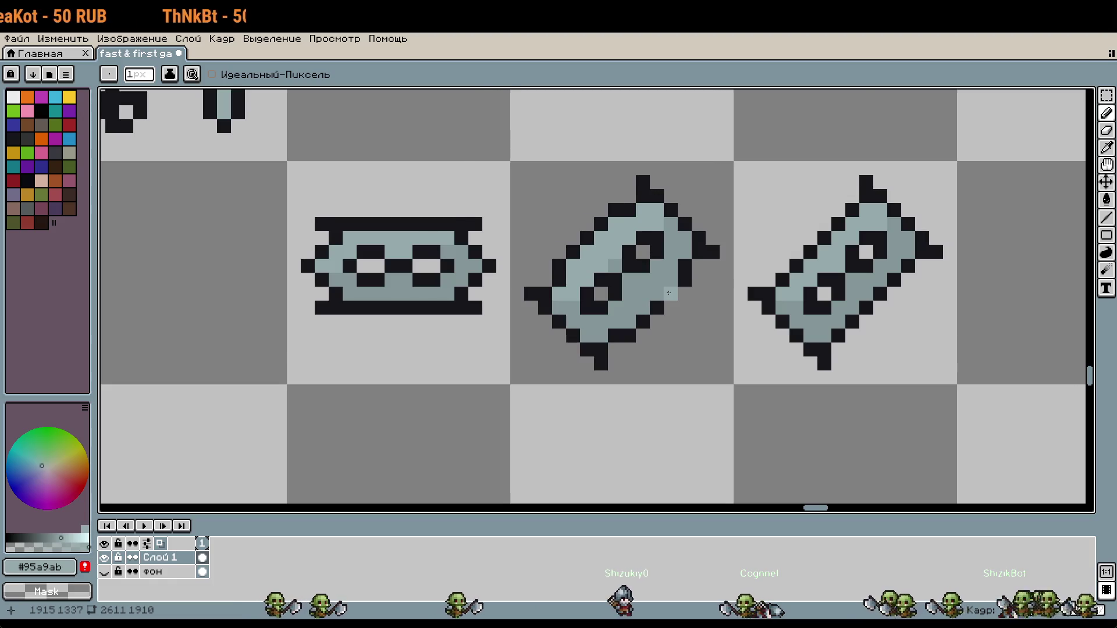
# Step: Continue retouching the middle blade's grey shading with colours sampled from the blade
pyautogui.scroll(-10, 668, 292)
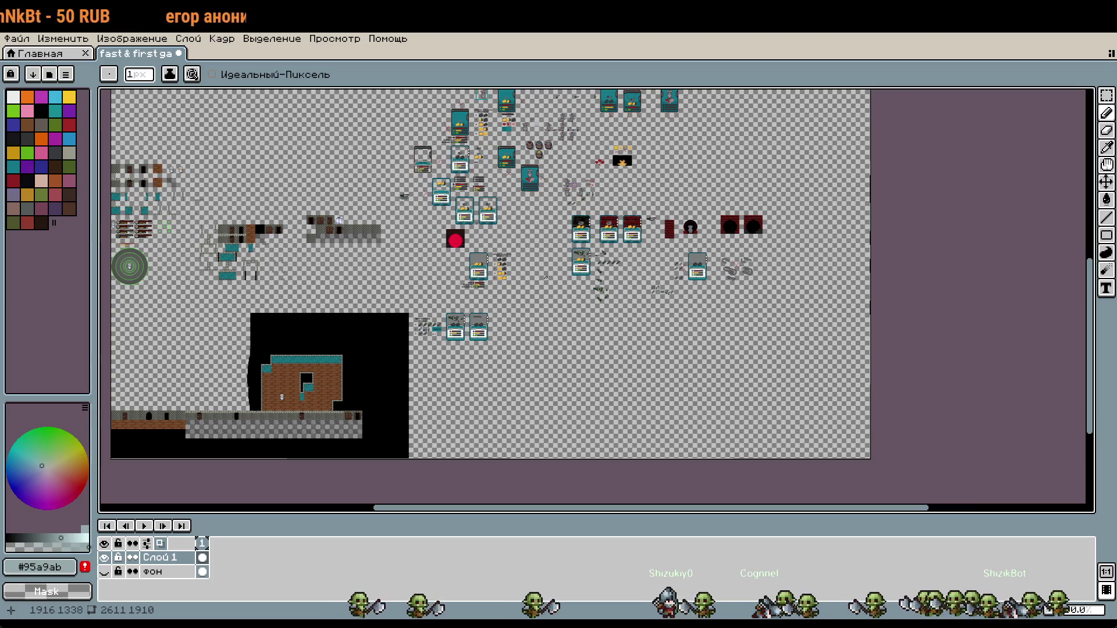
pyautogui.scroll(12, 601, 294)
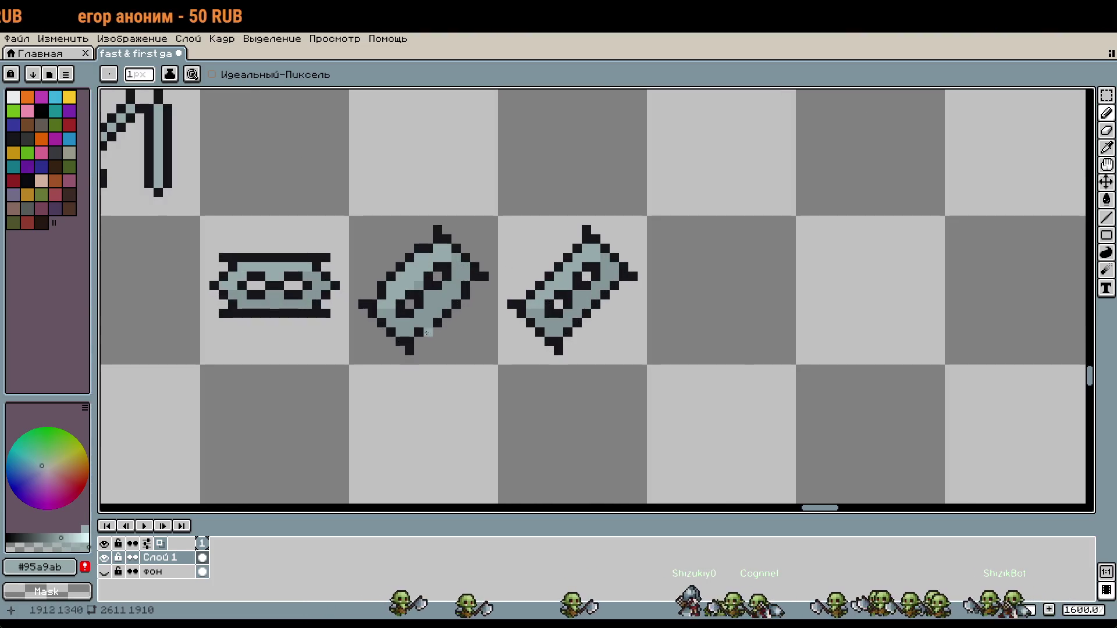
pyautogui.scroll(3, 606, 290)
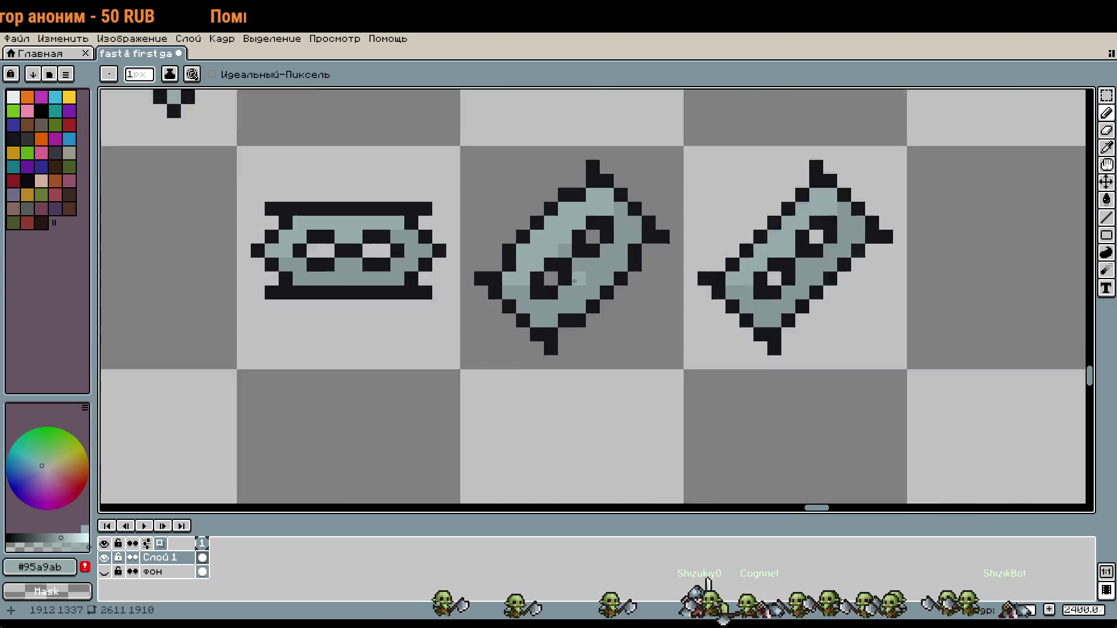
pyautogui.press('i')
pyautogui.press('b')
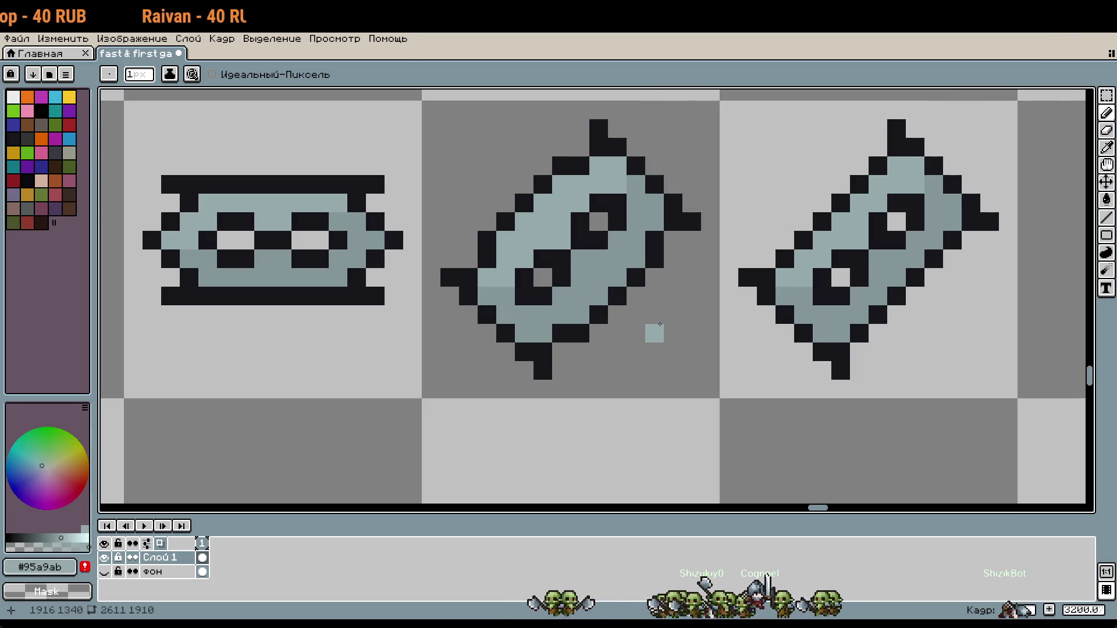
pyautogui.scroll(-3, 660, 324)
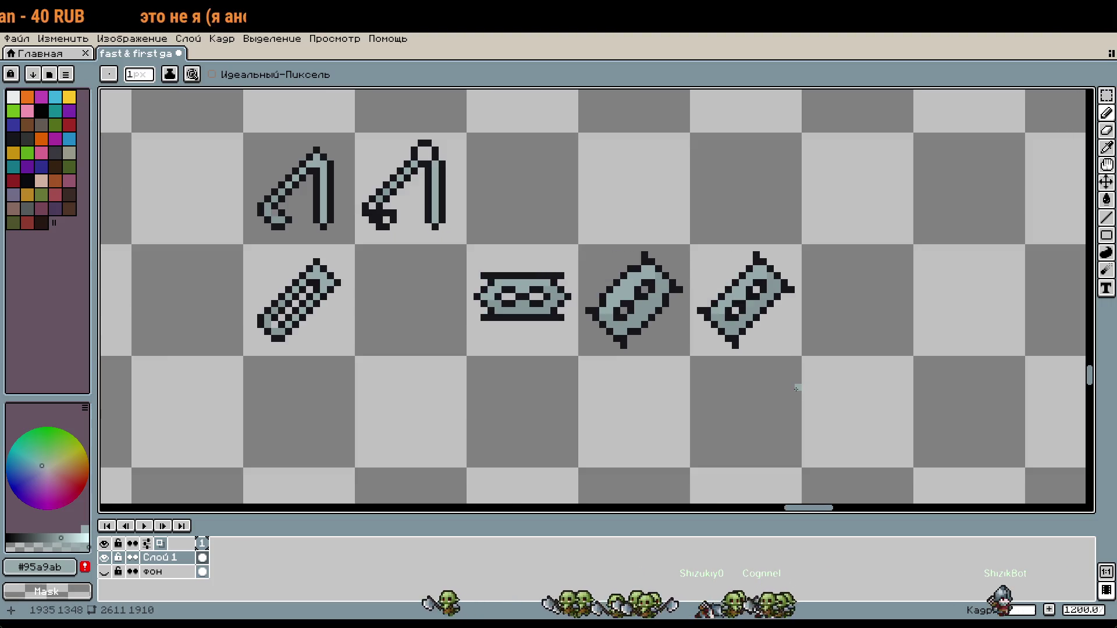
pyautogui.scroll(3, 579, 315)
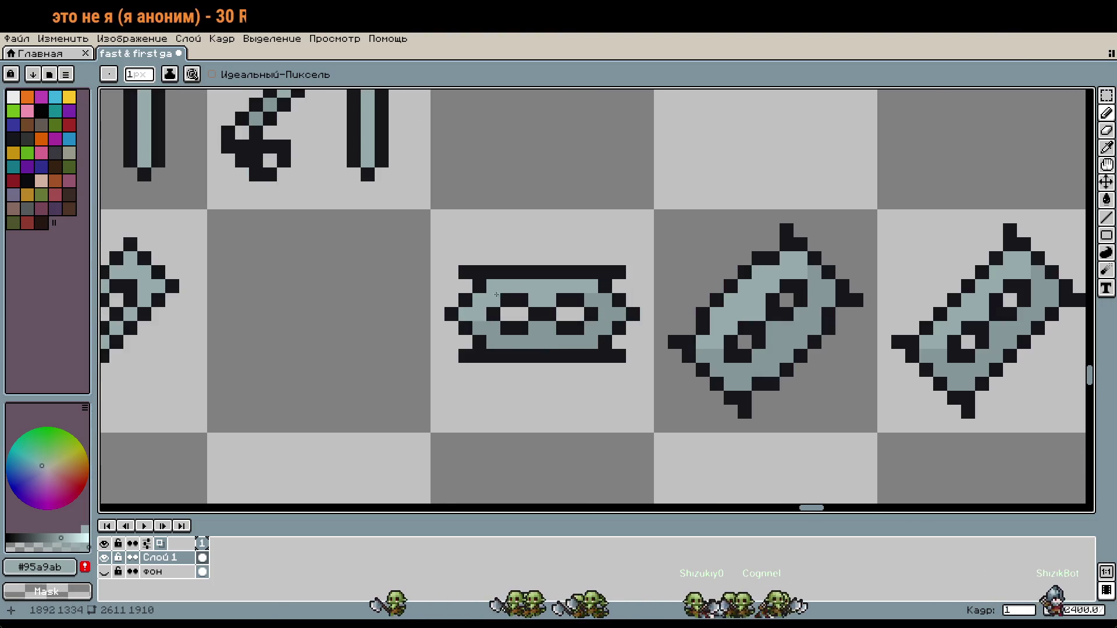
# Step: Add solid black rows above and below the oval sprite's outline
pyautogui.keyDown('alt'); pyautogui.click(524, 261); pyautogui.keyUp('alt')
pyautogui.moveTo(510, 247); pyautogui.dragTo(613, 247)
pyautogui.rightClick(612, 248)
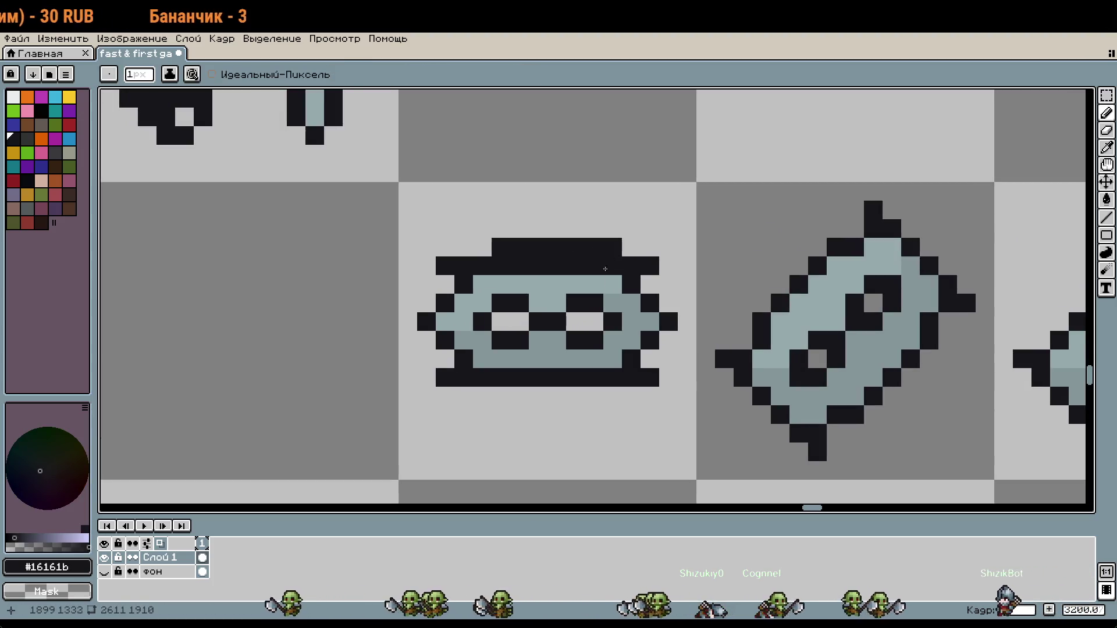
pyautogui.moveTo(594, 396)
pyautogui.mouseDown()
pyautogui.moveTo(513, 398)
pyautogui.moveTo(594, 377)
pyautogui.mouseUp()
pyautogui.click(500, 396)
# Step: Shade the oval's lower row mid-grey #849698 and part of the upper row light grey #95a9ab
pyautogui.keyDown('alt'); pyautogui.click(482, 359); pyautogui.keyUp('alt')
pyautogui.click(575, 303)
pyautogui.keyDown('alt'); pyautogui.click(580, 284); pyautogui.keyUp('alt')
pyautogui.moveTo(575, 266); pyautogui.dragTo(519, 266)
pyautogui.scroll(-4, 593, 292)
pyautogui.scroll(4, 604, 322)
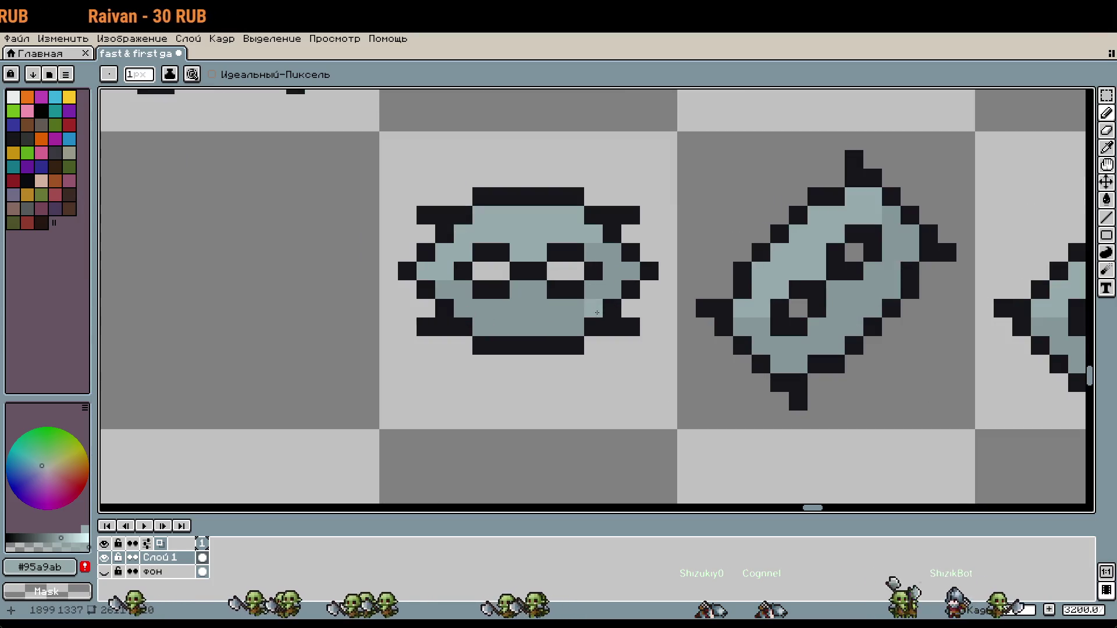
# Step: Add a black pixel at the top row's left end and turn two lower-right pixels mid-grey
pyautogui.keyDown('alt'); pyautogui.click(592, 196); pyautogui.keyUp('alt')
pyautogui.click(463, 197)
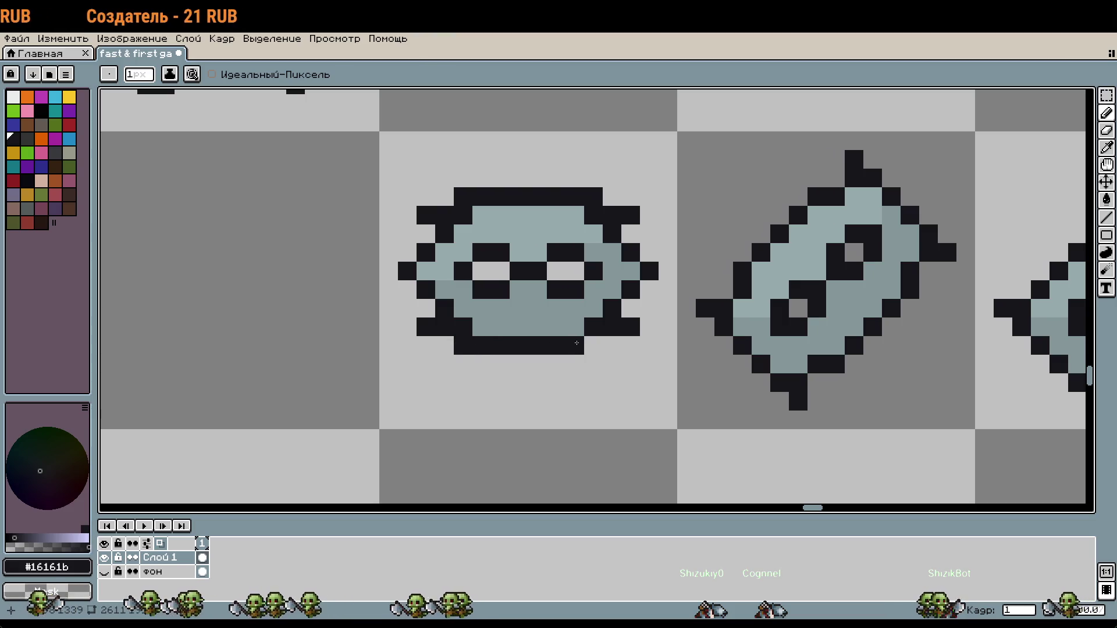
pyautogui.keyDown('alt'); pyautogui.click(553, 327); pyautogui.keyUp('alt')
pyautogui.moveTo(576, 326); pyautogui.dragTo(594, 326)
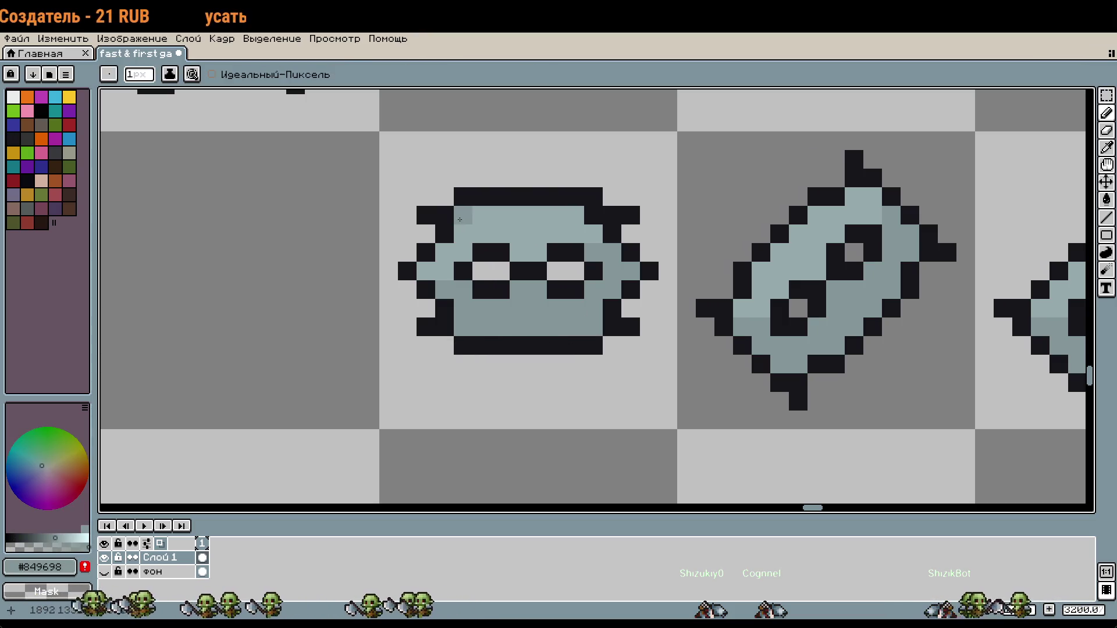
pyautogui.keyDown('alt'); pyautogui.click(491, 220); pyautogui.keyUp('alt')
pyautogui.scroll(-3, 700, 332)
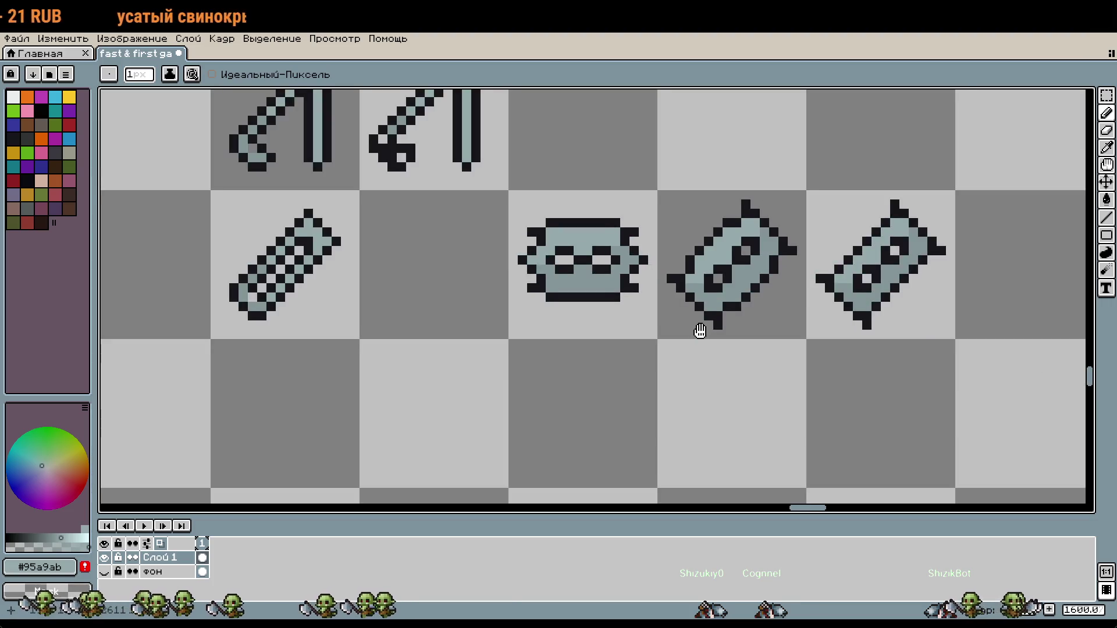
pyautogui.moveTo(699, 333); pyautogui.dragTo(725, 347)
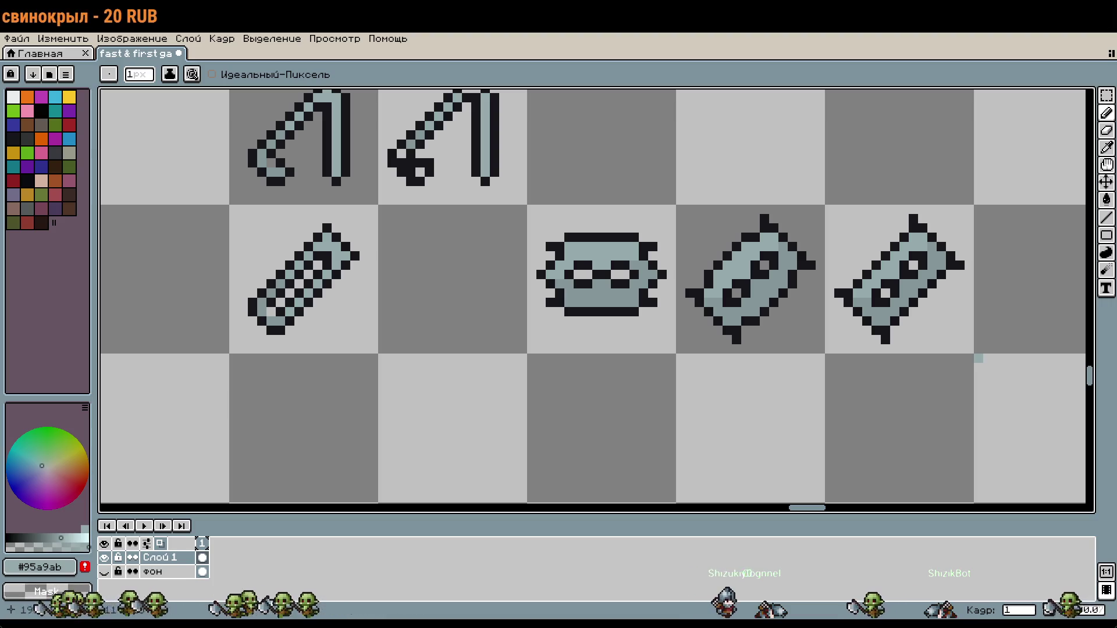
pyautogui.moveTo(781, 413); pyautogui.dragTo(741, 389)
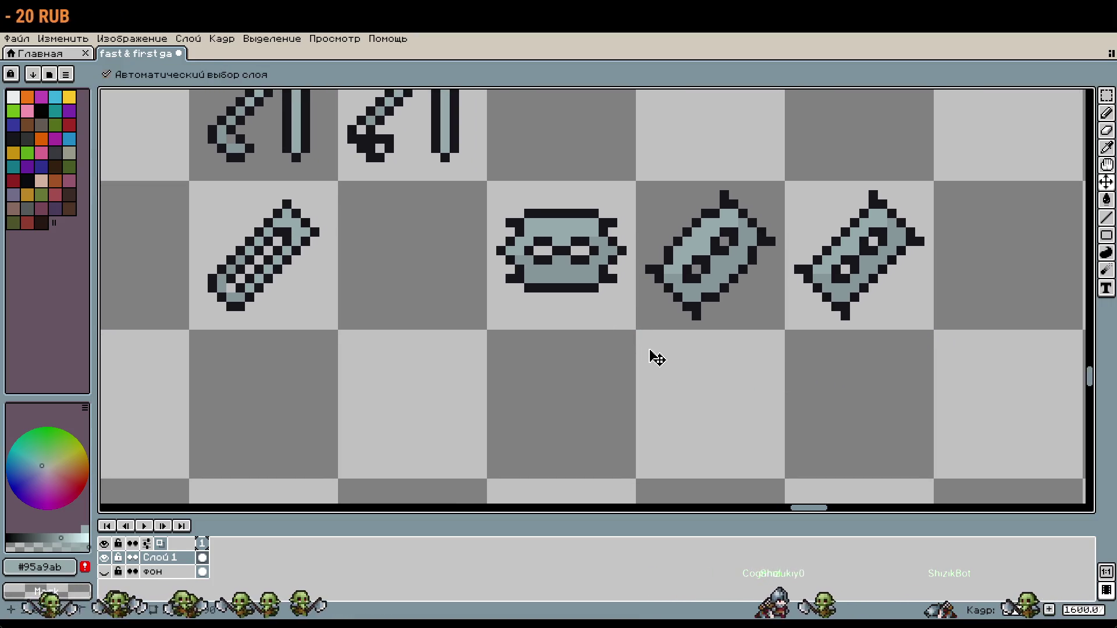
# Step: Duplicate the horizontal spiked link tile and place the copy below it
pyautogui.hotkey('ctrl', 'z')
pyautogui.press('m')
pyautogui.moveTo(485, 179); pyautogui.dragTo(638, 332)
pyautogui.hotkey('ctrl', 'z')
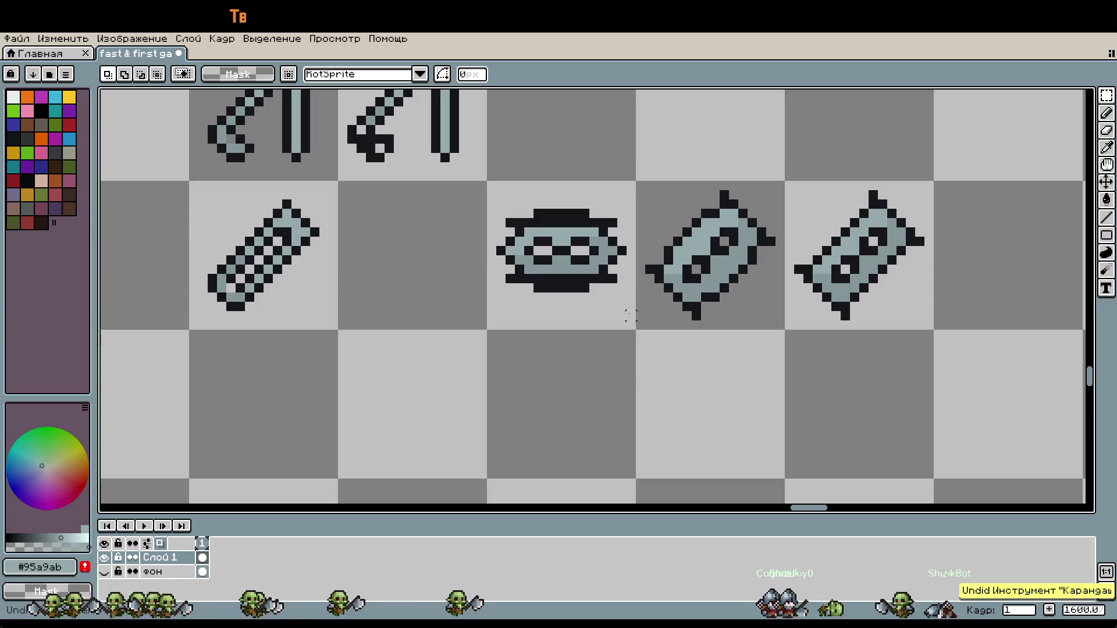
pyautogui.hotkey('ctrl', 'v')
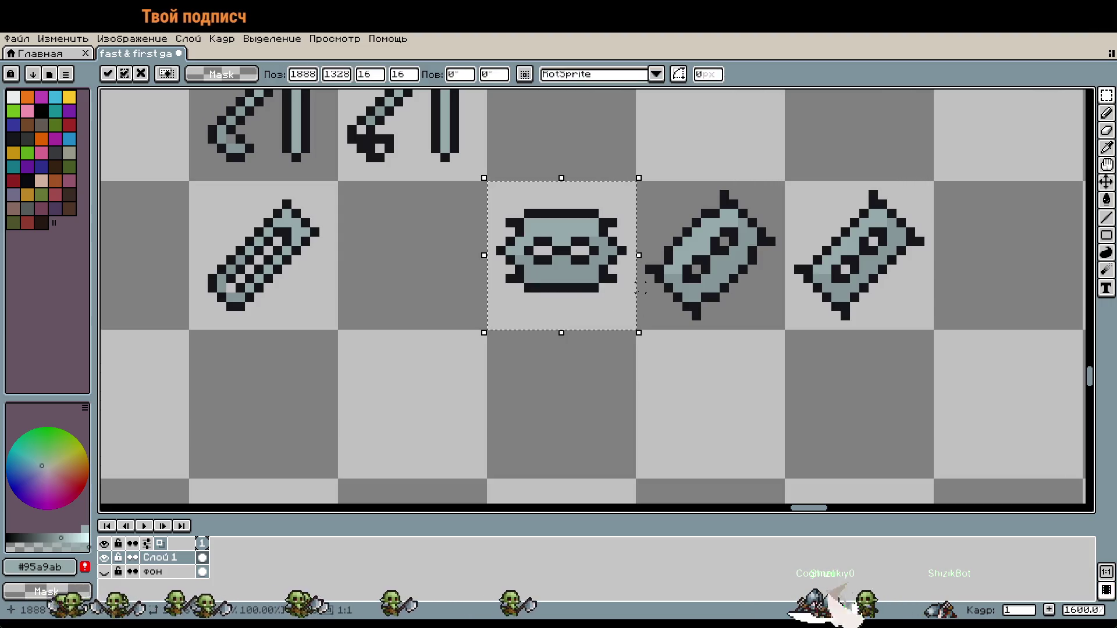
pyautogui.hotkey('shift', 'Down')
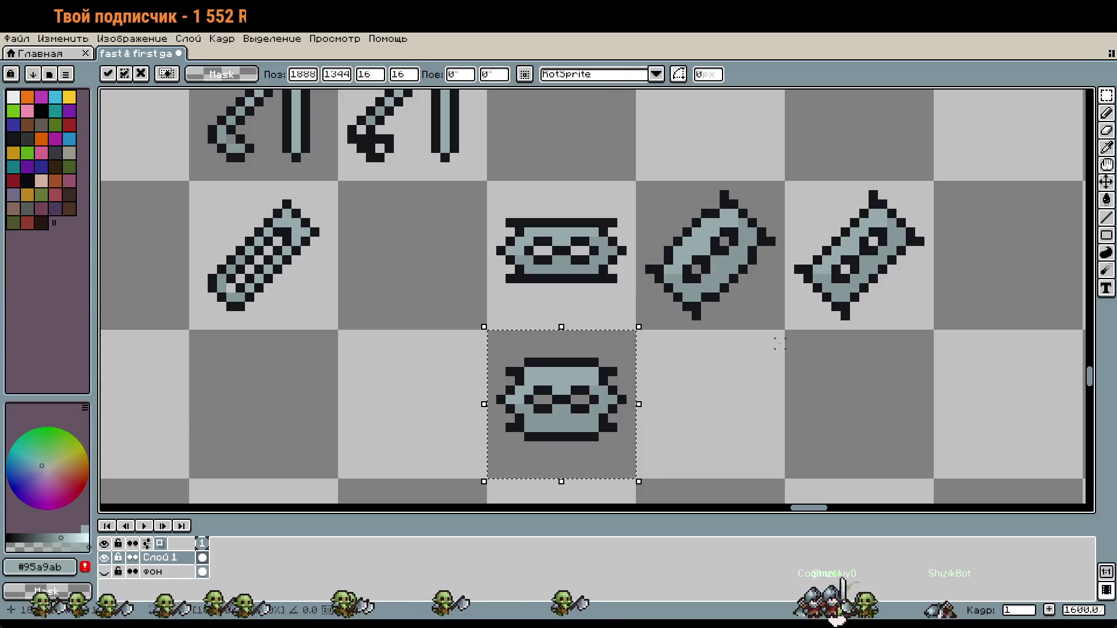
pyautogui.moveTo(640, 287); pyautogui.dragTo(740, 324)
# Step: Nudge the shuriken tiles into one column beside the flat blades and commit
pyautogui.hotkey('shift', 'Down')
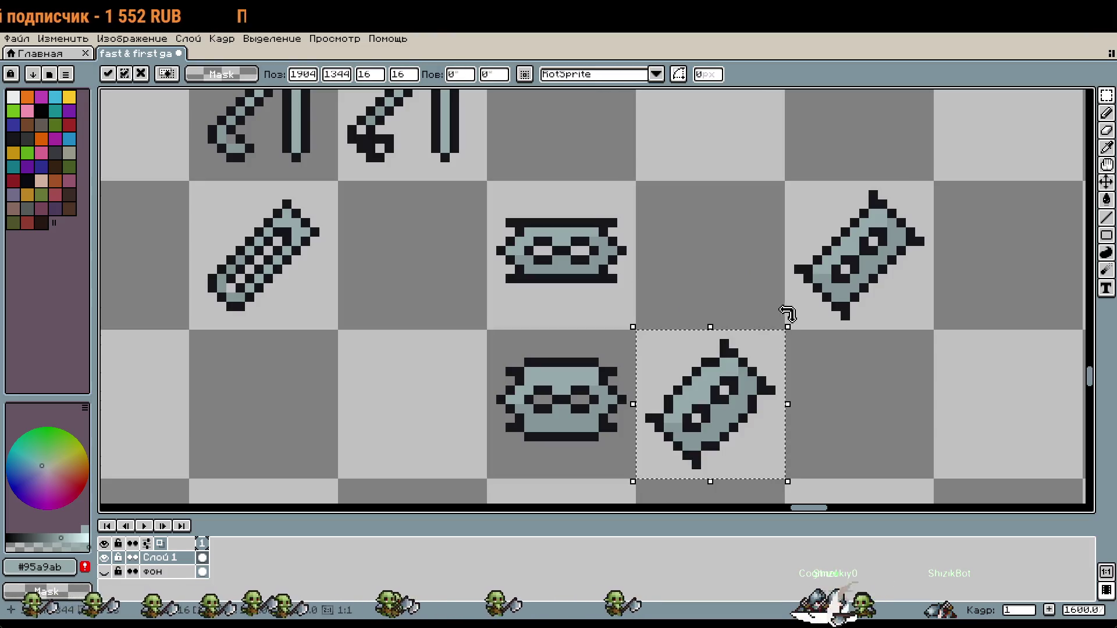
pyautogui.click(817, 306)
pyautogui.hotkey('shift', 'Left')
pyautogui.press('Return')
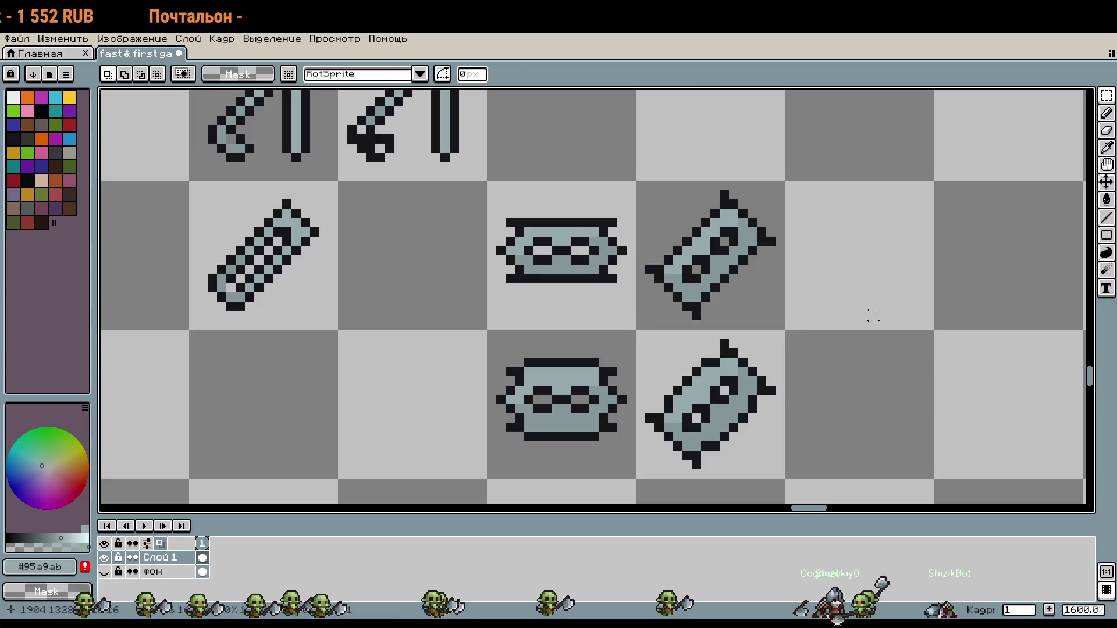
pyautogui.scroll(-1, 873, 311)
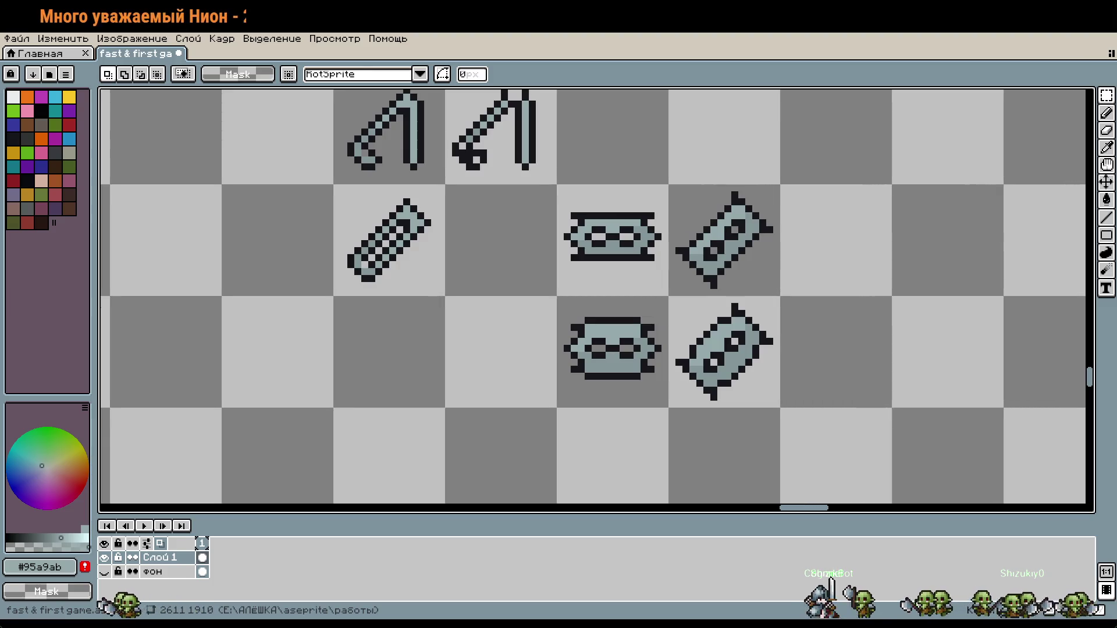
pyautogui.moveTo(955, 271); pyautogui.dragTo(835, 249)
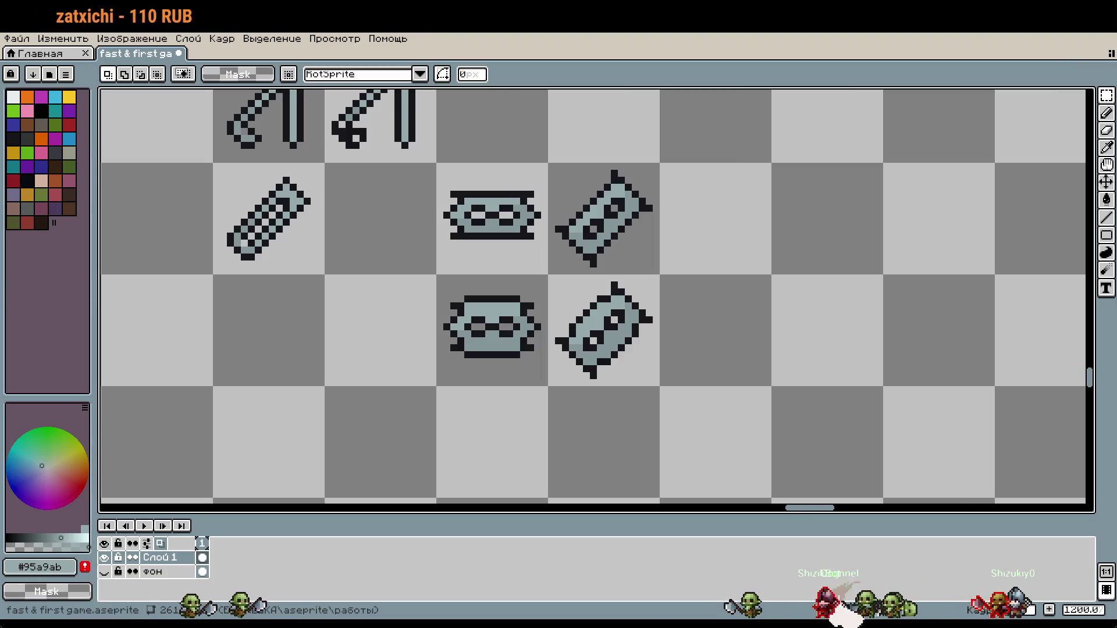
# Step: Select both shuriken icons together as one block
pyautogui.moveTo(546, 273)
pyautogui.mouseDown()
pyautogui.moveTo(703, 390)
pyautogui.moveTo(763, 261)
pyautogui.mouseUp()
pyautogui.click(648, 312)
pyautogui.moveTo(611, 232); pyautogui.dragTo(721, 253)
pyautogui.scroll(-5, 721, 253)
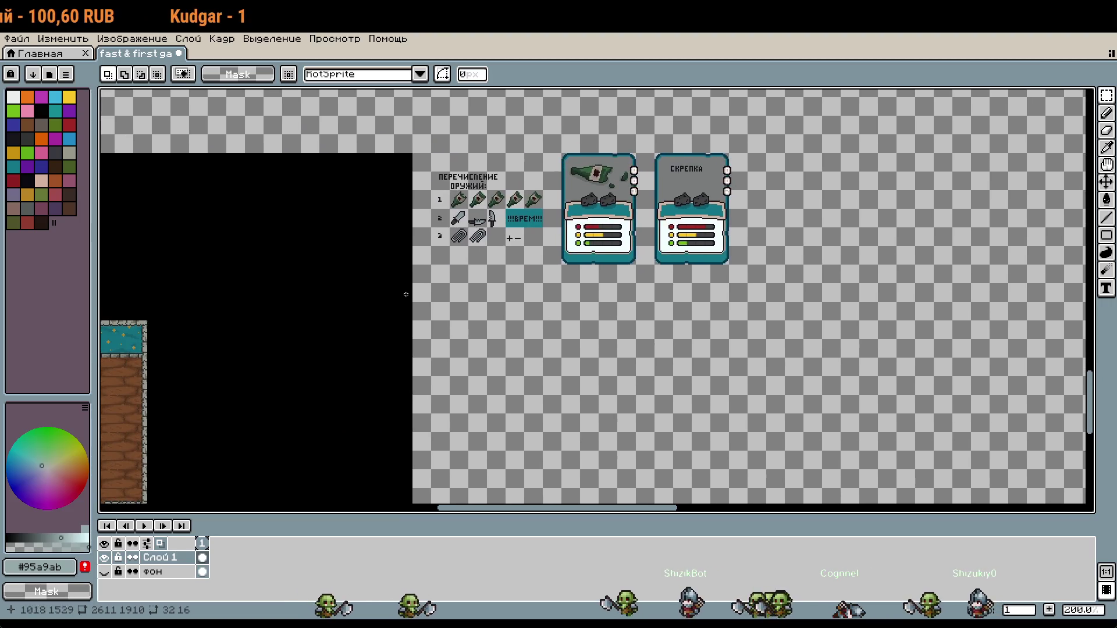
pyautogui.scroll(3, 481, 263)
# Step: Paste the two shurikens as a fourth row below the paperclip row and drop them
pyautogui.hotkey('ctrl', 'v')
pyautogui.moveTo(588, 294); pyautogui.dragTo(453, 240)
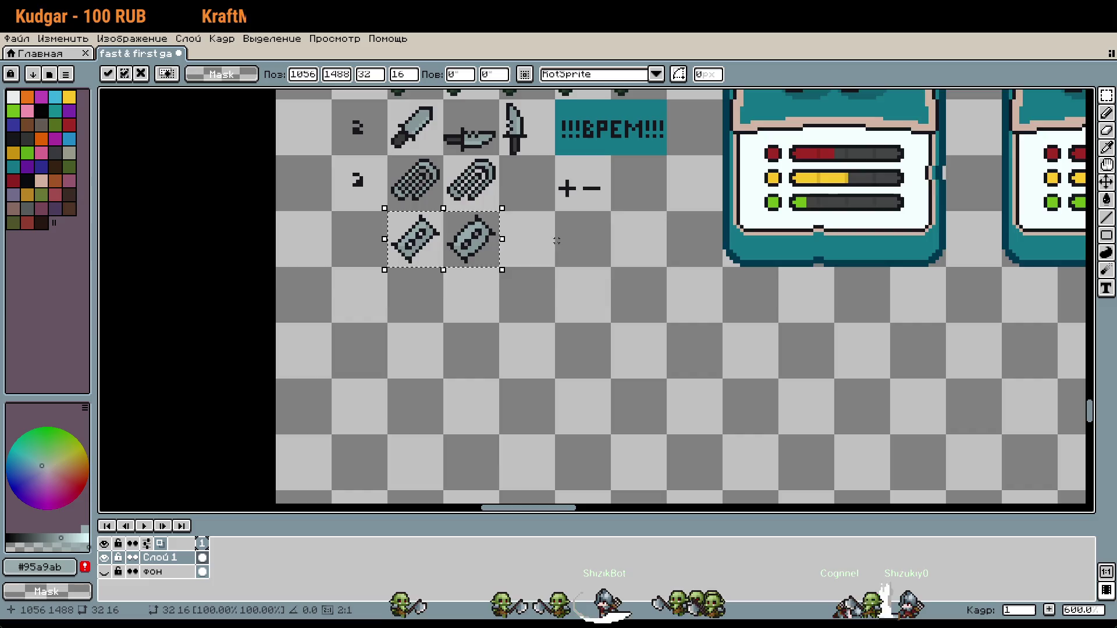
pyautogui.scroll(-1, 612, 381)
pyautogui.hotkey('ctrl', 'd')
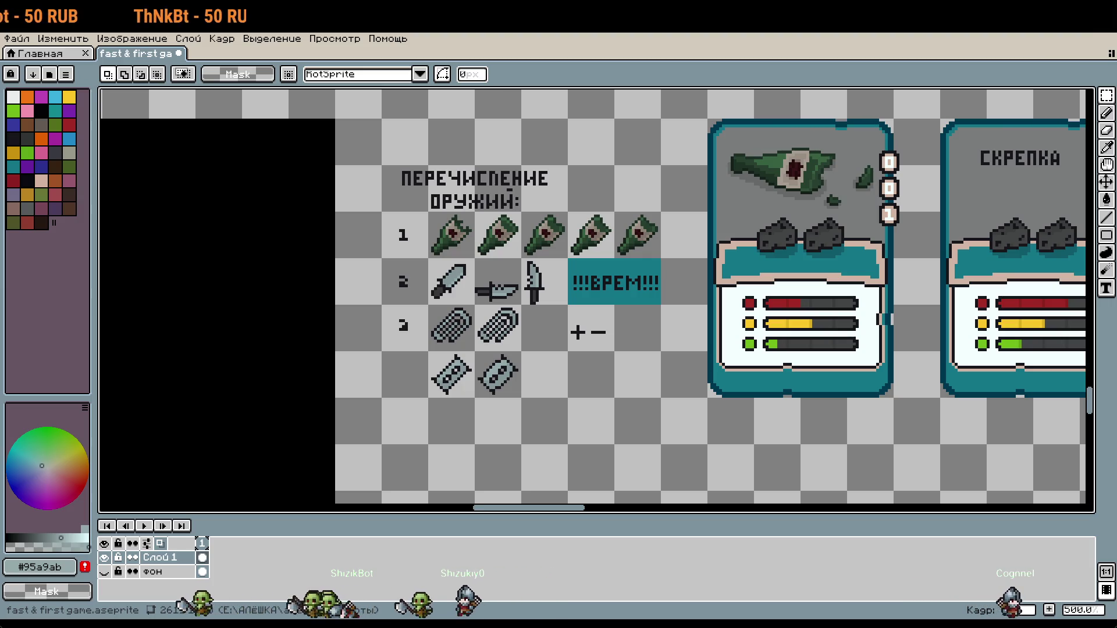
pyautogui.scroll(1, 486, 379)
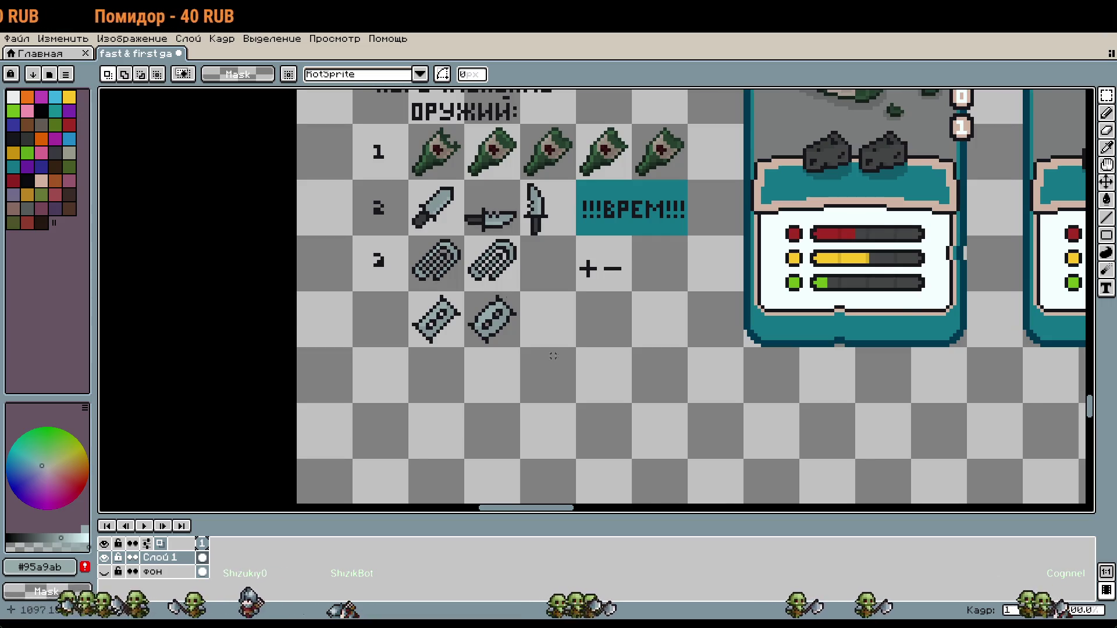
pyautogui.scroll(4, 633, 351)
pyautogui.moveTo(632, 351); pyautogui.dragTo(893, 383)
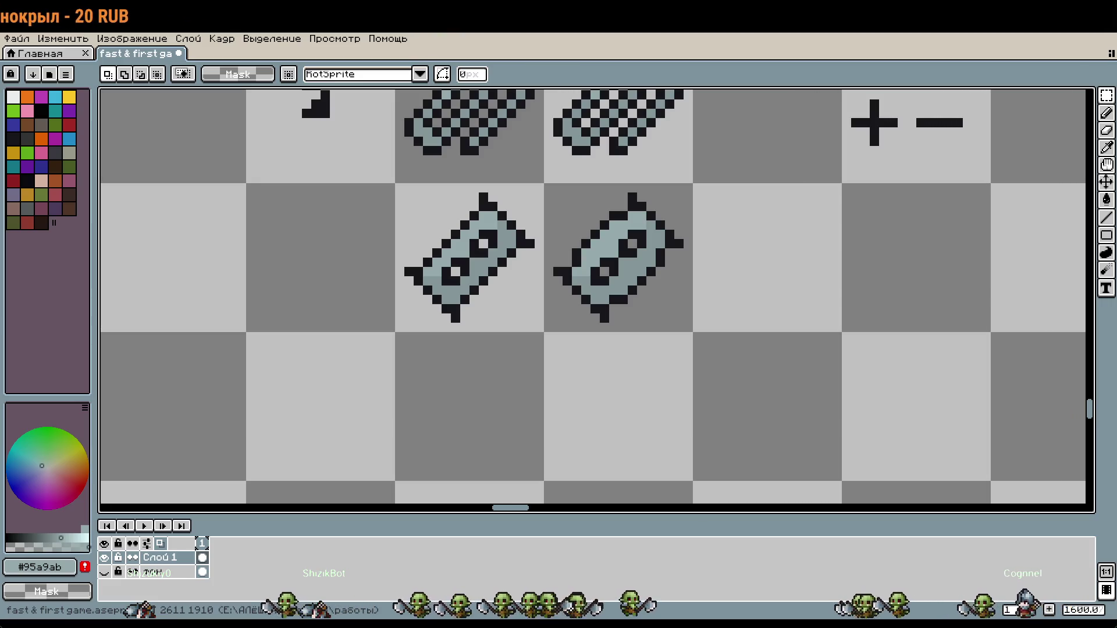
# Step: Sample the dark outline colour from the weapon list
pyautogui.scroll(-3, 648, 391)
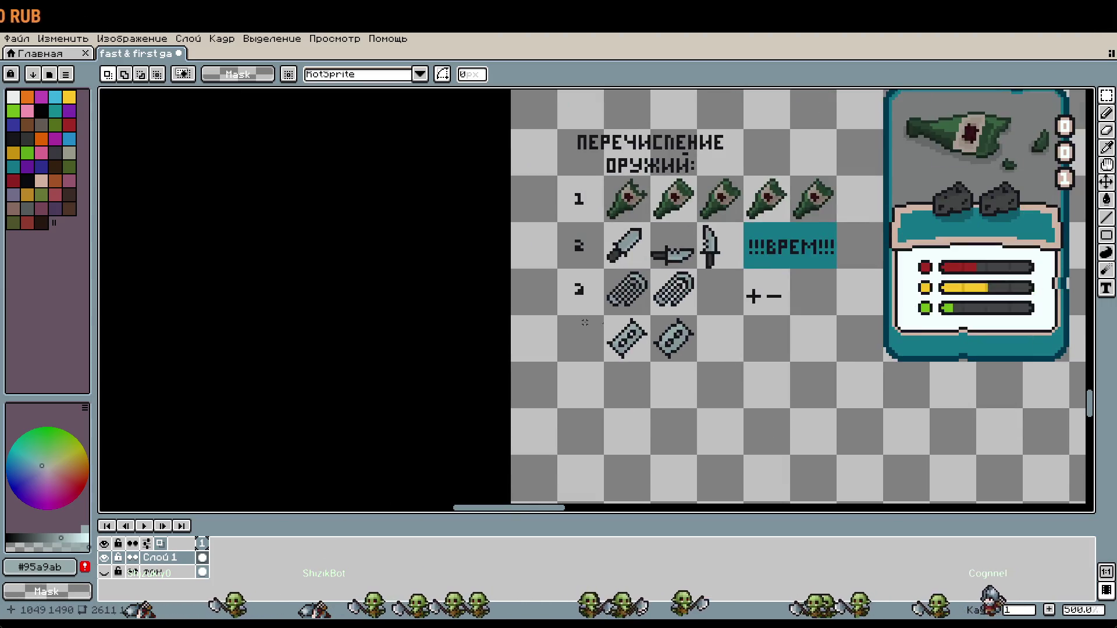
pyautogui.scroll(3, 688, 240)
pyautogui.press('i')
pyautogui.click(635, 228)
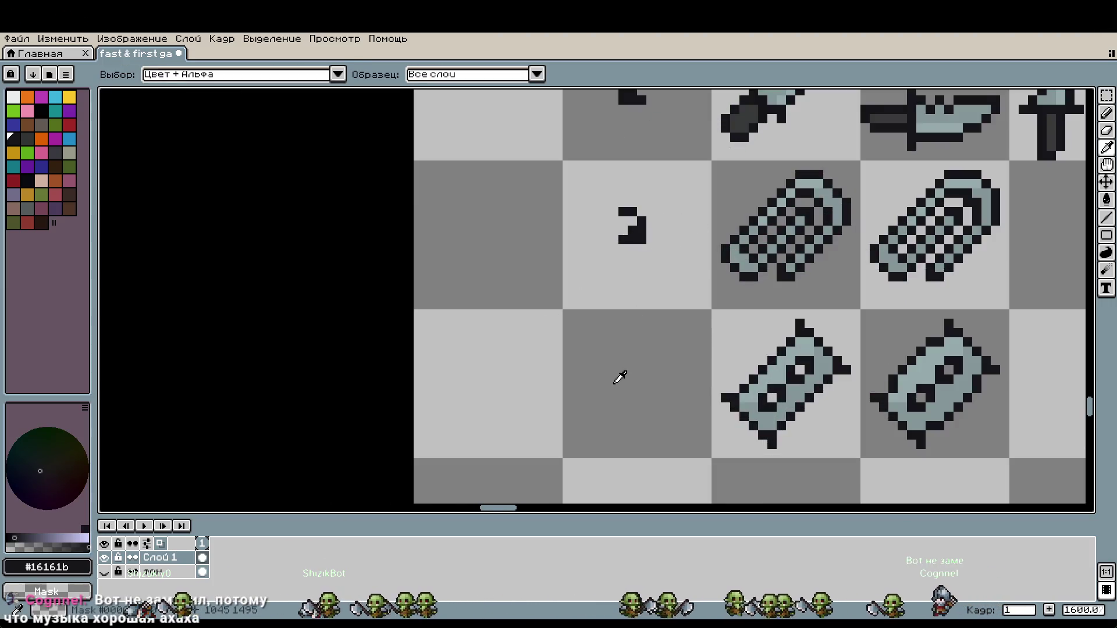
pyautogui.press('b')
# Step: Draw a pixel numeral 4 to the left of the shuriken row
pyautogui.scroll(1, 619, 378)
pyautogui.click(624, 361)
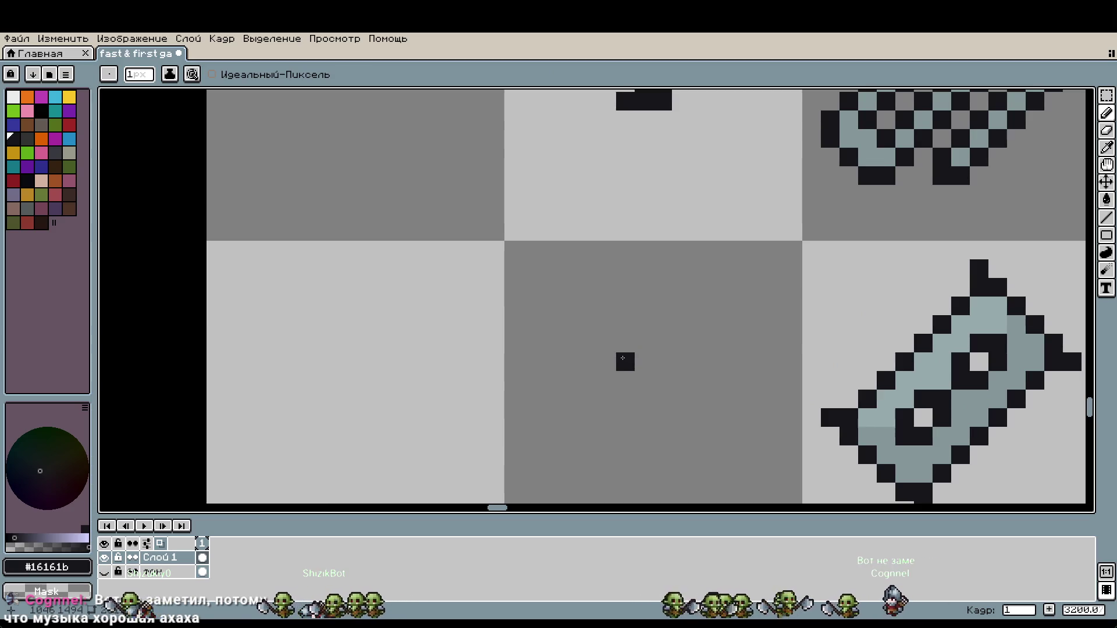
pyautogui.click(623, 373)
pyautogui.moveTo(622, 373)
pyautogui.mouseDown()
pyautogui.moveTo(663, 378)
pyautogui.moveTo(662, 417)
pyautogui.mouseUp()
pyautogui.scroll(-1, 696, 399)
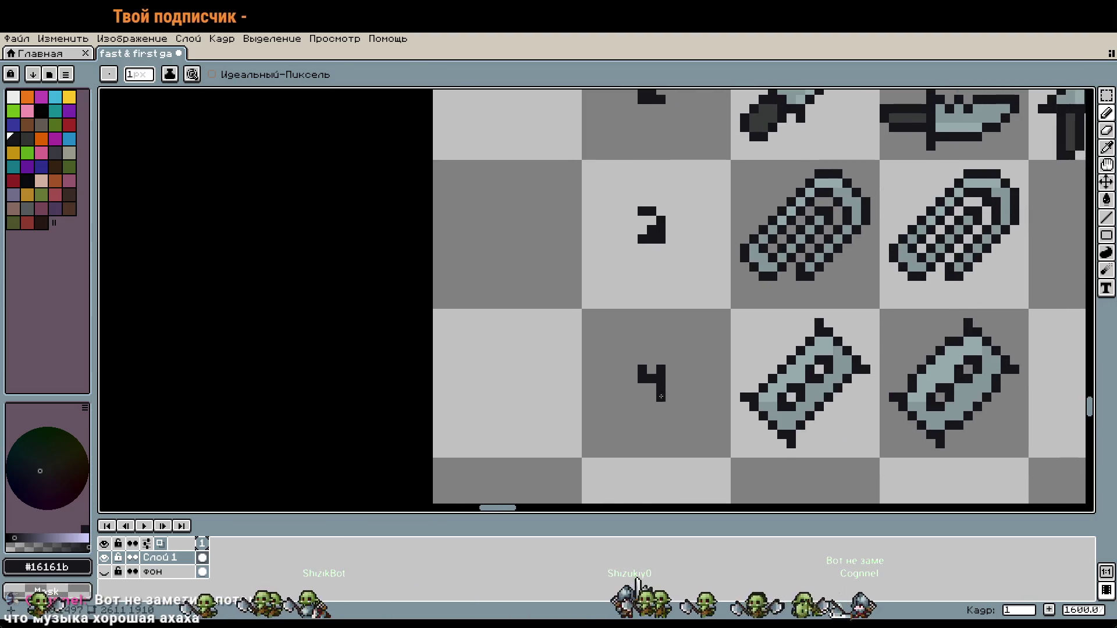
pyautogui.scroll(-4, 816, 377)
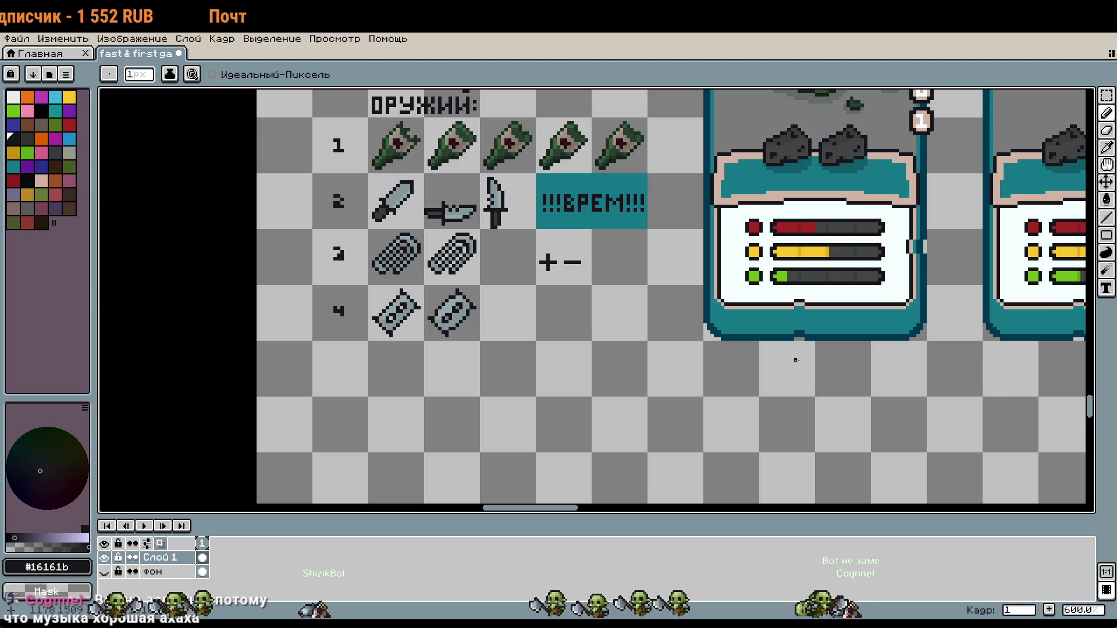
pyautogui.scroll(1, 510, 363)
pyautogui.scroll(2, 524, 355)
pyautogui.scroll(-2, 552, 348)
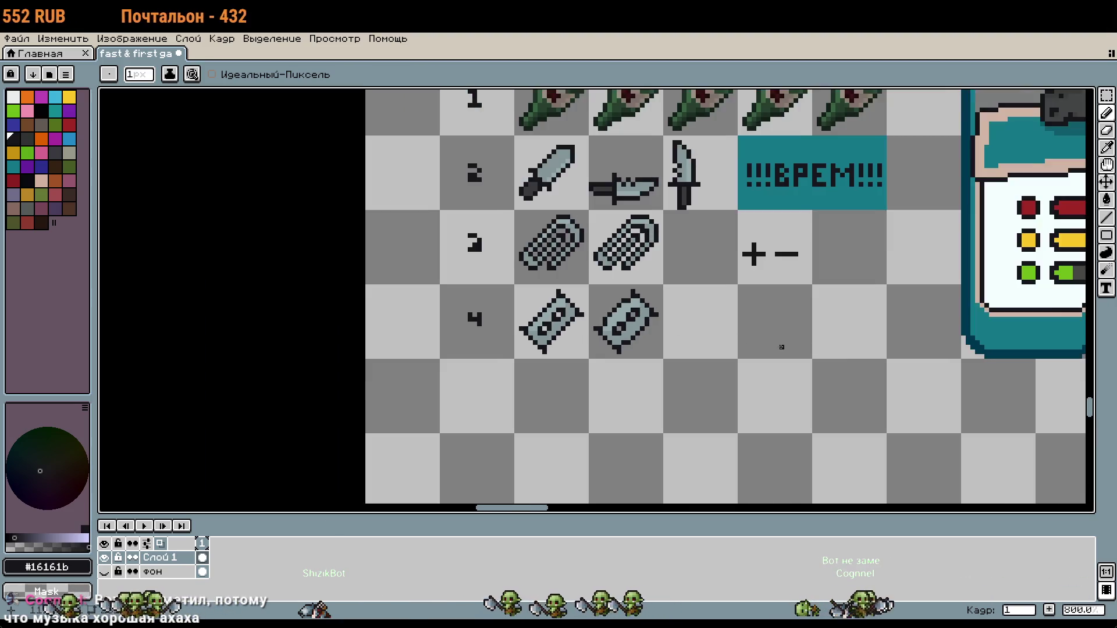
pyautogui.hscroll(3, 602, 343)
pyautogui.scroll(-4, 602, 343)
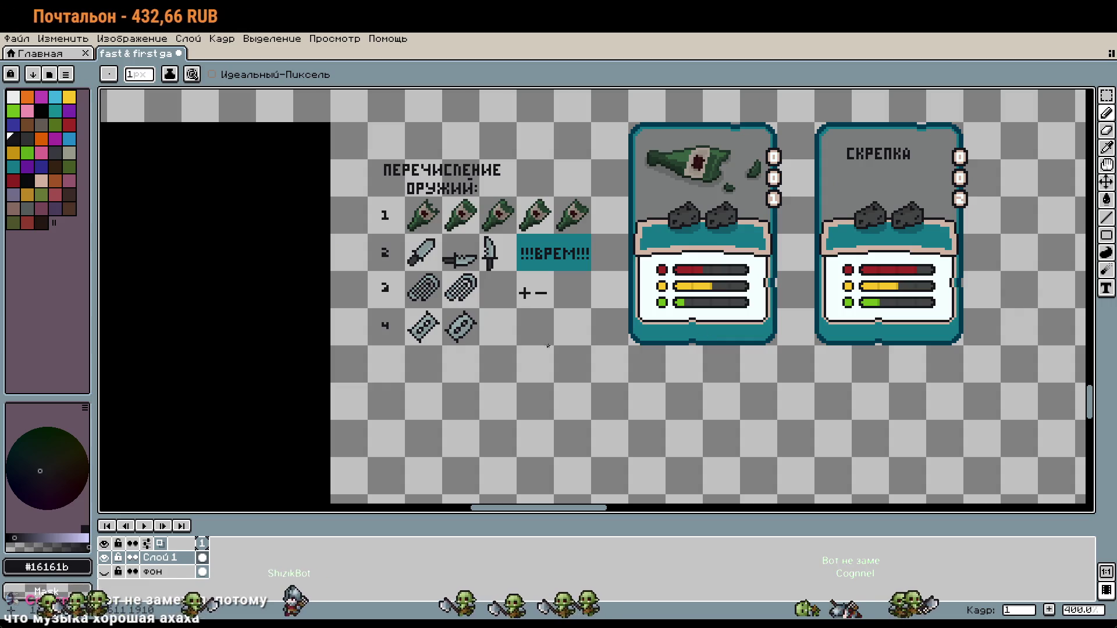
# Step: Move the second shuriken one tile right, leaving an empty tile between the two
pyautogui.scroll(6, 428, 322)
pyautogui.scroll(1, 428, 321)
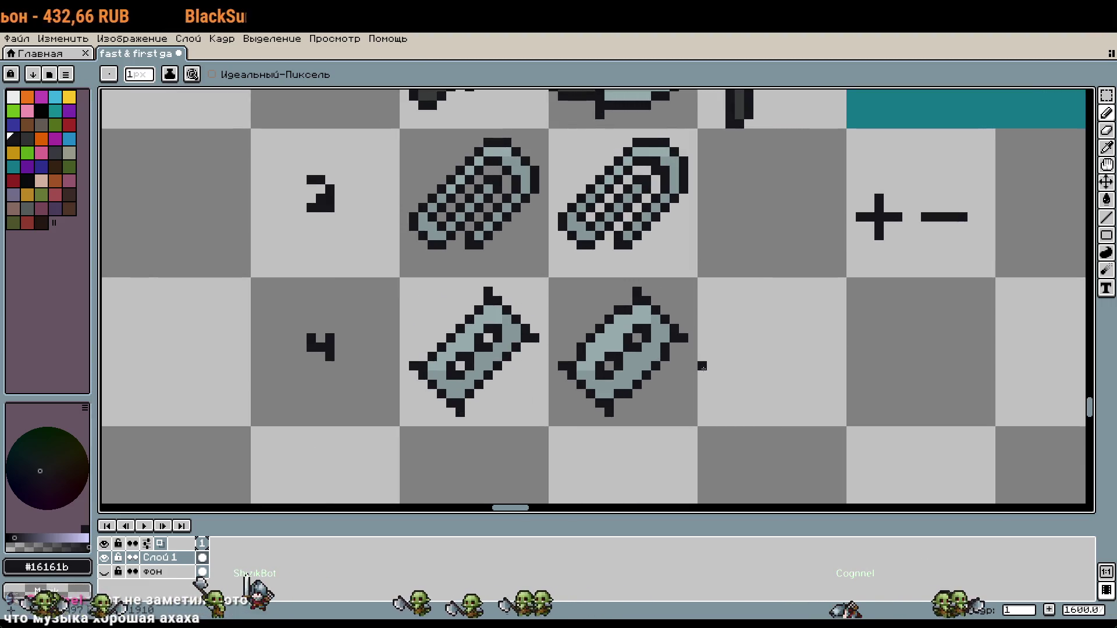
pyautogui.press('m')
pyautogui.moveTo(553, 282)
pyautogui.mouseDown()
pyautogui.moveTo(678, 392)
pyautogui.moveTo(506, 382)
pyautogui.mouseUp()
pyautogui.hotkey('shift', 'Right')
pyautogui.hotkey('shift', 'Right')
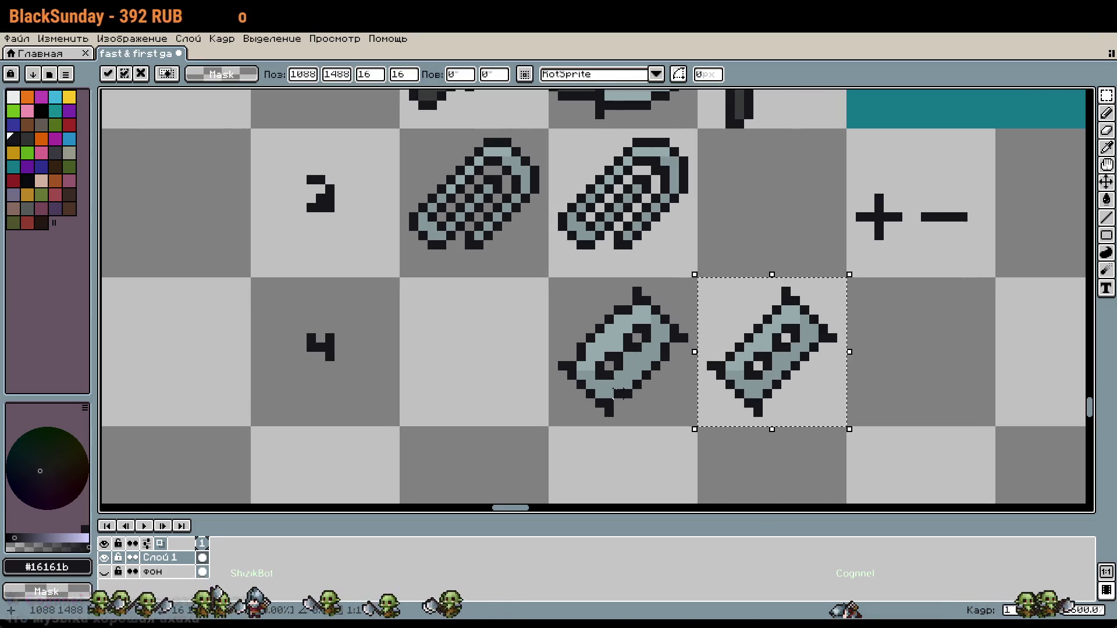
pyautogui.moveTo(673, 402); pyautogui.dragTo(785, 399)
pyautogui.hotkey('shift', 'Left')
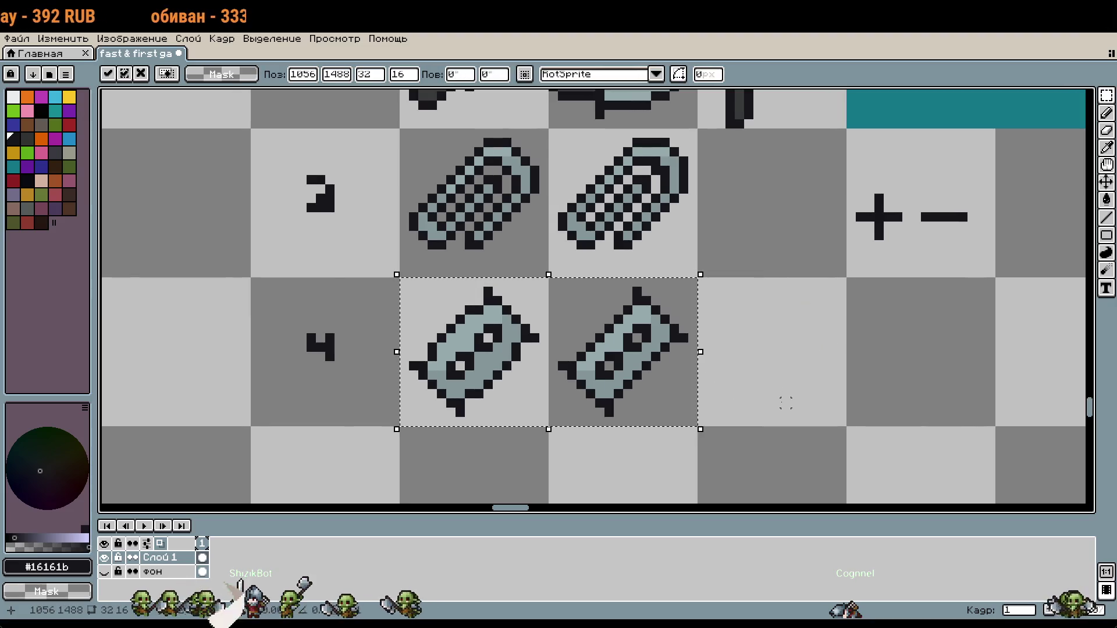
pyautogui.press('Return')
pyautogui.moveTo(680, 407); pyautogui.dragTo(673, 399)
pyautogui.hotkey('shift', 'Right')
pyautogui.press('Return')
# Step: Sample red from the sheet and draw a small red cross beside the second shuriken
pyautogui.press('i')
pyautogui.press('4')
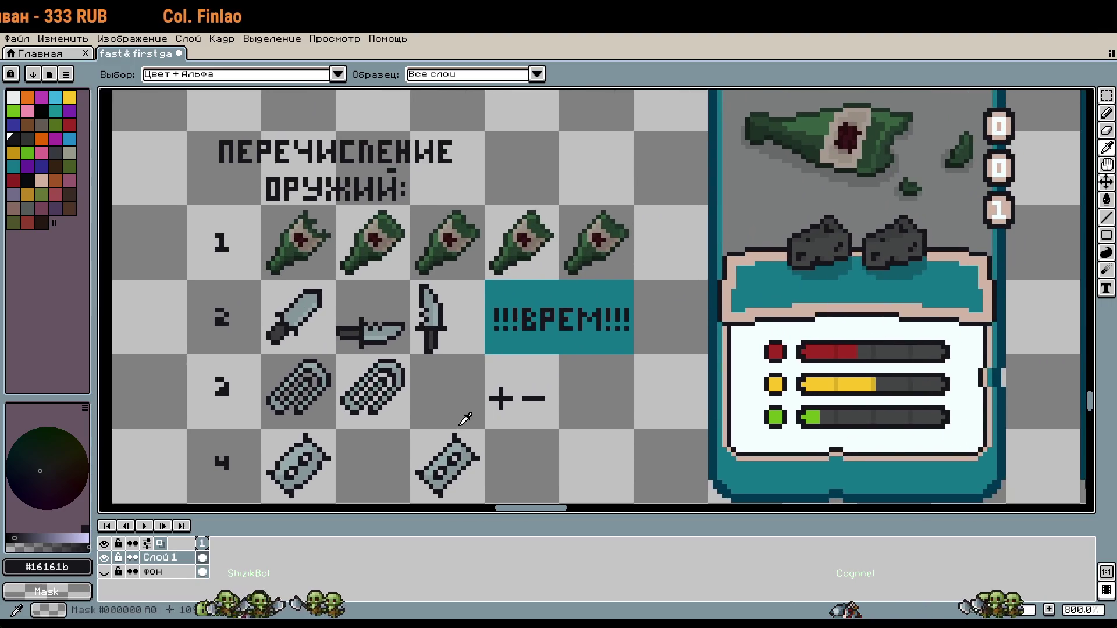
pyautogui.click(773, 349)
pyautogui.scroll(2, 499, 424)
pyautogui.press('b')
pyautogui.click(569, 379)
pyautogui.click(557, 361)
pyautogui.click(595, 398)
pyautogui.click(595, 361)
# Step: Pan across the weapon cards and back toward the weapon list
pyautogui.scroll(-3, 572, 385)
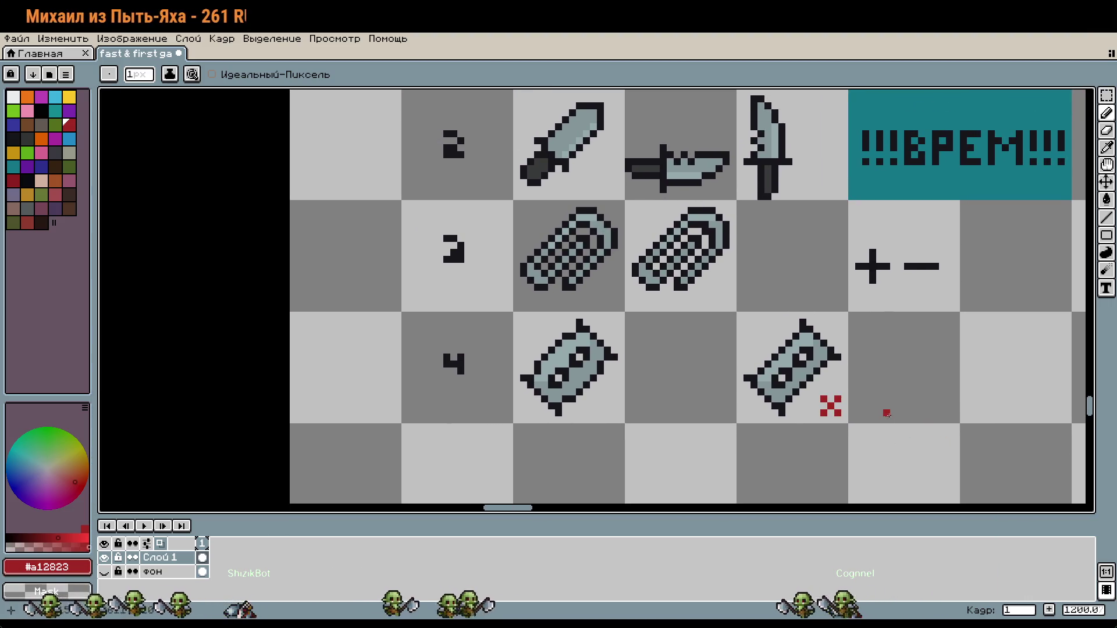
pyautogui.moveTo(919, 386)
pyautogui.mouseDown()
pyautogui.moveTo(940, 420)
pyautogui.moveTo(651, 394)
pyautogui.mouseUp()
pyautogui.scroll(-3, 650, 393)
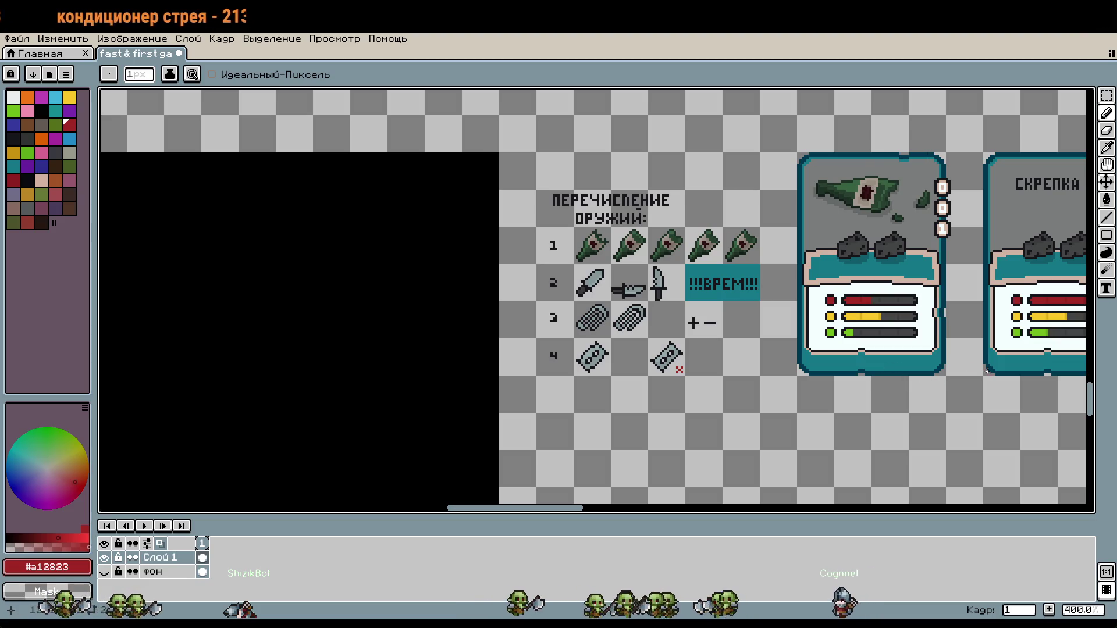
pyautogui.moveTo(899, 367)
pyautogui.mouseDown()
pyautogui.moveTo(722, 349)
pyautogui.moveTo(384, 378)
pyautogui.mouseUp()
pyautogui.scroll(-2, 722, 349)
pyautogui.moveTo(571, 399); pyautogui.dragTo(650, 403)
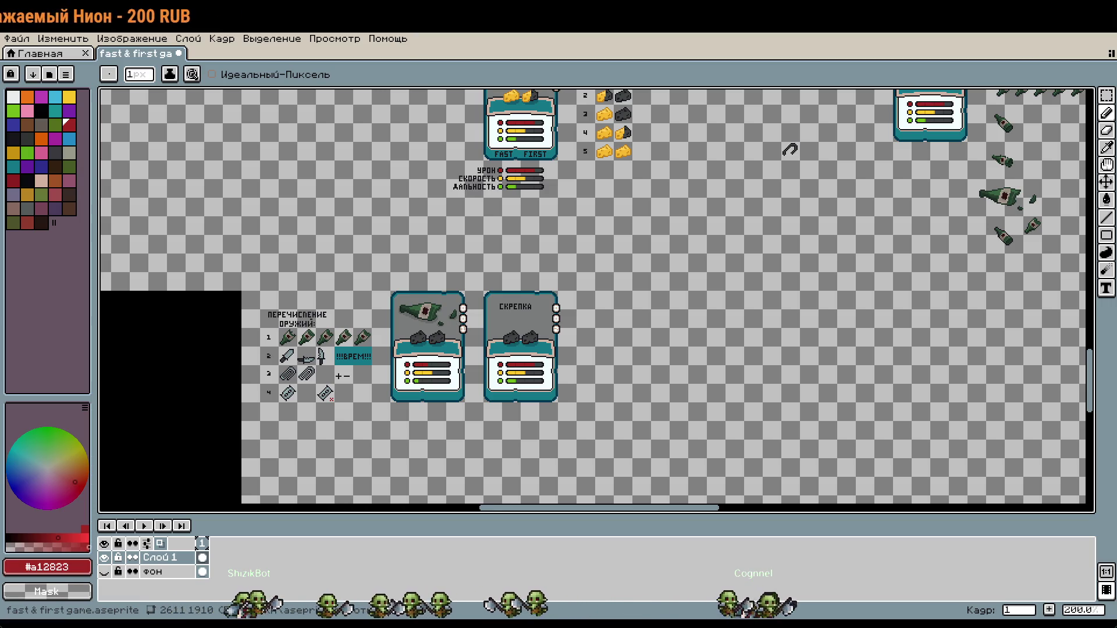
pyautogui.moveTo(341, 442); pyautogui.dragTo(541, 401)
# Step: Paste the copied sprite pair and shift it left into place
pyautogui.scroll(3, 514, 334)
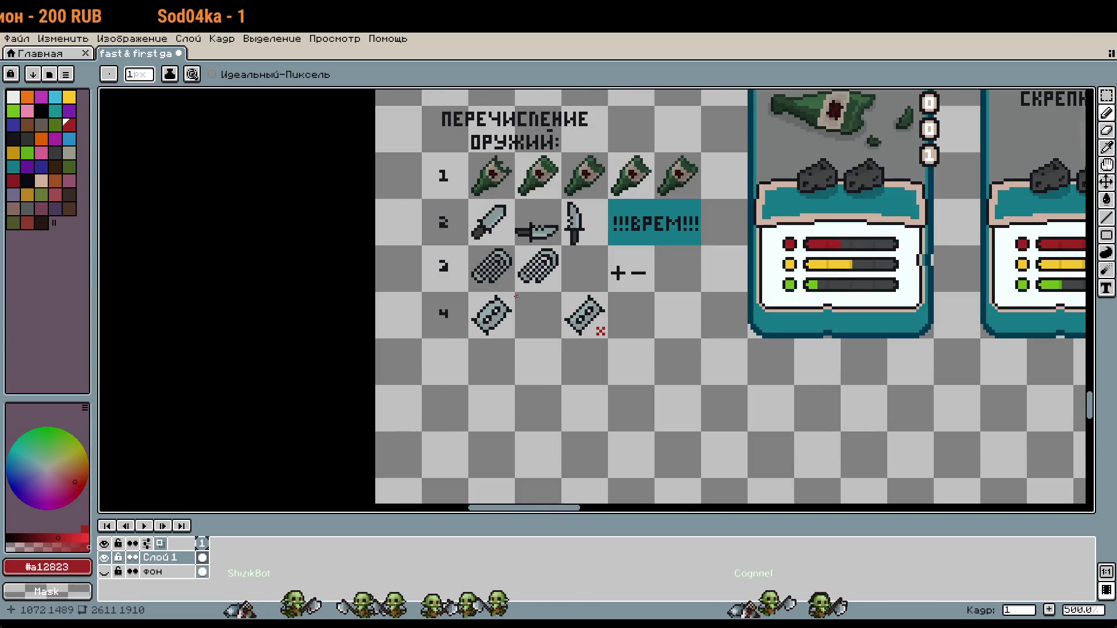
pyautogui.press('m')
pyautogui.scroll(-2, 635, 364)
pyautogui.scroll(-3, 635, 364)
pyautogui.moveTo(635, 364)
pyautogui.mouseDown()
pyautogui.moveTo(680, 378)
pyautogui.moveTo(436, 313)
pyautogui.mouseUp()
pyautogui.scroll(3, 590, 305)
pyautogui.scroll(5, 589, 305)
pyautogui.hotkey('ctrl', 'v')
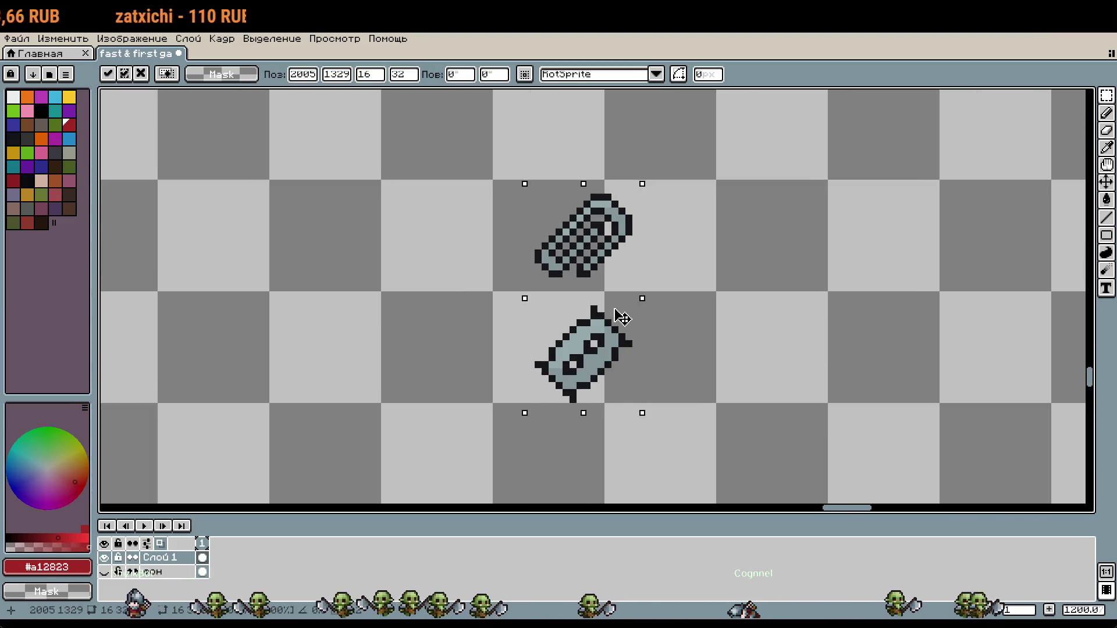
pyautogui.moveTo(624, 317); pyautogui.dragTo(588, 314)
pyautogui.click(646, 244)
# Step: Duplicate the paperclip sprite into the tile one down and one to the right
pyautogui.scroll(1, 633, 252)
pyautogui.moveTo(569, 272); pyautogui.dragTo(448, 158)
pyautogui.hotkey('ctrl', 'c')
pyautogui.hotkey('ctrl', 'v')
pyautogui.hotkey('shift', 'Down')
pyautogui.hotkey('shift', 'Right')
# Step: Copy the lower-left shuriken and drop it over the paperclip copy to combine them
pyautogui.click(547, 424)
pyautogui.hotkey('ctrl', 'c')
pyautogui.hotkey('ctrl', 'v')
pyautogui.moveTo(534, 420); pyautogui.dragTo(856, 393)
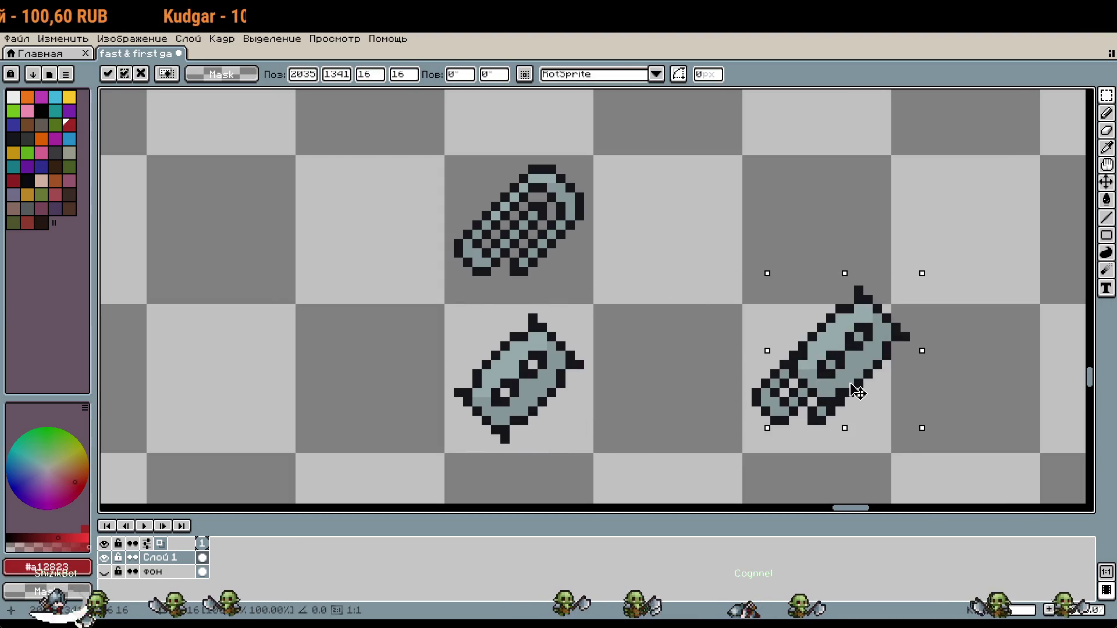
pyautogui.click(935, 419)
pyautogui.moveTo(934, 419); pyautogui.dragTo(815, 363)
# Step: Place a red pixel beside the new combined sprite
pyautogui.scroll(1, 711, 377)
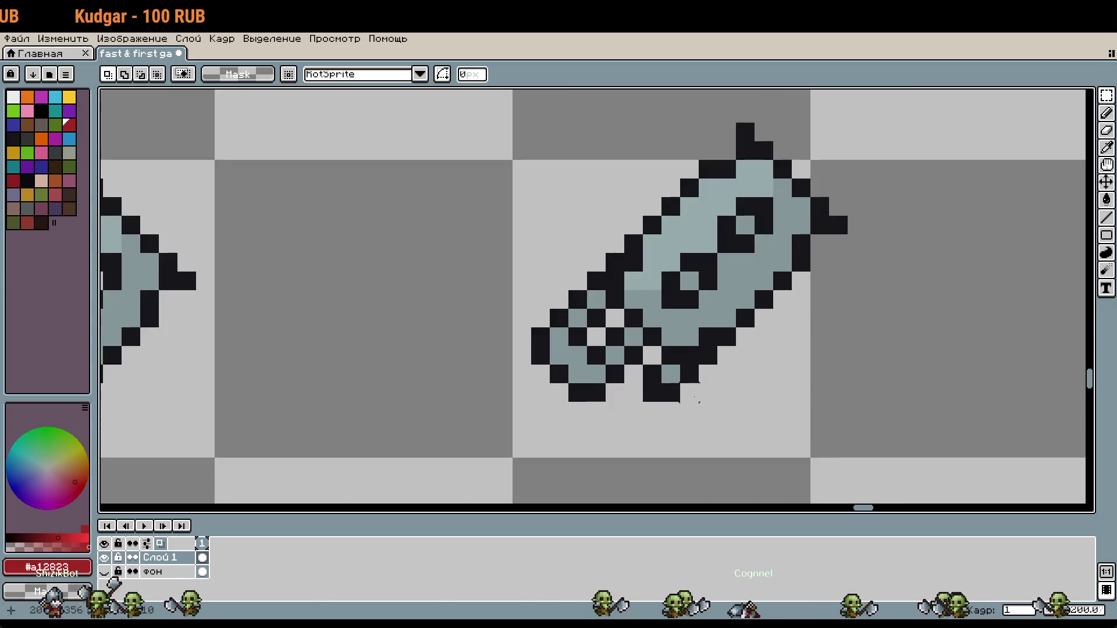
pyautogui.press('b')
pyautogui.click(681, 400)
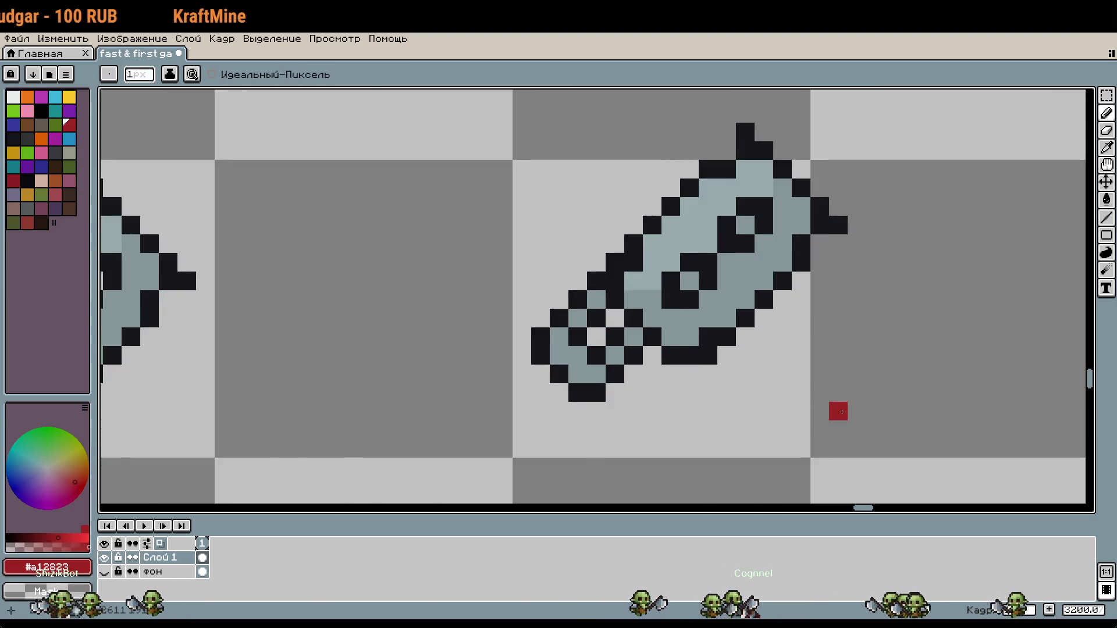
pyautogui.scroll(-2, 841, 412)
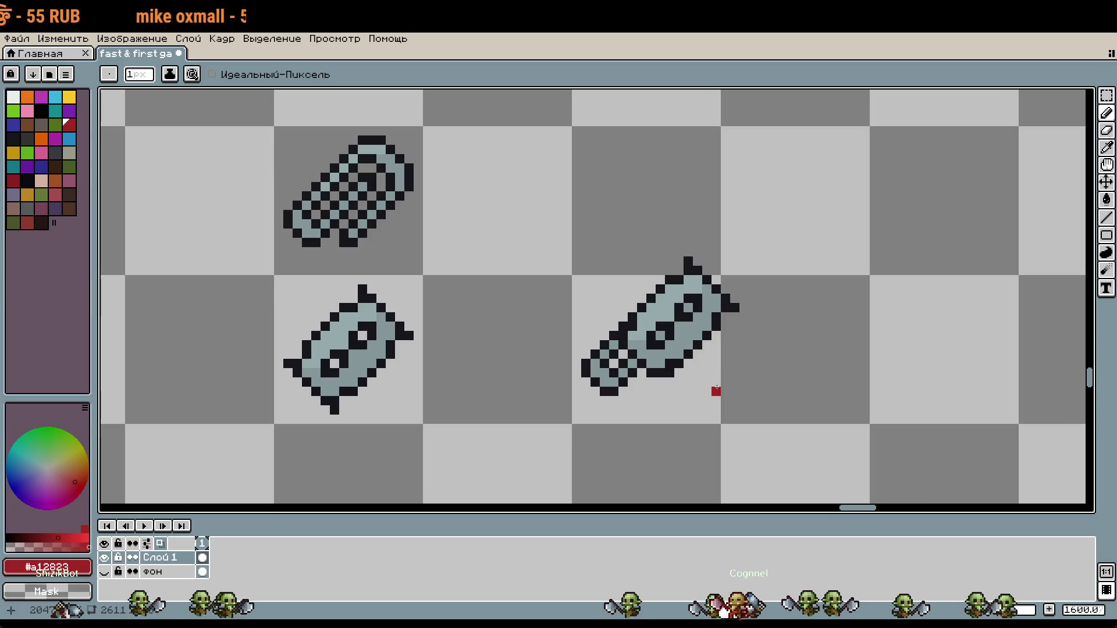
# Step: Sample the dark outline colour and undo the stray dot beside the right sprite
pyautogui.scroll(1, 710, 317)
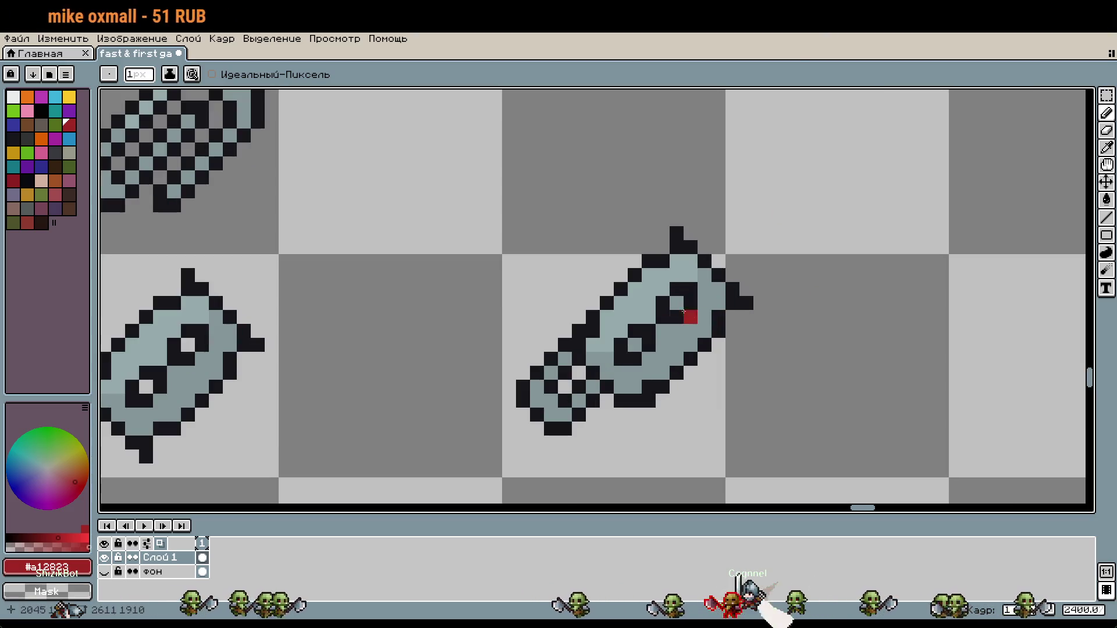
pyautogui.scroll(-2, 780, 344)
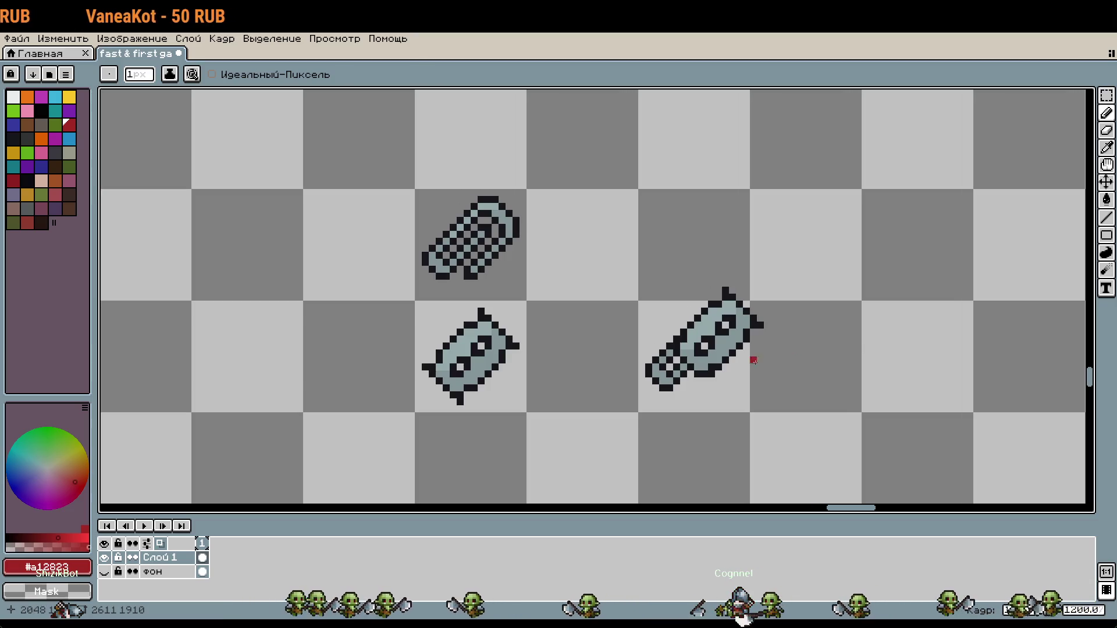
pyautogui.press('i')
pyautogui.click(712, 372)
pyautogui.scroll(2, 713, 372)
pyautogui.press('b')
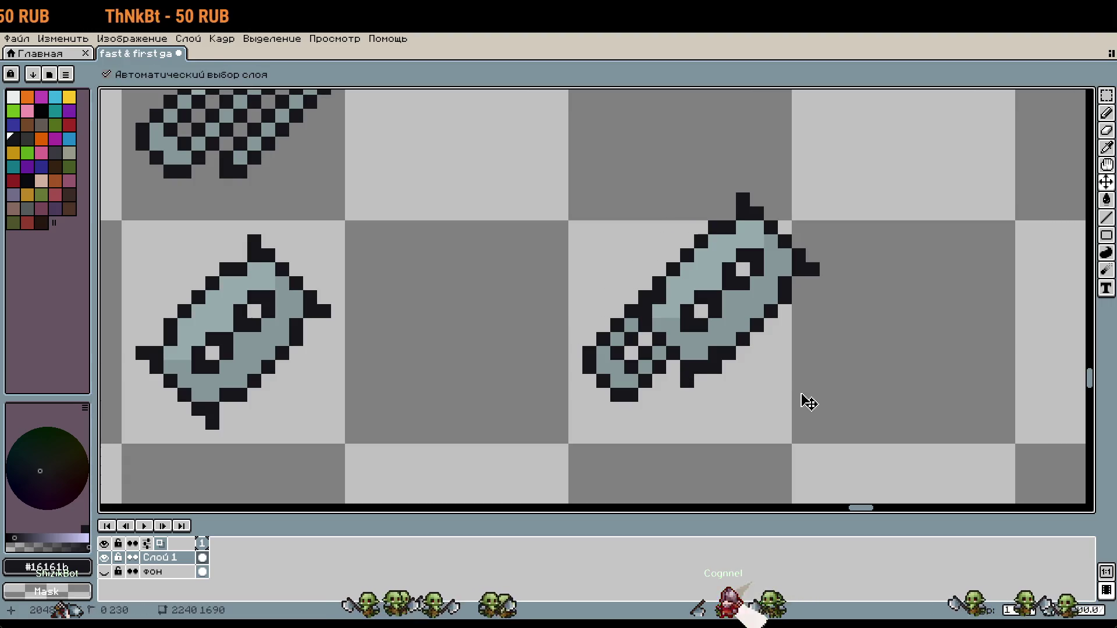
pyautogui.hotkey('ctrl', 'z')
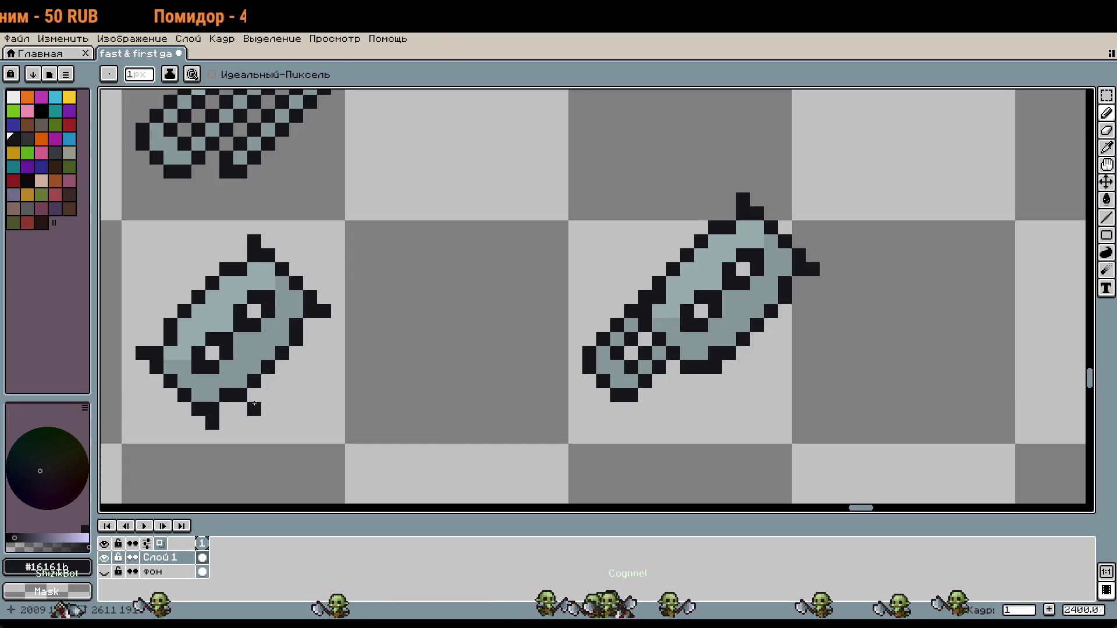
# Step: Copy the left blade sprite and stamp it onto the right tile
pyautogui.press('m')
pyautogui.click(266, 391)
pyautogui.hotkey('ctrl', 'c')
pyautogui.hotkey('ctrl', 'v')
pyautogui.moveTo(456, 332)
pyautogui.mouseDown()
pyautogui.moveTo(692, 329)
pyautogui.moveTo(680, 302)
pyautogui.moveTo(708, 290)
pyautogui.mouseUp()
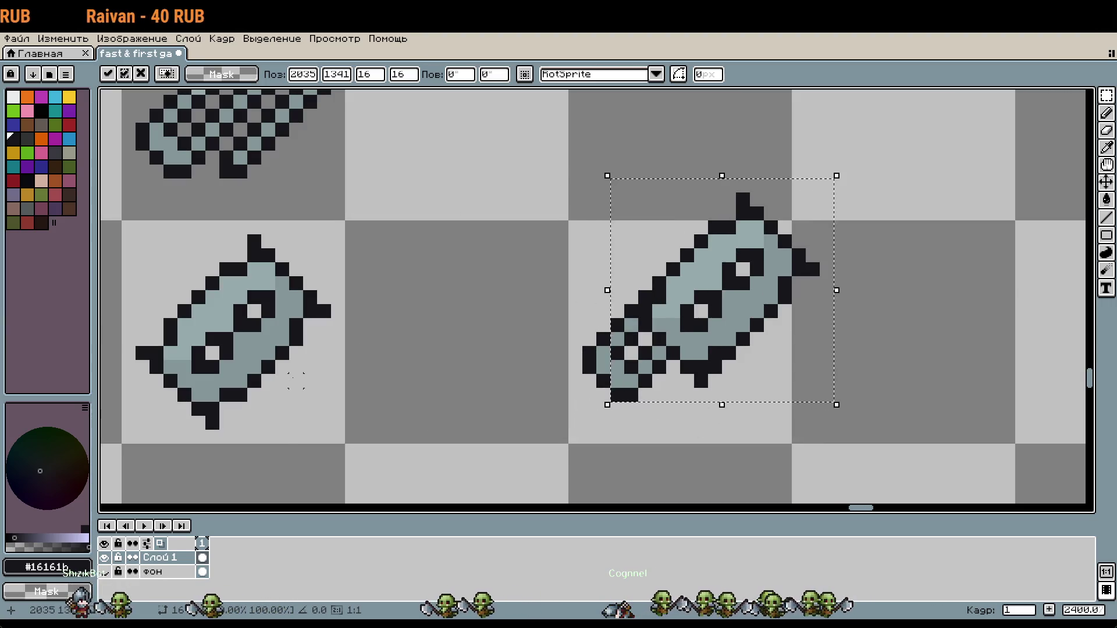
pyautogui.click(686, 451)
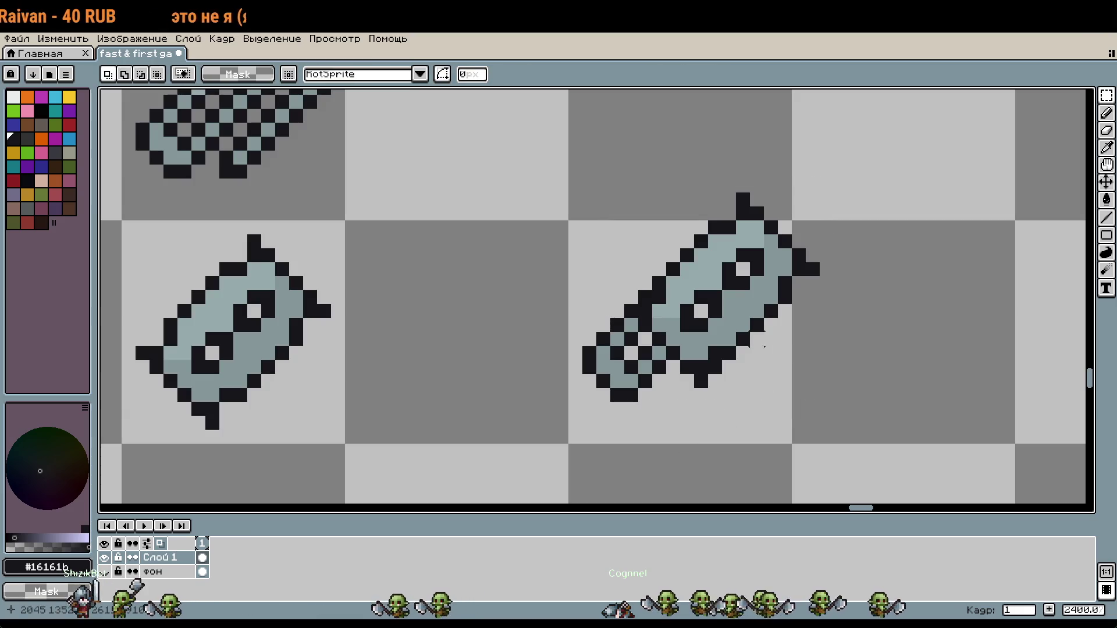
pyautogui.press('b')
pyautogui.scroll(-1, 814, 359)
pyautogui.moveTo(840, 377); pyautogui.dragTo(819, 371)
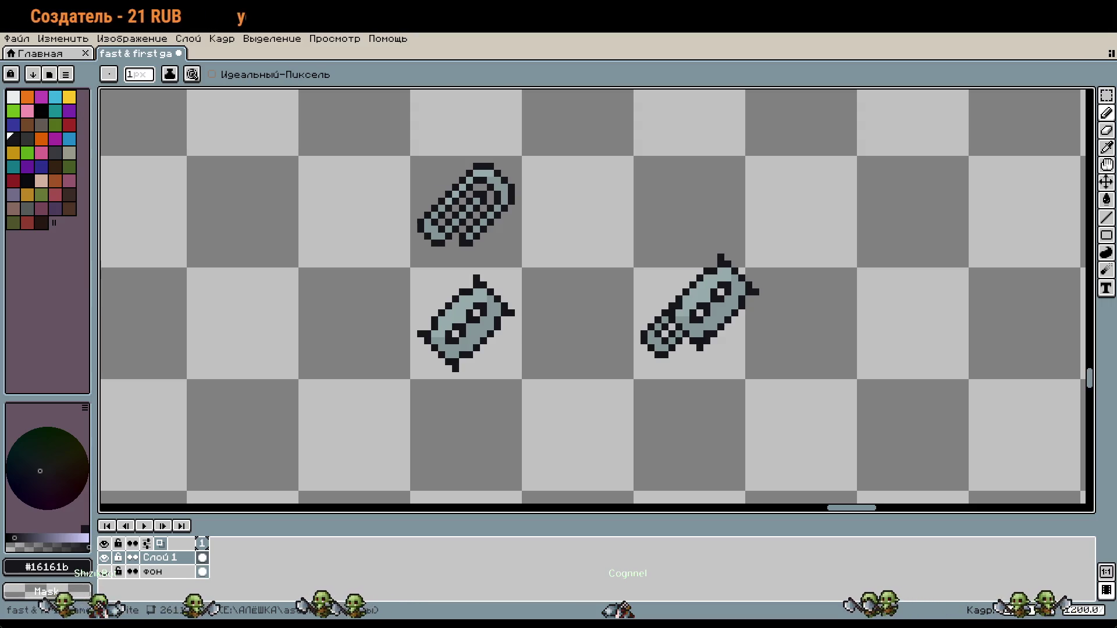
pyautogui.moveTo(860, 222); pyautogui.dragTo(792, 217)
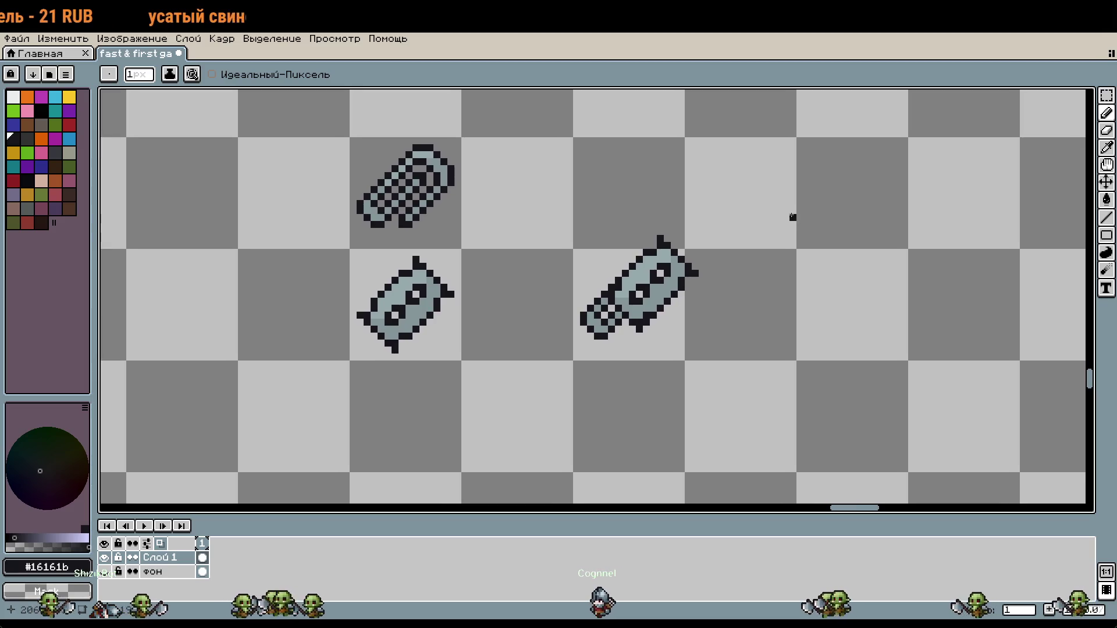
pyautogui.scroll(2, 677, 268)
pyautogui.scroll(-2, 780, 324)
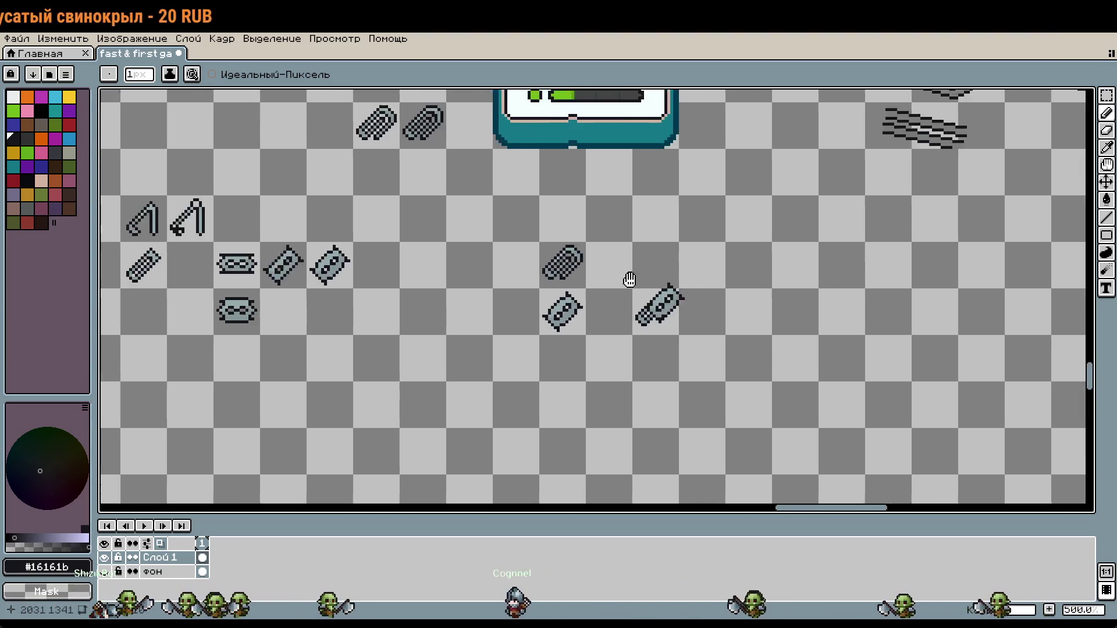
pyautogui.scroll(-3, 628, 279)
pyautogui.scroll(1, 726, 392)
pyautogui.scroll(-2, 726, 391)
pyautogui.moveTo(727, 261); pyautogui.dragTo(727, 436)
pyautogui.moveTo(639, 233); pyautogui.dragTo(789, 349)
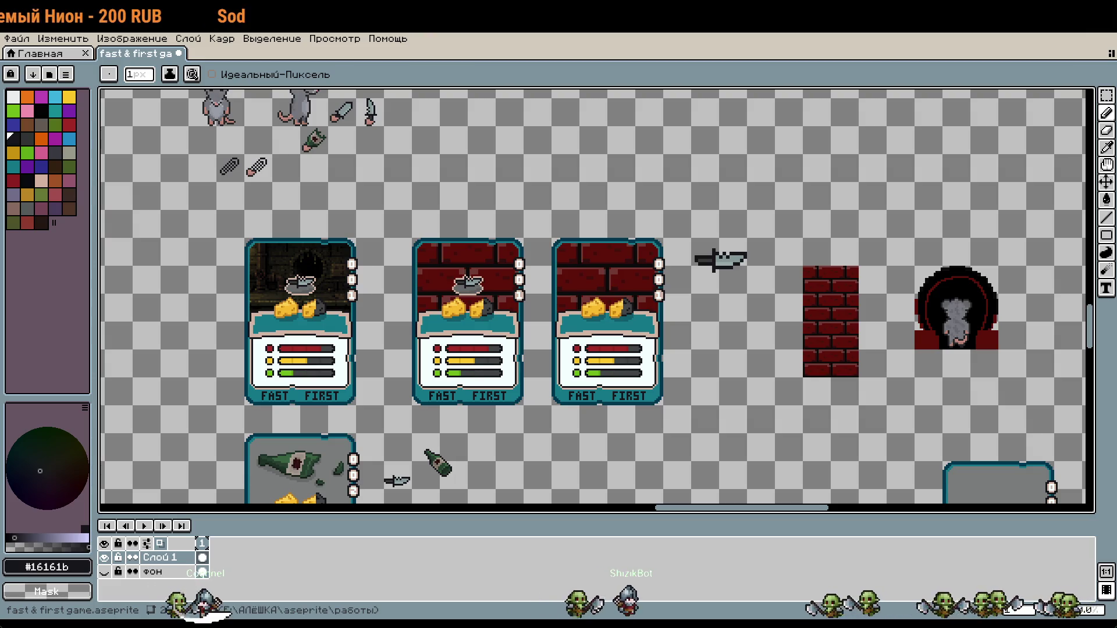
pyautogui.moveTo(769, 399)
pyautogui.mouseDown()
pyautogui.moveTo(518, 235)
pyautogui.moveTo(856, 456)
pyautogui.mouseUp()
pyautogui.moveTo(360, 139); pyautogui.dragTo(697, 256)
pyautogui.scroll(6, 615, 256)
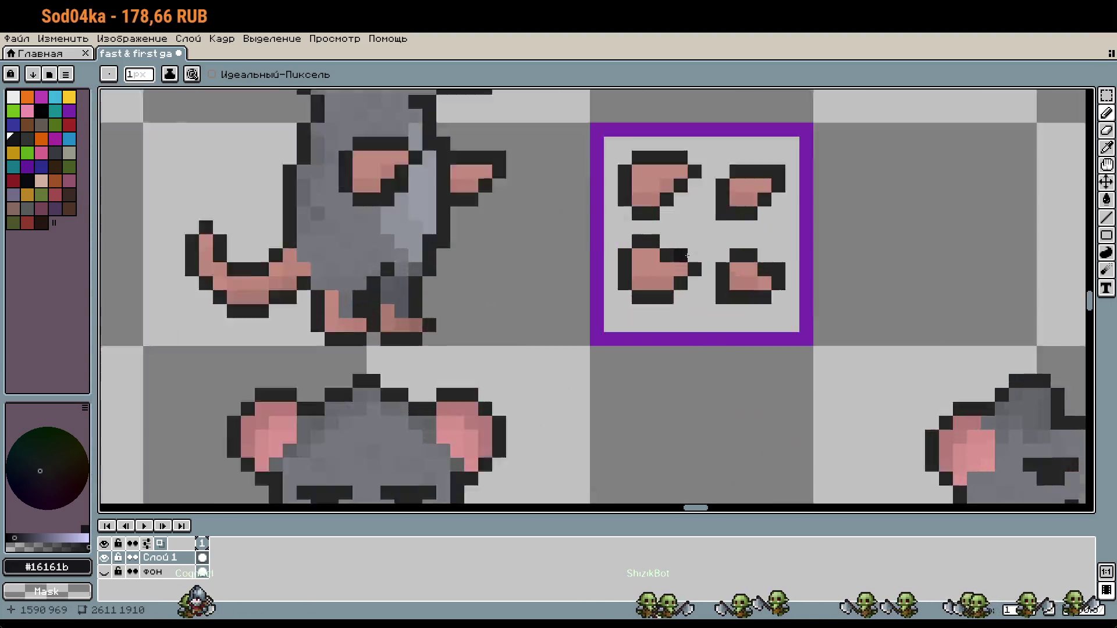
pyautogui.press('m')
pyautogui.moveTo(550, 216)
pyautogui.mouseDown()
pyautogui.moveTo(704, 315)
pyautogui.moveTo(701, 338)
pyautogui.moveTo(527, 212)
pyautogui.mouseUp()
pyautogui.scroll(-5, 702, 337)
pyautogui.moveTo(814, 407); pyautogui.dragTo(615, 157)
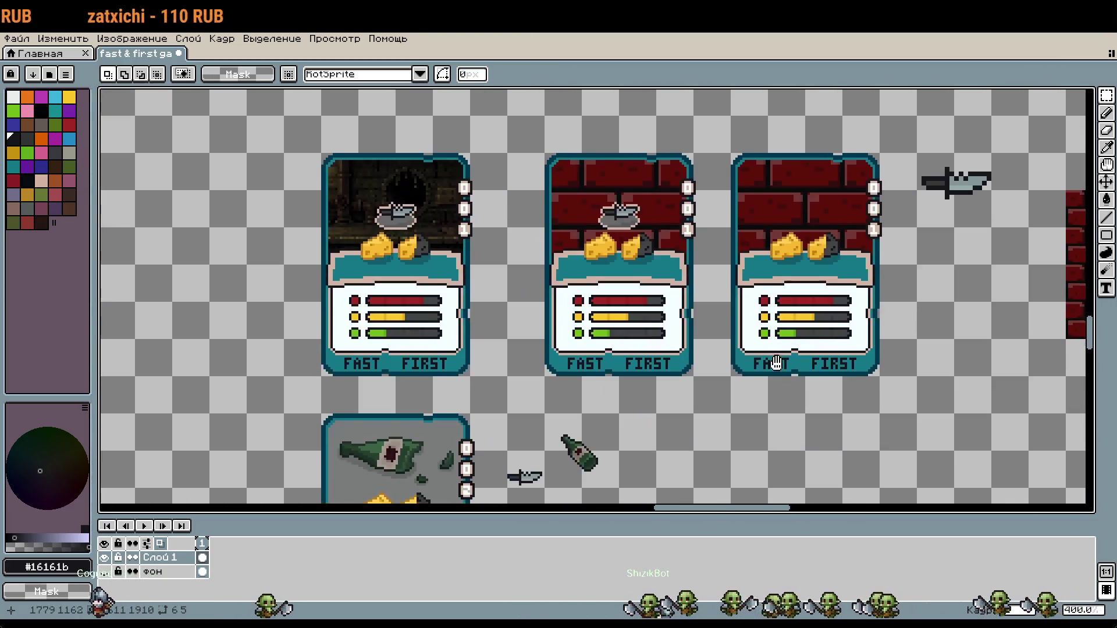
pyautogui.scroll(3, 789, 272)
pyautogui.scroll(5, 902, 309)
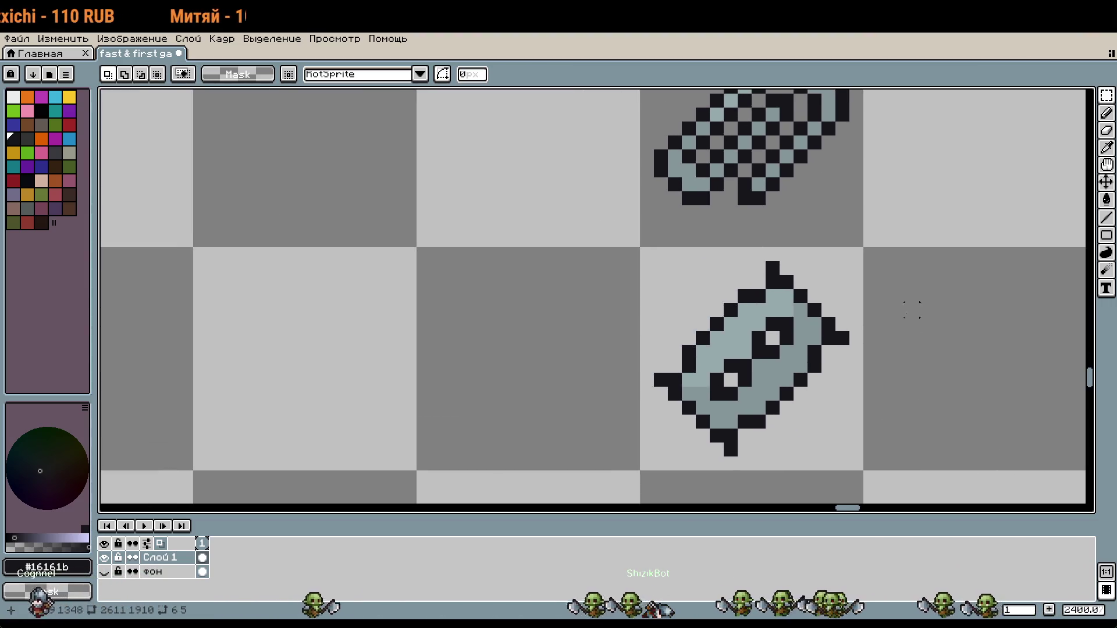
pyautogui.scroll(-1, 911, 310)
pyautogui.hotkey('ctrl', 'v')
pyautogui.moveTo(605, 306); pyautogui.dragTo(782, 221)
pyautogui.moveTo(913, 299); pyautogui.dragTo(860, 291)
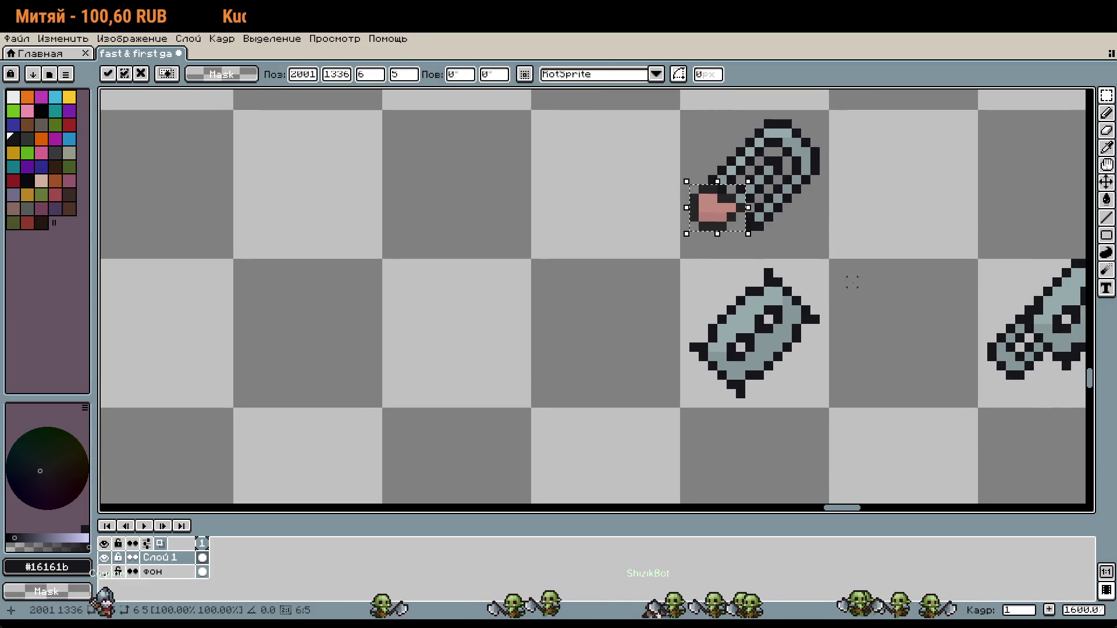
pyautogui.hotkey('shift', 'Down')
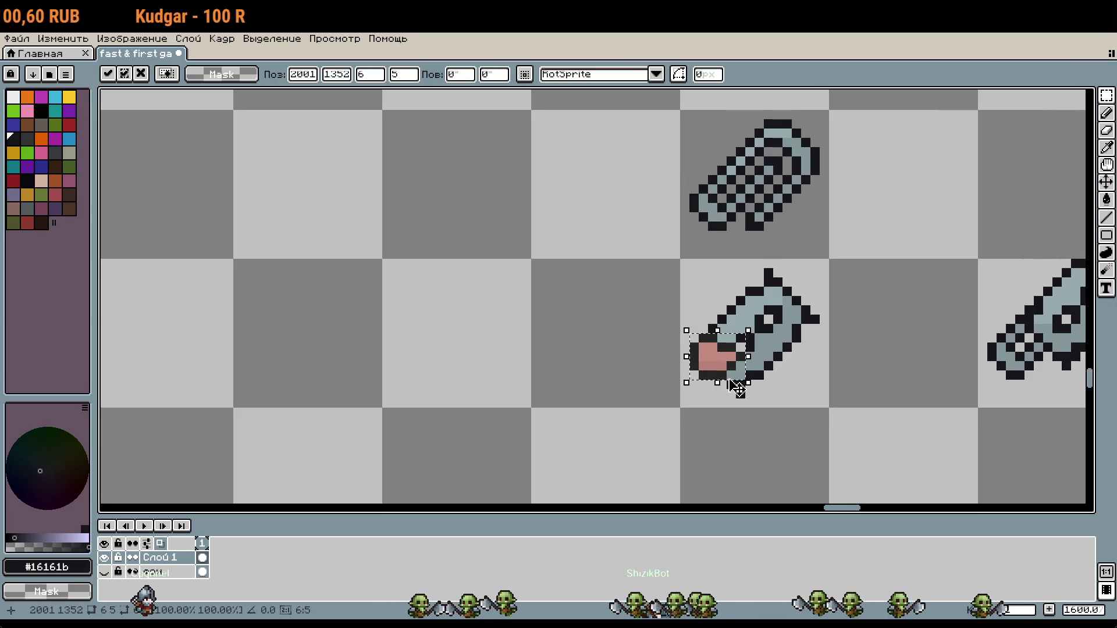
pyautogui.moveTo(723, 368); pyautogui.dragTo(723, 386)
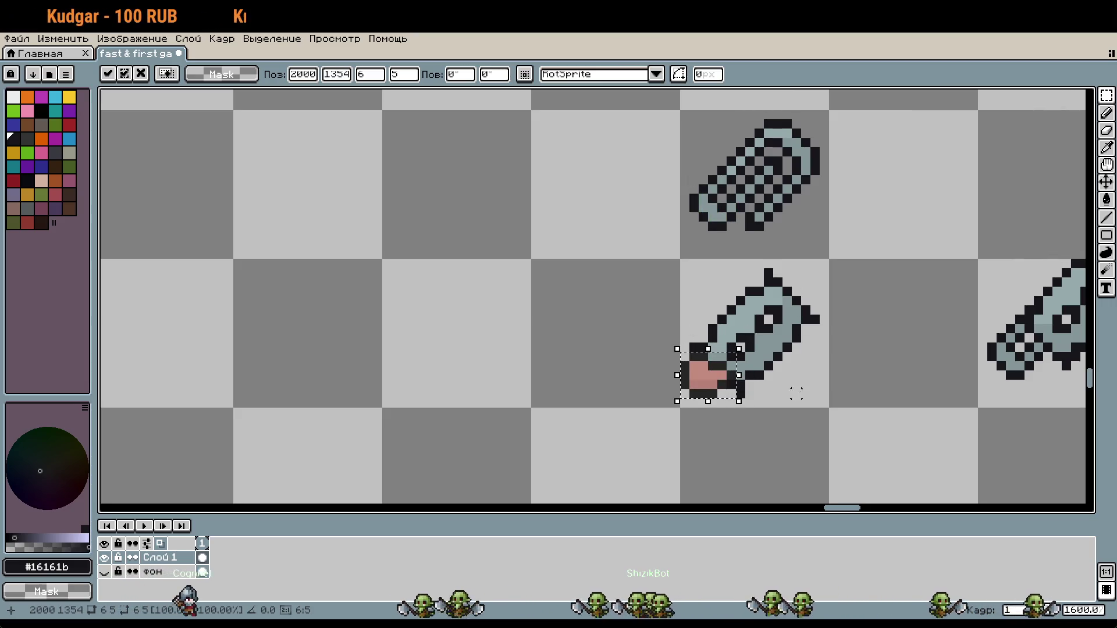
pyautogui.moveTo(729, 383); pyautogui.dragTo(734, 396)
pyautogui.click(907, 375)
pyautogui.scroll(-1, 700, 311)
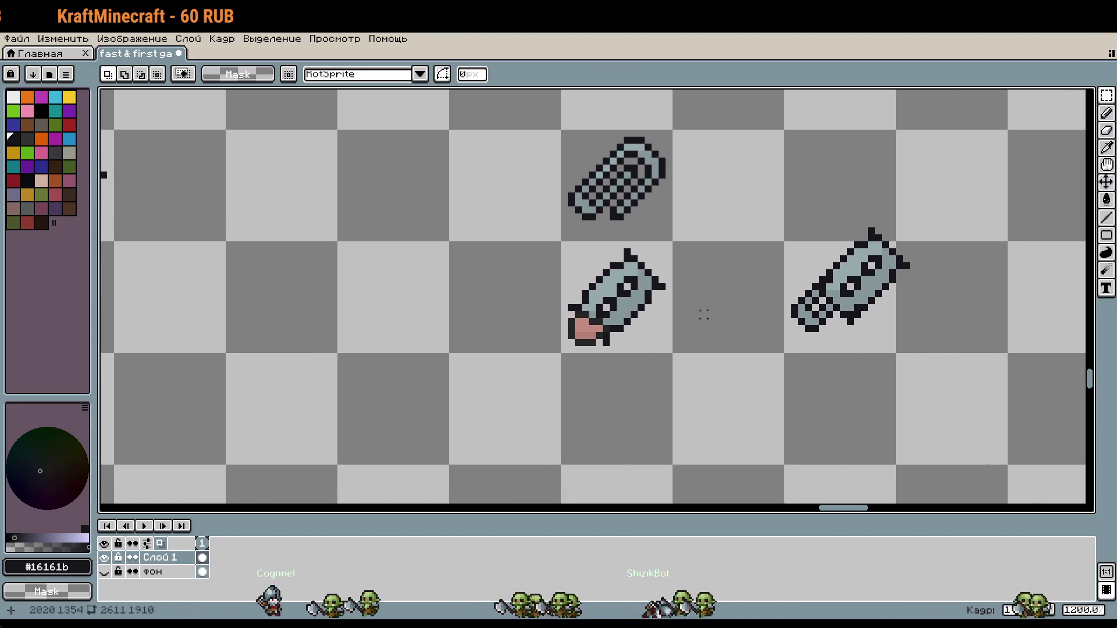
pyautogui.moveTo(572, 280)
pyautogui.mouseDown()
pyautogui.moveTo(620, 321)
pyautogui.moveTo(819, 312)
pyautogui.mouseUp()
pyautogui.click(602, 298)
pyautogui.click(885, 364)
pyautogui.scroll(-3, 885, 364)
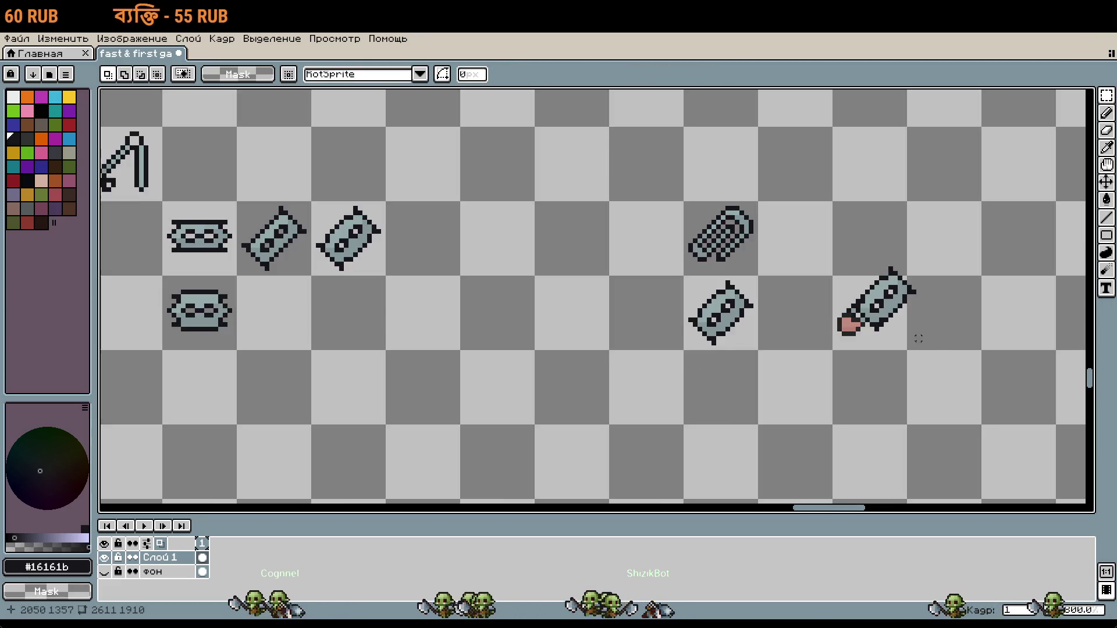
pyautogui.scroll(2, 687, 326)
pyautogui.moveTo(674, 308)
pyautogui.mouseDown()
pyautogui.moveTo(701, 331)
pyautogui.moveTo(588, 301)
pyautogui.mouseUp()
pyautogui.scroll(4, 589, 301)
pyautogui.scroll(-2, 431, 303)
pyautogui.moveTo(324, 277)
pyautogui.mouseDown()
pyautogui.moveTo(529, 343)
pyautogui.moveTo(602, 345)
pyautogui.moveTo(602, 333)
pyautogui.moveTo(622, 329)
pyautogui.mouseUp()
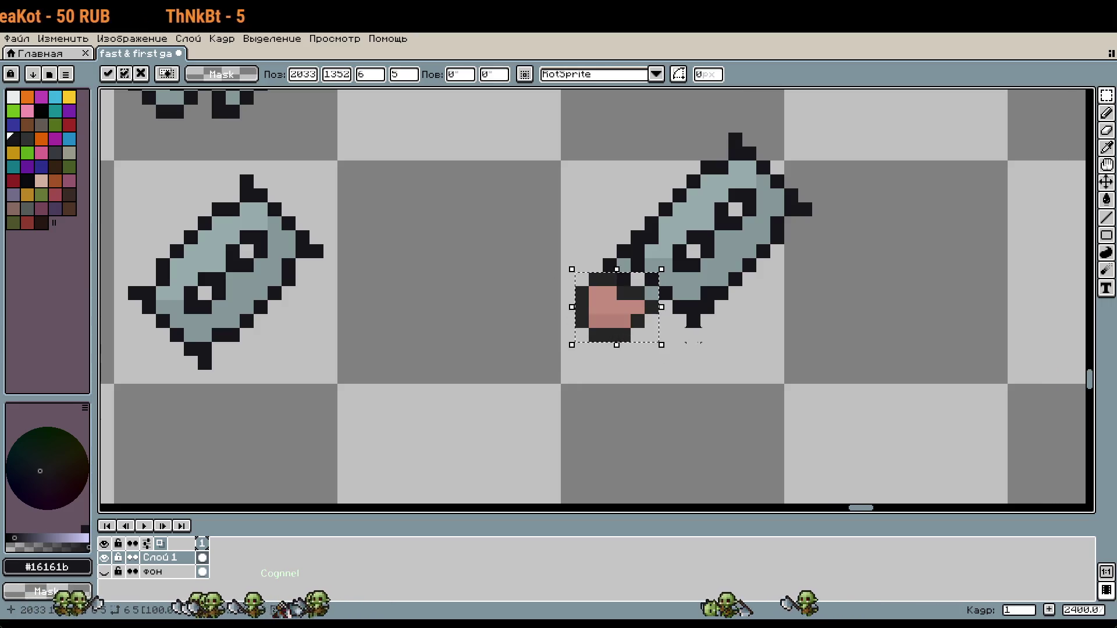
pyautogui.click(692, 342)
pyautogui.moveTo(581, 139); pyautogui.dragTo(826, 343)
pyautogui.press('Down')
pyautogui.press('Left')
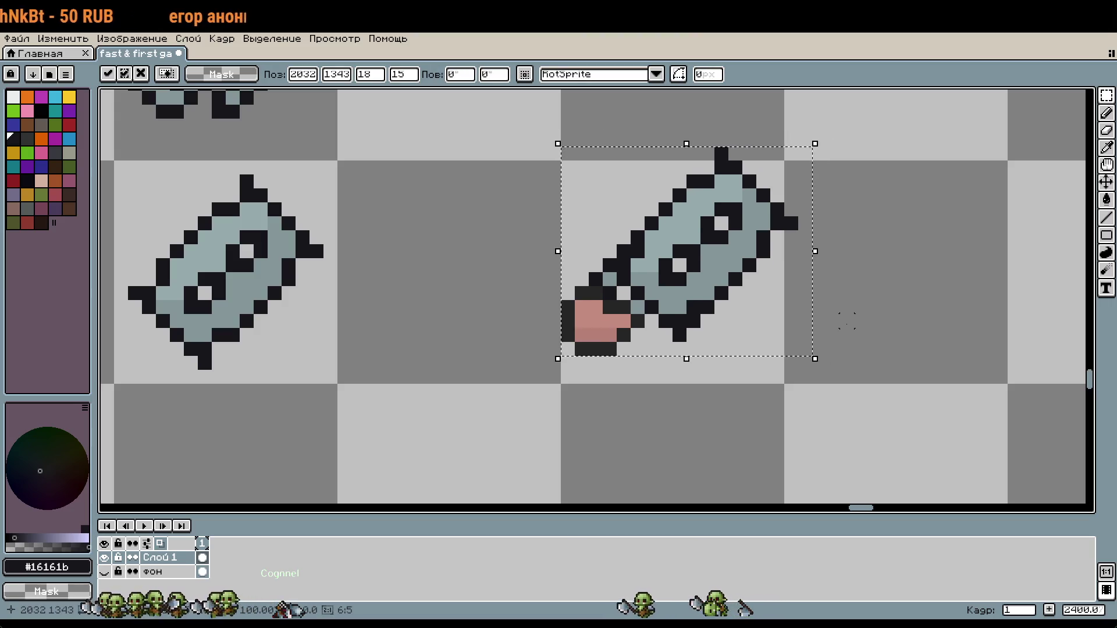
pyautogui.press('Down')
pyautogui.press('Left')
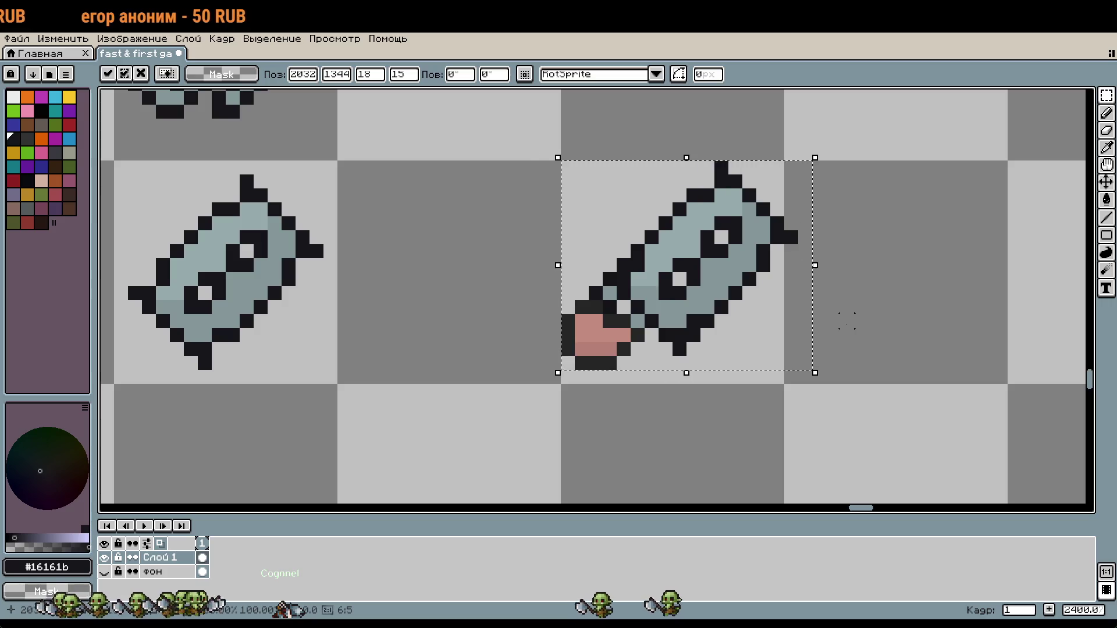
pyautogui.press('Right')
pyautogui.hotkey('ctrl', 'z')
pyautogui.hotkey('ctrl', 'z')
pyautogui.hotkey('ctrl', 'z')
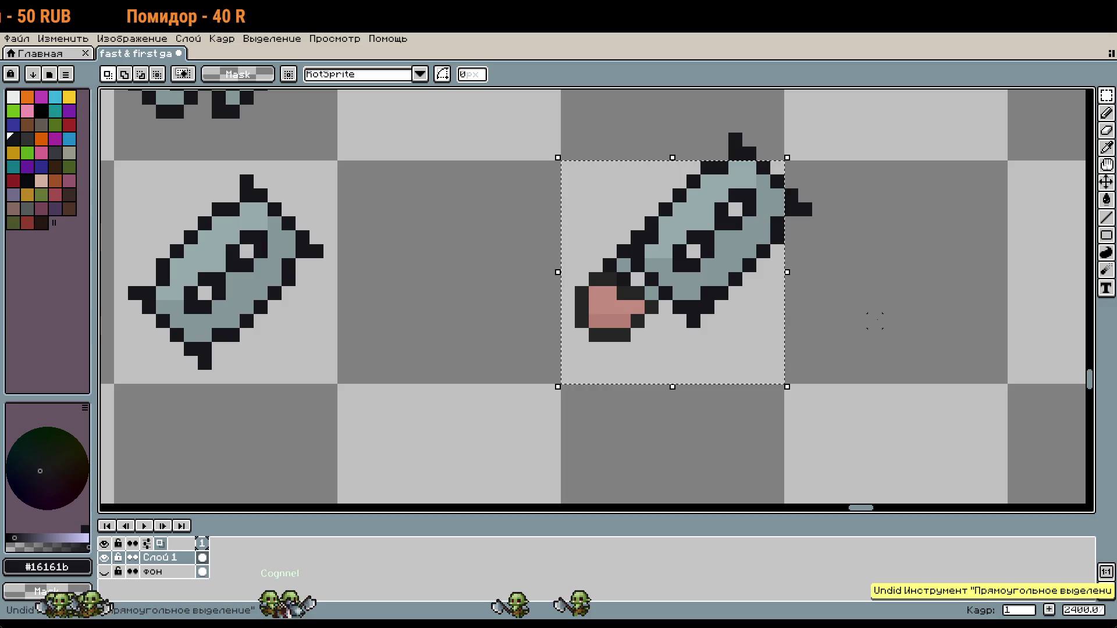
pyautogui.hotkey('ctrl', 'z')
pyautogui.hotkey('ctrl', 'z')
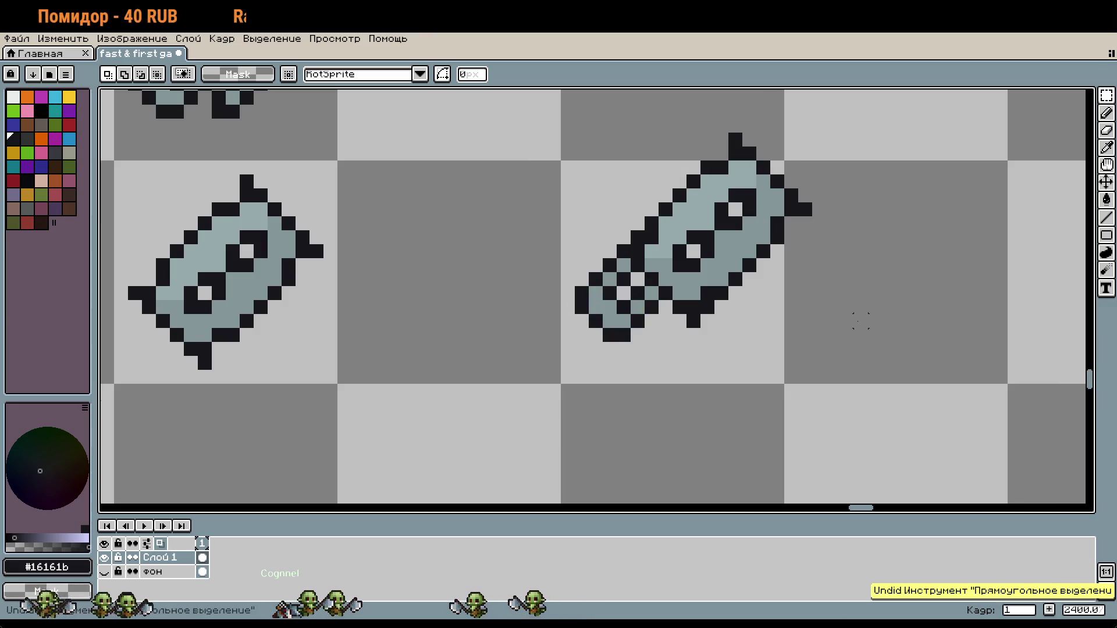
pyautogui.moveTo(530, 129)
pyautogui.mouseDown()
pyautogui.moveTo(799, 269)
pyautogui.moveTo(856, 372)
pyautogui.mouseUp()
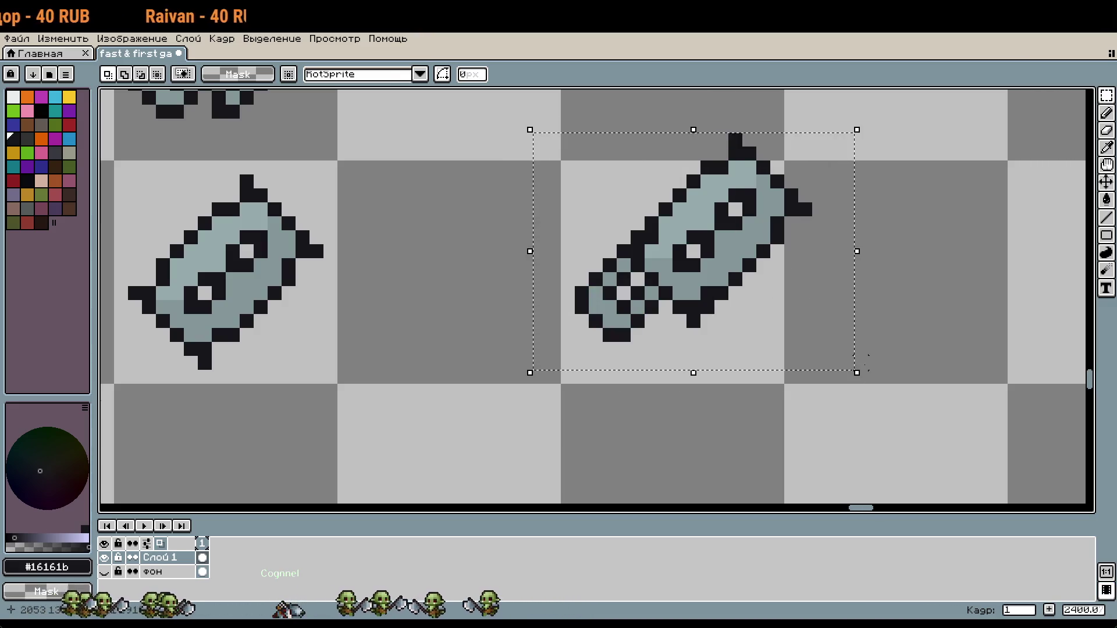
pyautogui.press('Left')
pyautogui.press('Down')
pyautogui.press('Down')
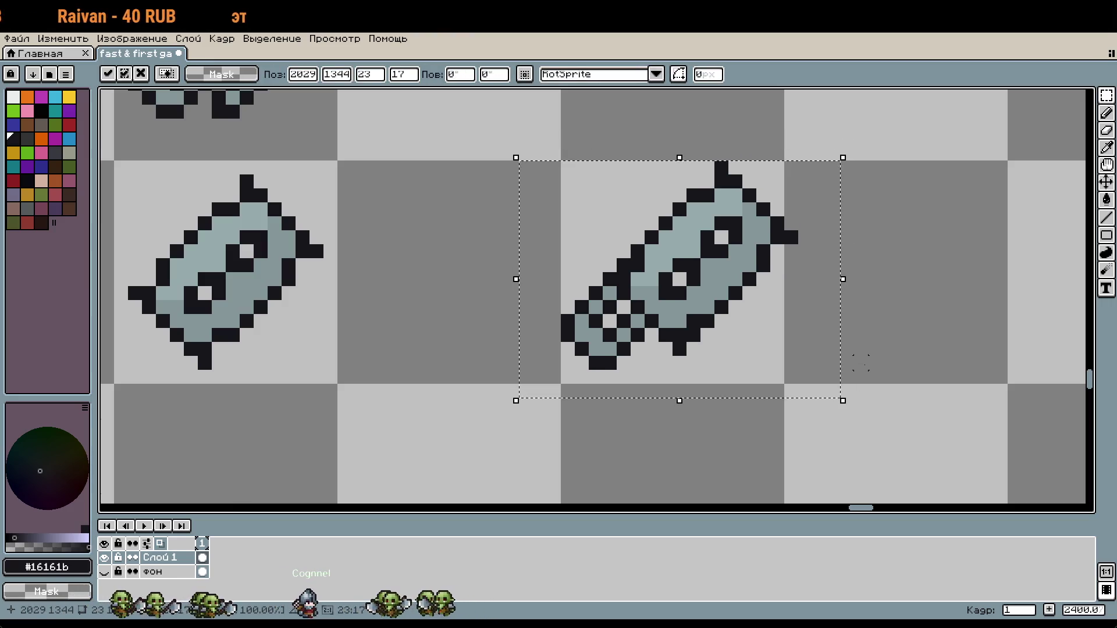
pyautogui.click(917, 283)
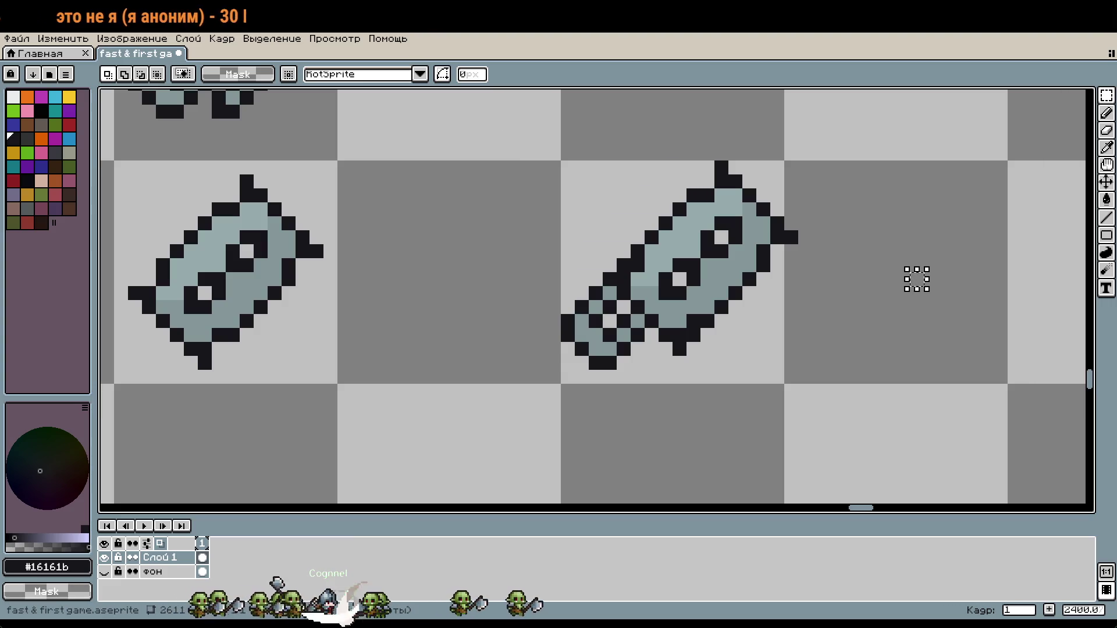
pyautogui.scroll(-2, 890, 281)
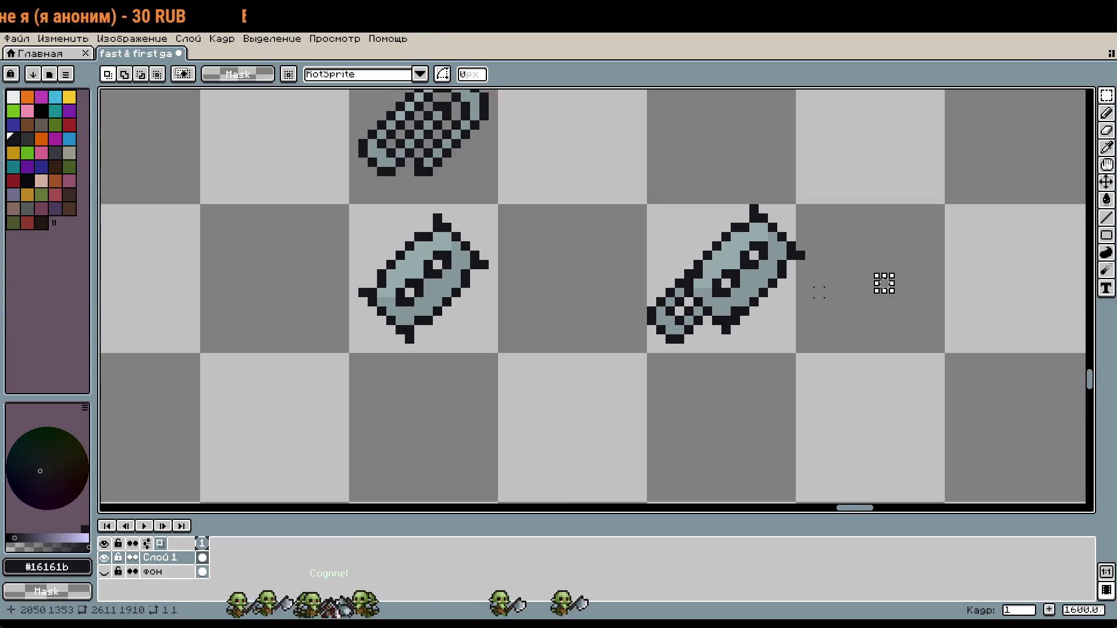
pyautogui.scroll(4, 861, 275)
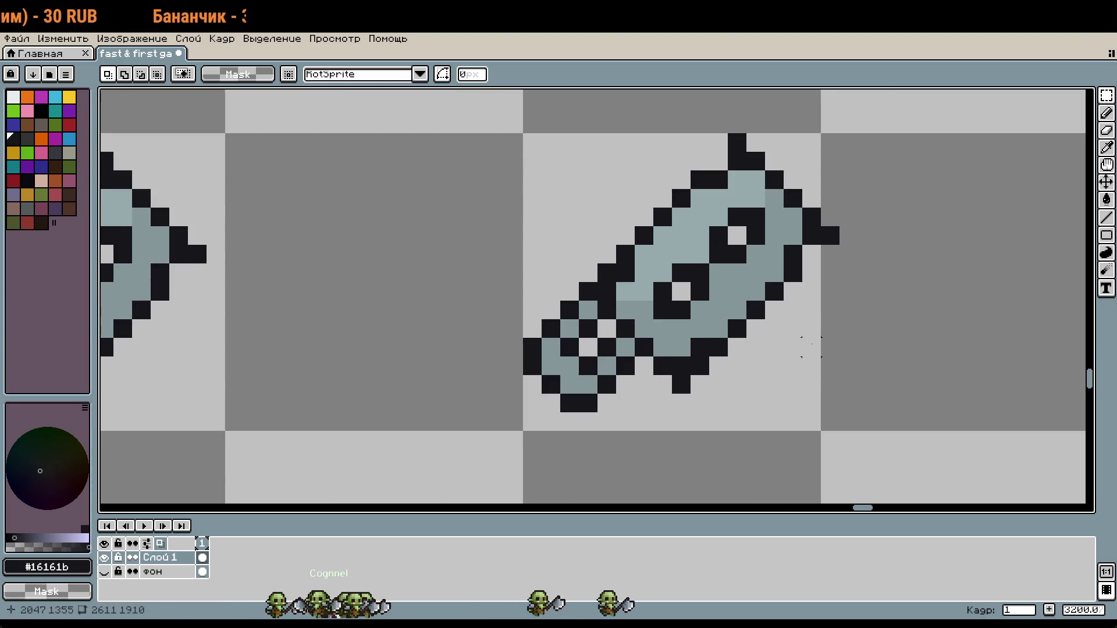
pyautogui.scroll(-2, 791, 328)
pyautogui.moveTo(650, 218); pyautogui.dragTo(884, 401)
pyautogui.hotkey('ctrl', 't')
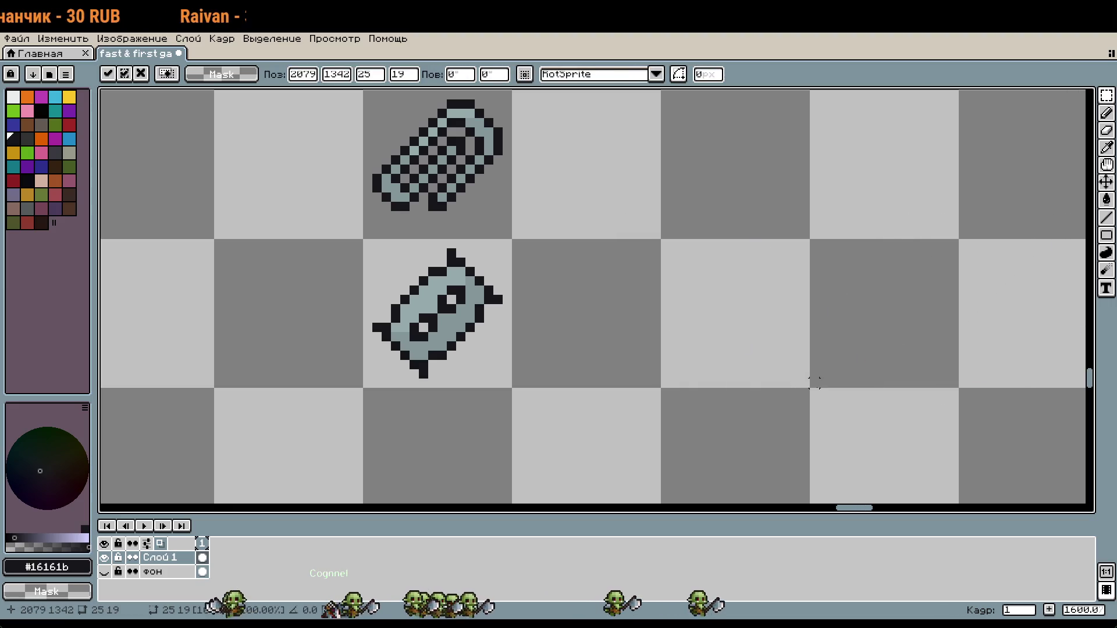
pyautogui.press('Return')
pyautogui.click(445, 168)
pyautogui.moveTo(445, 169); pyautogui.dragTo(445, 178)
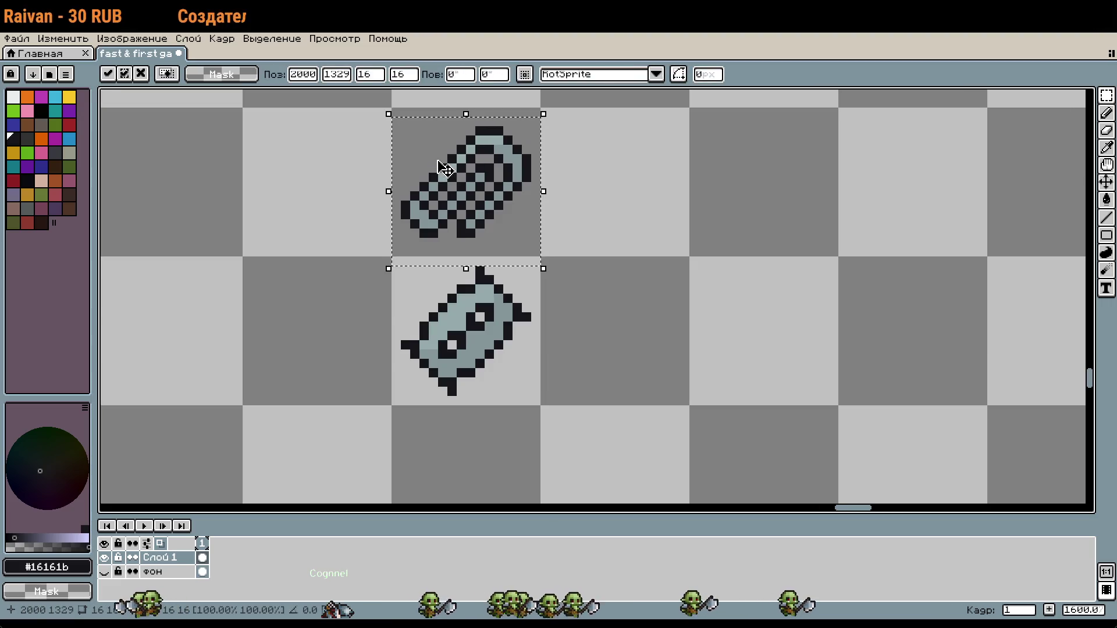
pyautogui.press('Return')
pyautogui.scroll(-5, 609, 177)
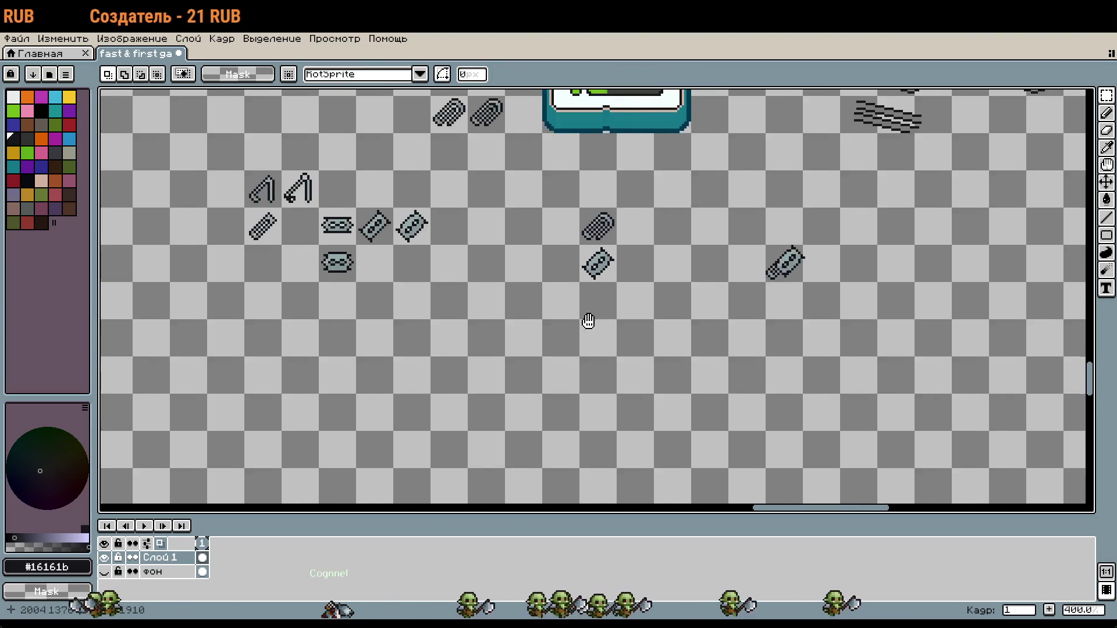
pyautogui.scroll(4, 496, 280)
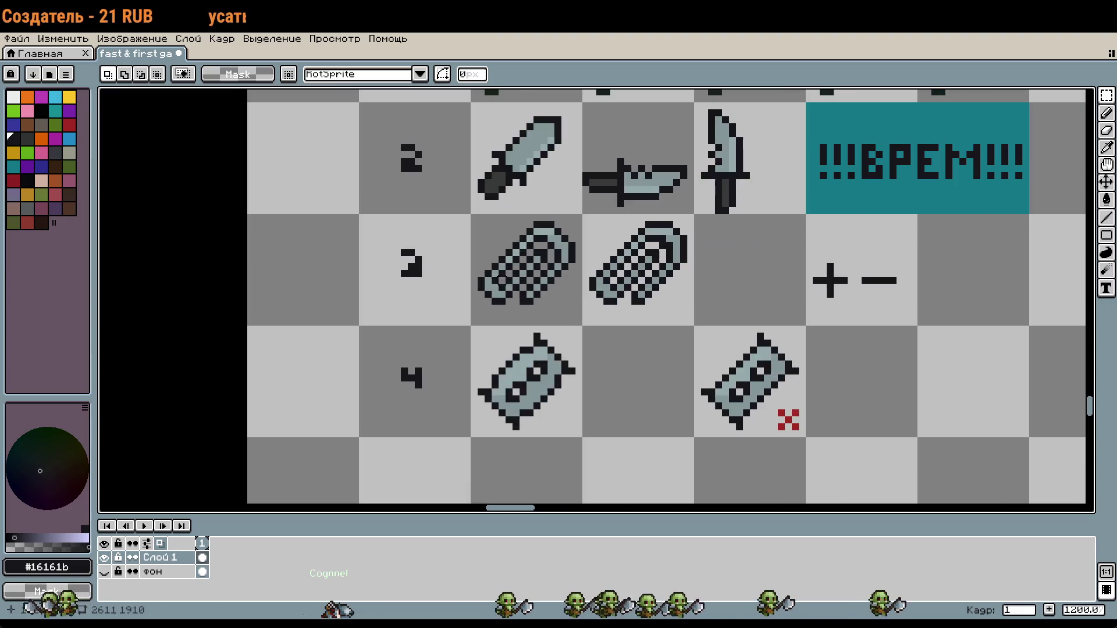
pyautogui.moveTo(524, 274); pyautogui.dragTo(627, 302)
pyautogui.press('Return')
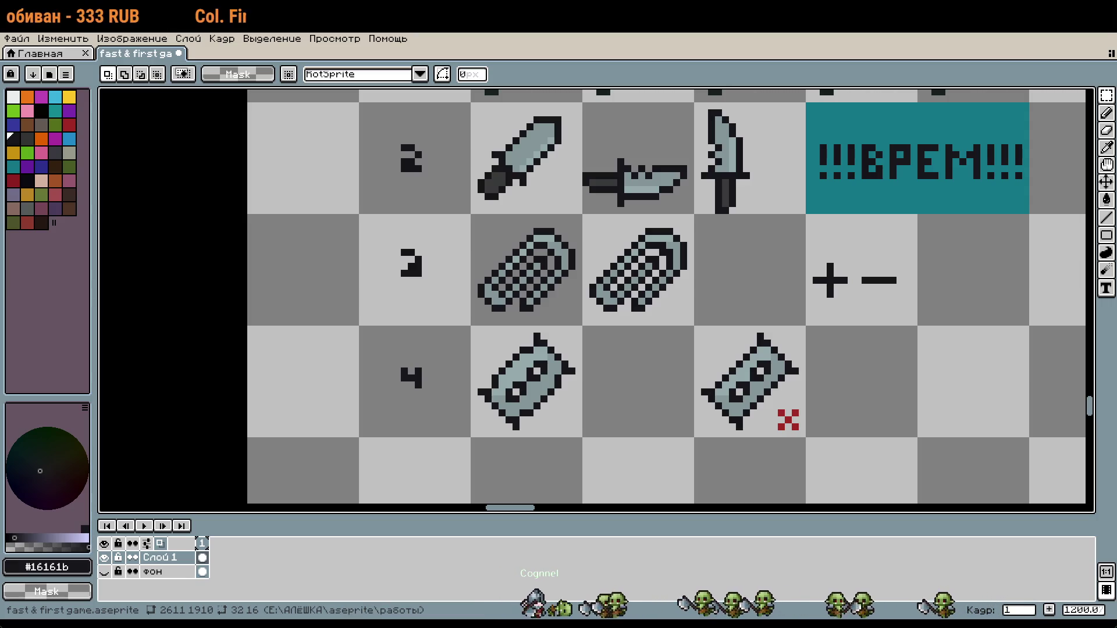
pyautogui.scroll(-5, 686, 306)
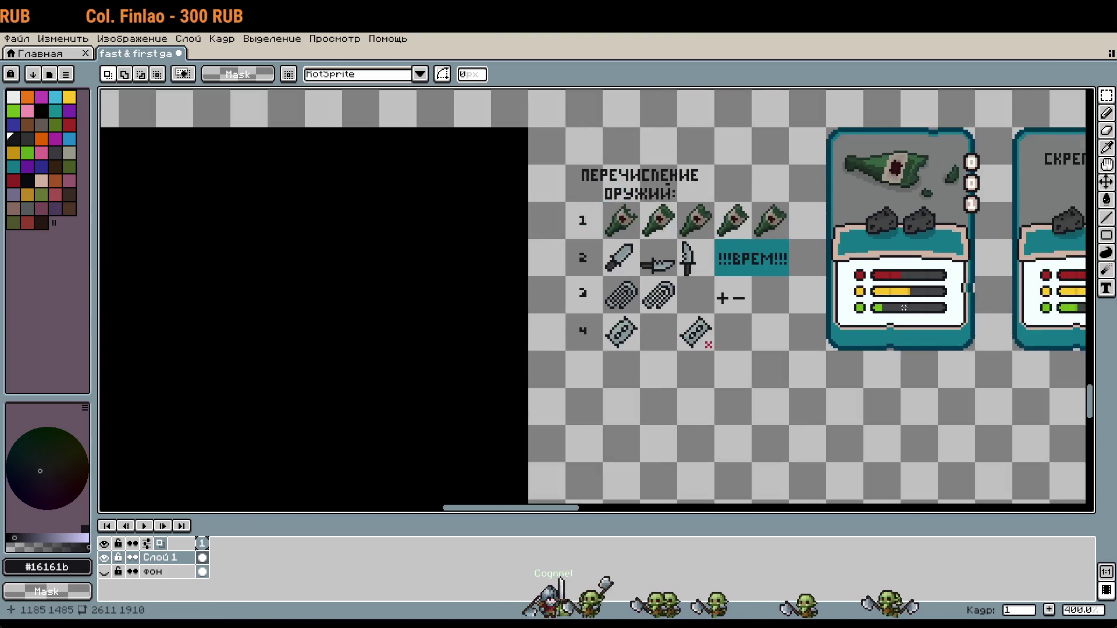
pyautogui.scroll(-1, 903, 307)
pyautogui.moveTo(903, 307)
pyautogui.mouseDown()
pyautogui.moveTo(1022, 100)
pyautogui.moveTo(792, 399)
pyautogui.moveTo(830, 375)
pyautogui.moveTo(806, 381)
pyautogui.moveTo(811, 585)
pyautogui.moveTo(595, 480)
pyautogui.mouseUp()
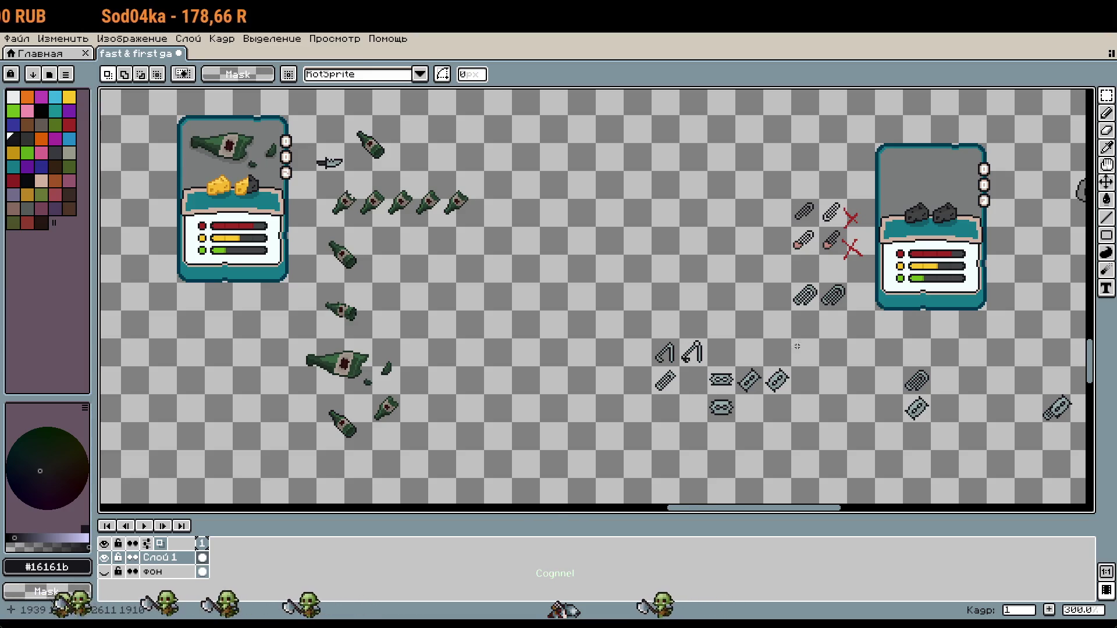
# Step: Move the hatched sprite into the cell beside the capsule, one pixel lower
pyautogui.scroll(4, 741, 362)
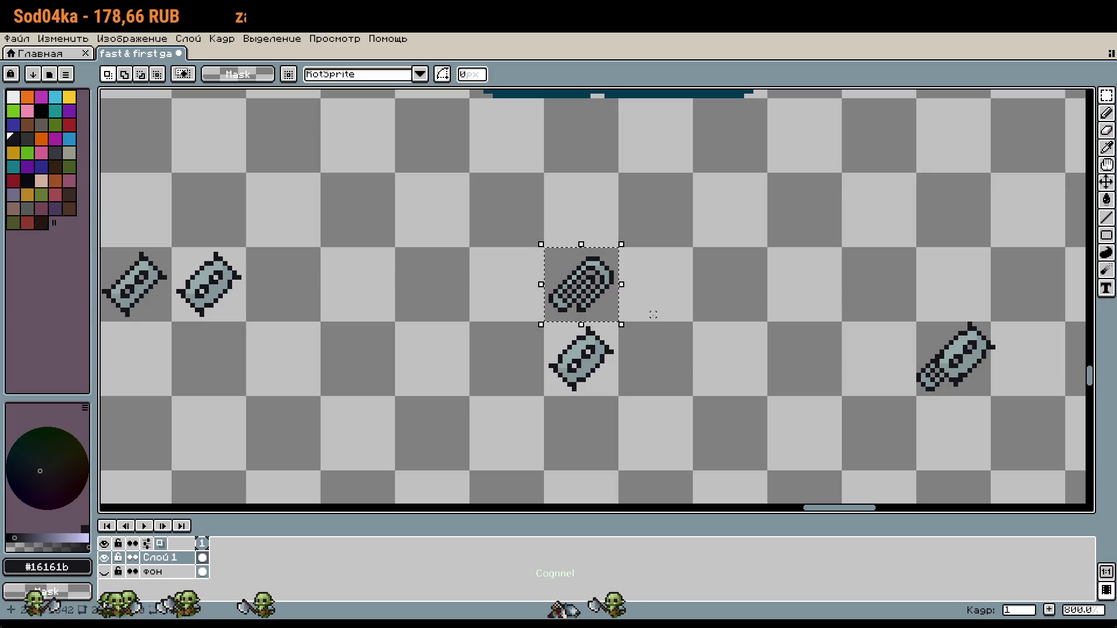
pyautogui.hotkey('ctrl', 't')
pyautogui.moveTo(593, 307)
pyautogui.mouseDown()
pyautogui.moveTo(668, 382)
pyautogui.moveTo(742, 382)
pyautogui.mouseUp()
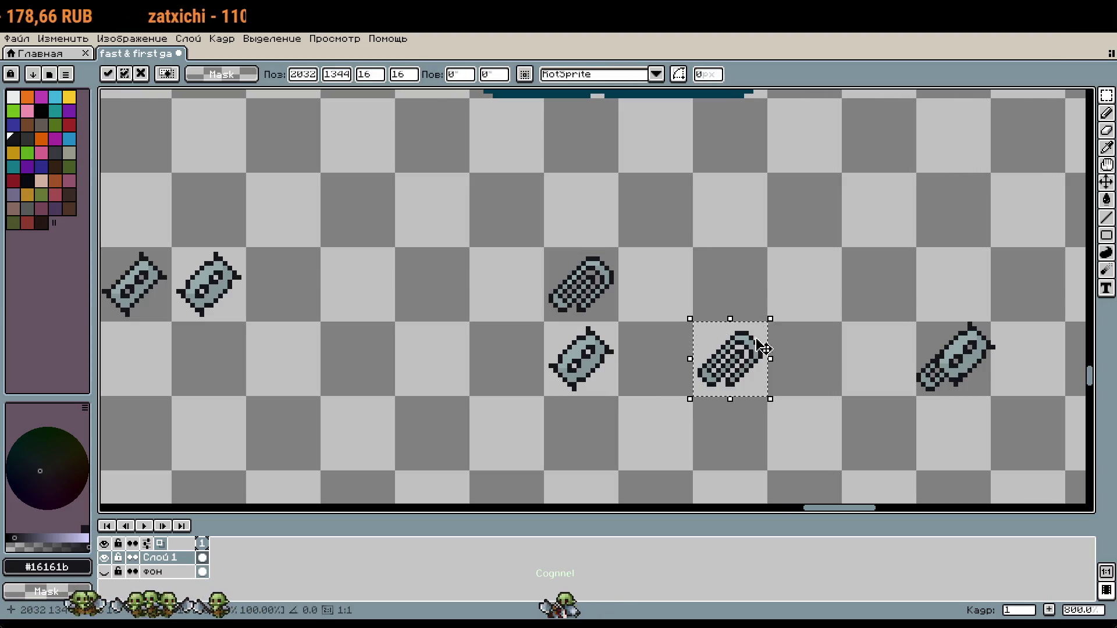
pyautogui.scroll(2, 742, 382)
pyautogui.moveTo(711, 306); pyautogui.dragTo(710, 319)
pyautogui.press('Return')
pyautogui.scroll(-1, 681, 259)
# Step: Duplicate the spiked capsule and shift the copy two tiles right
pyautogui.moveTo(125, 132); pyautogui.dragTo(347, 354)
pyautogui.hotkey('shift', 'Right')
pyautogui.hotkey('shift', 'Right')
pyautogui.hotkey('shift', 'Left')
pyautogui.hotkey('shift', 'Left')
pyautogui.hotkey('shift', 'Right')
pyautogui.hotkey('shift', 'Right')
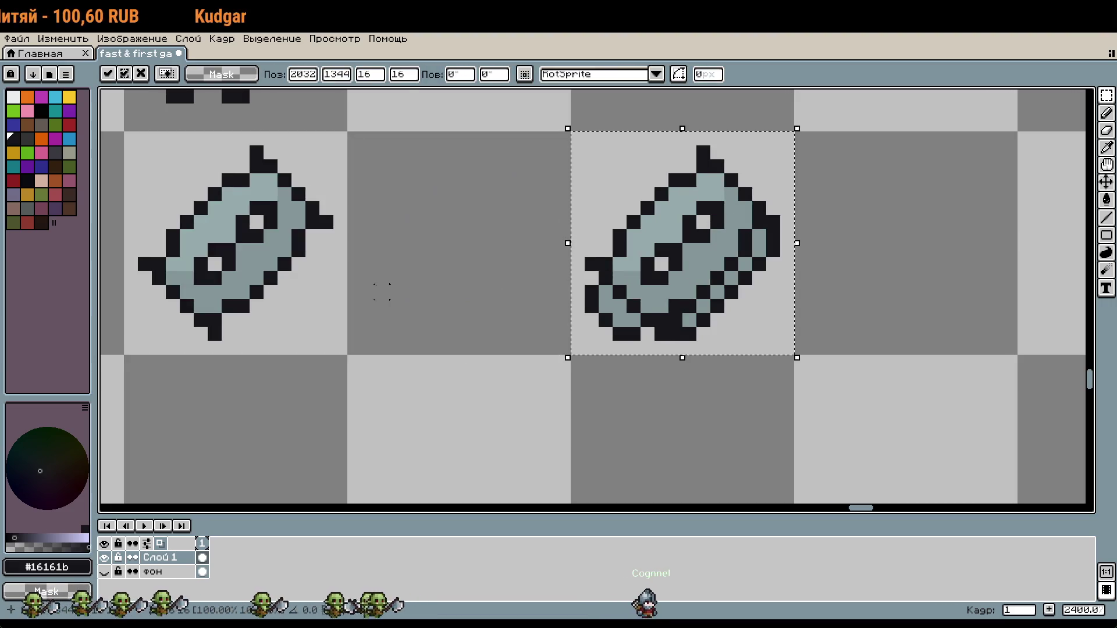
pyautogui.press('Right')
# Step: Fine-tune the capsule copy pixel by pixel and drop it onto the hatched tail
pyautogui.press('Right')
pyautogui.press('Up')
pyautogui.press('Right')
pyautogui.press('Up')
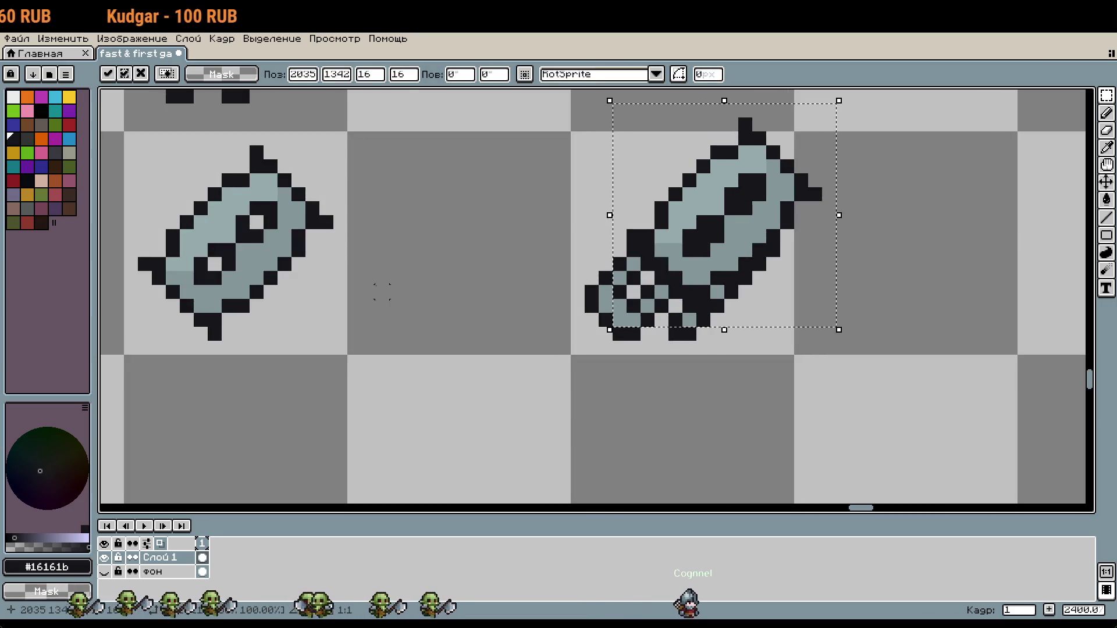
pyautogui.press('Left')
pyautogui.press('Down')
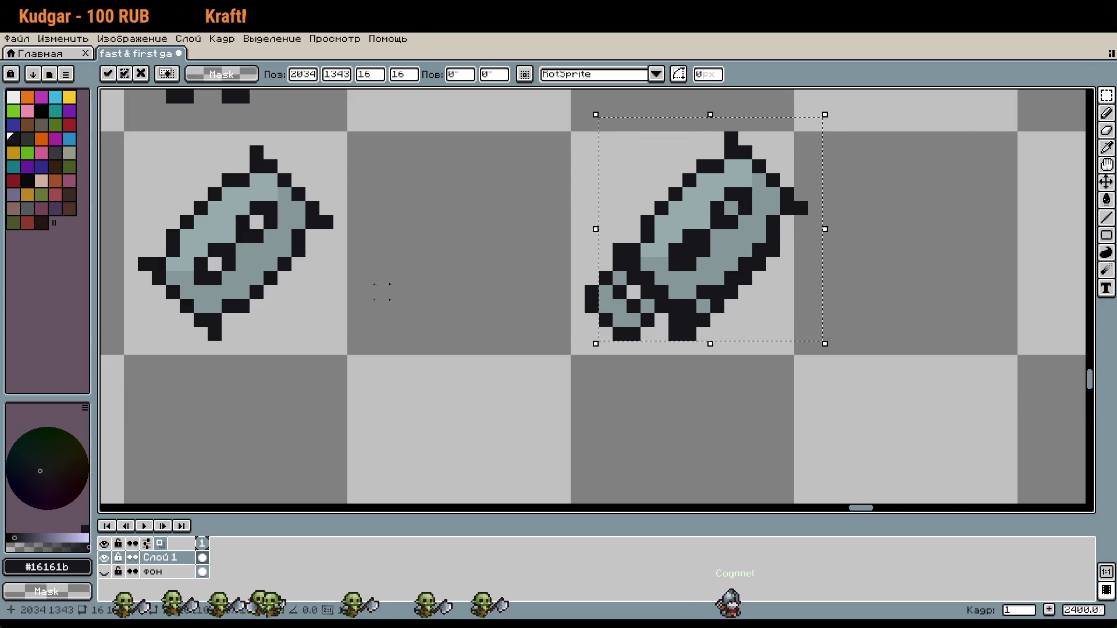
pyautogui.press('Right')
pyautogui.press('Left')
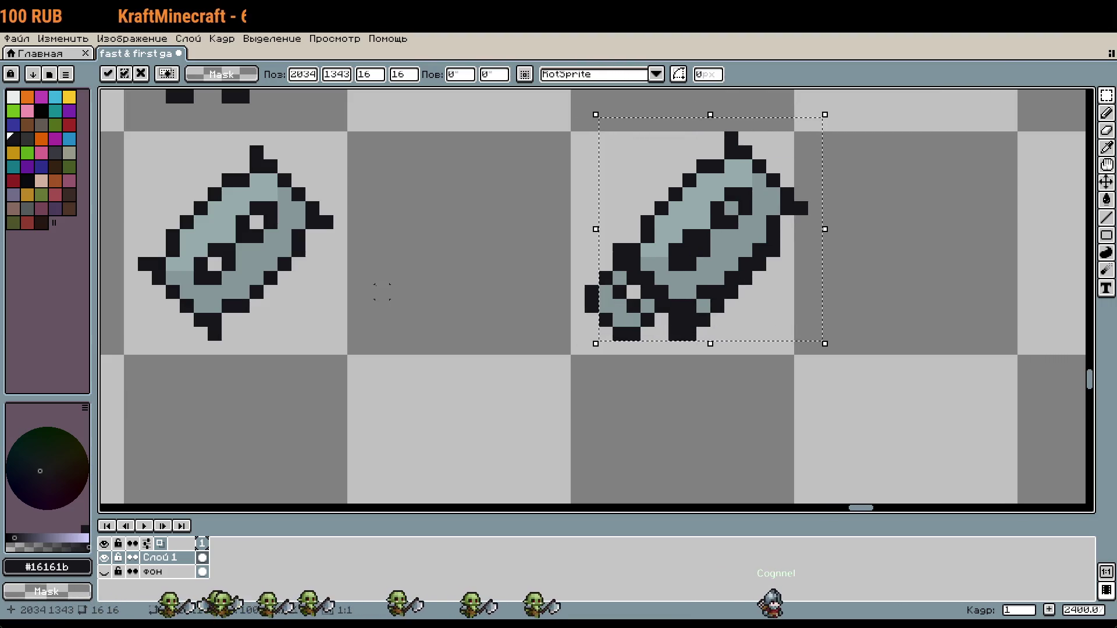
pyautogui.press('Right')
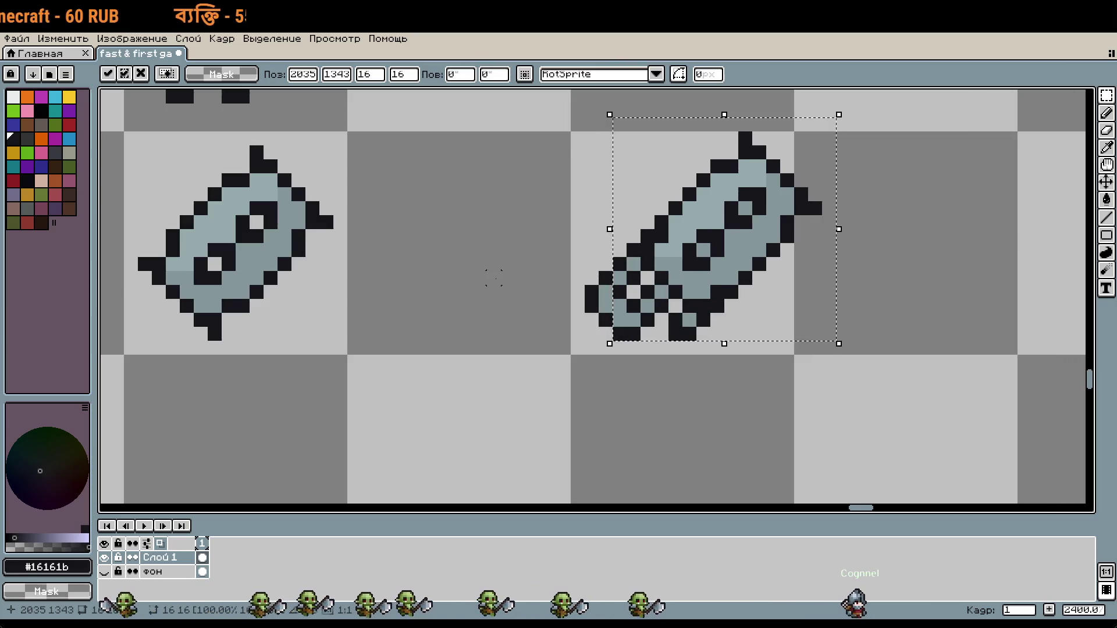
pyautogui.scroll(-2, 559, 262)
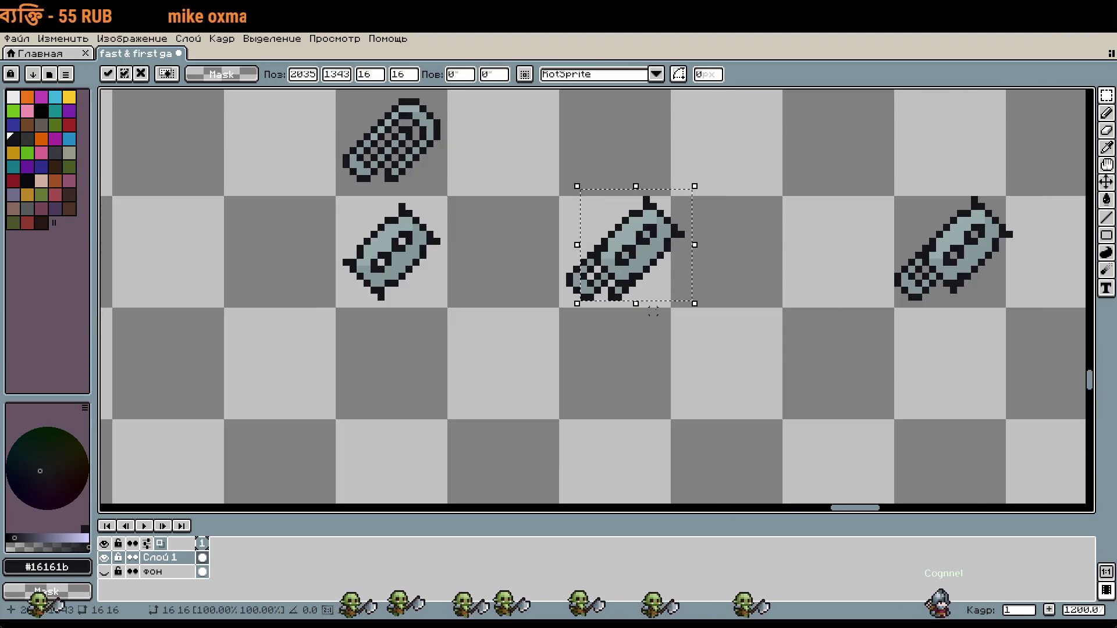
pyautogui.scroll(2, 652, 312)
pyautogui.press('Left')
pyautogui.press('Down')
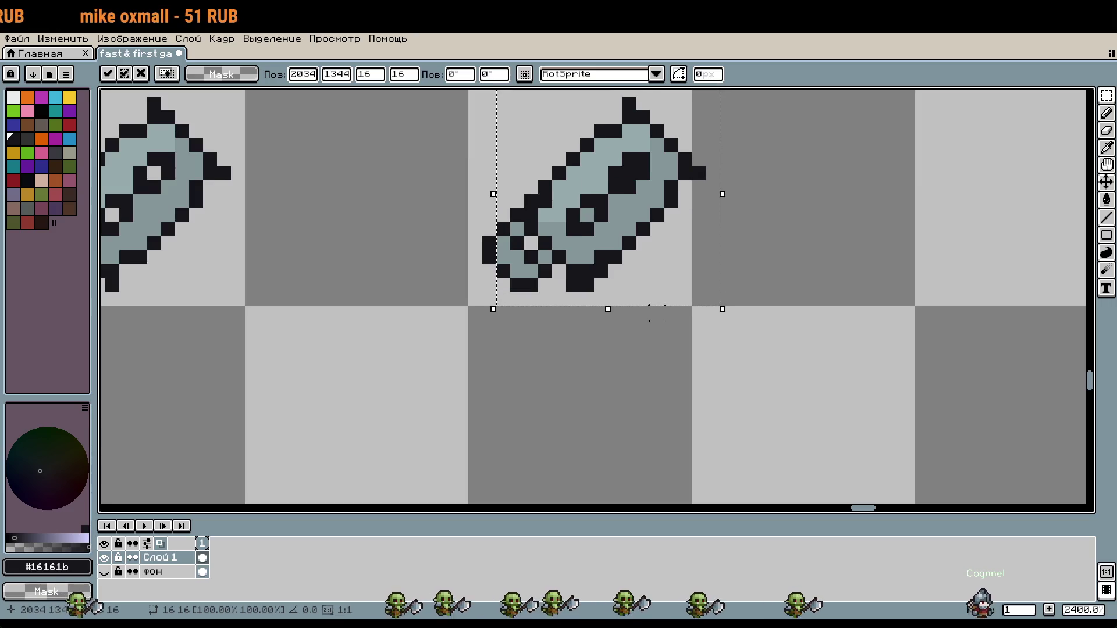
pyautogui.click(797, 182)
pyautogui.scroll(2, 627, 198)
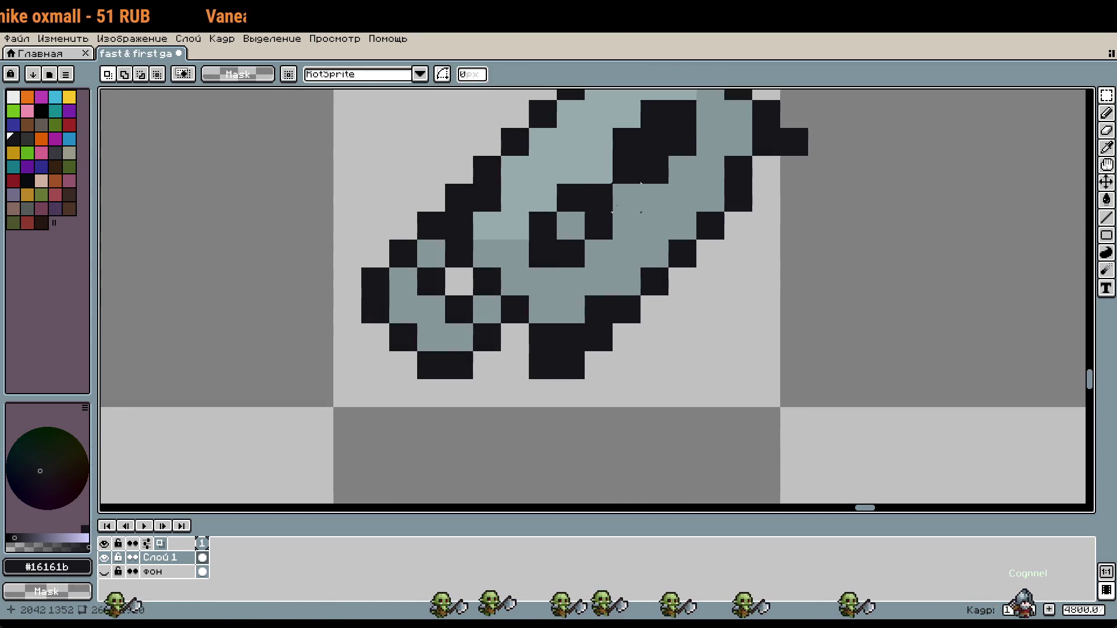
# Step: Move the rightmost tailed capsule two cells left, next to the other one
pyautogui.press('b')
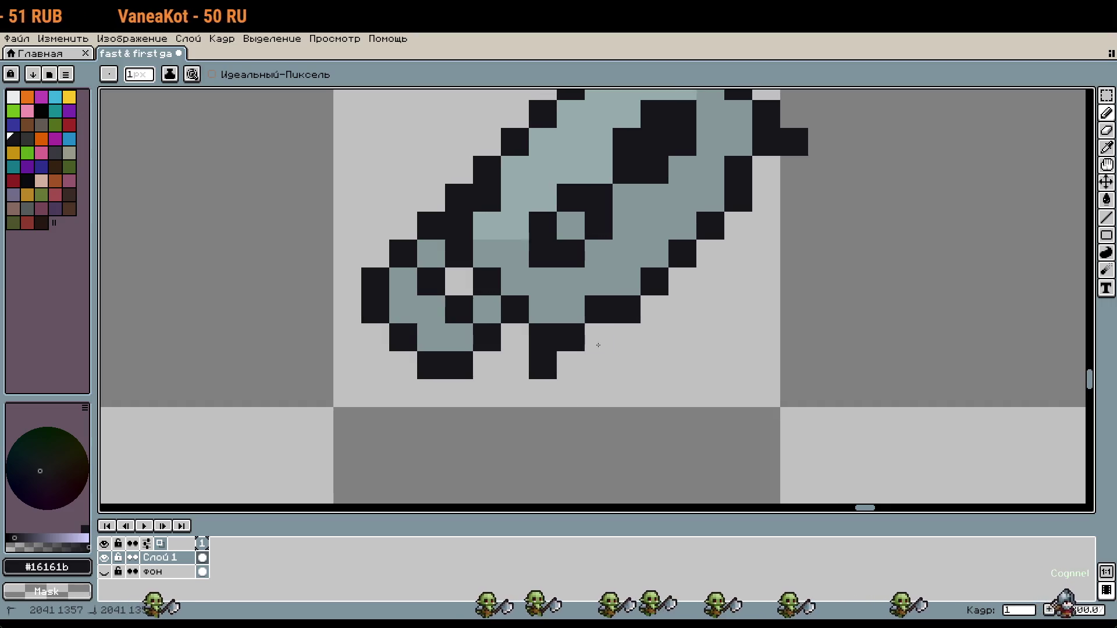
pyautogui.scroll(-3, 739, 356)
pyautogui.moveTo(794, 370); pyautogui.dragTo(726, 345)
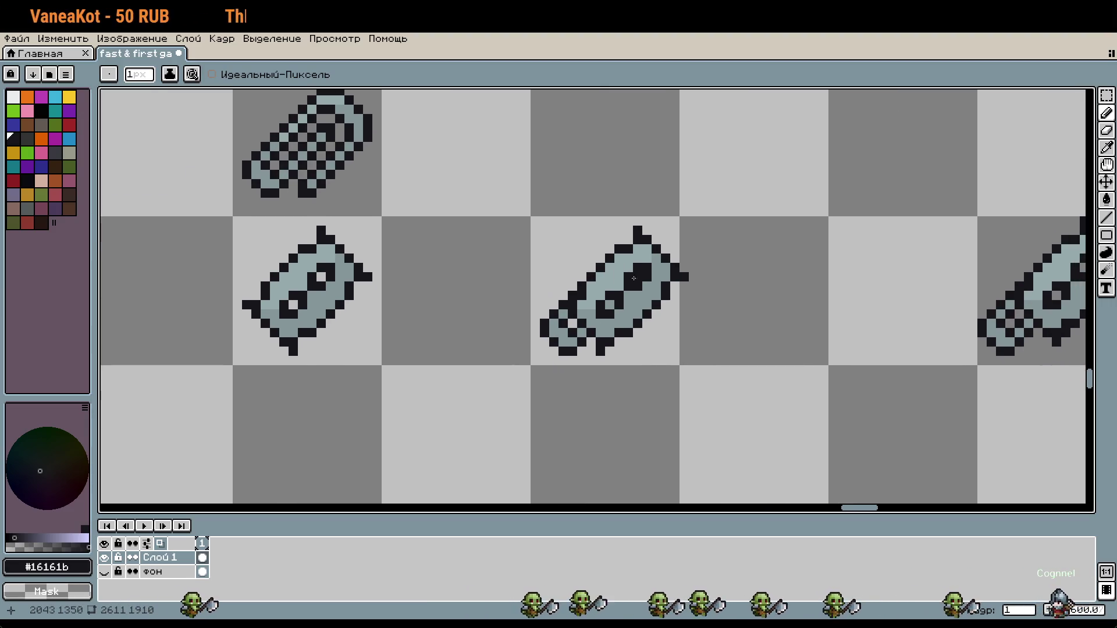
pyautogui.moveTo(805, 351); pyautogui.dragTo(780, 347)
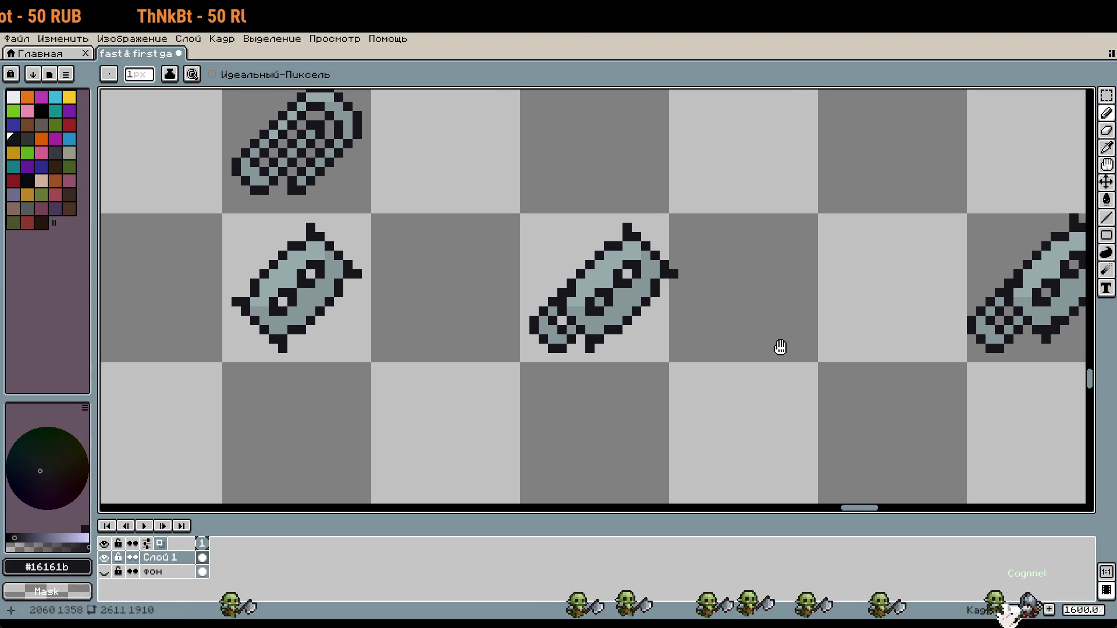
pyautogui.scroll(1, 626, 368)
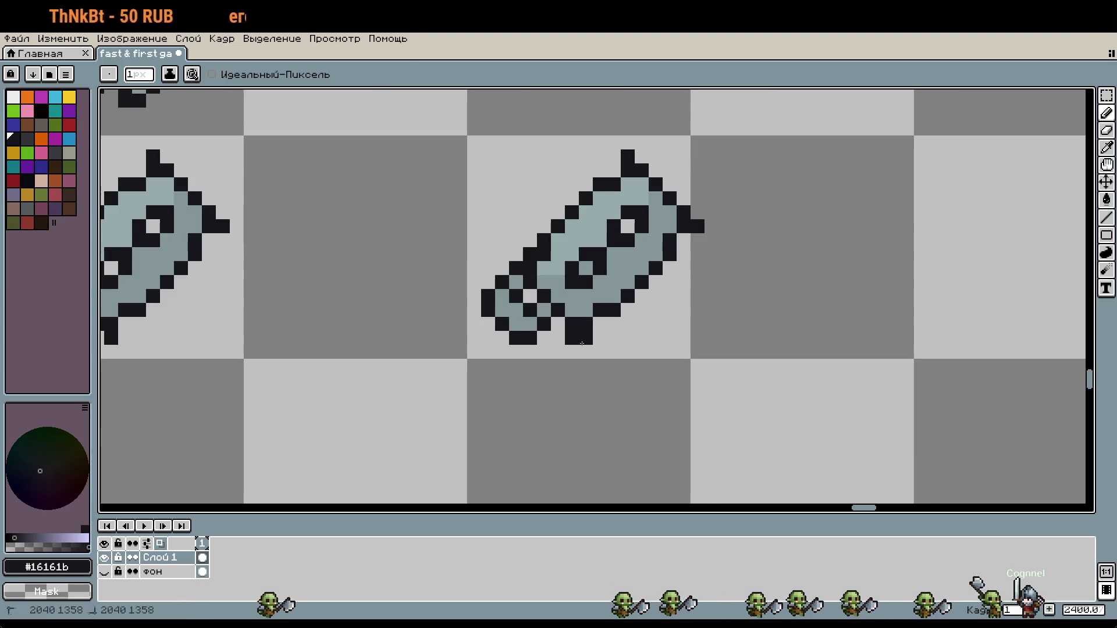
pyautogui.scroll(-2, 687, 356)
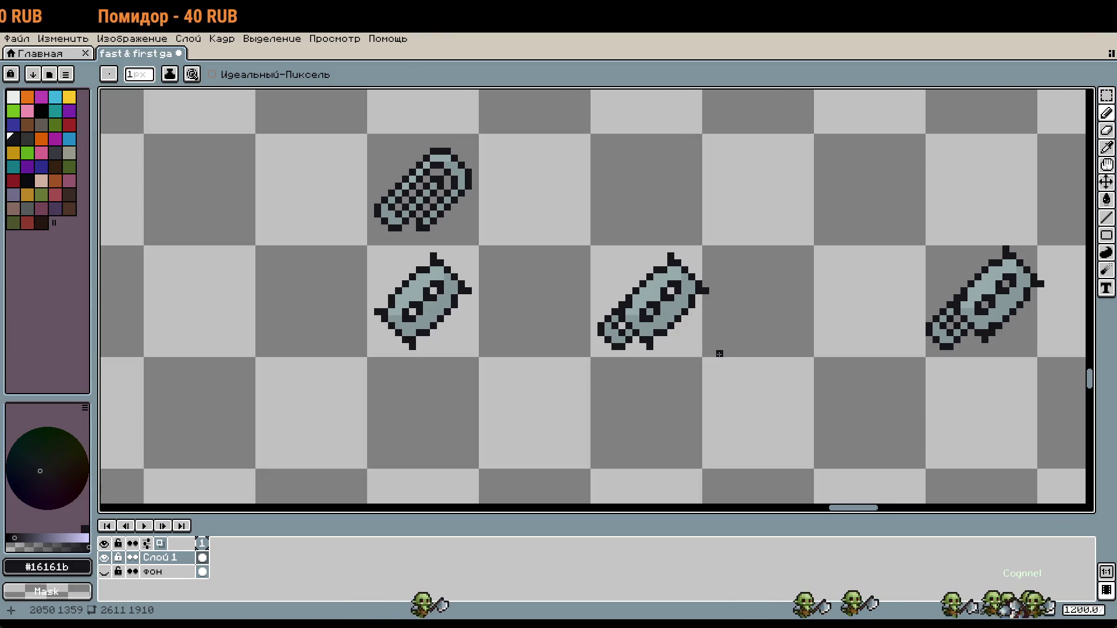
pyautogui.press('m')
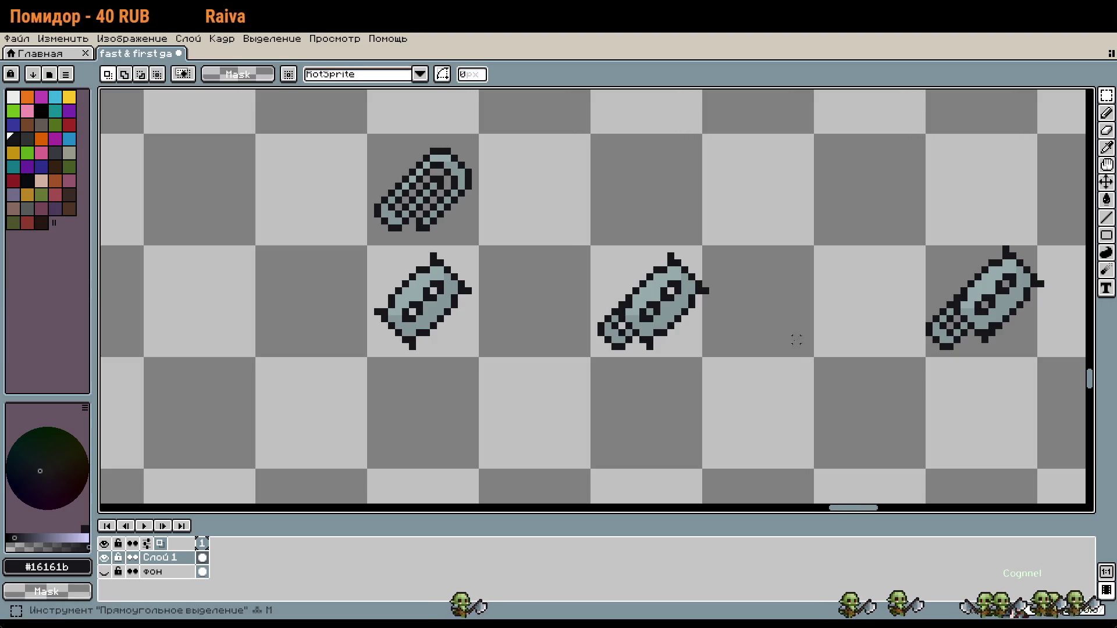
pyautogui.moveTo(931, 250); pyautogui.dragTo(954, 302)
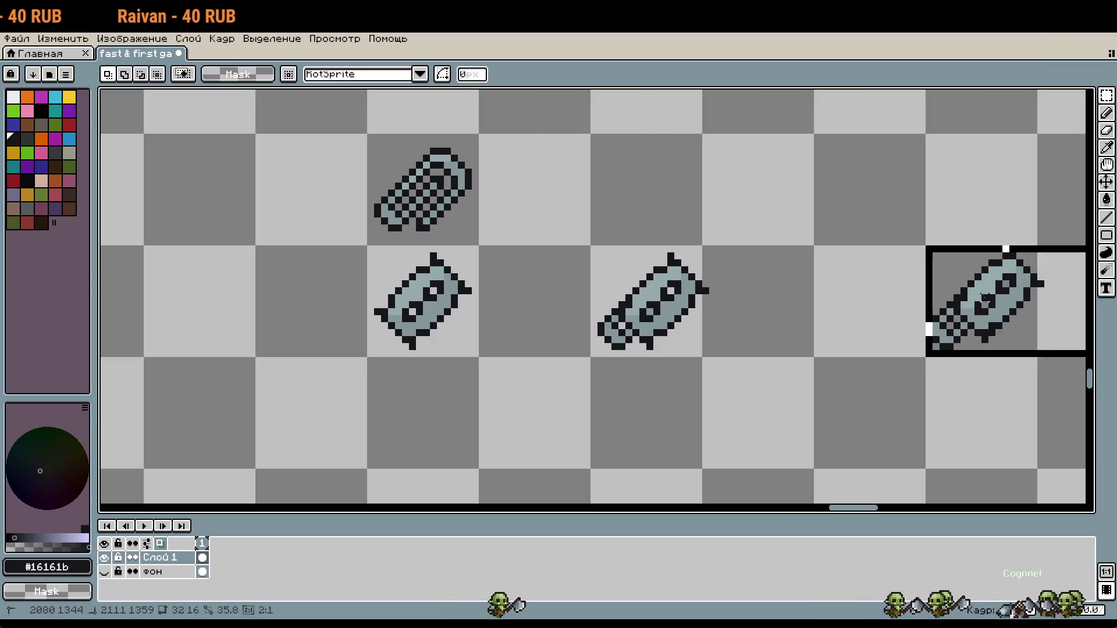
pyautogui.hotkey('shift', 'Left')
pyautogui.hotkey('shift', 'Left')
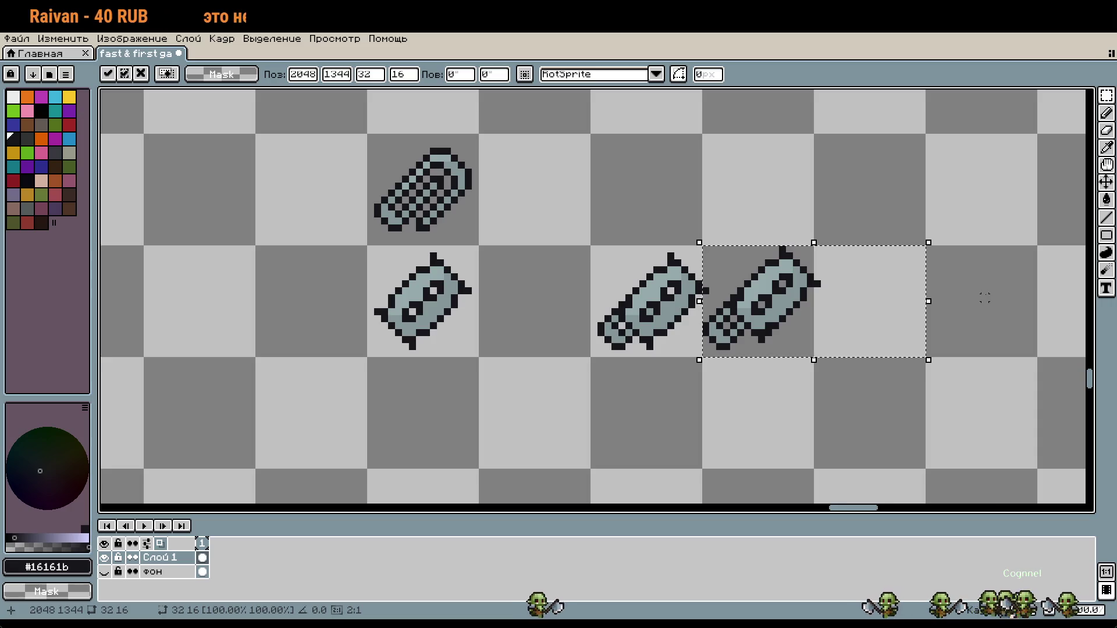
pyautogui.click(855, 379)
# Step: Duplicate the row of tailed capsules into the row directly beneath
pyautogui.moveTo(698, 287); pyautogui.dragTo(848, 326)
pyautogui.hotkey('ctrl', 'c')
pyautogui.hotkey('ctrl', 'v')
pyautogui.hotkey('shift', 'Down')
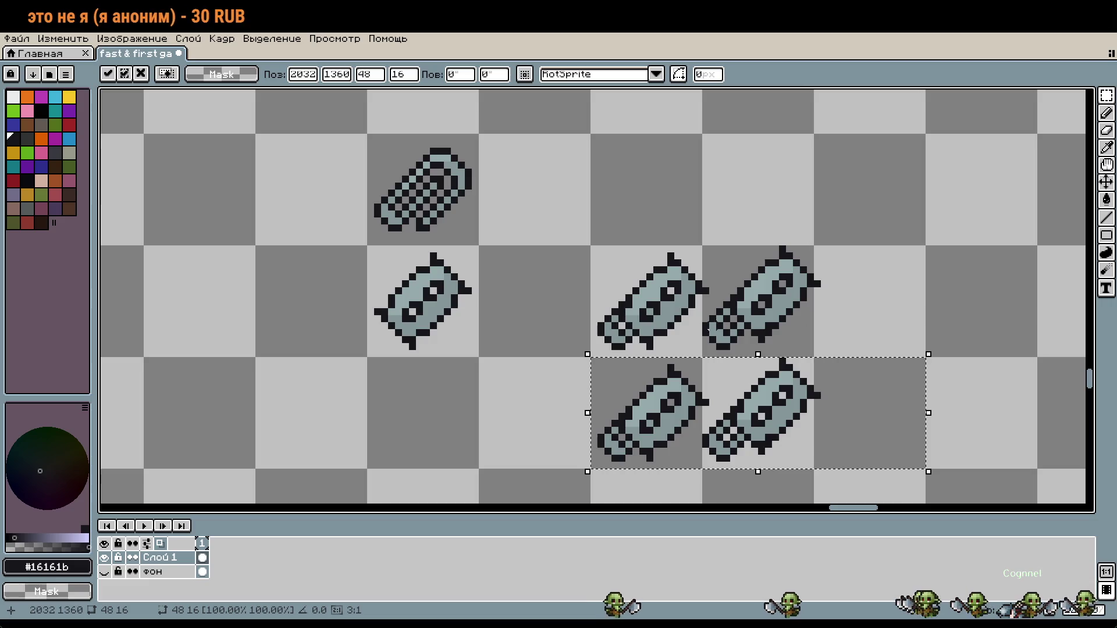
pyautogui.click(740, 292)
# Step: Try shifting the upper-left capsule one pixel left, then undo it
pyautogui.moveTo(705, 290); pyautogui.dragTo(592, 254)
pyautogui.moveTo(684, 339); pyautogui.dragTo(677, 339)
pyautogui.click(872, 349)
pyautogui.hotkey('ctrl', 'z')
pyautogui.hotkey('ctrl', 'z')
pyautogui.scroll(-2, 855, 361)
pyautogui.scroll(-2, 772, 332)
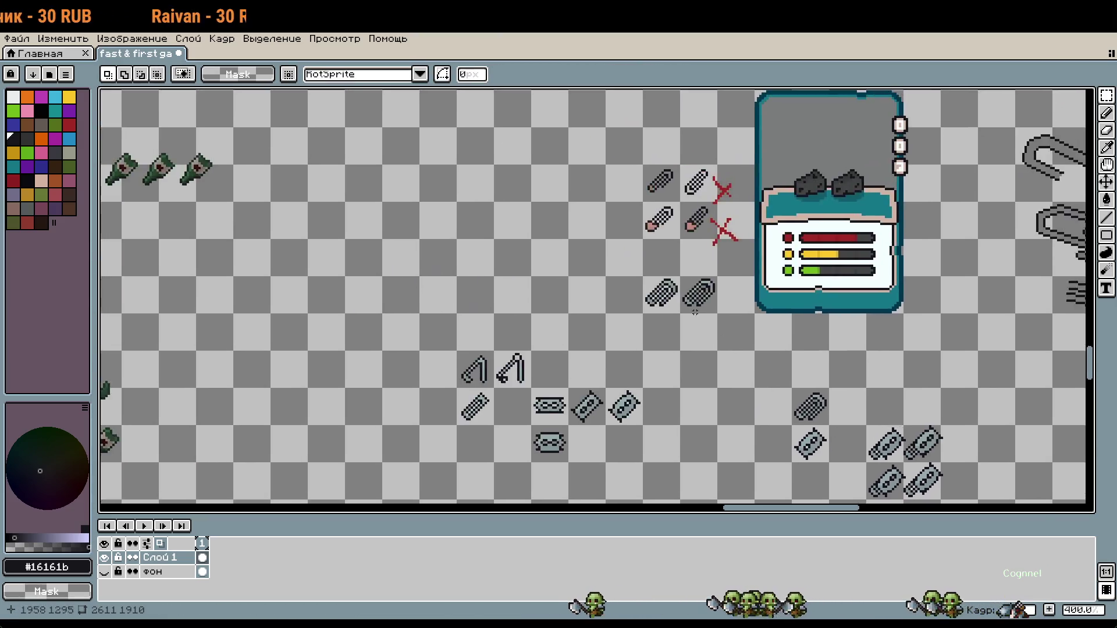
# Step: Select the lower-left pink paw piece on the rat sprite
pyautogui.moveTo(773, 332); pyautogui.dragTo(698, 232)
pyautogui.scroll(-1, 698, 232)
pyautogui.scroll(4, 673, 300)
pyautogui.scroll(2, 306, 283)
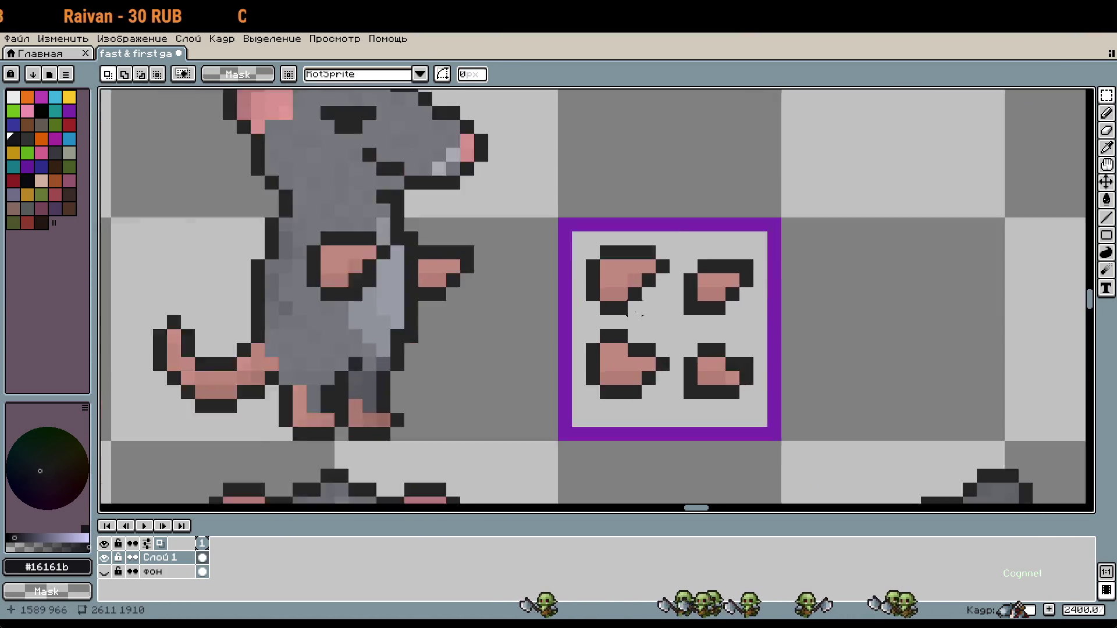
pyautogui.moveTo(541, 308)
pyautogui.mouseDown()
pyautogui.moveTo(675, 489)
pyautogui.moveTo(732, 440)
pyautogui.moveTo(509, 64)
pyautogui.mouseUp()
pyautogui.scroll(-4, 731, 441)
# Step: Paste the pink piece and settle it at the first capsule's lower-left tip
pyautogui.moveTo(756, 378); pyautogui.dragTo(552, 116)
pyautogui.scroll(4, 791, 208)
pyautogui.hotkey('ctrl', 'v')
pyautogui.moveTo(616, 391)
pyautogui.mouseDown()
pyautogui.moveTo(626, 274)
pyautogui.moveTo(636, 260)
pyautogui.moveTo(644, 269)
pyautogui.moveTo(641, 259)
pyautogui.mouseUp()
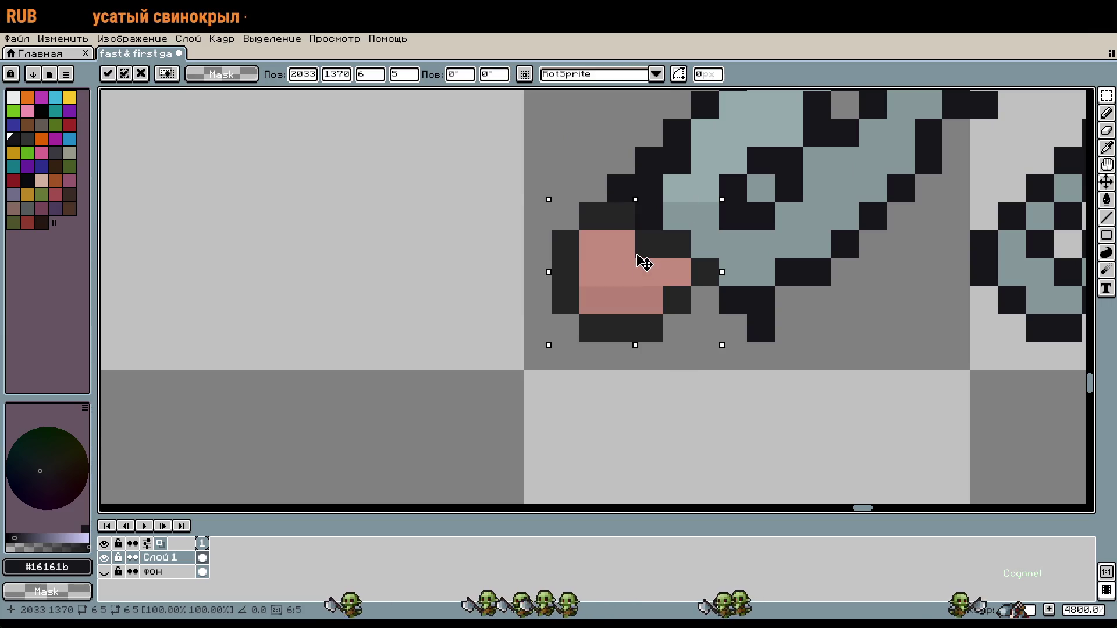
pyautogui.scroll(-2, 947, 288)
pyautogui.moveTo(947, 288); pyautogui.dragTo(752, 347)
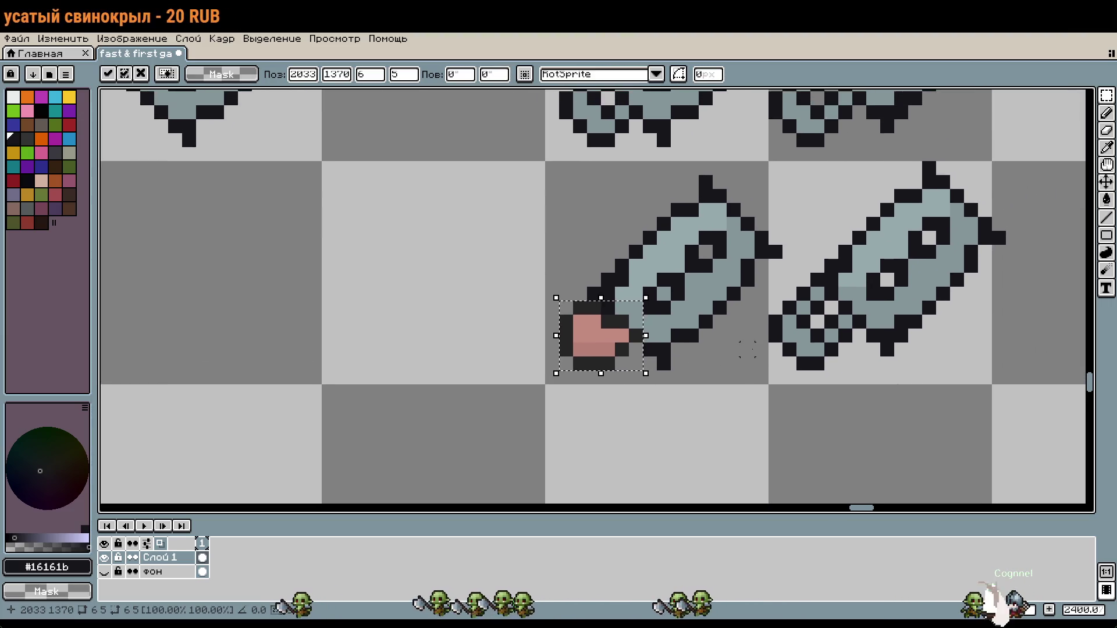
pyautogui.scroll(-2, 752, 347)
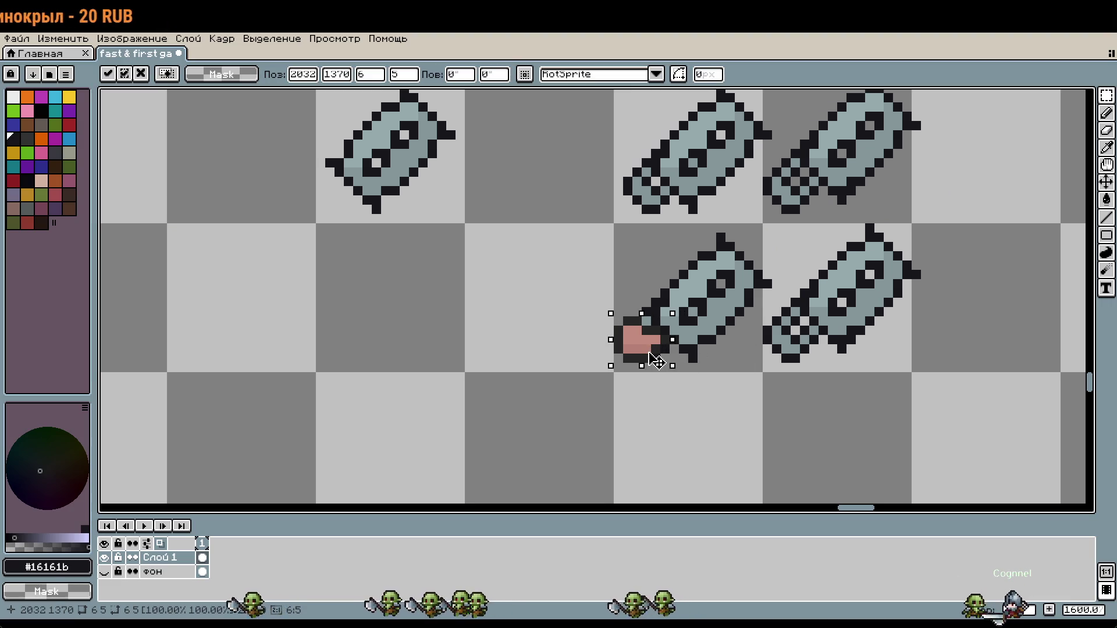
pyautogui.moveTo(659, 353); pyautogui.dragTo(650, 363)
pyautogui.moveTo(839, 338); pyautogui.dragTo(699, 333)
# Step: Place a second pink piece at the other lower capsule's tip
pyautogui.moveTo(503, 344); pyautogui.dragTo(587, 297)
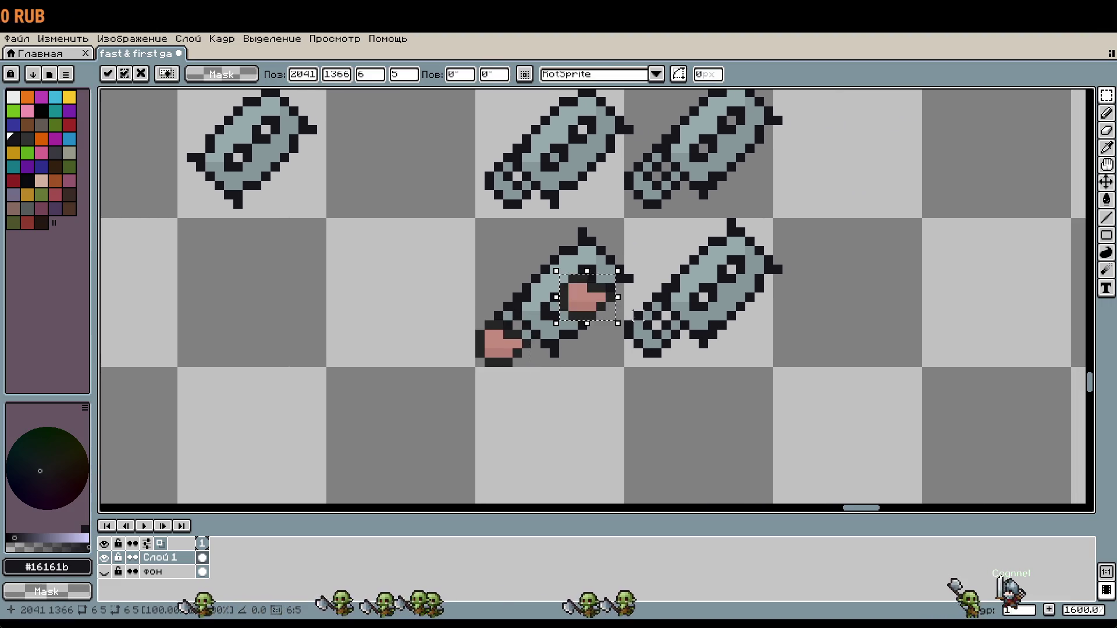
pyautogui.click(631, 329)
pyautogui.hotkey('ctrl', 'z')
pyautogui.hotkey('ctrl', 'z')
pyautogui.moveTo(500, 343)
pyautogui.mouseDown()
pyautogui.moveTo(602, 317)
pyautogui.moveTo(675, 350)
pyautogui.mouseUp()
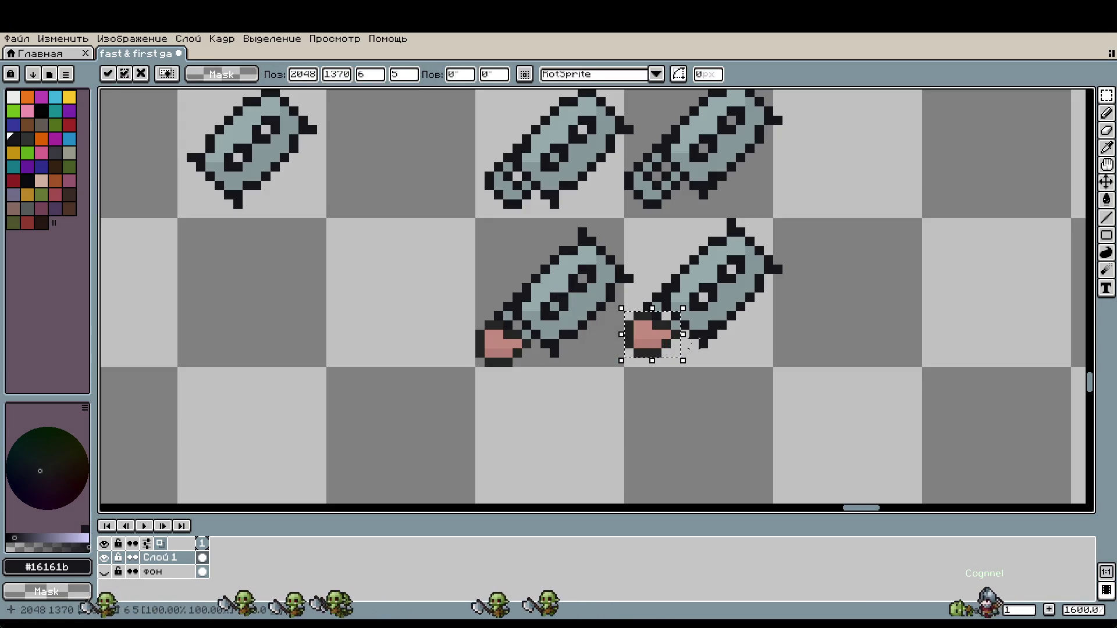
pyautogui.click(810, 331)
# Step: Move the hatched sprite and capsule down one cell
pyautogui.moveTo(810, 331); pyautogui.dragTo(838, 377)
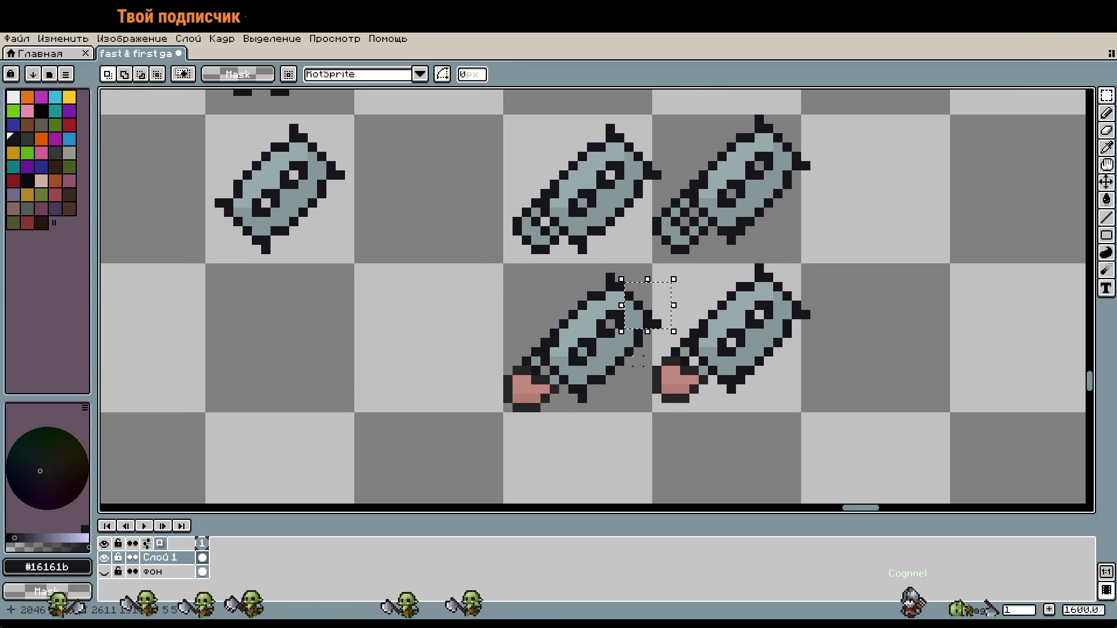
pyautogui.moveTo(501, 263); pyautogui.dragTo(650, 411)
pyautogui.hotkey('ctrl', 'd')
pyautogui.scroll(-1, 797, 410)
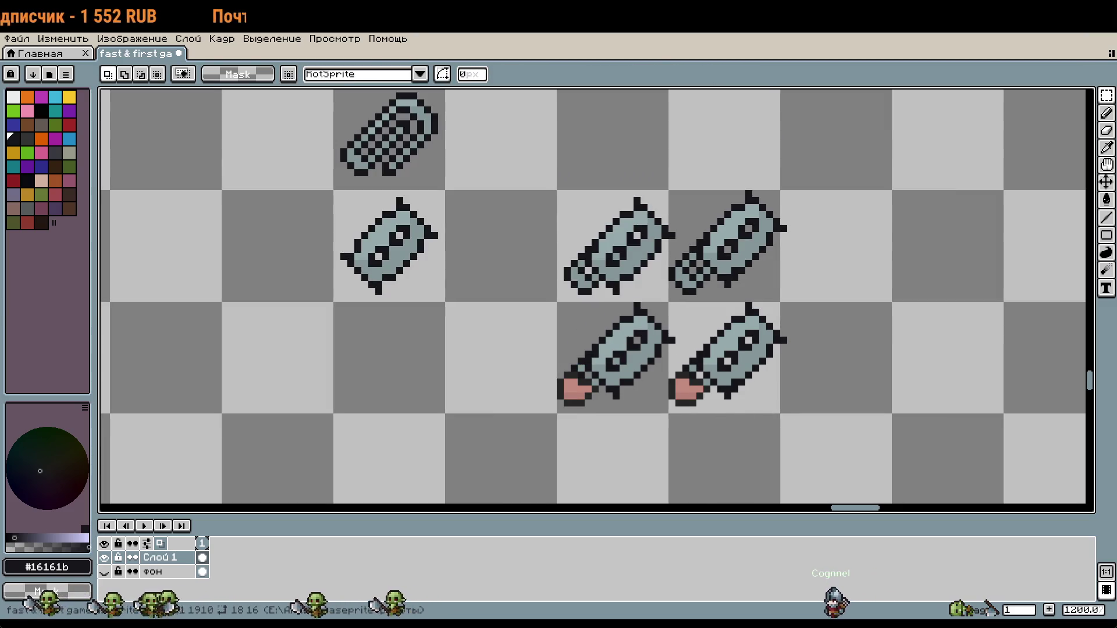
pyautogui.moveTo(420, 172)
pyautogui.mouseDown()
pyautogui.moveTo(424, 266)
pyautogui.moveTo(421, 257)
pyautogui.mouseUp()
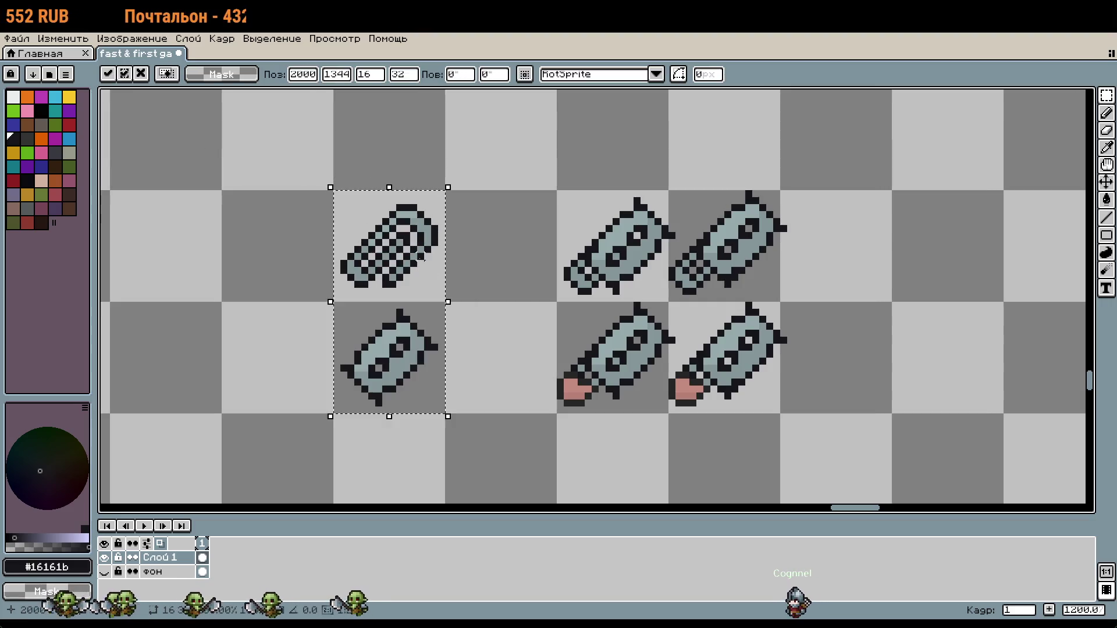
pyautogui.click(992, 298)
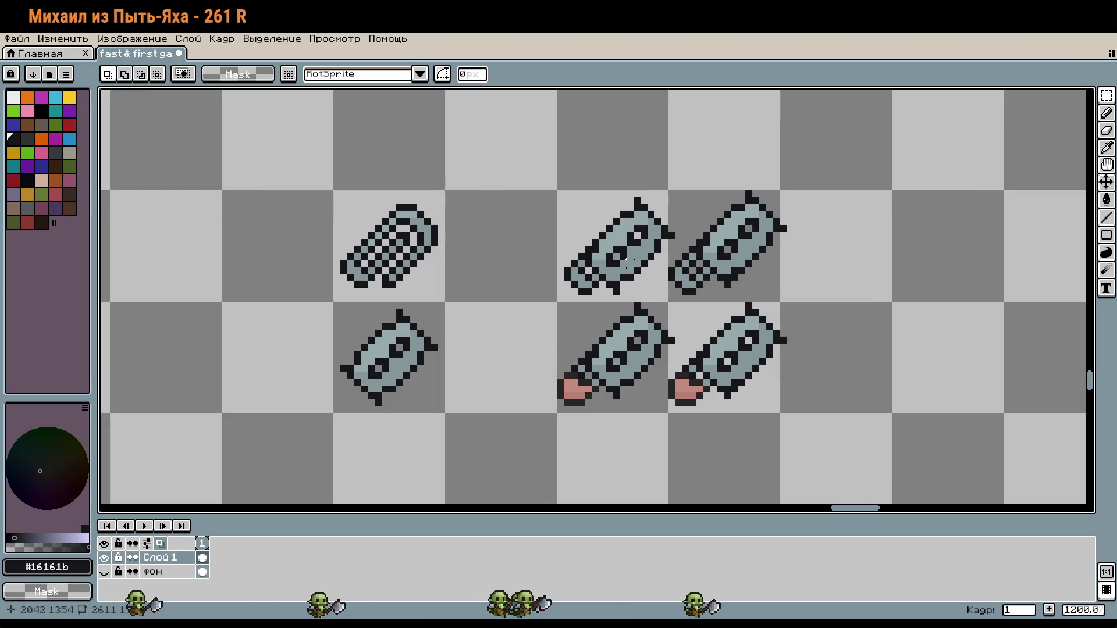
pyautogui.press('3')
pyautogui.press('4')
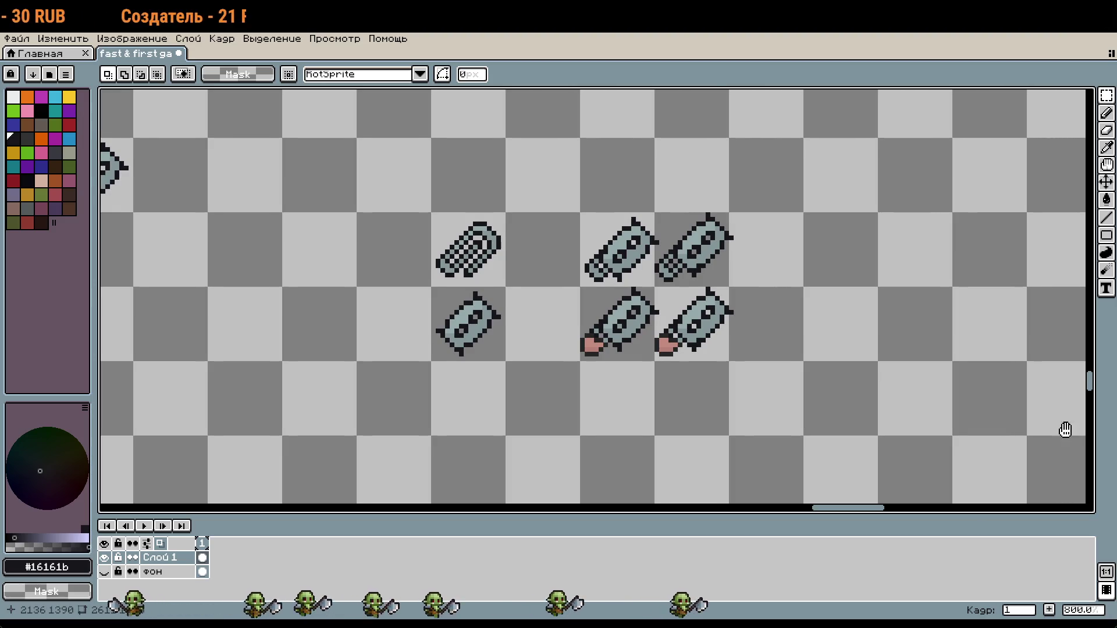
pyautogui.moveTo(1066, 429); pyautogui.dragTo(972, 439)
pyautogui.scroll(2, 591, 391)
pyautogui.moveTo(644, 401); pyautogui.dragTo(646, 403)
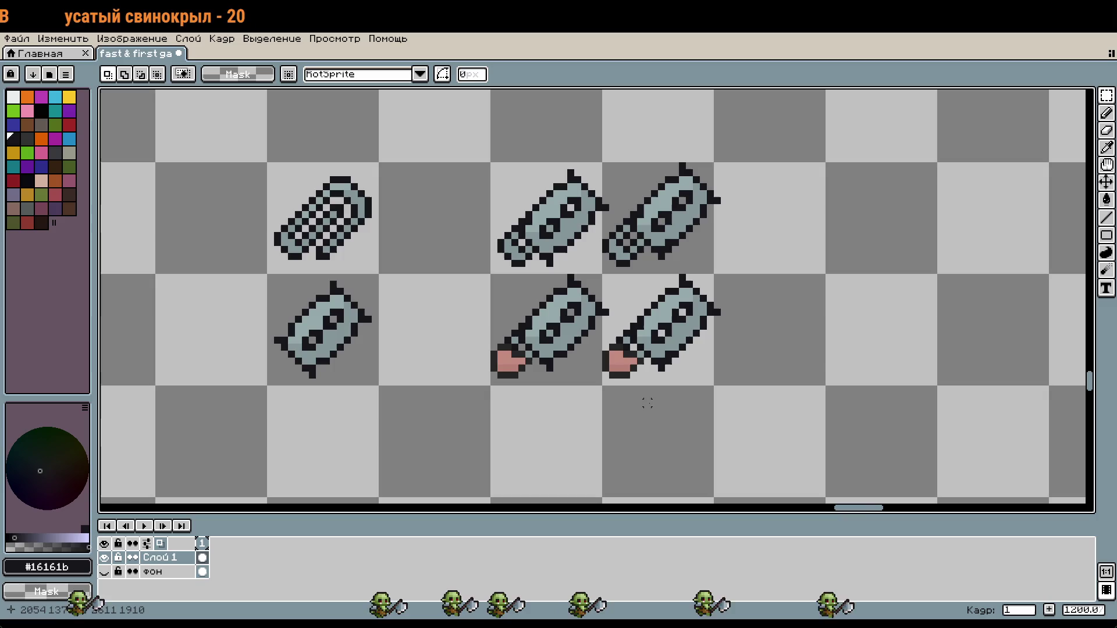
pyautogui.scroll(1, 645, 402)
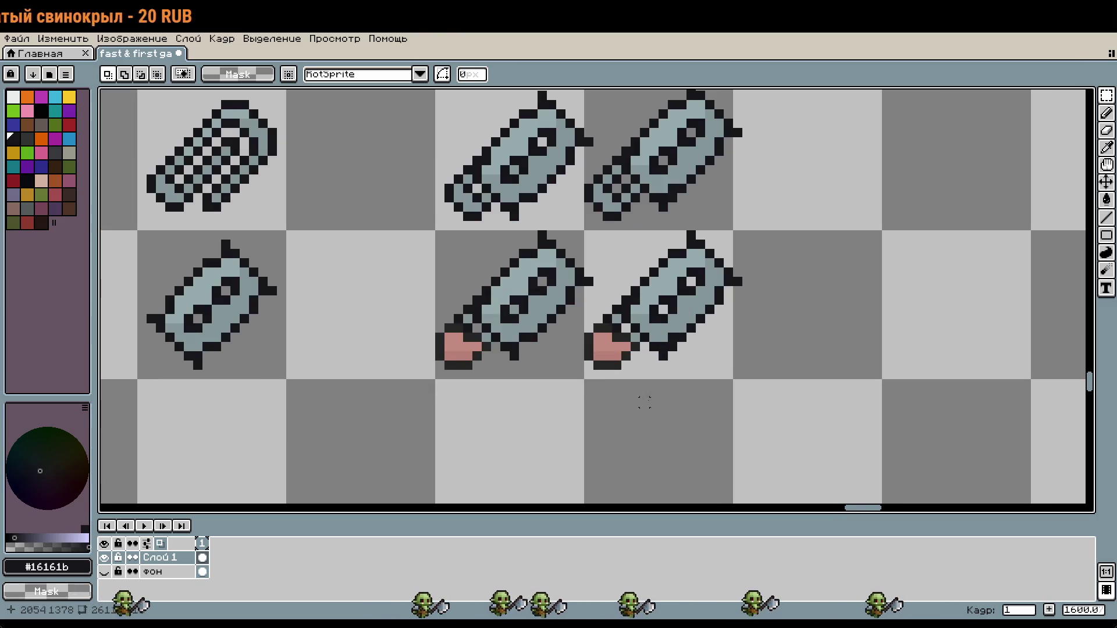
pyautogui.moveTo(644, 401); pyautogui.dragTo(703, 437)
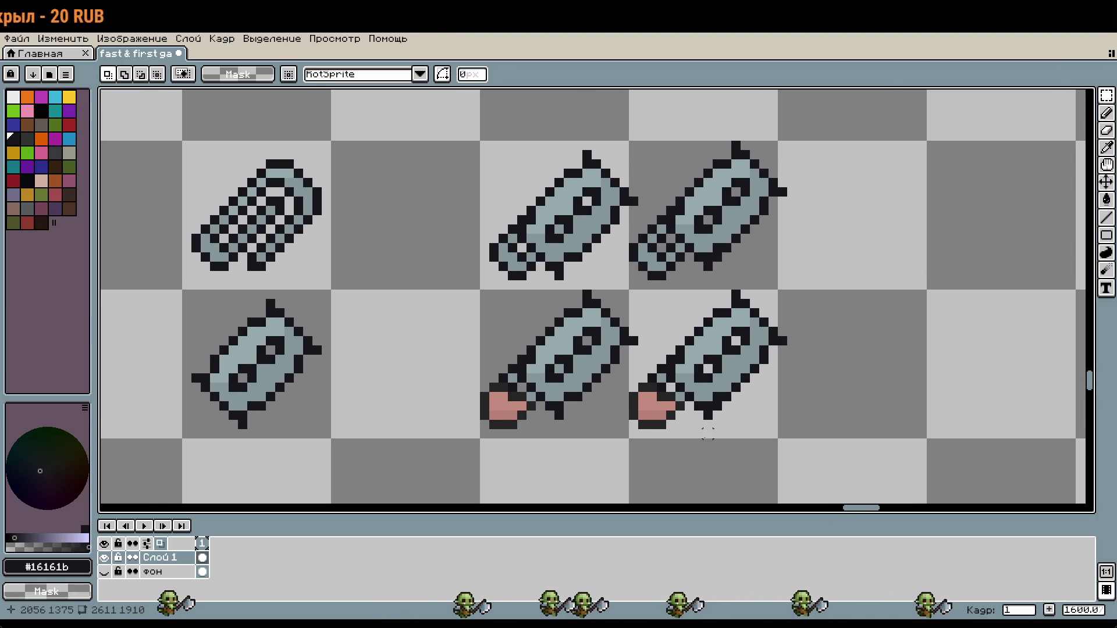
pyautogui.press('w')
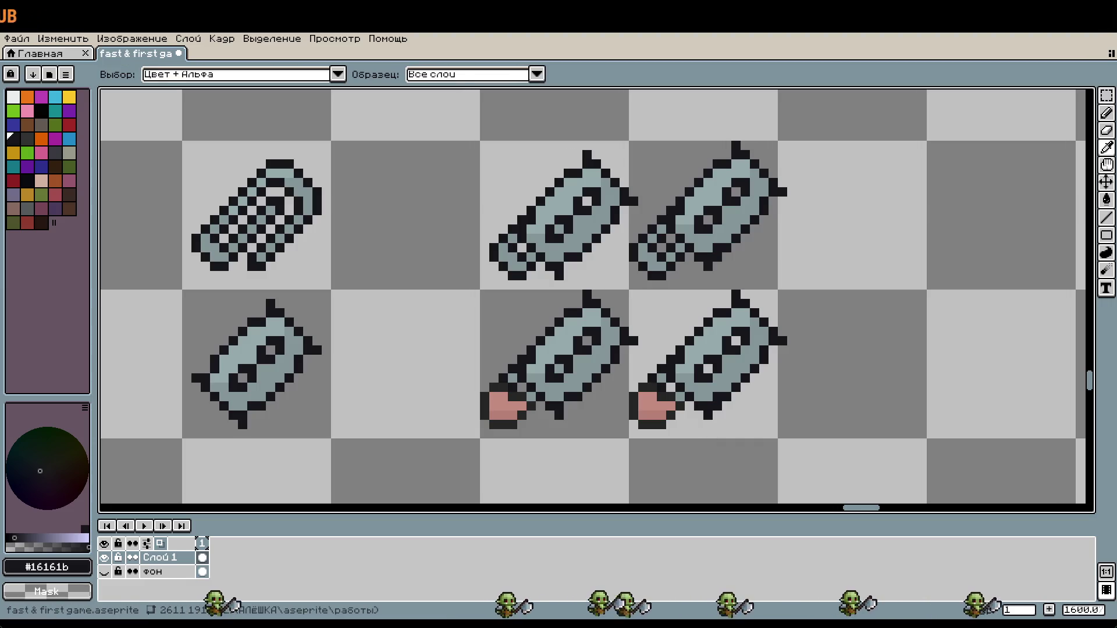
pyautogui.press('m')
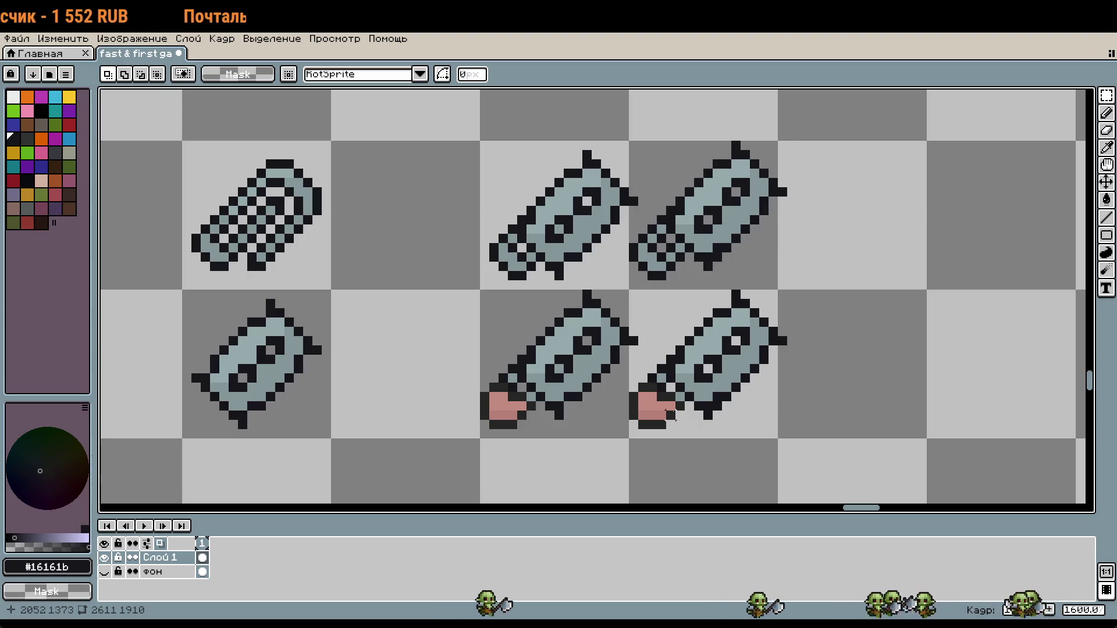
pyautogui.press('w')
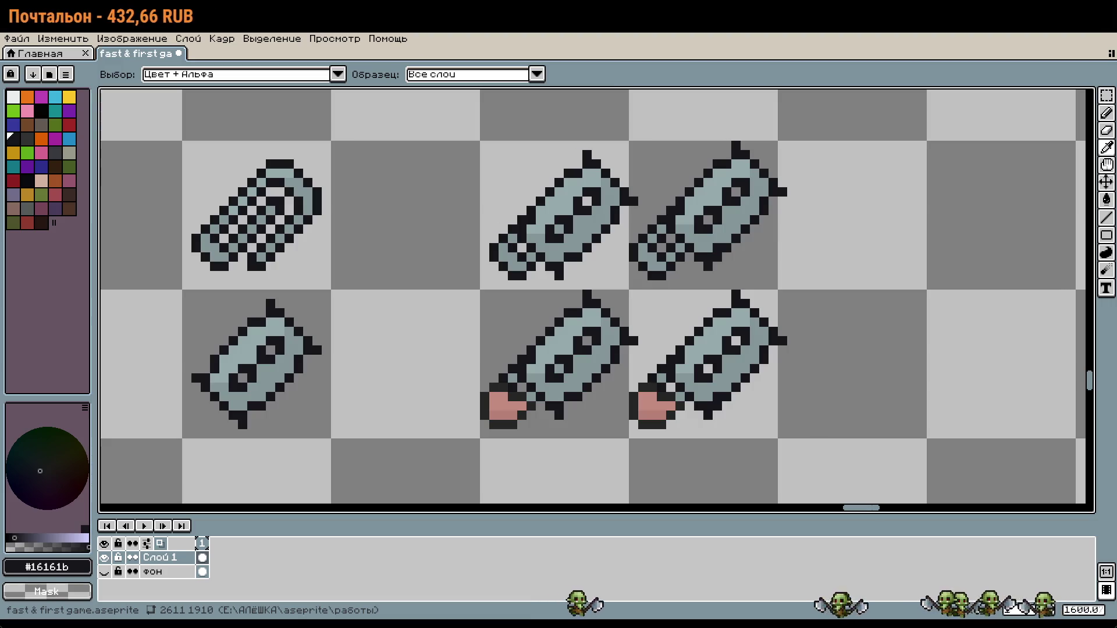
pyautogui.press('m')
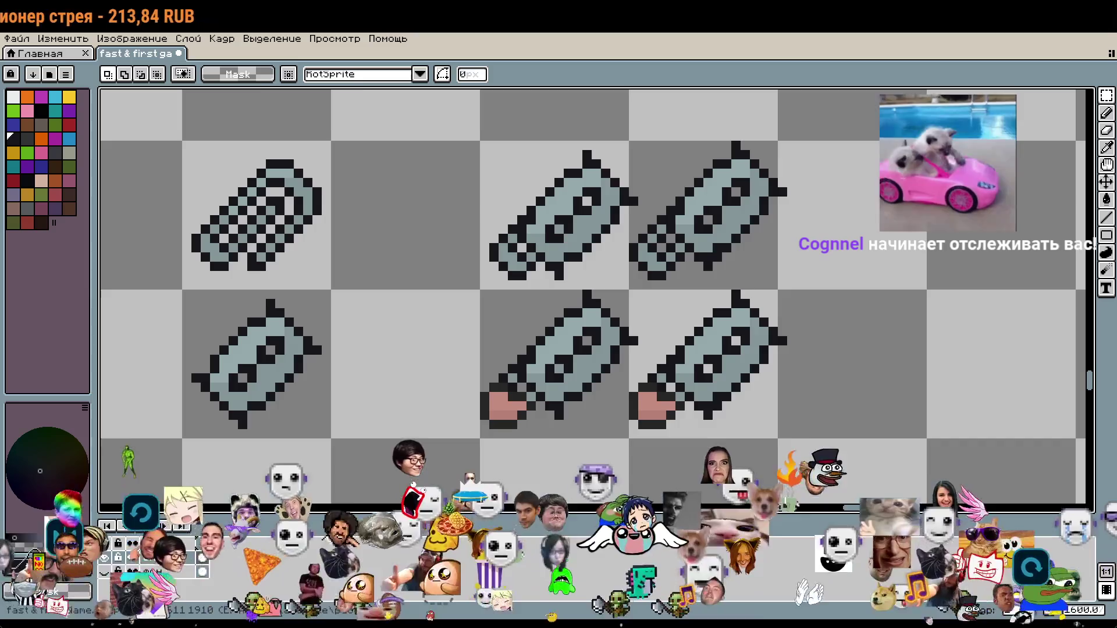
pyautogui.scroll(-1, 884, 402)
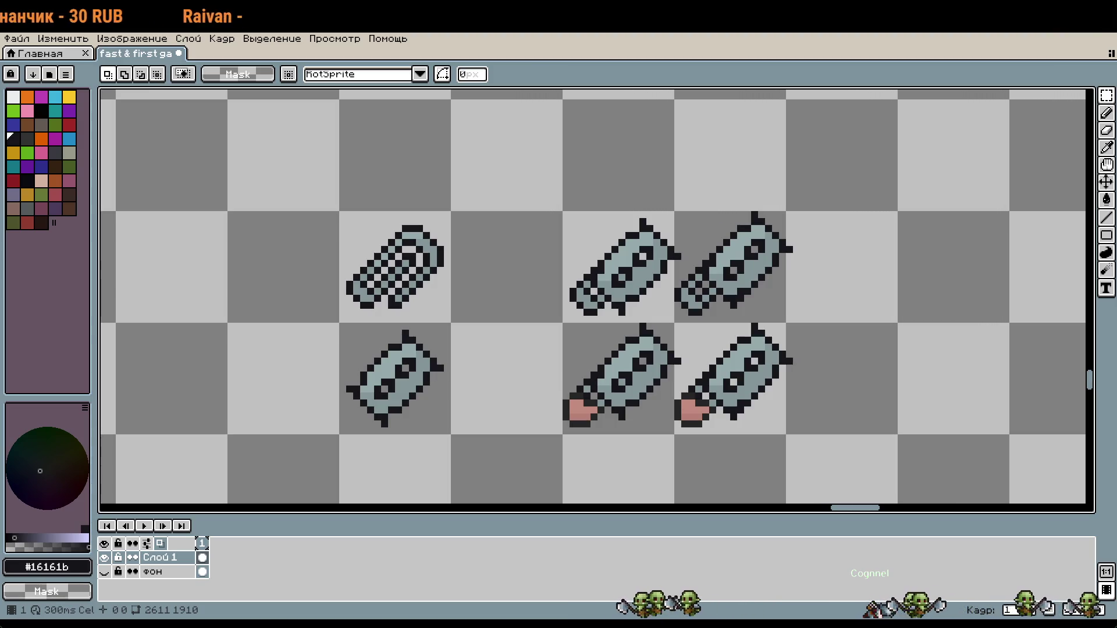
pyautogui.scroll(-5, 754, 165)
# Step: Paste two copies of the СКРЕПКА card side by side to its right
pyautogui.scroll(3, 873, 287)
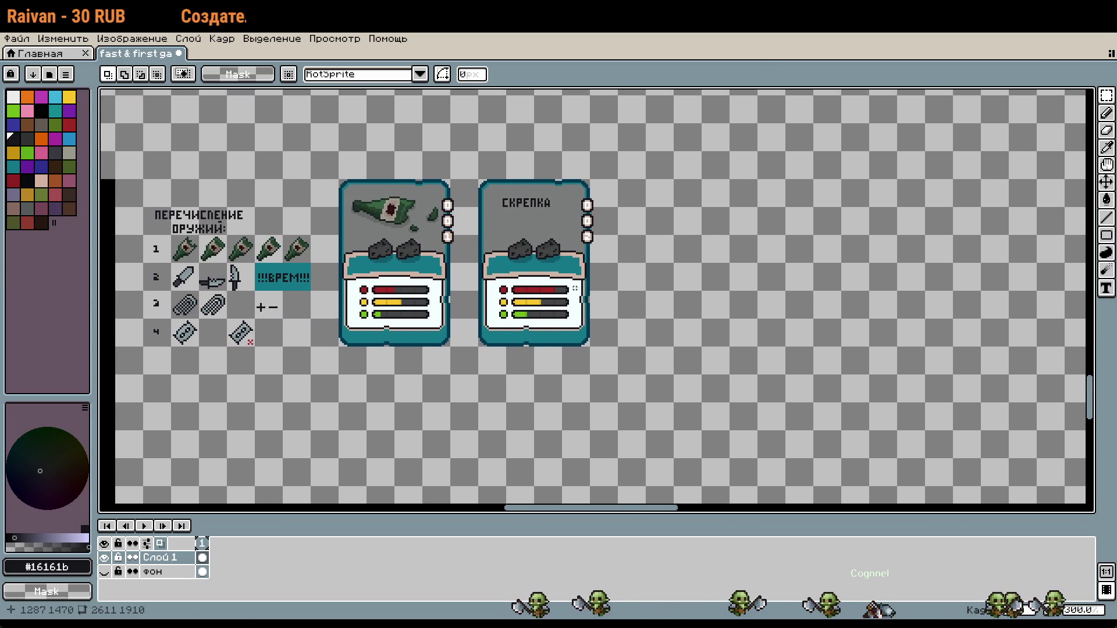
pyautogui.moveTo(475, 176)
pyautogui.mouseDown()
pyautogui.moveTo(643, 347)
pyautogui.moveTo(621, 349)
pyautogui.mouseUp()
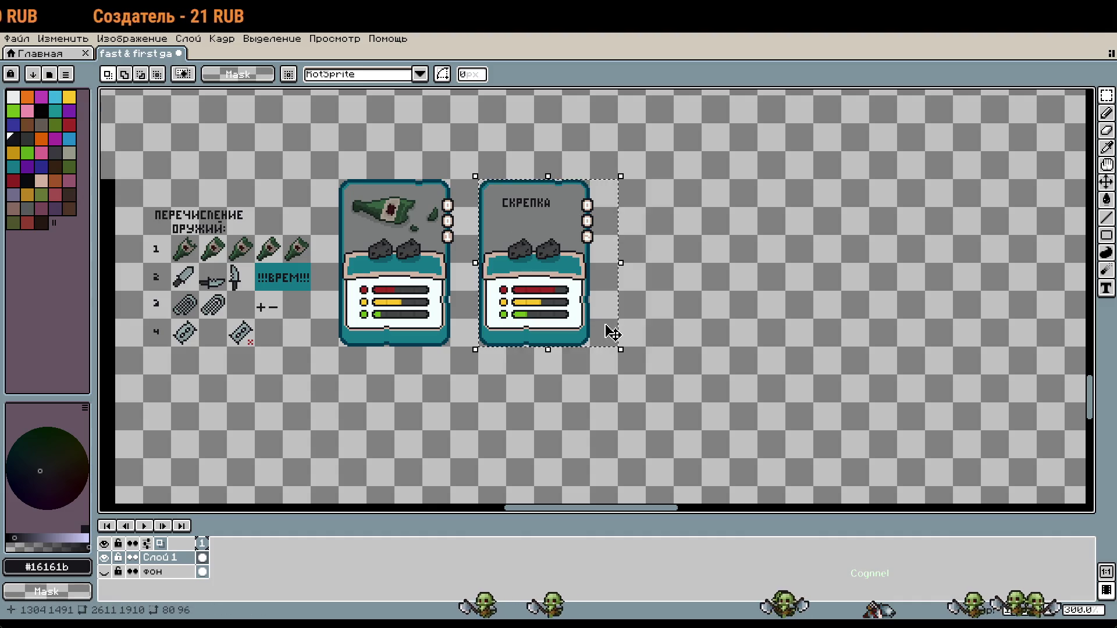
pyautogui.hotkey('ctrl', 'c')
pyautogui.hotkey('ctrl', 'v')
pyautogui.press('Right')
pyautogui.press('Right')
pyautogui.press('Right')
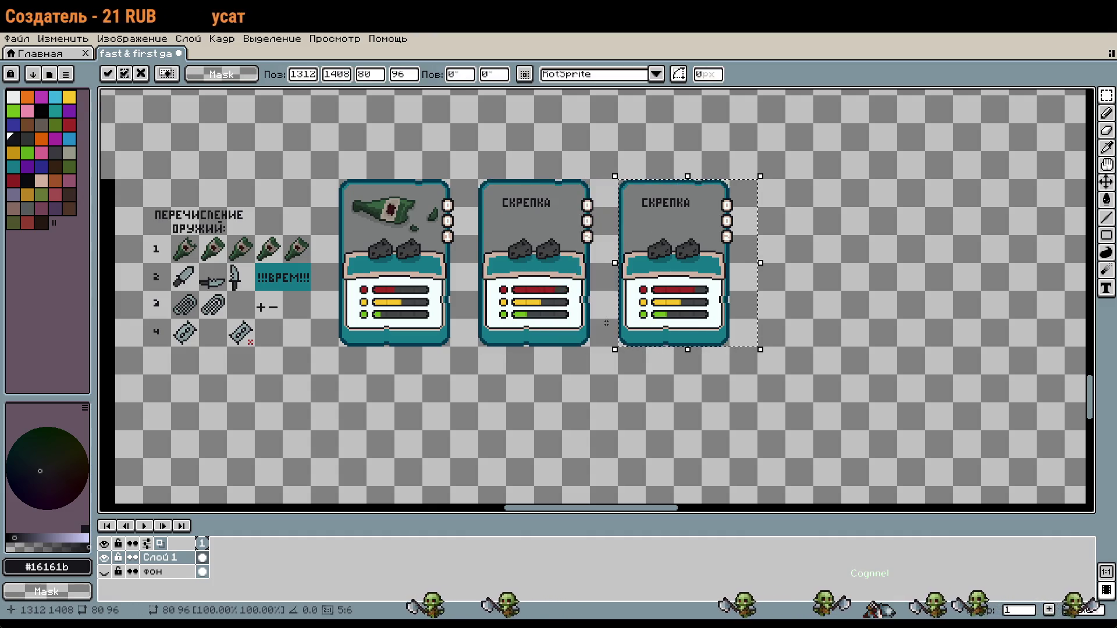
pyautogui.hotkey('ctrl', 'v')
pyautogui.moveTo(669, 291)
pyautogui.mouseDown()
pyautogui.moveTo(838, 291)
pyautogui.moveTo(808, 291)
pyautogui.mouseUp()
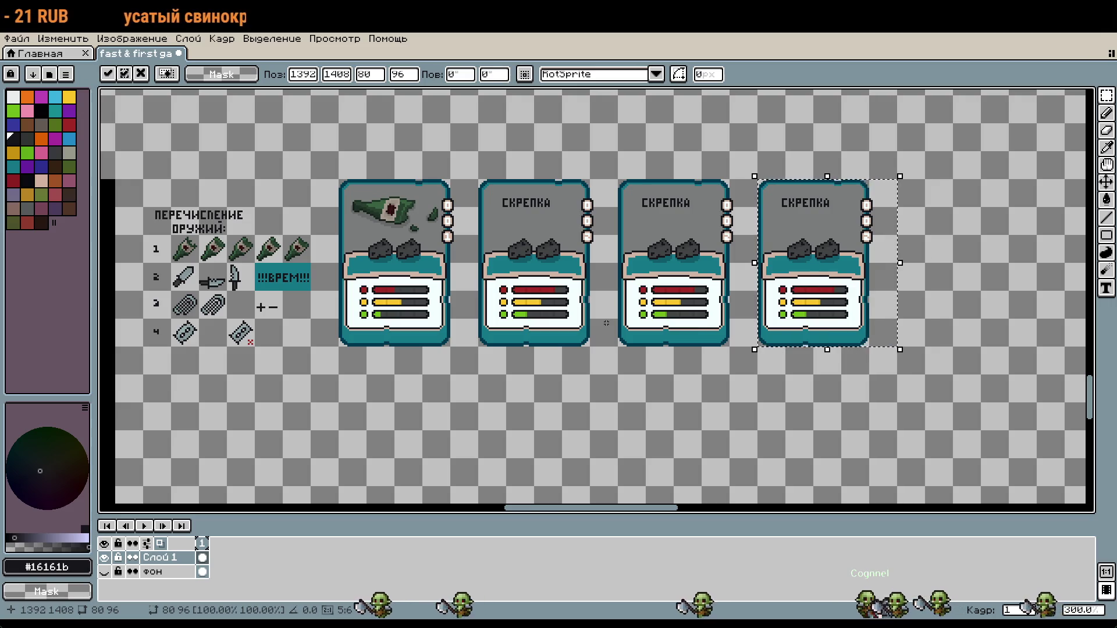
pyautogui.press('Return')
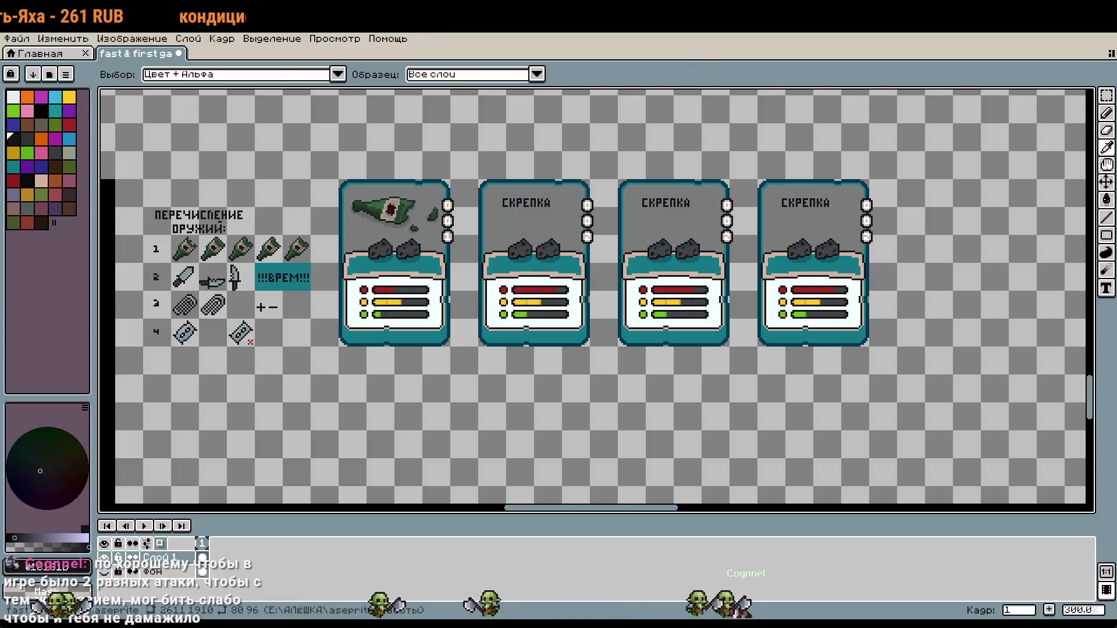
# Step: Erase the СКРЕПКА titles from the middle and third cards
pyautogui.press('m')
pyautogui.scroll(-1, 925, 295)
pyautogui.scroll(1, 925, 294)
pyautogui.scroll(4, 751, 251)
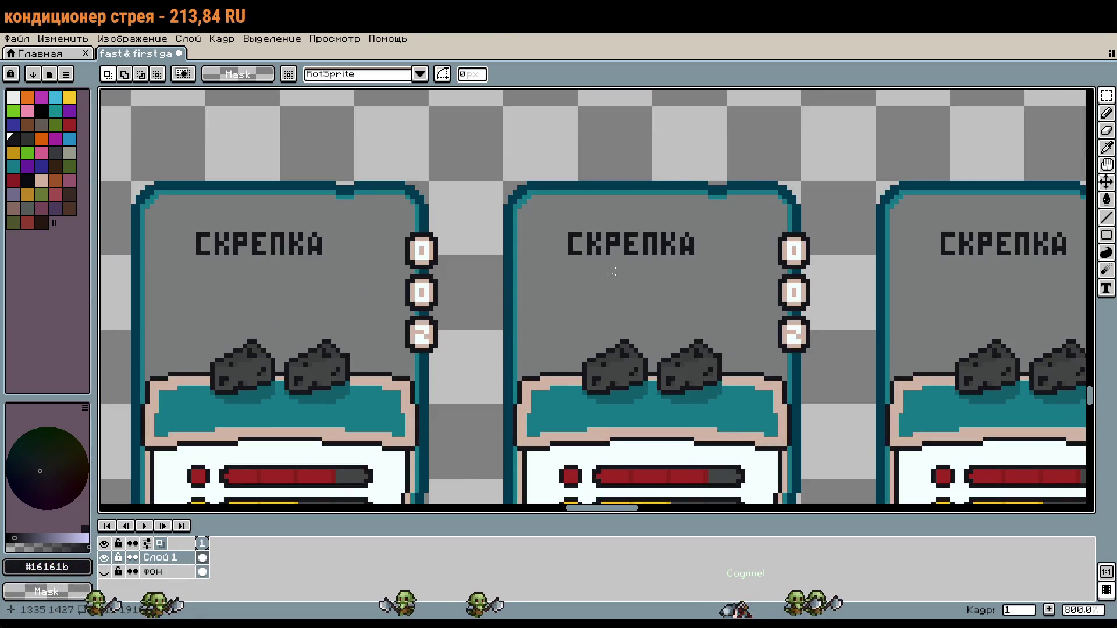
pyautogui.press('b')
pyautogui.press('m')
pyautogui.moveTo(557, 285); pyautogui.dragTo(710, 221)
pyautogui.press('Delete')
pyautogui.hscroll(1, 975, 281)
pyautogui.moveTo(904, 278)
pyautogui.mouseDown()
pyautogui.moveTo(1084, 229)
pyautogui.moveTo(1024, 220)
pyautogui.moveTo(1035, 213)
pyautogui.mouseUp()
pyautogui.press('Delete')
# Step: Fill both cleared title areas with the card's grey background colour
pyautogui.press('i')
pyautogui.click(626, 294)
pyautogui.press('g')
pyautogui.click(593, 256)
pyautogui.click(942, 244)
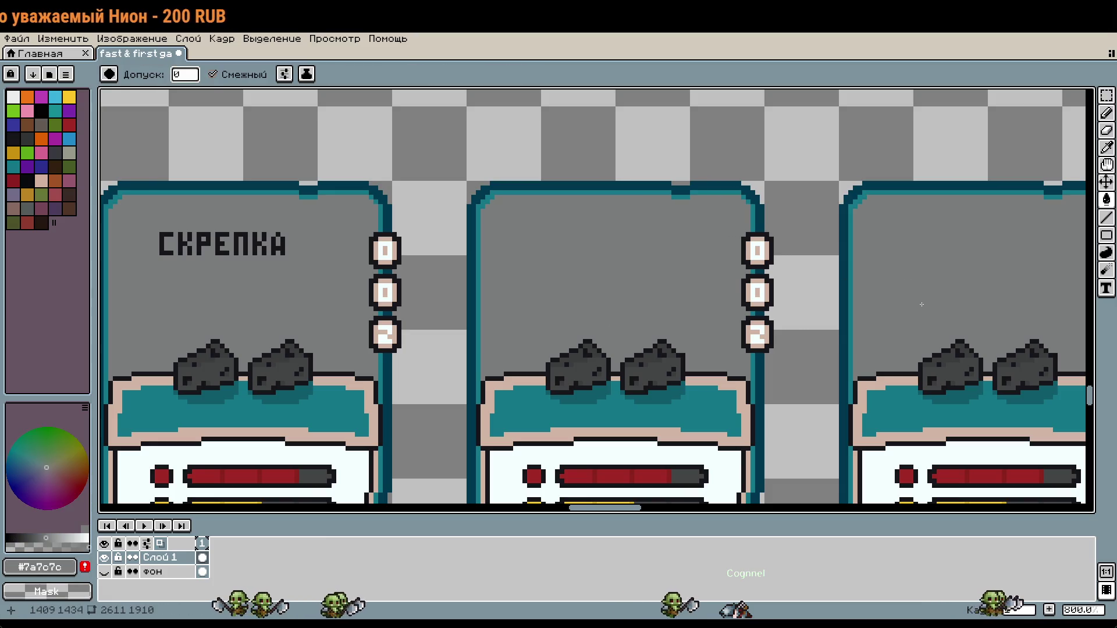
pyautogui.press('i')
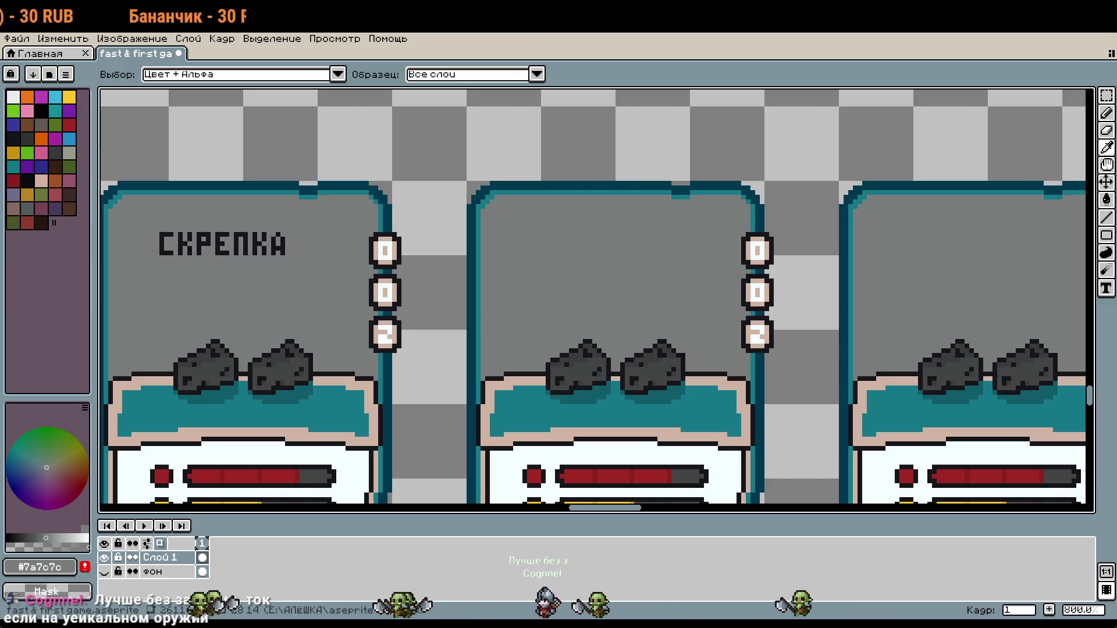
pyautogui.press('g')
pyautogui.scroll(-1, 760, 293)
pyautogui.scroll(-1, 652, 255)
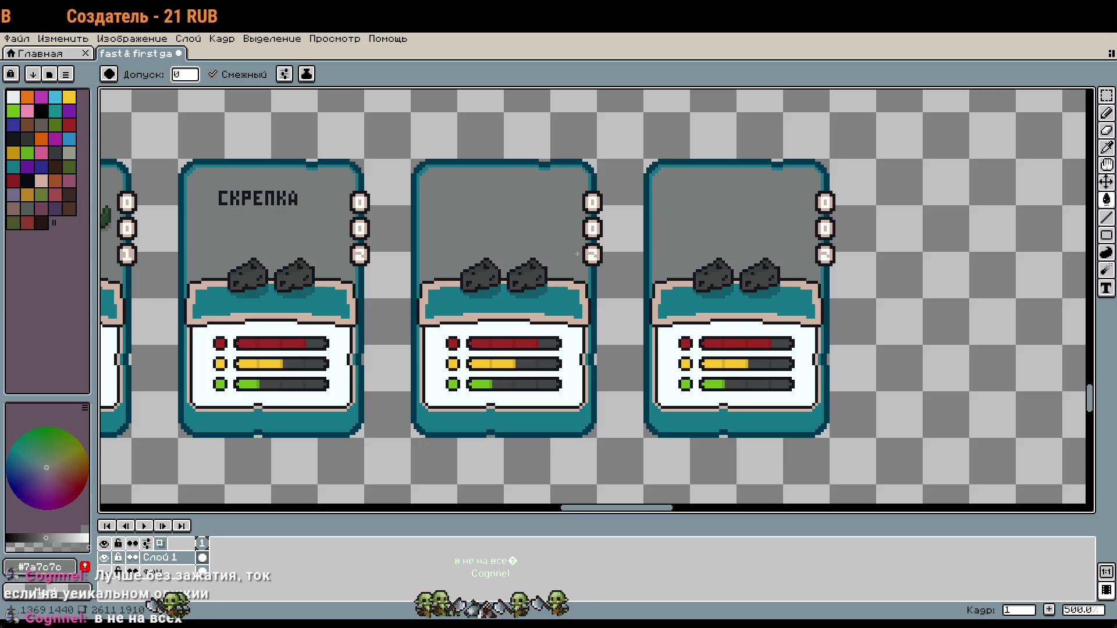
# Step: Eyedrop the dark #16161b outline colour from the rock and return to the Pencil
pyautogui.scroll(-1, 640, 267)
pyautogui.scroll(-1, 805, 254)
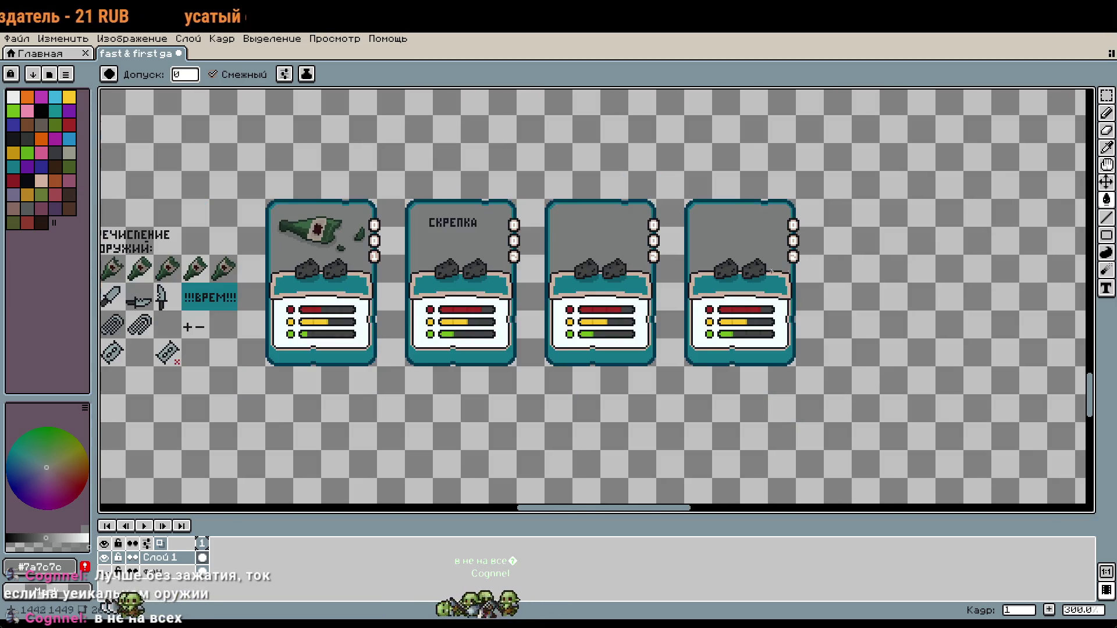
pyautogui.moveTo(525, 326); pyautogui.dragTo(786, 342)
pyautogui.scroll(3, 573, 207)
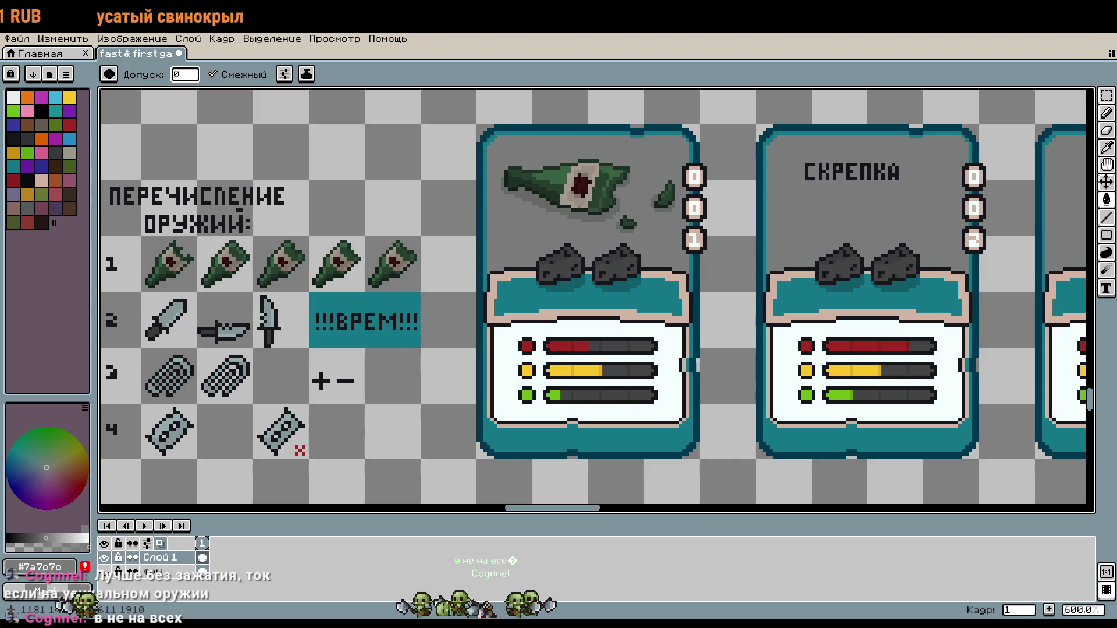
pyautogui.hscroll(5, 756, 244)
pyautogui.scroll(3, 657, 222)
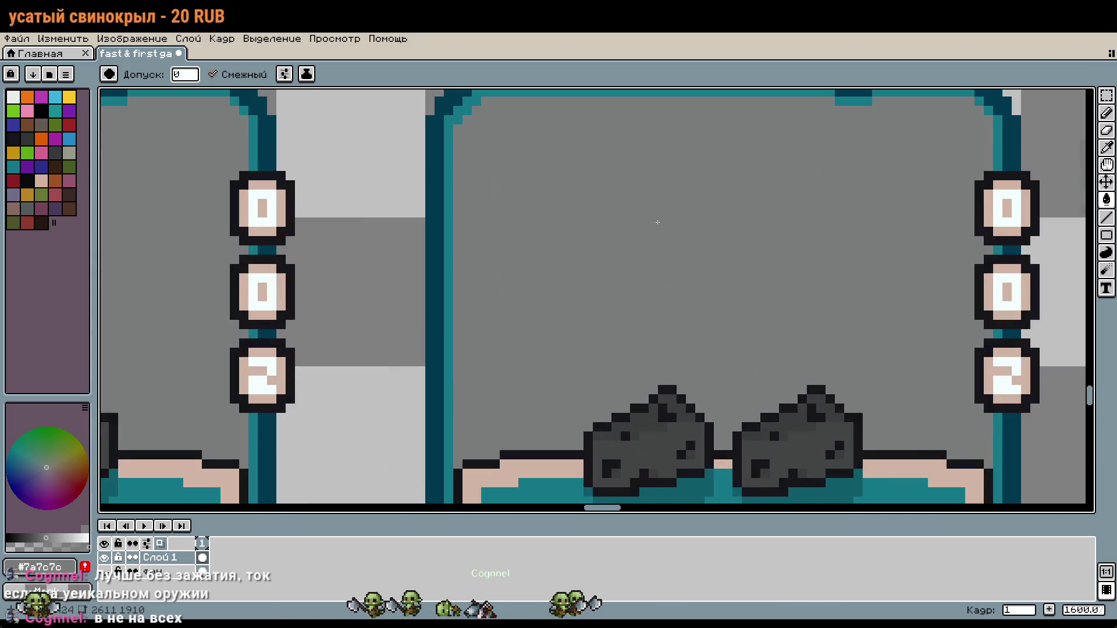
pyautogui.press('i')
pyautogui.click(672, 390)
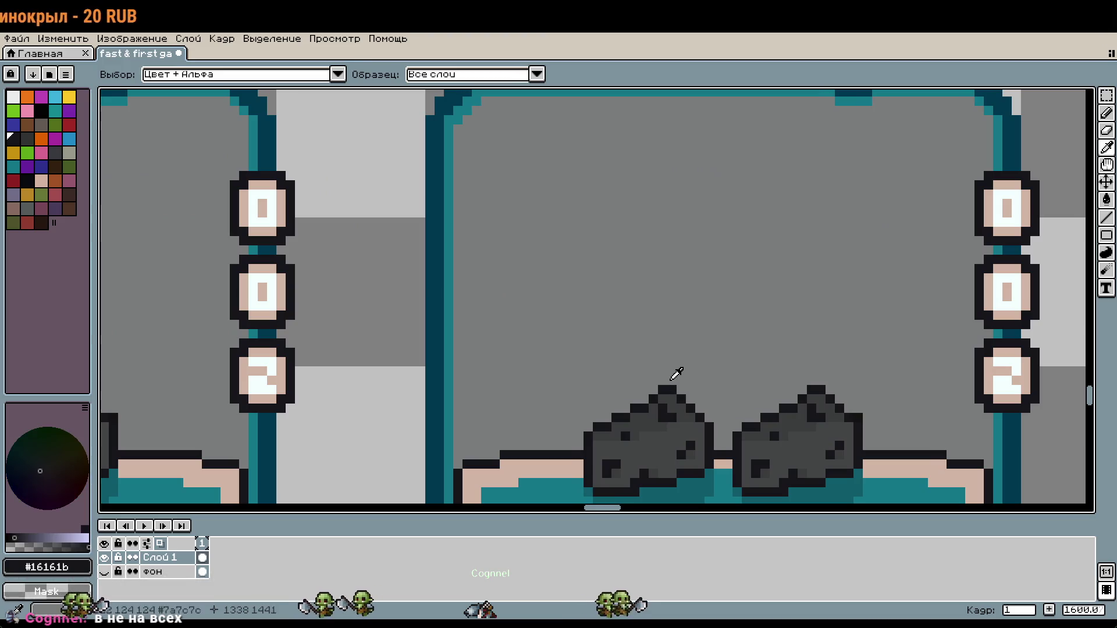
pyautogui.press('b')
pyautogui.scroll(1, 550, 231)
# Step: Draw the letters П and Е of the new title above the rocks
pyautogui.moveTo(550, 233)
pyautogui.mouseDown()
pyautogui.moveTo(546, 170)
pyautogui.moveTo(583, 195)
pyautogui.moveTo(587, 240)
pyautogui.mouseUp()
pyautogui.moveTo(620, 187)
pyautogui.mouseDown()
pyautogui.moveTo(620, 170)
pyautogui.moveTo(658, 245)
pyautogui.mouseUp()
pyautogui.moveTo(634, 209); pyautogui.dragTo(640, 208)
pyautogui.moveTo(620, 171)
pyautogui.mouseDown()
pyautogui.moveTo(692, 164)
pyautogui.moveTo(689, 199)
pyautogui.moveTo(669, 219)
pyautogui.moveTo(692, 250)
pyautogui.moveTo(685, 267)
pyautogui.moveTo(529, 296)
pyautogui.moveTo(621, 221)
pyautogui.moveTo(669, 294)
pyautogui.moveTo(655, 250)
pyautogui.mouseUp()
# Step: Turn the Ь shape into a В and draw the letter И
pyautogui.scroll(1, 641, 174)
pyautogui.moveTo(649, 188); pyautogui.dragTo(678, 216)
pyautogui.moveTo(778, 229); pyautogui.dragTo(628, 236)
pyautogui.moveTo(583, 224)
pyautogui.mouseDown()
pyautogui.moveTo(592, 291)
pyautogui.moveTo(668, 279)
pyautogui.mouseUp()
pyautogui.click(718, 192)
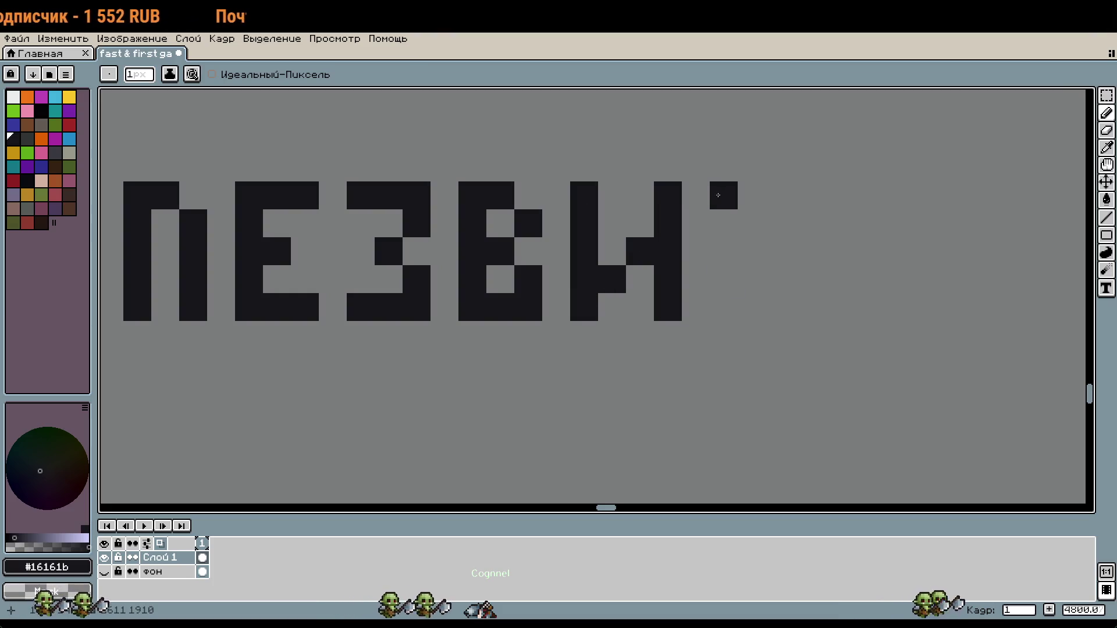
# Step: Draw the final Е to complete the title ПЕЗВИЕ
pyautogui.moveTo(717, 198); pyautogui.dragTo(757, 314)
pyautogui.moveTo(756, 196); pyautogui.dragTo(739, 196)
pyautogui.click(751, 251)
# Step: Select the ПЕЗВИЕ title and paste a copy onto the third card
pyautogui.scroll(-6, 756, 302)
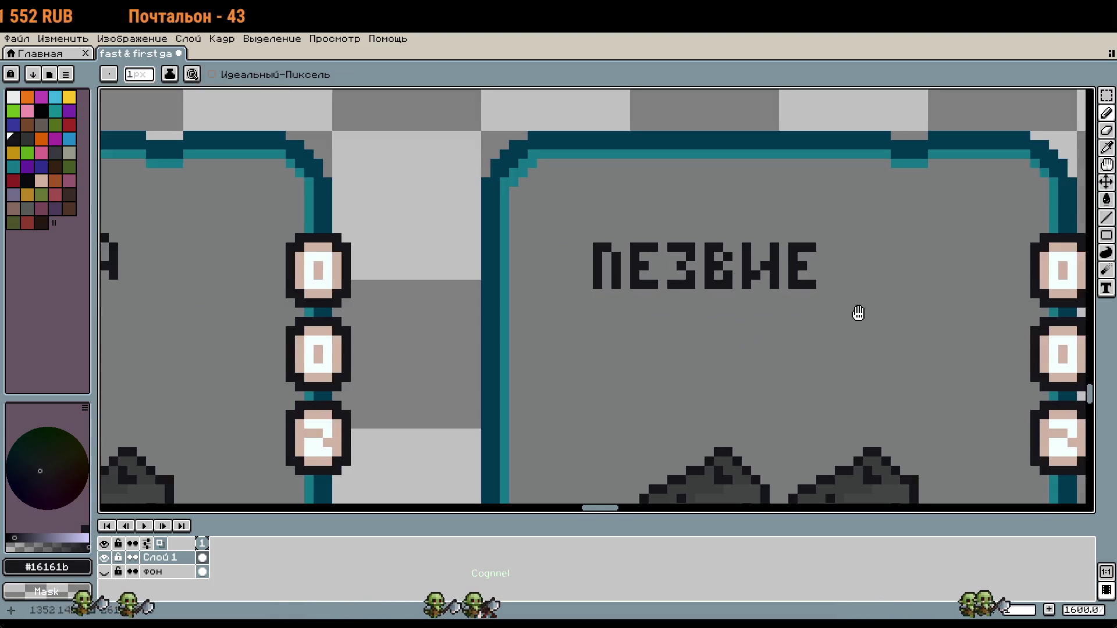
pyautogui.scroll(-1, 754, 290)
pyautogui.scroll(-3, 612, 333)
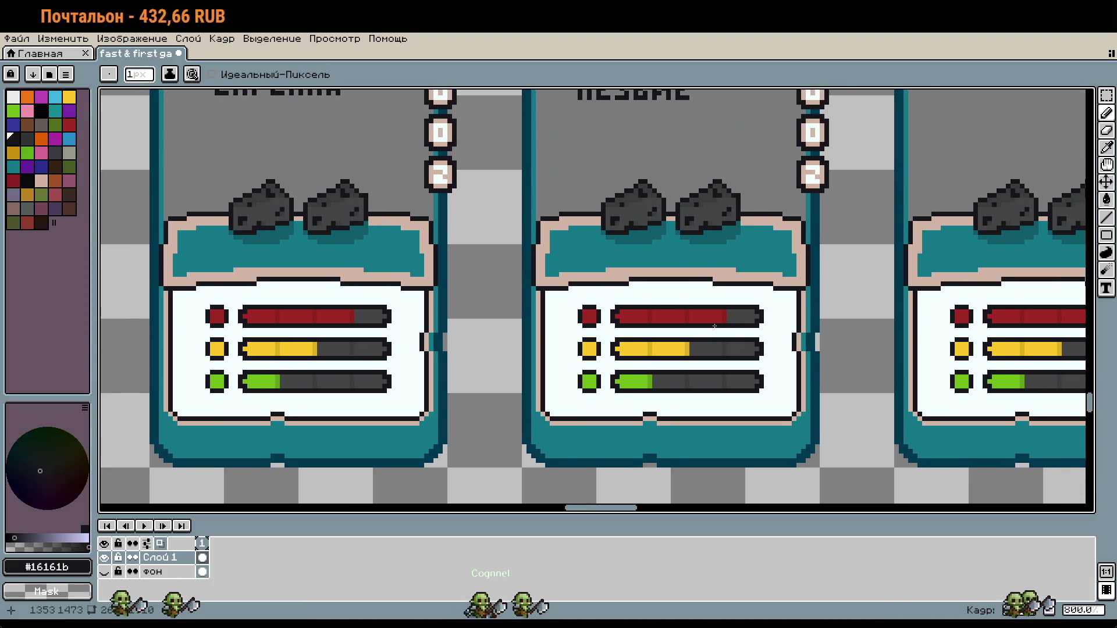
pyautogui.hscroll(2, 613, 333)
pyautogui.moveTo(612, 334)
pyautogui.mouseDown()
pyautogui.moveTo(469, 435)
pyautogui.moveTo(797, 427)
pyautogui.mouseUp()
pyautogui.press('m')
pyautogui.moveTo(594, 137); pyautogui.dragTo(730, 209)
pyautogui.moveTo(629, 174); pyautogui.dragTo(778, 233)
pyautogui.hotkey('ctrl', 'v')
pyautogui.moveTo(516, 219); pyautogui.dragTo(850, 244)
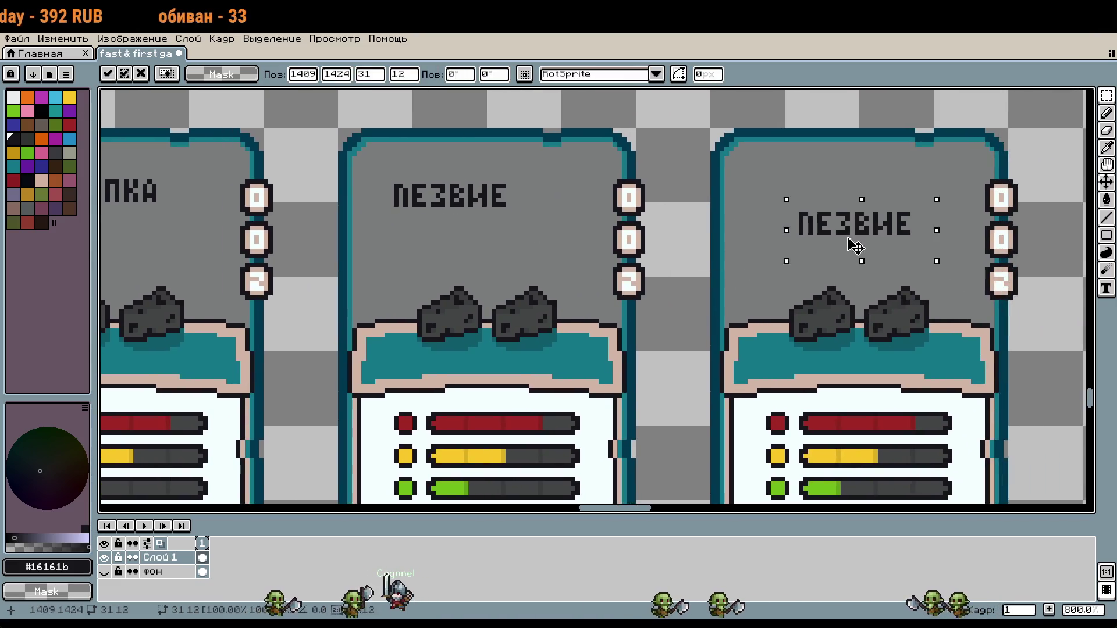
# Step: Copy the СКРЕПКА title from the first card and place it above ПЕЗВИЕ
pyautogui.moveTo(231, 174); pyautogui.dragTo(407, 244)
pyautogui.hotkey('ctrl', 'c')
pyautogui.hscroll(5, 594, 296)
pyautogui.hotkey('ctrl', 'v')
pyautogui.moveTo(618, 326)
pyautogui.mouseDown()
pyautogui.moveTo(621, 242)
pyautogui.moveTo(604, 225)
pyautogui.moveTo(560, 239)
pyautogui.mouseUp()
pyautogui.press('b')
# Step: Paint over the stray pixel beside the plus with the card's gray background colour
pyautogui.scroll(2, 576, 217)
pyautogui.scroll(1, 577, 218)
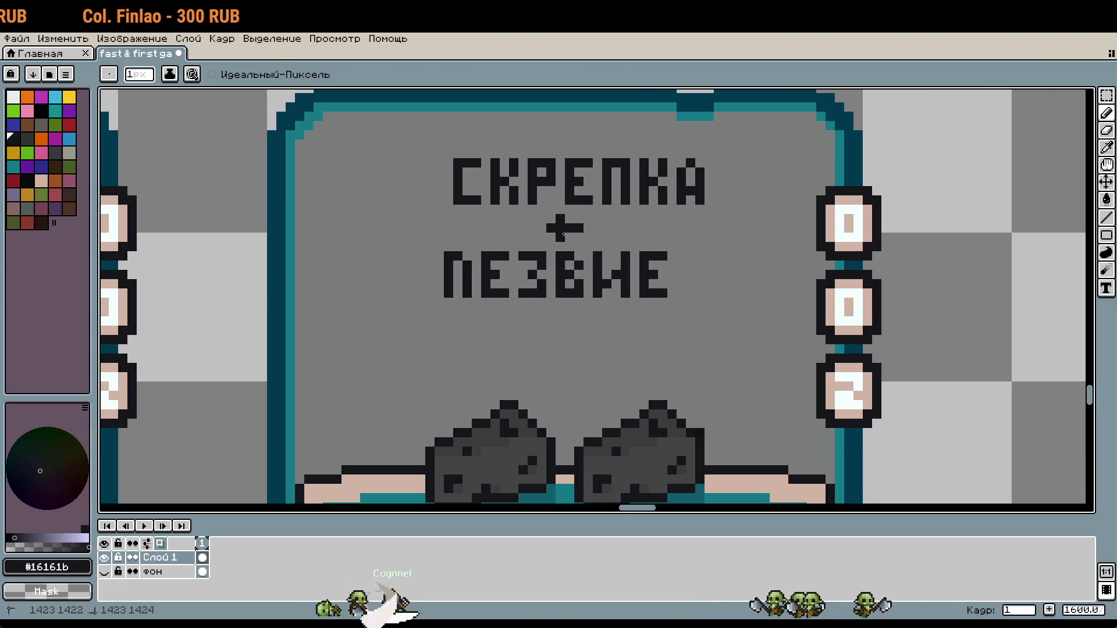
pyautogui.scroll(-5, 575, 229)
pyautogui.scroll(7, 575, 229)
pyautogui.keyDown('alt'); pyautogui.click(582, 215); pyautogui.keyUp('alt')
pyautogui.click(574, 215)
pyautogui.scroll(-4, 574, 215)
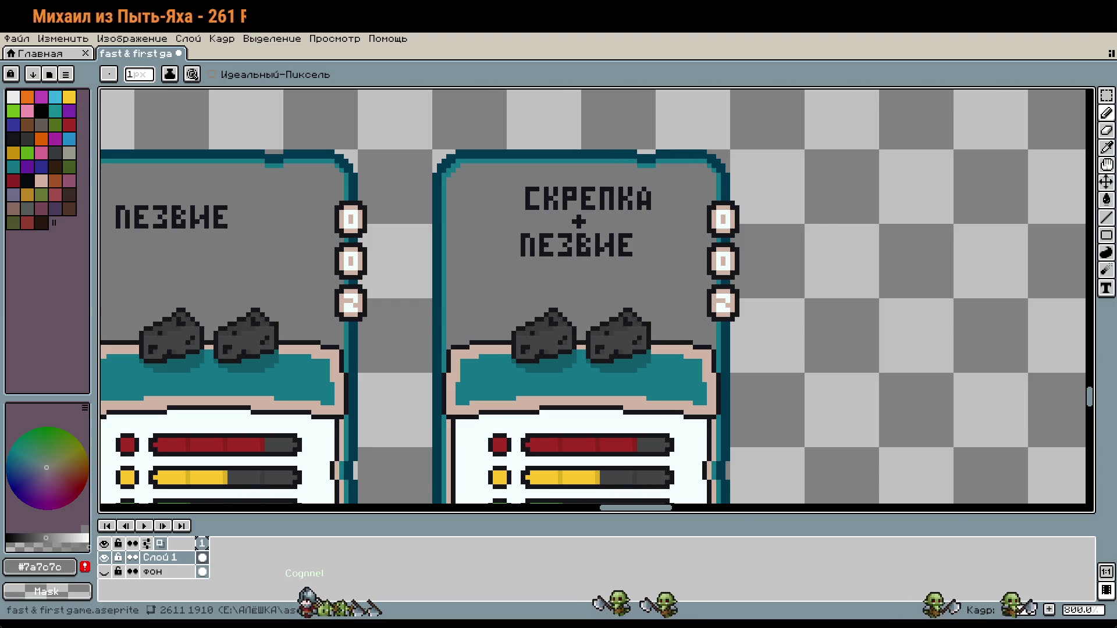
pyautogui.scroll(-2, 823, 242)
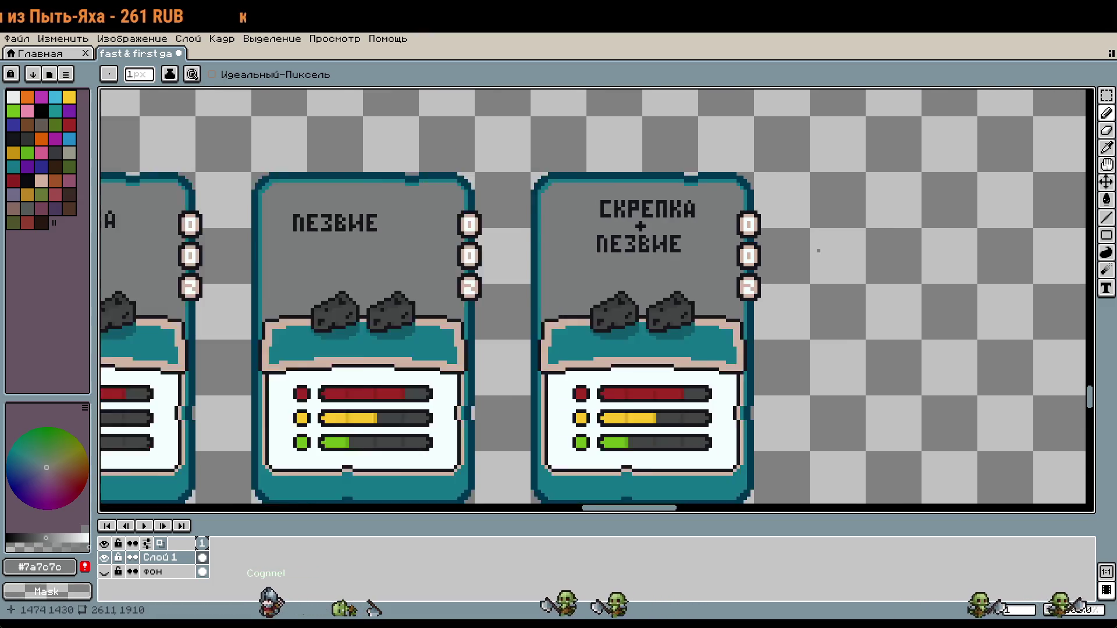
pyautogui.scroll(6, 636, 232)
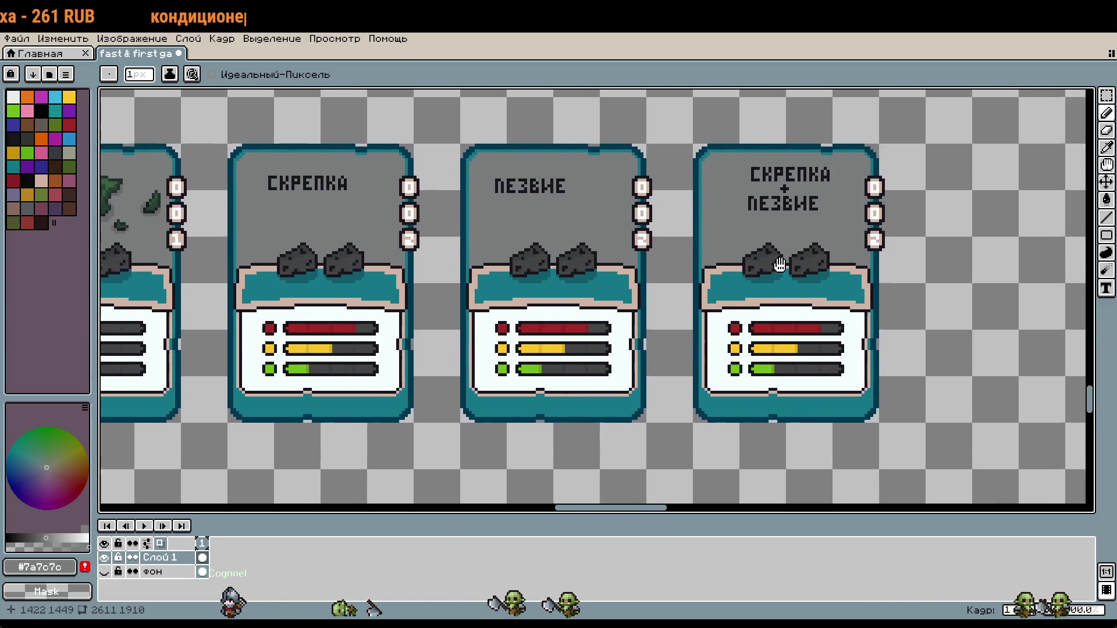
# Step: Touch up the upper badge digit with white and skin-coloured pixels
pyautogui.press('i')
pyautogui.click(514, 297)
pyautogui.press('b')
pyautogui.click(515, 321)
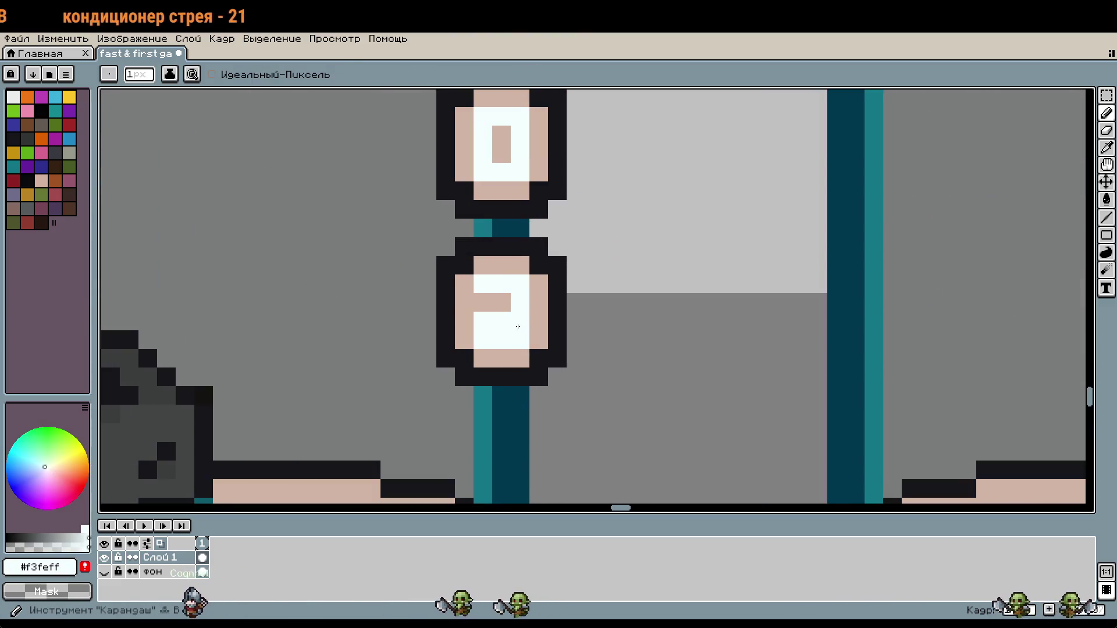
pyautogui.keyDown('alt'); pyautogui.click(478, 303); pyautogui.keyUp('alt')
pyautogui.click(476, 319)
pyautogui.keyDown('alt'); pyautogui.click(506, 317); pyautogui.keyUp('alt')
# Step: Paint skin-coloured pixels over the old 2 on the lower badge
pyautogui.moveTo(723, 312)
pyautogui.mouseDown()
pyautogui.moveTo(919, 301)
pyautogui.moveTo(800, 315)
pyautogui.mouseUp()
pyautogui.scroll(1, 604, 352)
pyautogui.moveTo(617, 361); pyautogui.dragTo(660, 360)
pyautogui.click(692, 398)
pyautogui.keyDown('alt'); pyautogui.click(729, 361); pyautogui.keyUp('alt')
pyautogui.click(662, 345)
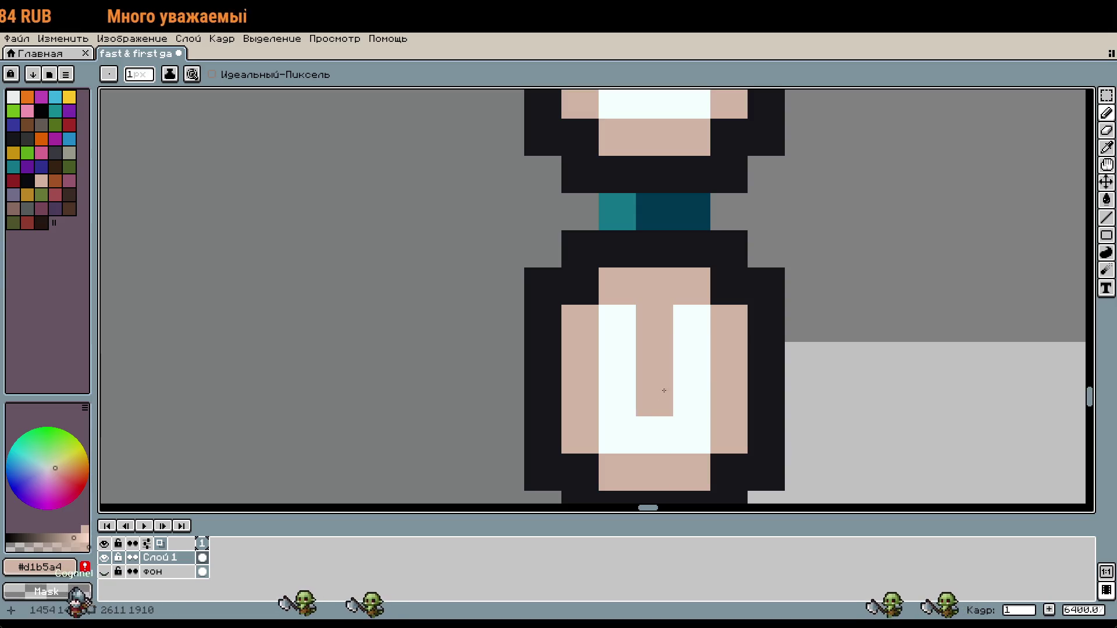
pyautogui.hotkey('ctrl', 'z')
pyautogui.click(654, 323)
# Step: Shape the lower badge digit into a pixel 4 using white and skin pixels
pyautogui.moveTo(618, 396); pyautogui.dragTo(626, 431)
pyautogui.scroll(-2, 626, 431)
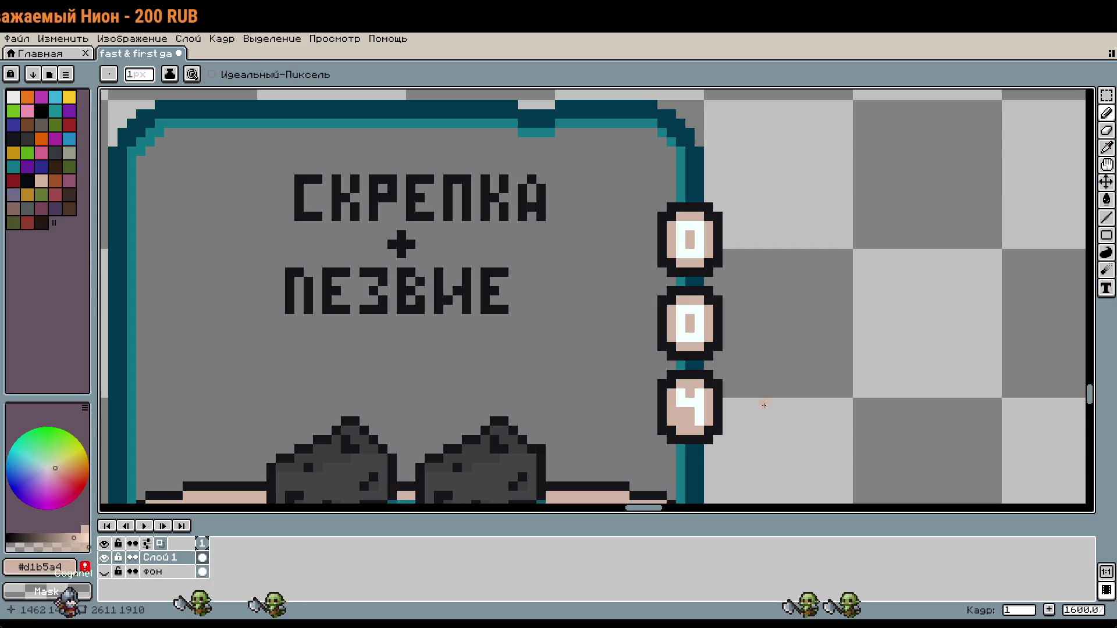
pyautogui.scroll(2, 693, 406)
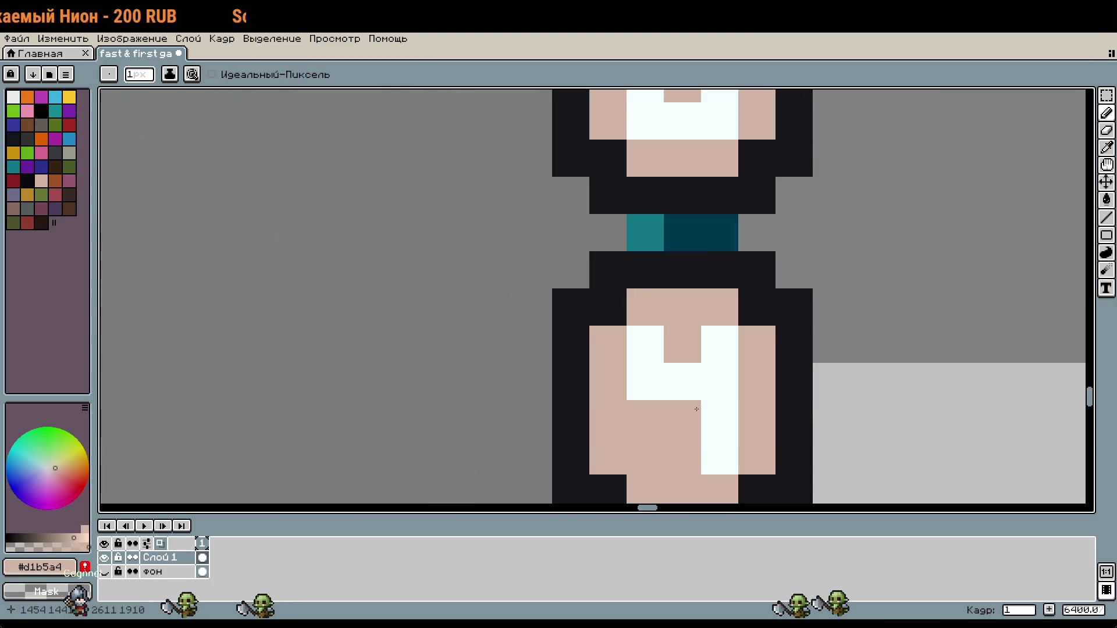
pyautogui.click(693, 379)
pyautogui.keyDown('alt'); pyautogui.click(653, 371); pyautogui.keyUp('alt')
pyautogui.moveTo(646, 419); pyautogui.dragTo(683, 417)
pyautogui.scroll(-3, 817, 419)
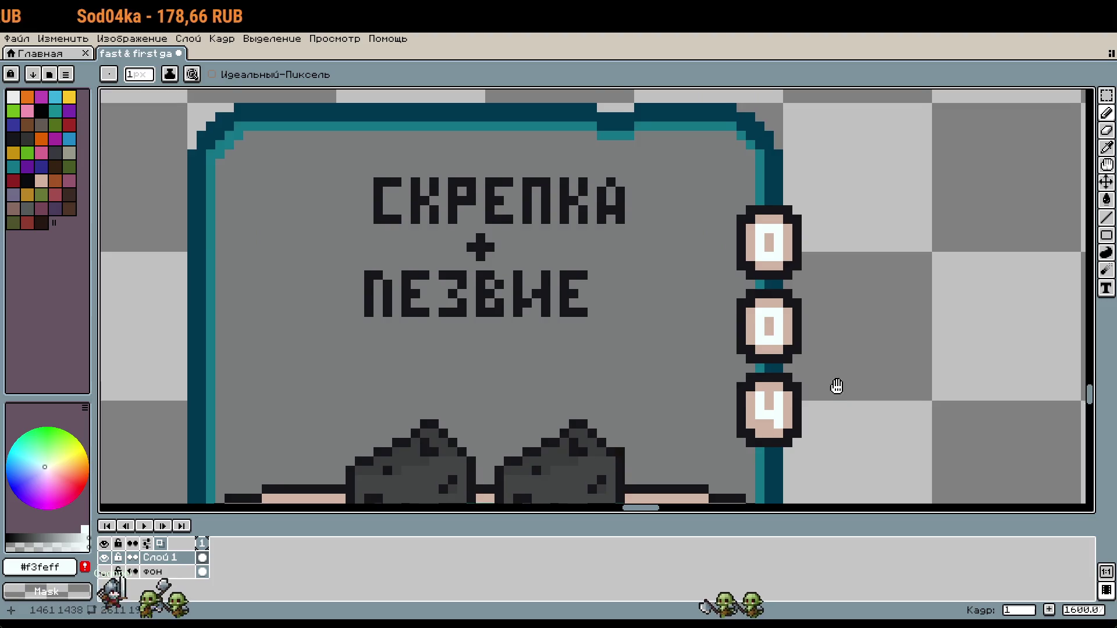
pyautogui.scroll(3, 763, 312)
pyautogui.keyDown('alt'); pyautogui.click(663, 361); pyautogui.keyUp('alt')
pyautogui.moveTo(657, 333); pyautogui.dragTo(692, 333)
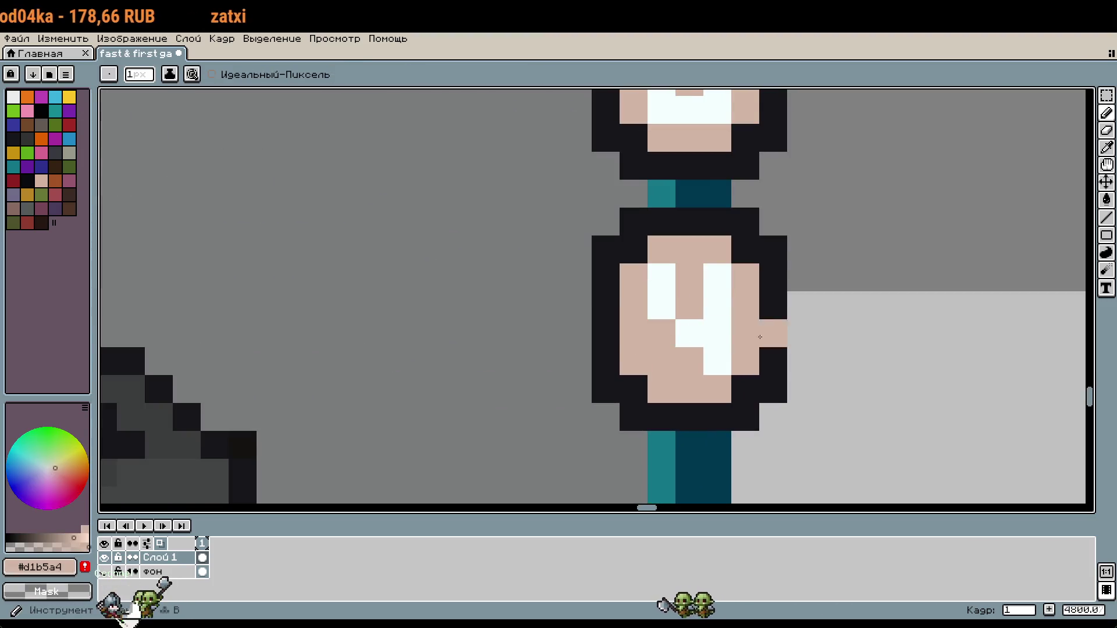
pyautogui.scroll(-2, 692, 334)
pyautogui.scroll(3, 828, 356)
pyautogui.keyDown('alt'); pyautogui.click(814, 326); pyautogui.keyUp('alt')
pyautogui.scroll(-10, 826, 326)
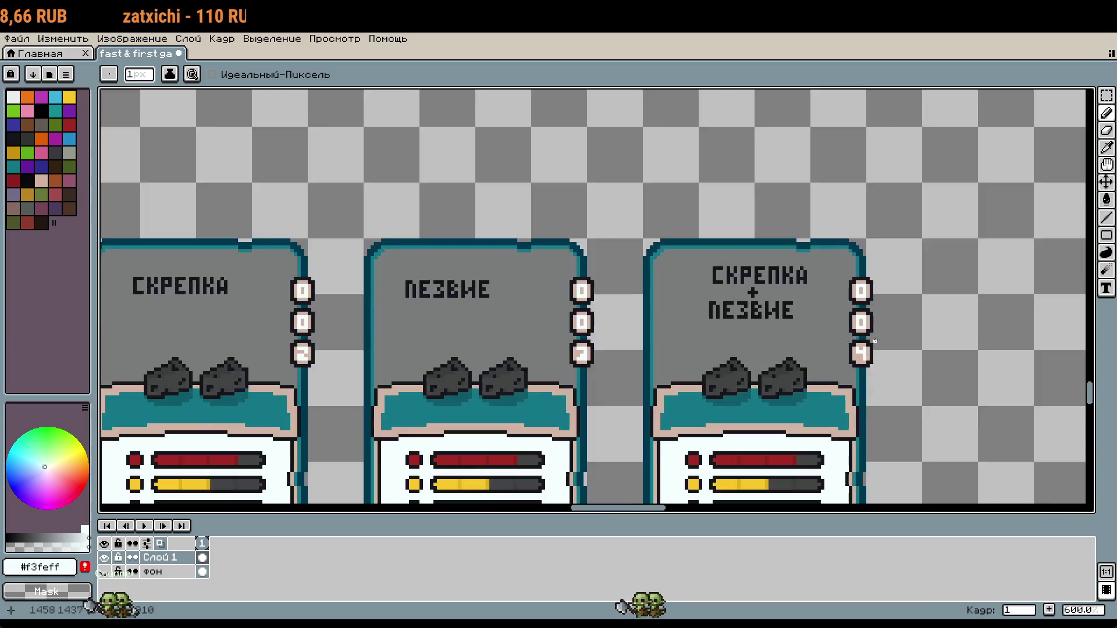
pyautogui.scroll(6, 740, 341)
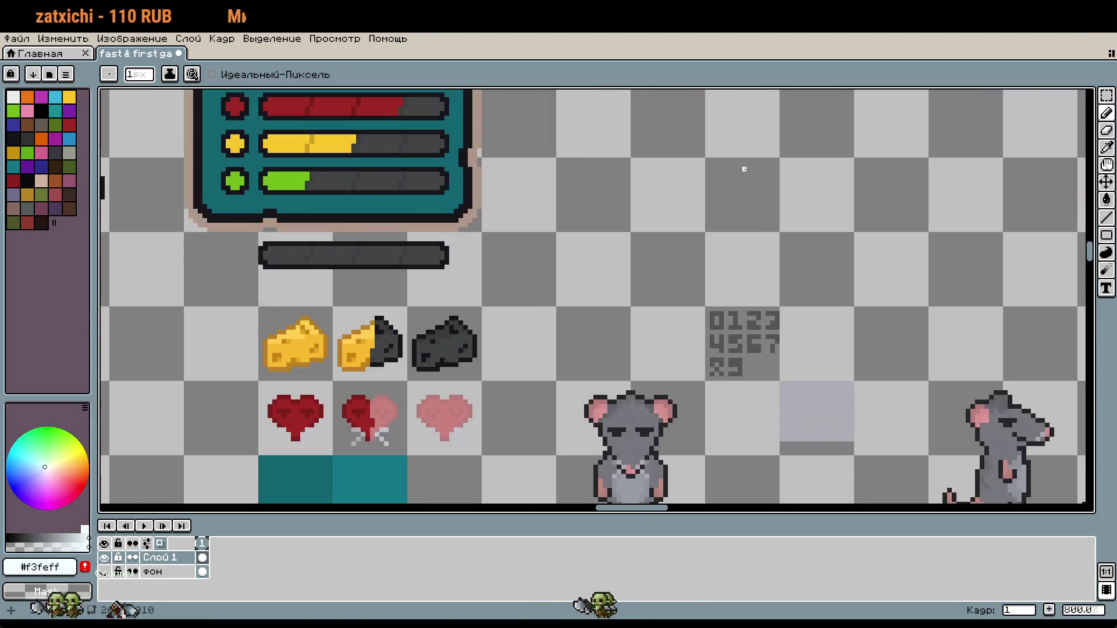
# Step: Paint one white pixel on the СКРЕПКА + ЛЕЗВИЕ card, then pick the skin colour
pyautogui.scroll(-6, 514, 379)
pyautogui.scroll(-2, 675, 233)
pyautogui.scroll(6, 683, 349)
pyautogui.scroll(-4, 677, 308)
pyautogui.scroll(-2, 677, 309)
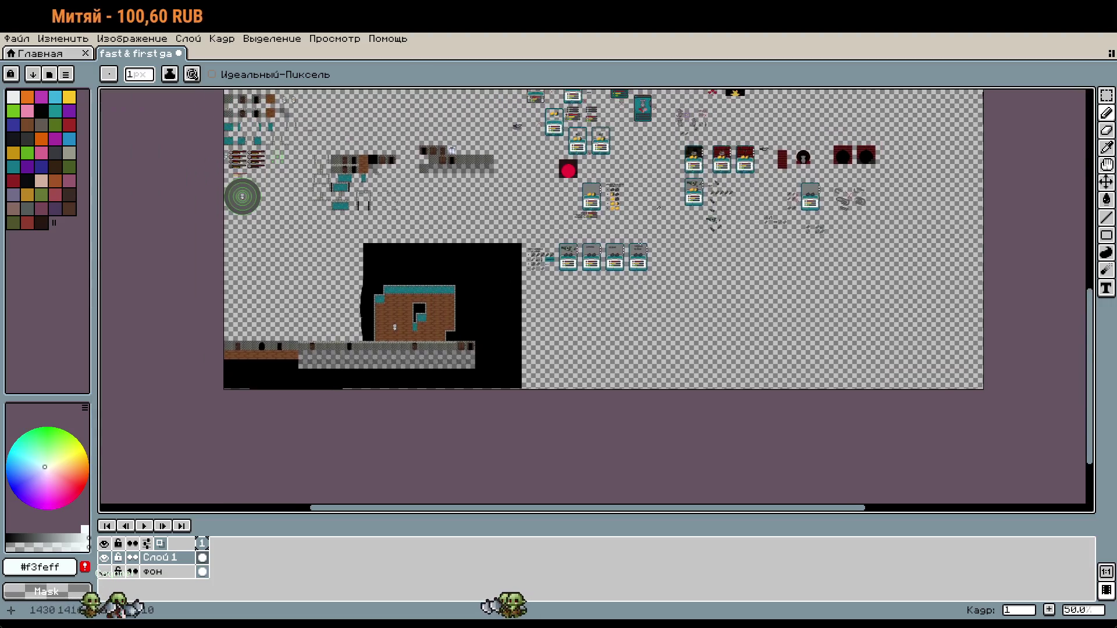
pyautogui.scroll(8, 675, 297)
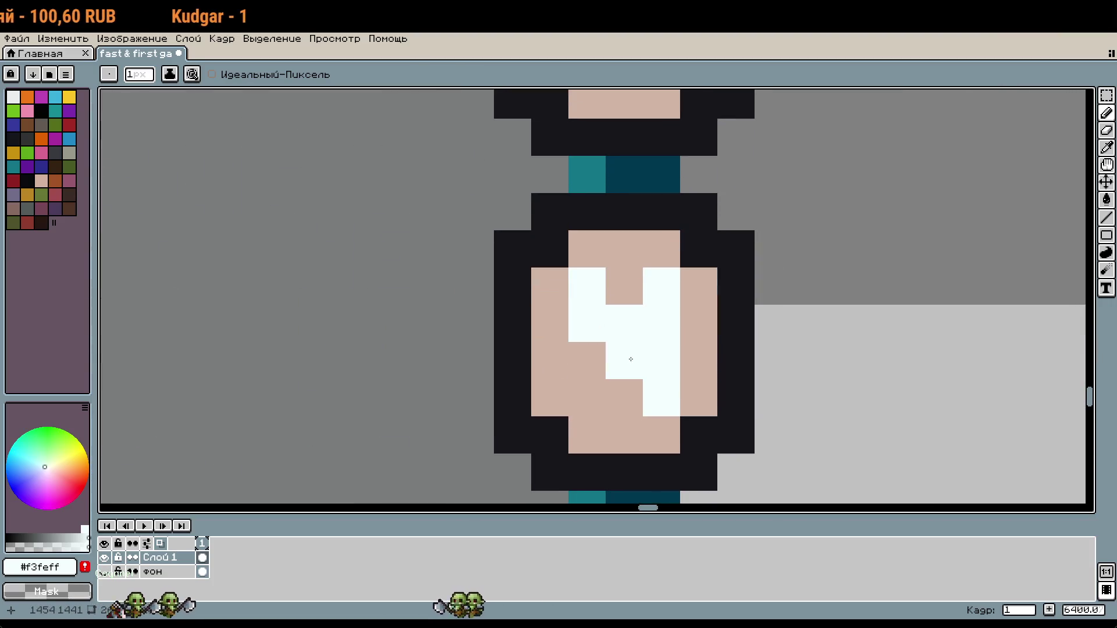
pyautogui.click(586, 361)
pyautogui.keyDown('alt'); pyautogui.click(641, 264); pyautogui.keyUp('alt')
pyautogui.scroll(-5, 766, 379)
pyautogui.scroll(-5, 765, 379)
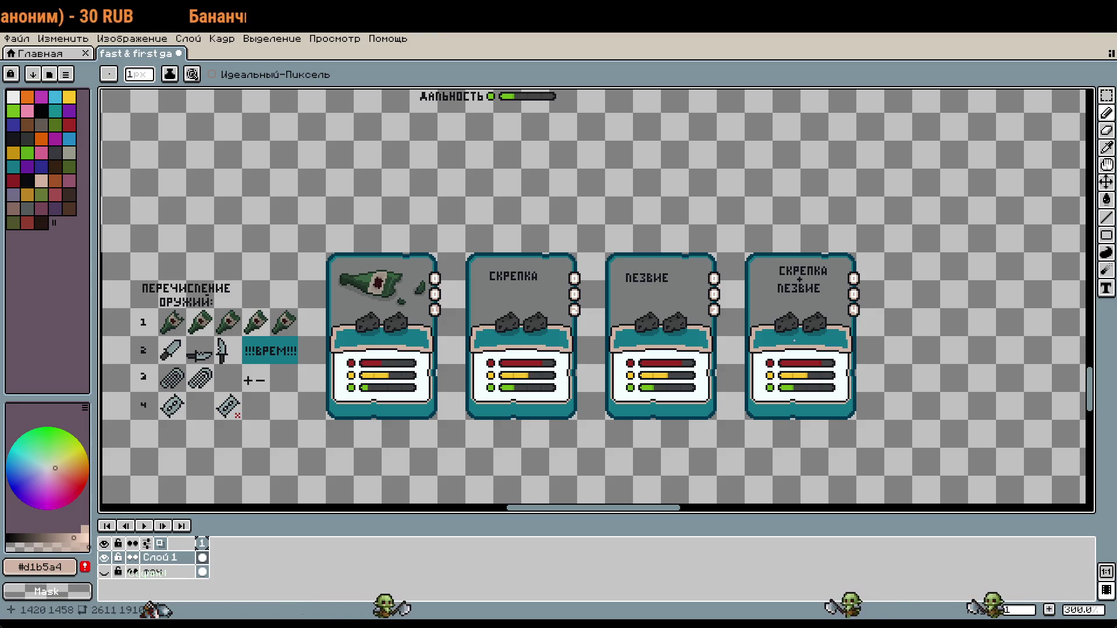
pyautogui.scroll(-1, 774, 327)
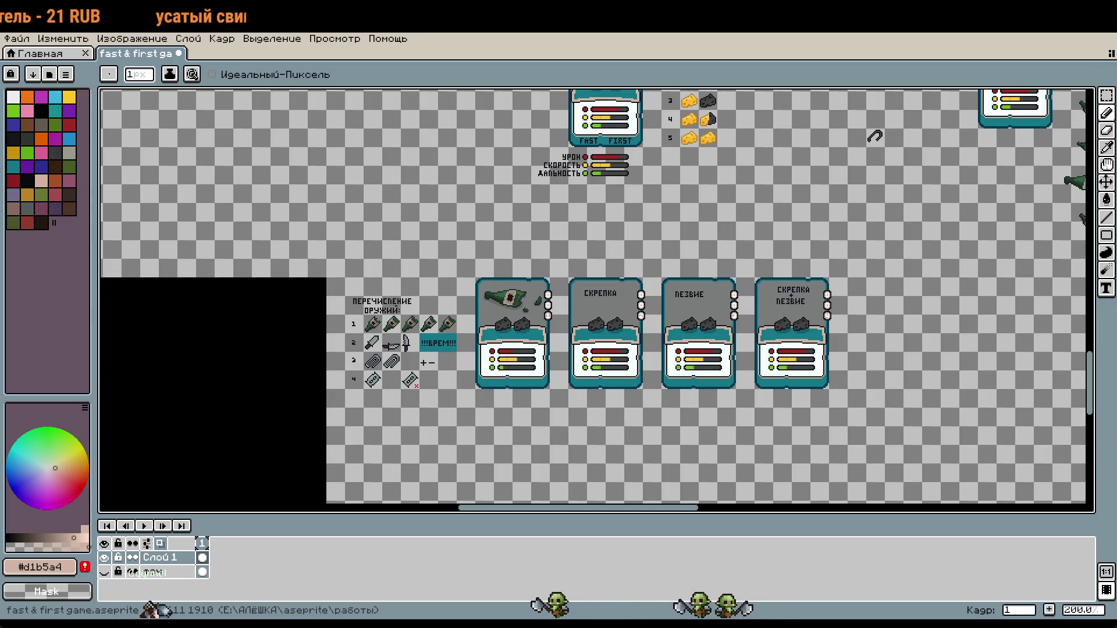
pyautogui.scroll(4, 840, 318)
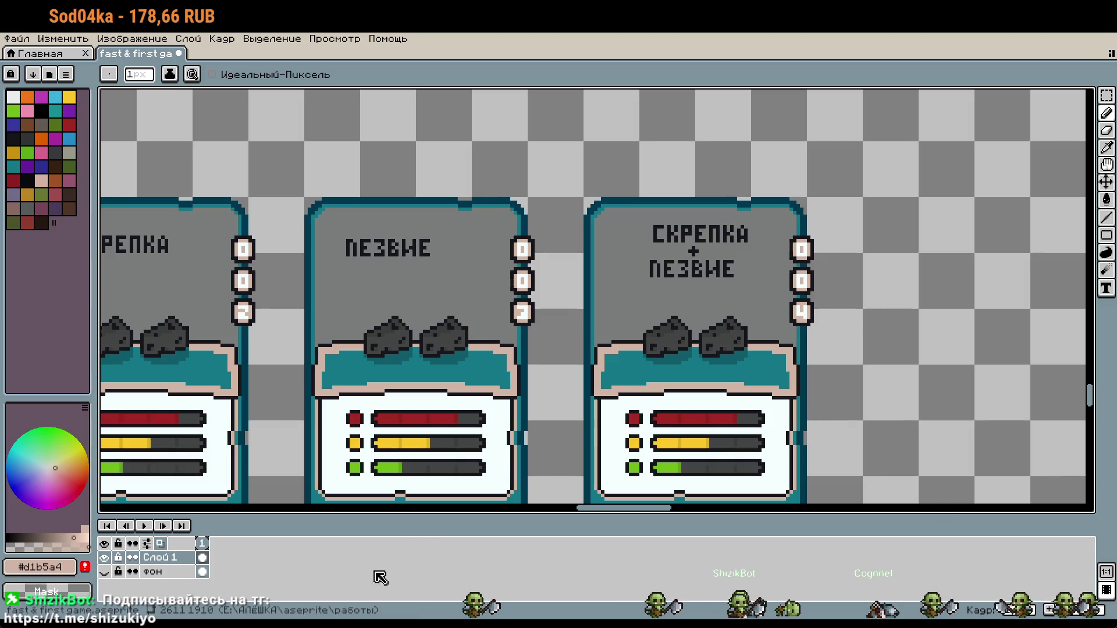
# Step: Select the top-middle paperclip sprite and nudge it one pixel left
pyautogui.scroll(-1, 643, 384)
pyautogui.scroll(-4, 643, 383)
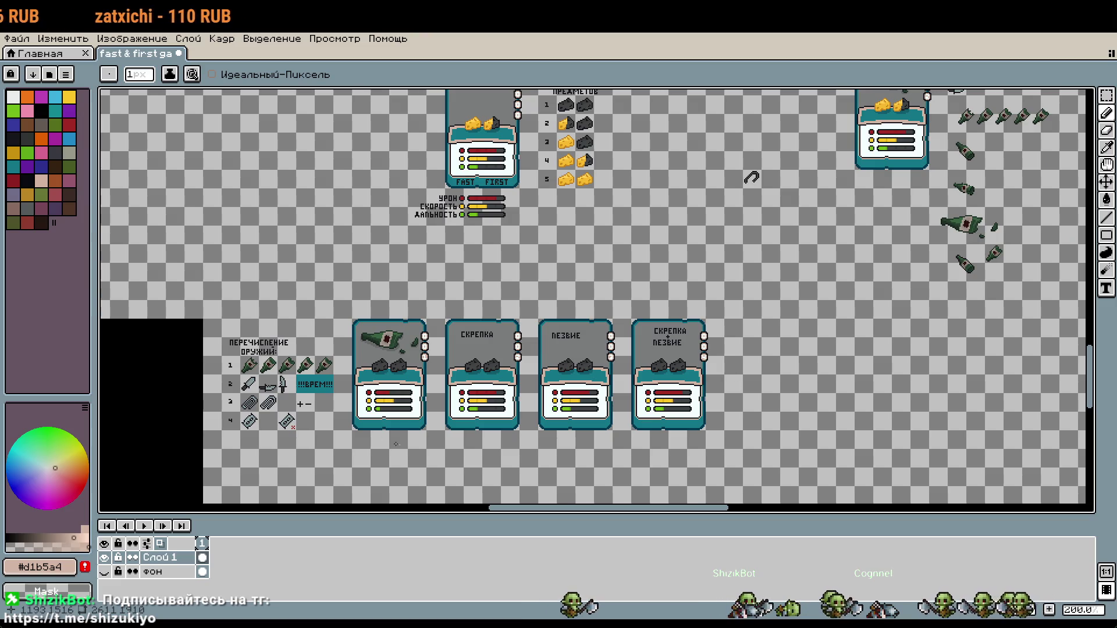
pyautogui.scroll(-1, 852, 346)
pyautogui.hscroll(3, 694, 313)
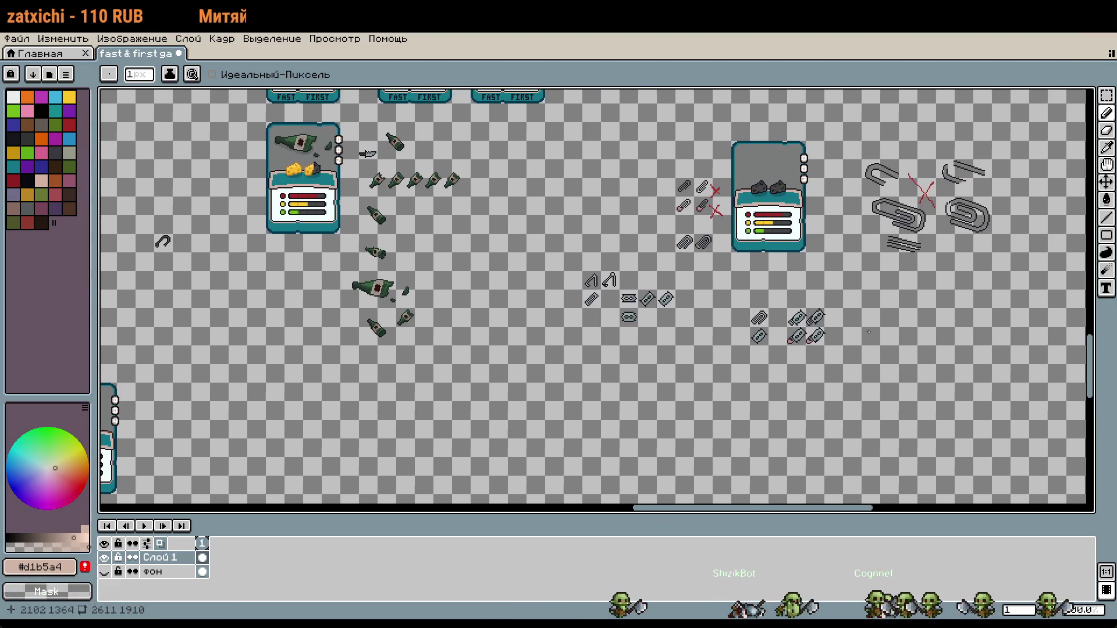
pyautogui.scroll(5, 693, 312)
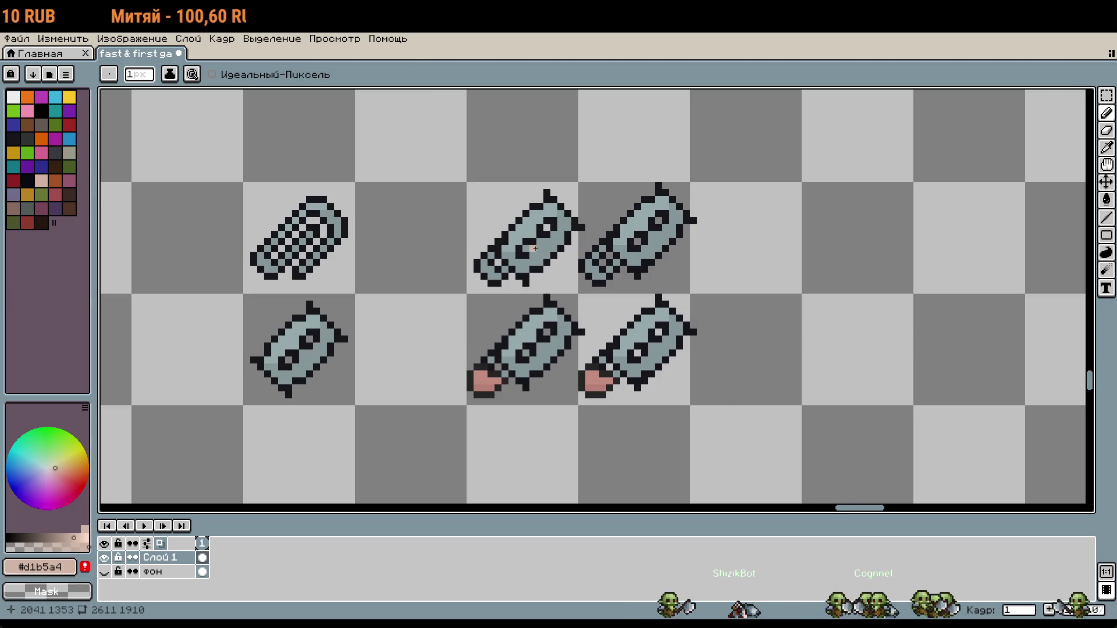
pyautogui.press('m')
pyautogui.click(570, 224)
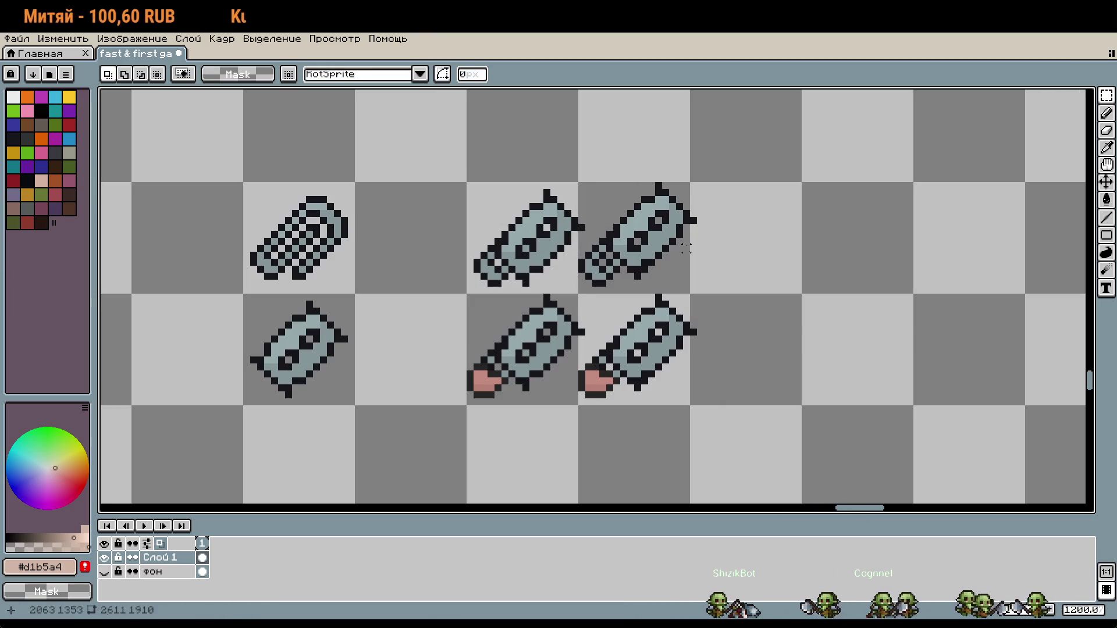
pyautogui.moveTo(595, 233); pyautogui.dragTo(408, 179)
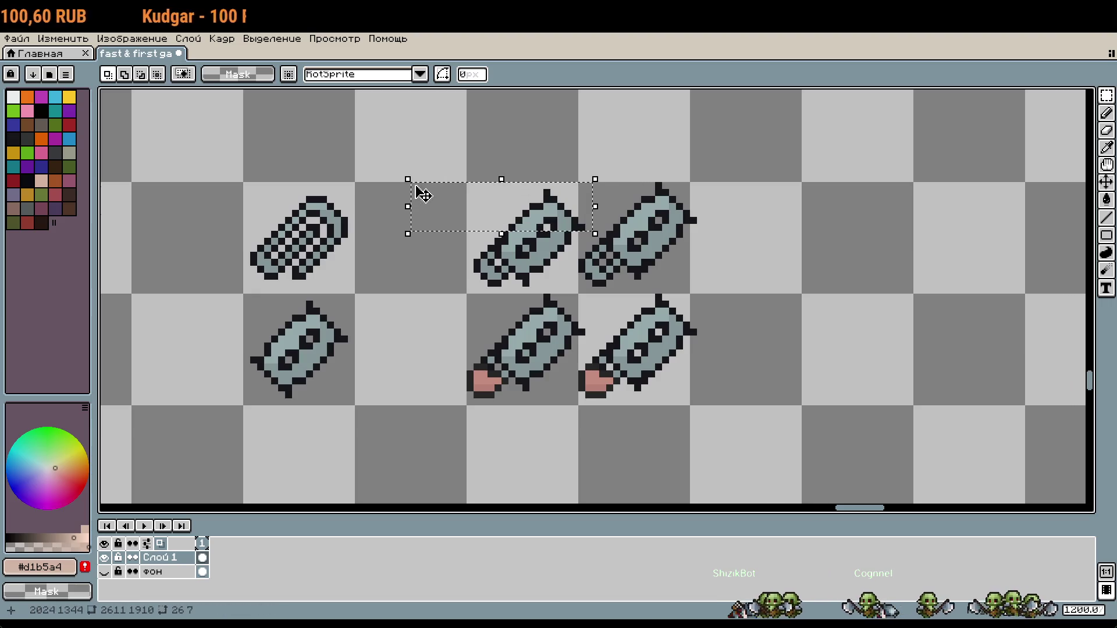
pyautogui.moveTo(503, 224); pyautogui.dragTo(472, 227)
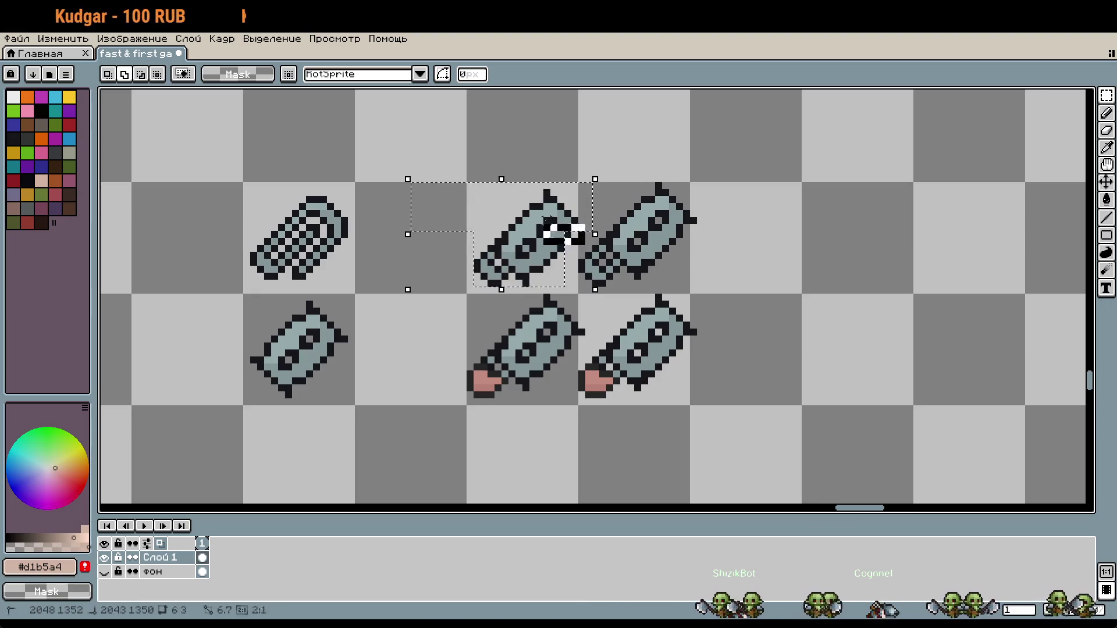
pyautogui.moveTo(557, 251); pyautogui.dragTo(551, 251)
pyautogui.click(710, 266)
# Step: Paste a copy of the top-right paperclip-and-blade sprite as row 5 of the weapon list
pyautogui.click(685, 221)
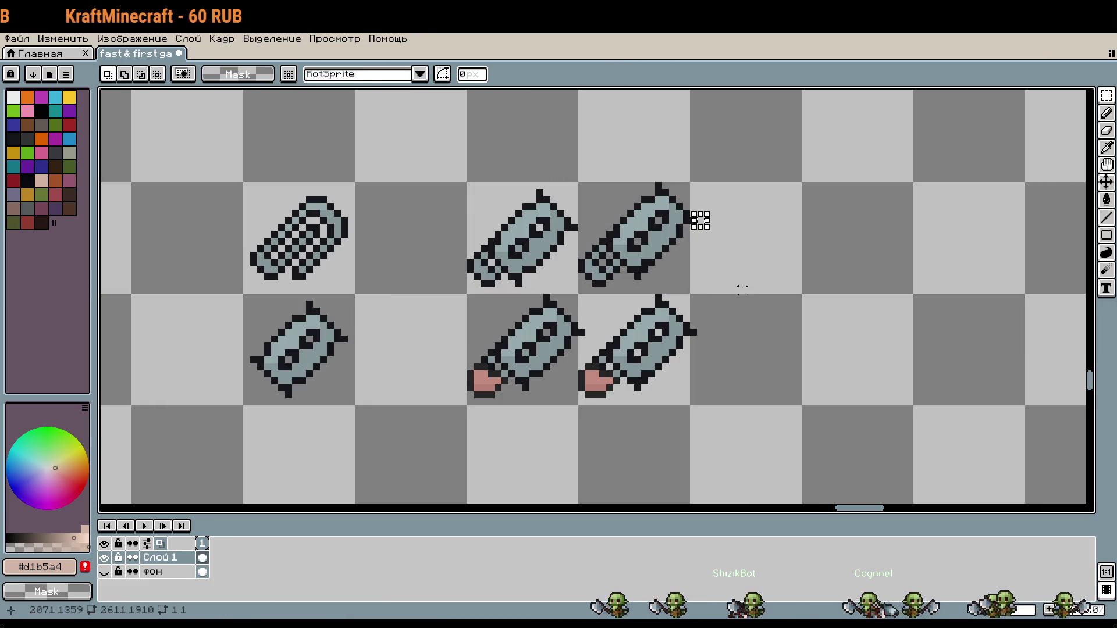
pyautogui.moveTo(707, 290); pyautogui.dragTo(580, 182)
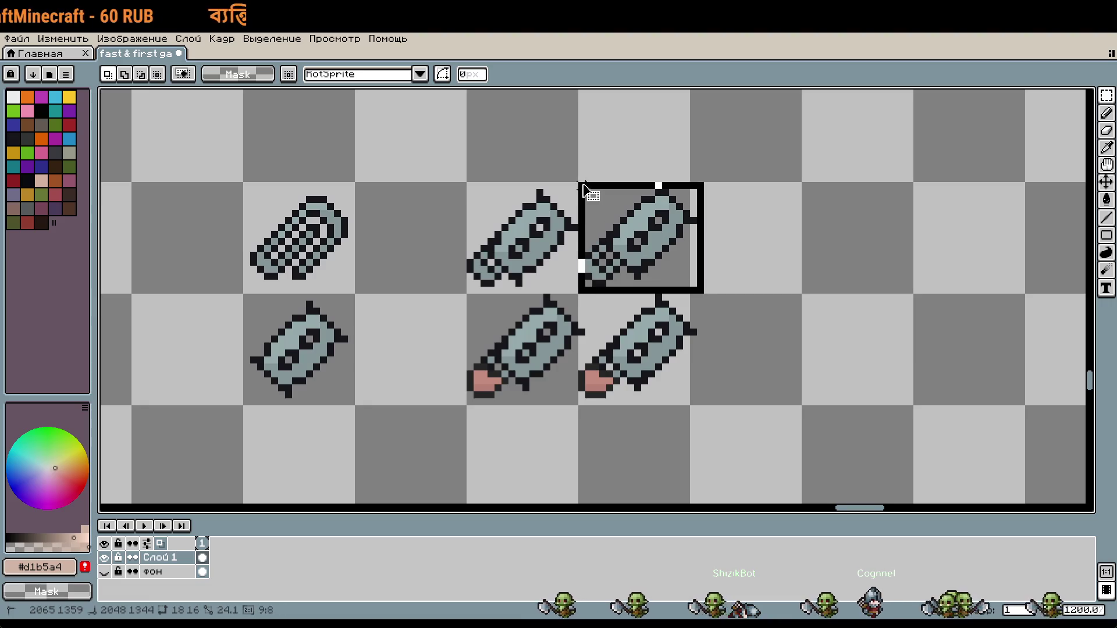
pyautogui.scroll(-4, 405, 371)
pyautogui.scroll(-5, 406, 372)
pyautogui.hscroll(-3, 643, 311)
pyautogui.scroll(4, 625, 320)
pyautogui.hotkey('ctrl', 'v')
pyautogui.press('Left')
pyautogui.press('Left')
pyautogui.press('Left')
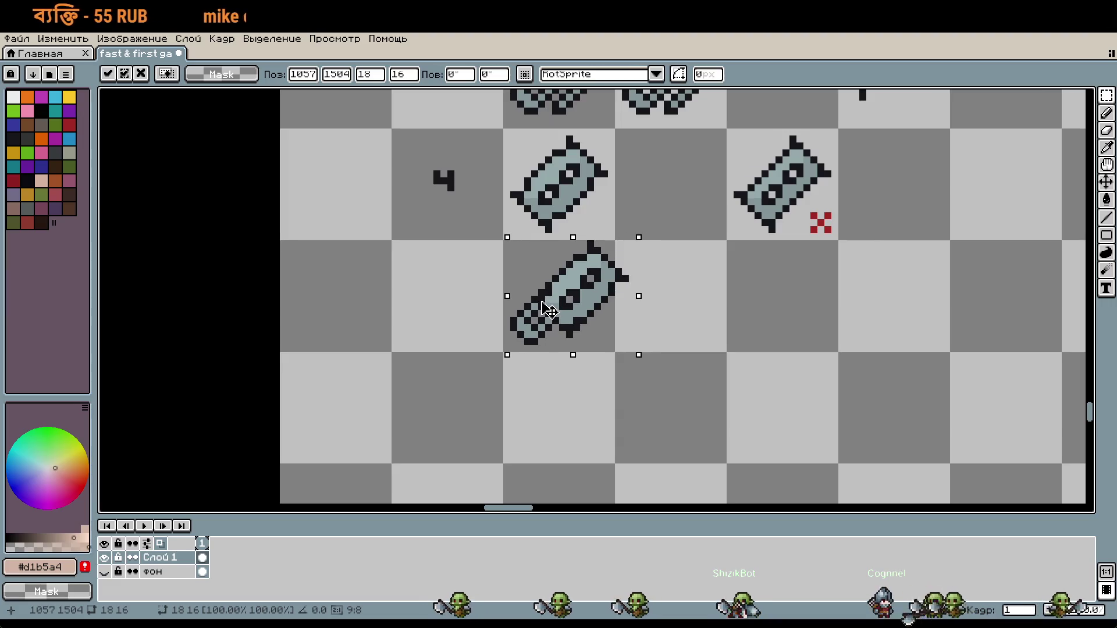
pyautogui.press('Return')
# Step: Start drawing the row number 5 in the dark label colour
pyautogui.hscroll(-3, 675, 372)
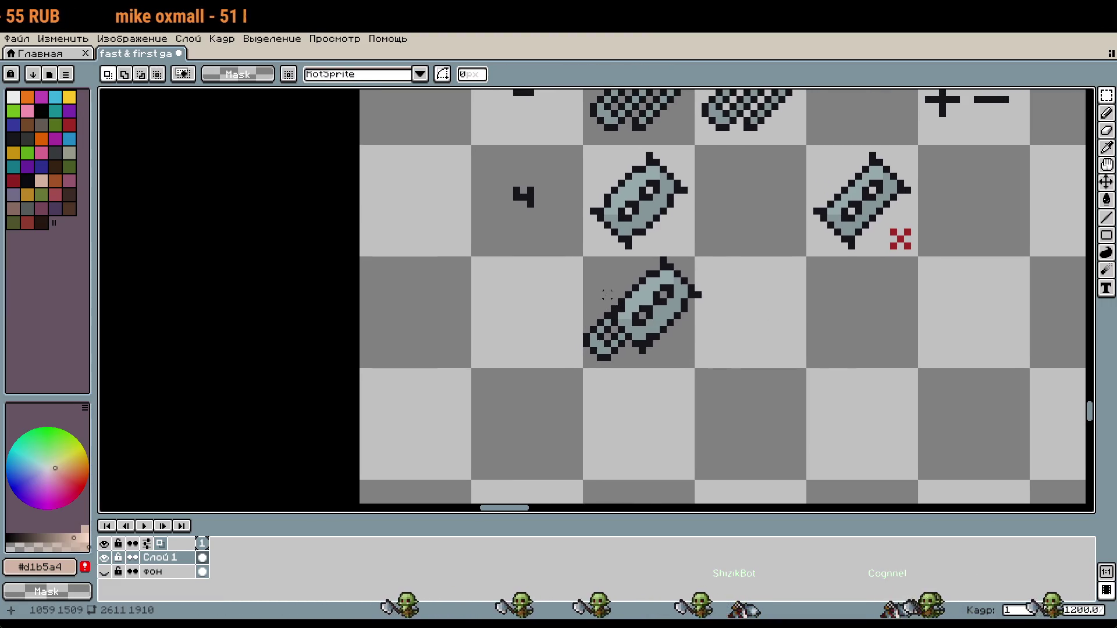
pyautogui.scroll(4, 663, 419)
pyautogui.scroll(-2, 659, 435)
pyautogui.press('b')
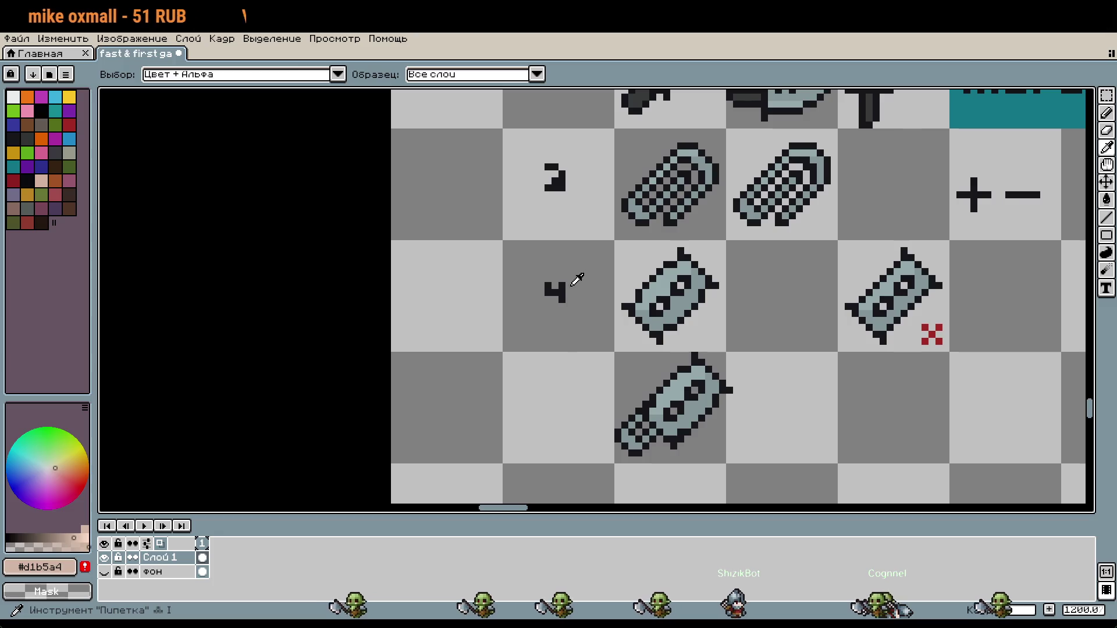
pyautogui.keyDown('alt'); pyautogui.click(554, 289); pyautogui.keyUp('alt')
pyautogui.scroll(3, 576, 404)
pyautogui.click(513, 373)
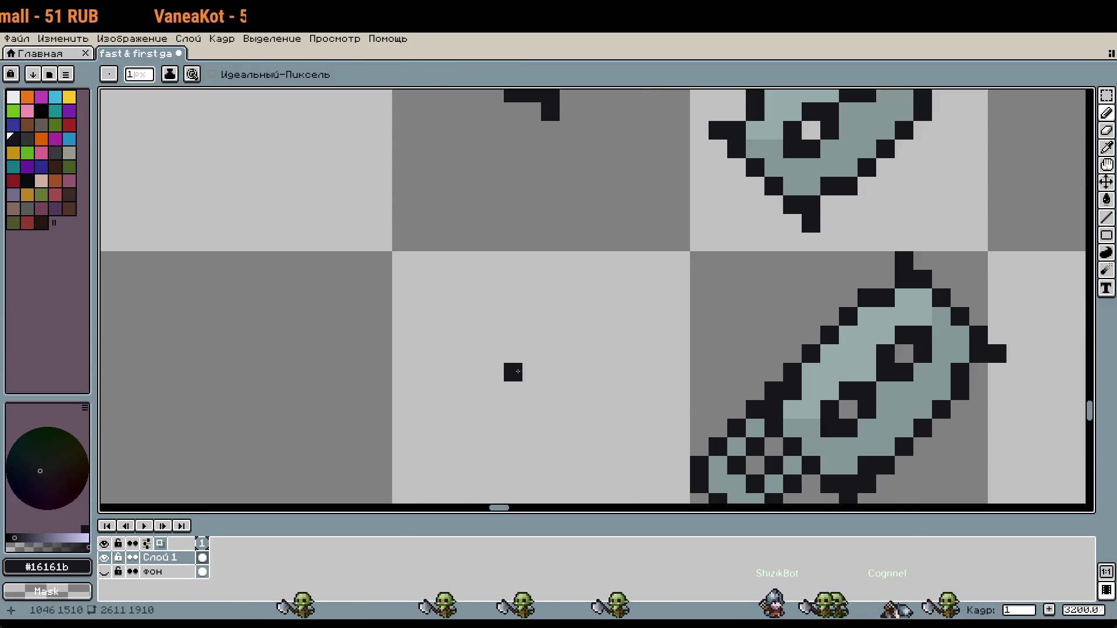
pyautogui.moveTo(550, 373)
pyautogui.mouseDown()
pyautogui.moveTo(520, 383)
pyautogui.moveTo(513, 429)
pyautogui.mouseUp()
# Step: Undo the outline drawn around the bottle and the stray dark pixel
pyautogui.scroll(-3, 674, 454)
pyautogui.scroll(-5, 675, 454)
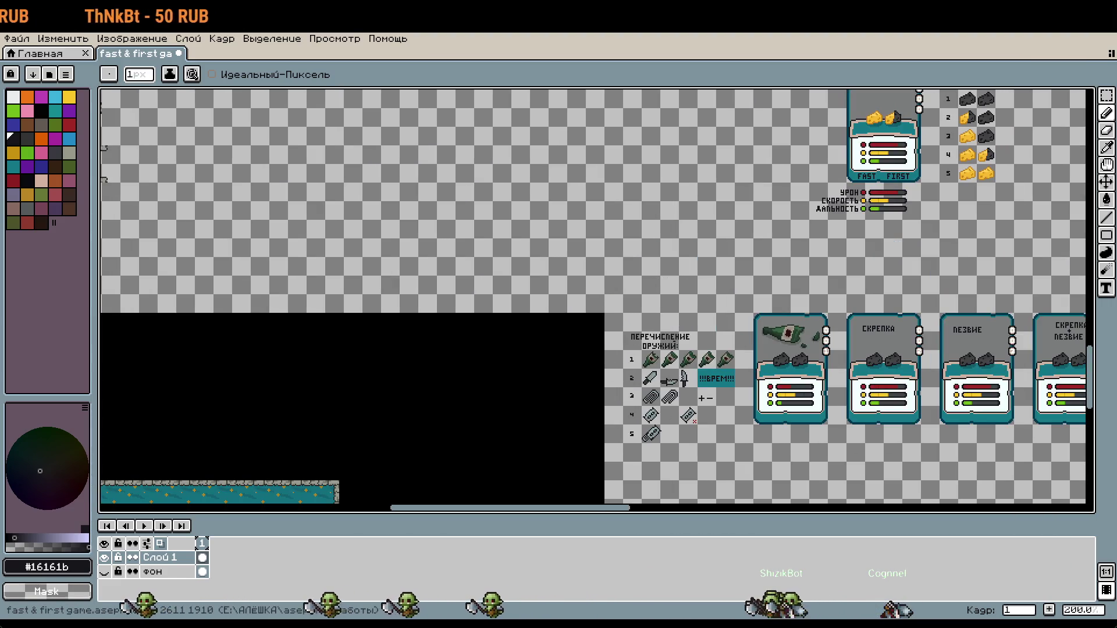
pyautogui.scroll(4, 693, 382)
pyautogui.scroll(-6, 692, 382)
pyautogui.scroll(1, 535, 225)
pyautogui.scroll(5, 536, 225)
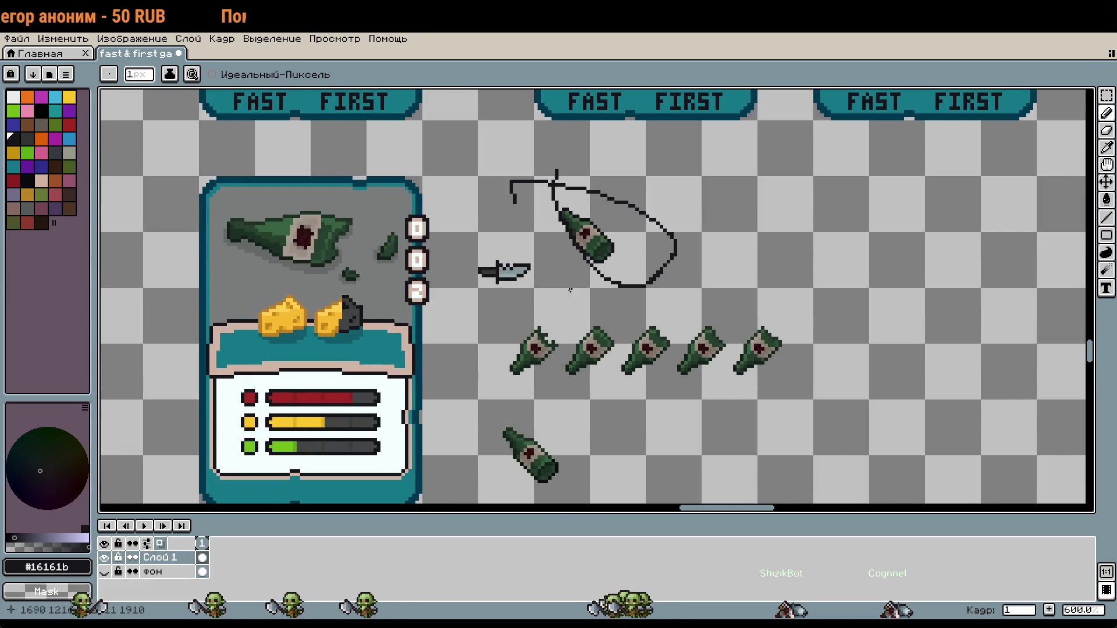
pyautogui.hotkey('ctrl', 'z')
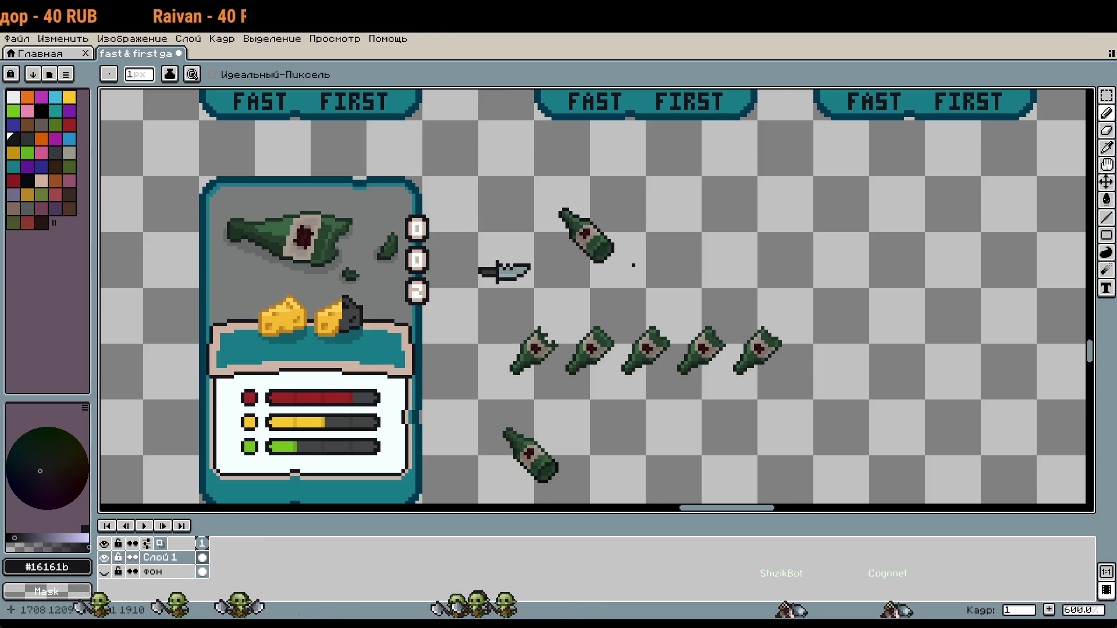
pyautogui.hotkey('ctrl', 'z')
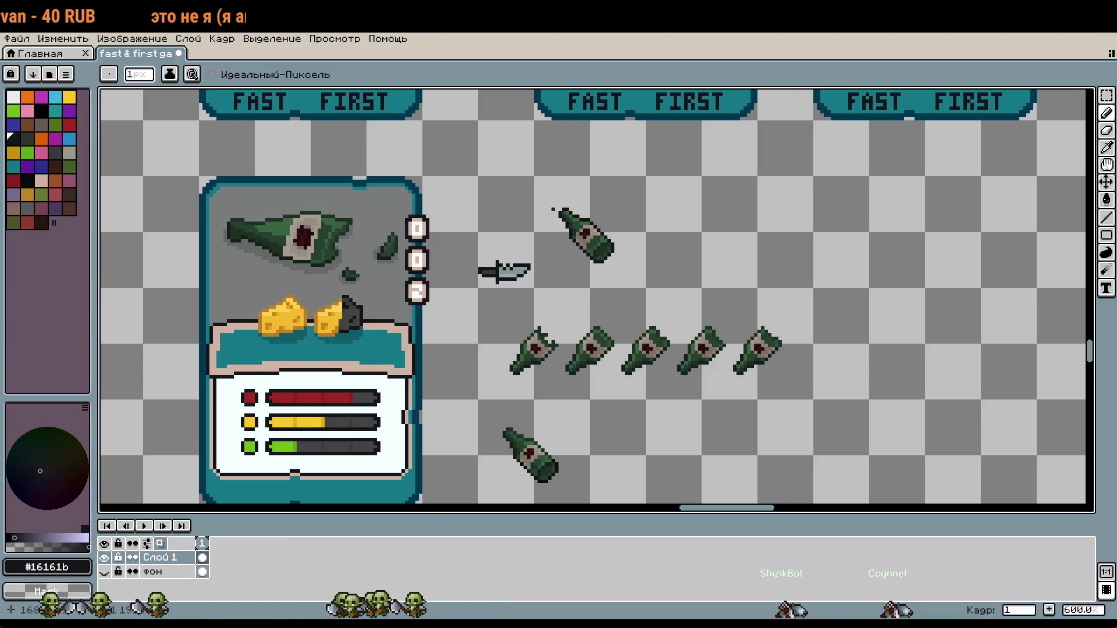
# Step: Duplicate the bottle to the right and rotate the copy 90°
pyautogui.press('m')
pyautogui.moveTo(621, 262); pyautogui.dragTo(685, 264)
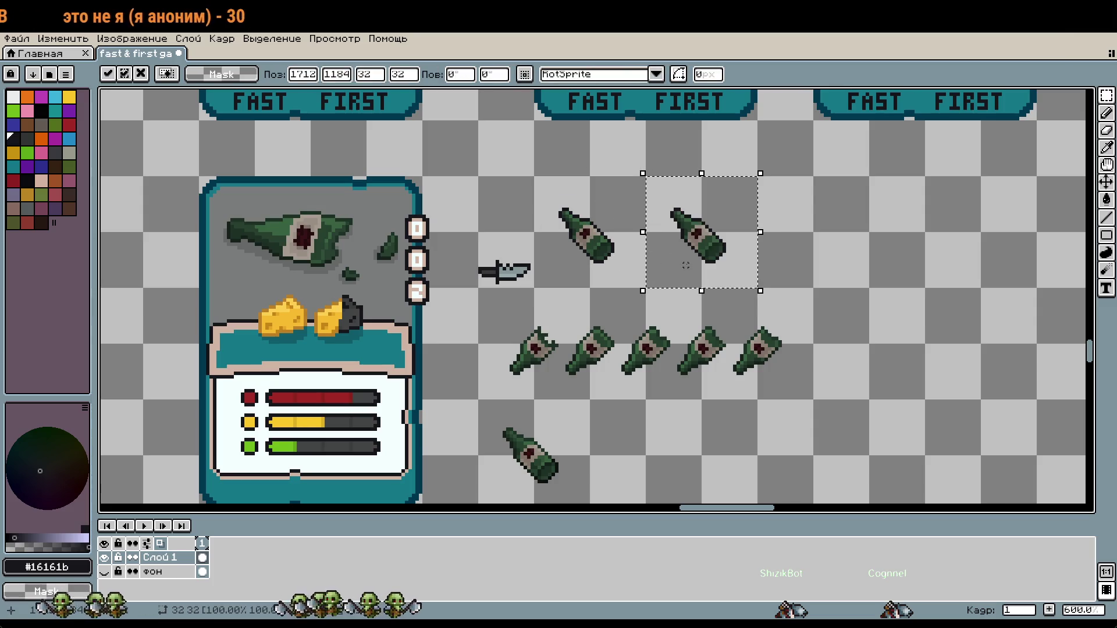
pyautogui.write('90')
pyautogui.press('Return')
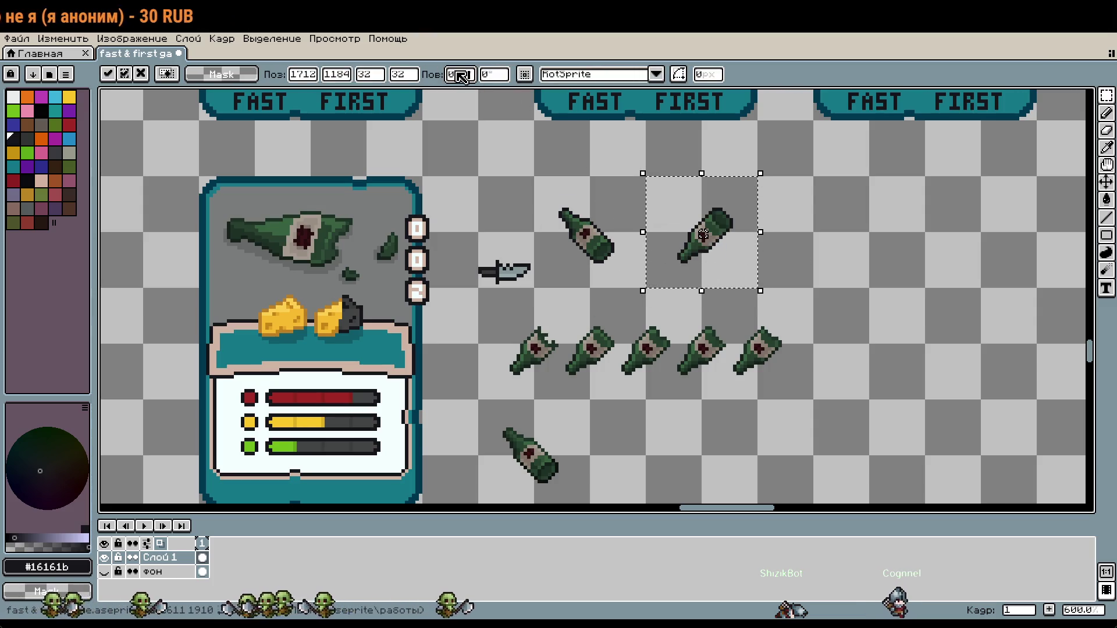
pyautogui.click(855, 306)
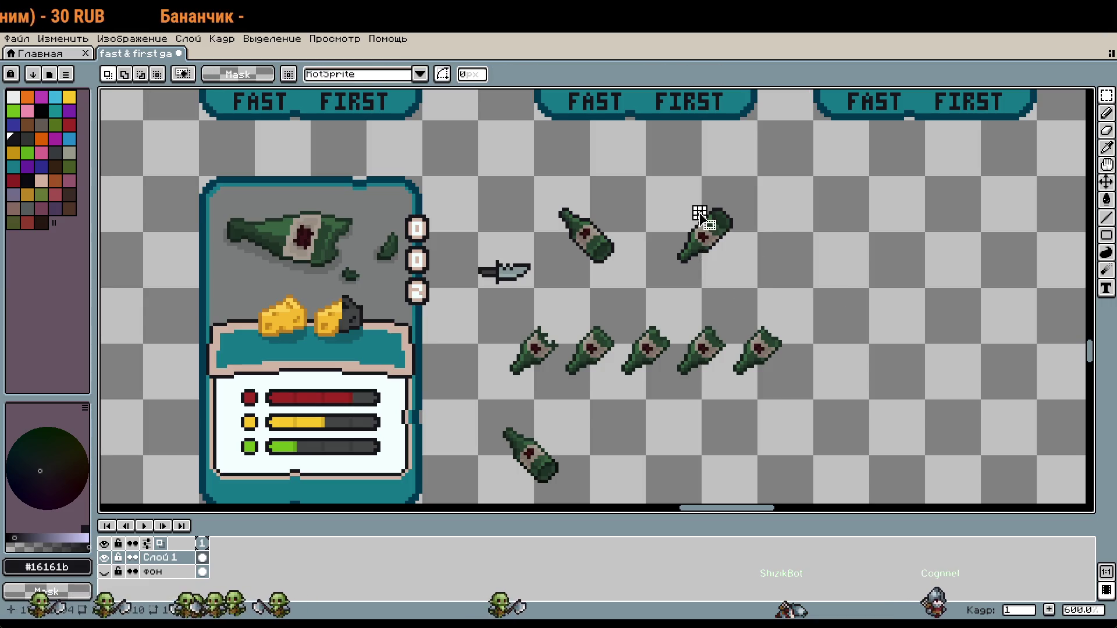
# Step: Paste the pink paw piece and fix it at the right bottle's base
pyautogui.scroll(-2, 779, 265)
pyautogui.scroll(4, 838, 275)
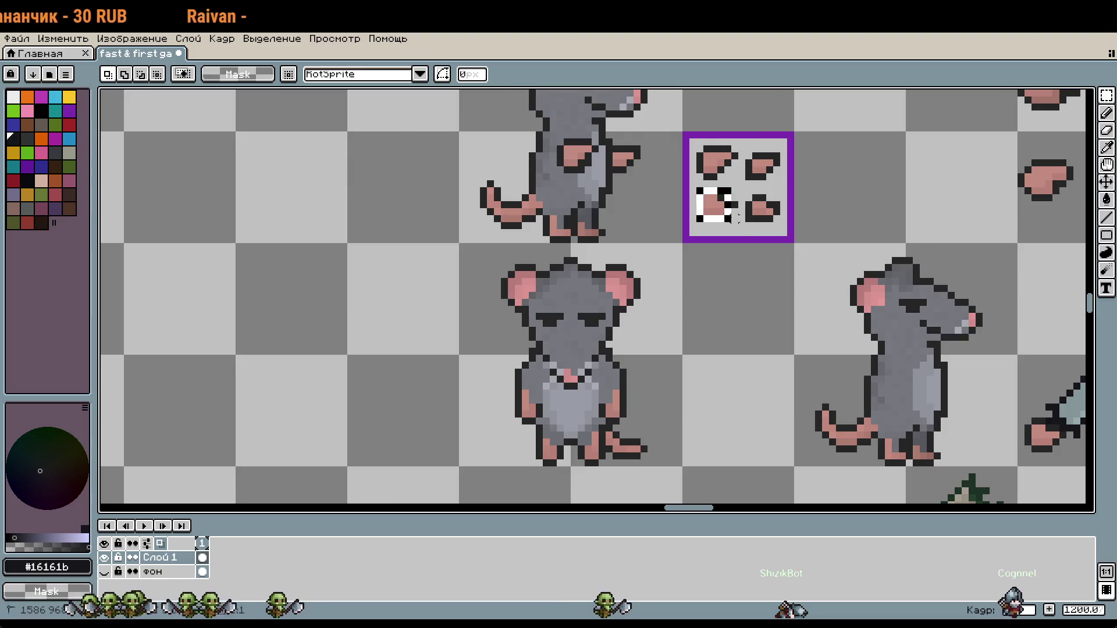
pyautogui.scroll(-4, 780, 294)
pyautogui.scroll(3, 736, 409)
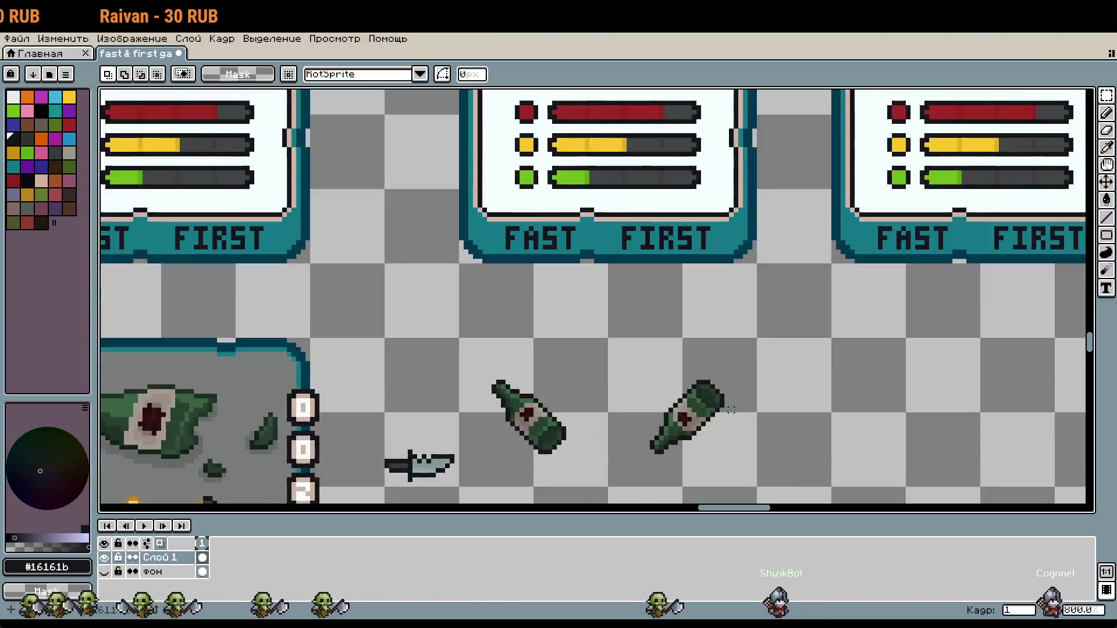
pyautogui.scroll(3, 735, 409)
pyautogui.hotkey('ctrl', 'v')
pyautogui.moveTo(585, 298)
pyautogui.mouseDown()
pyautogui.moveTo(646, 362)
pyautogui.moveTo(645, 351)
pyautogui.mouseUp()
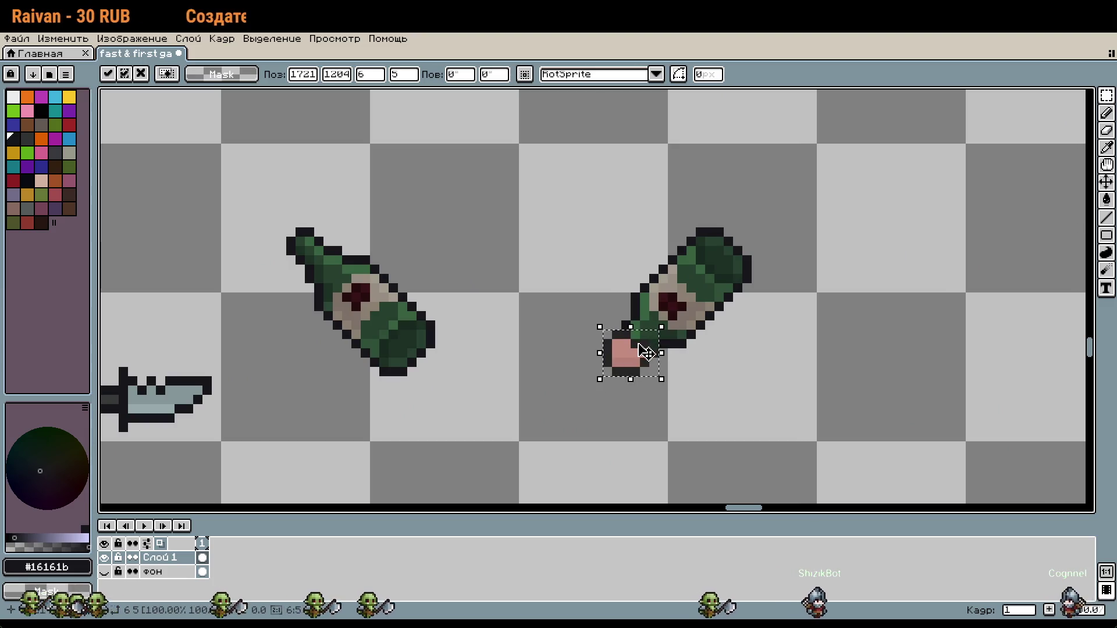
pyautogui.scroll(-1, 709, 373)
pyautogui.press('Return')
# Step: Paste a copy of the bottle with its paw near the rat sprites
pyautogui.scroll(-1, 770, 395)
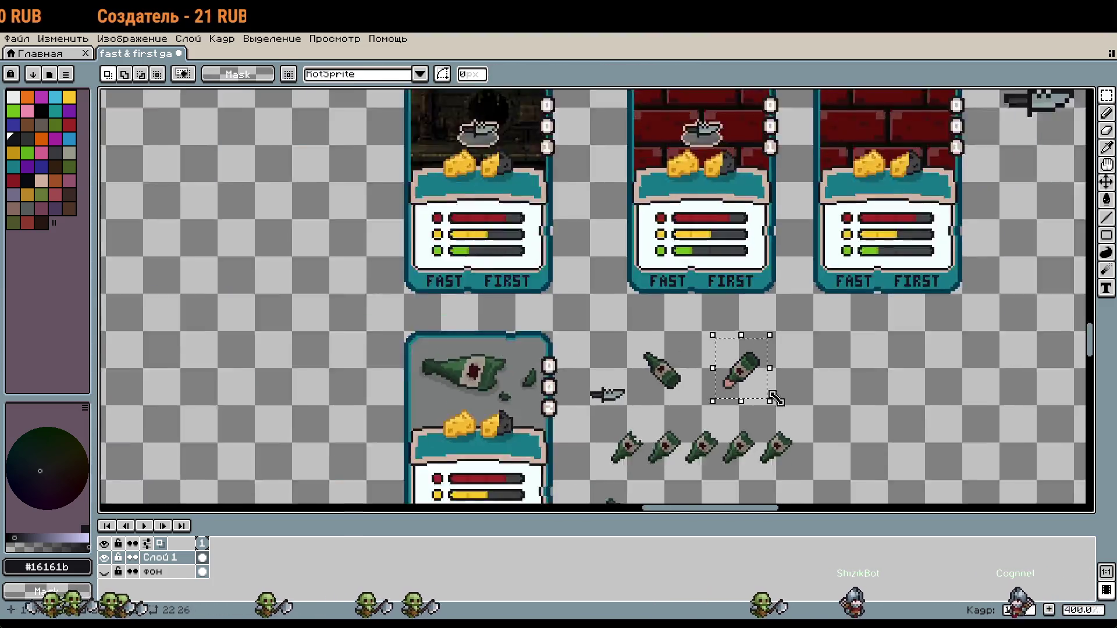
pyautogui.hotkey('ctrl', 'v')
pyautogui.scroll(-1, 771, 394)
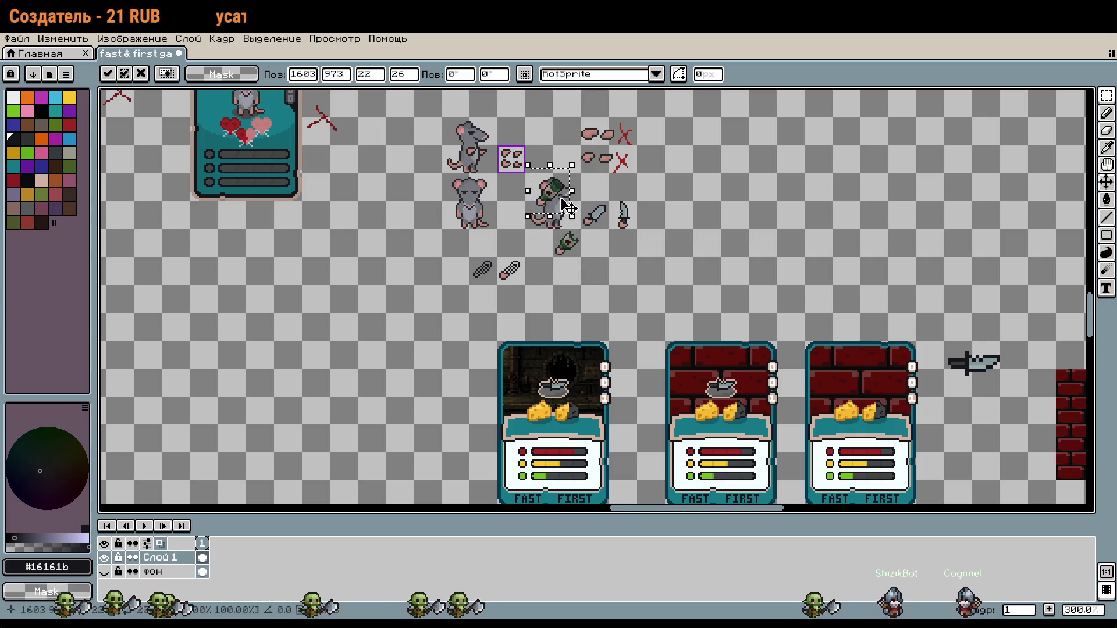
# Step: Move the pink-pawed bottle copy into the empty cell beside the broken pawed bottle
pyautogui.scroll(3, 624, 275)
pyautogui.moveTo(624, 275)
pyautogui.mouseDown()
pyautogui.moveTo(710, 361)
pyautogui.moveTo(760, 369)
pyautogui.moveTo(715, 379)
pyautogui.moveTo(750, 356)
pyautogui.mouseUp()
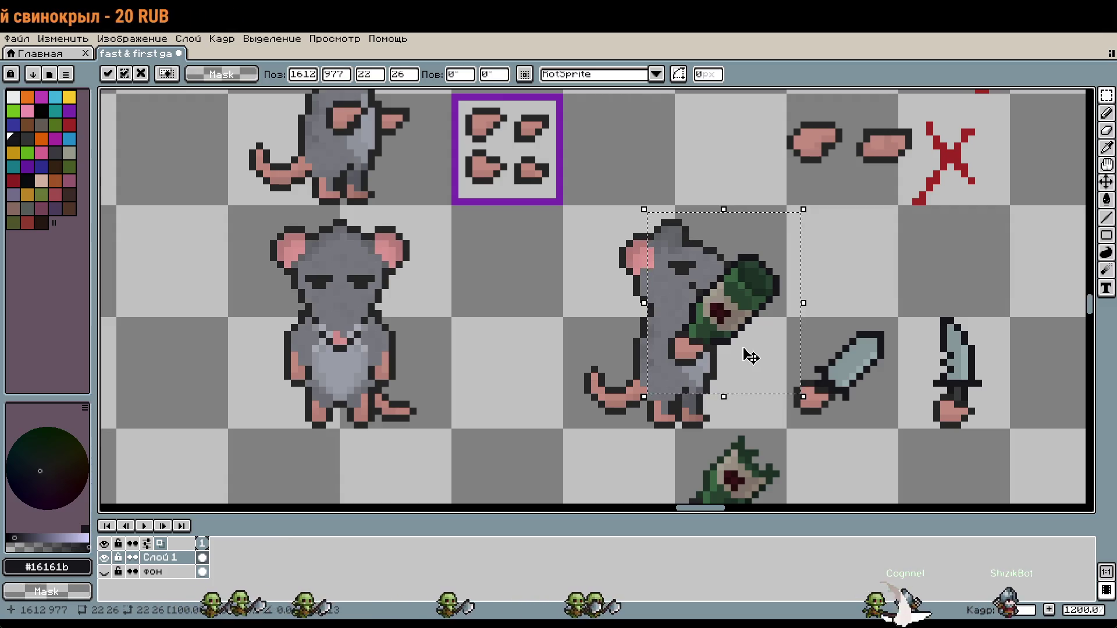
pyautogui.scroll(-2, 750, 356)
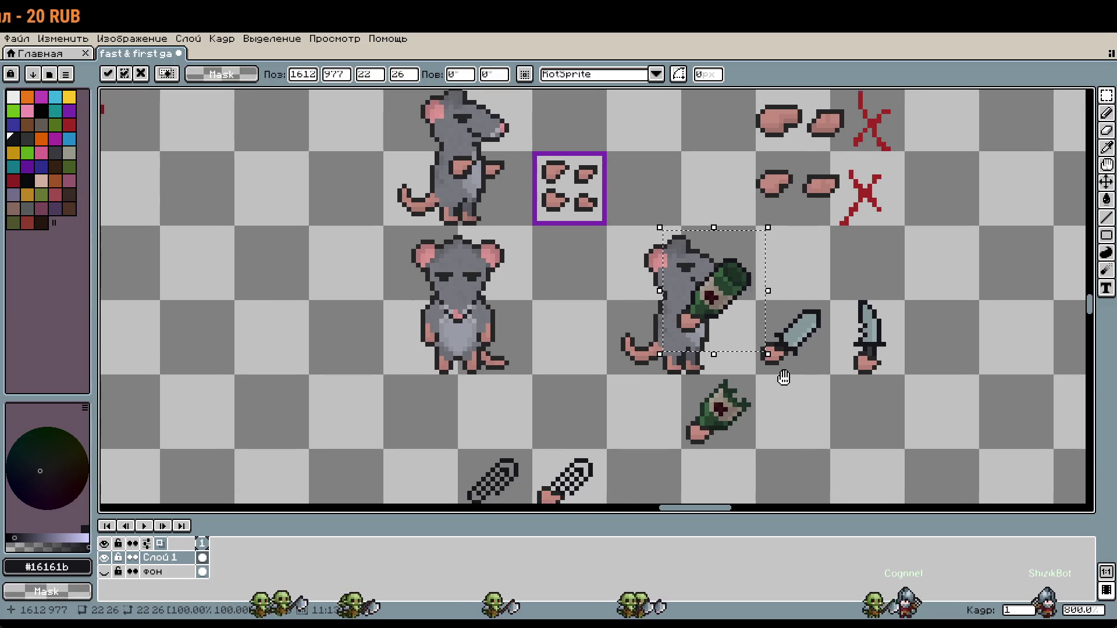
pyautogui.moveTo(737, 297); pyautogui.dragTo(816, 413)
pyautogui.hotkey('ctrl', 'd')
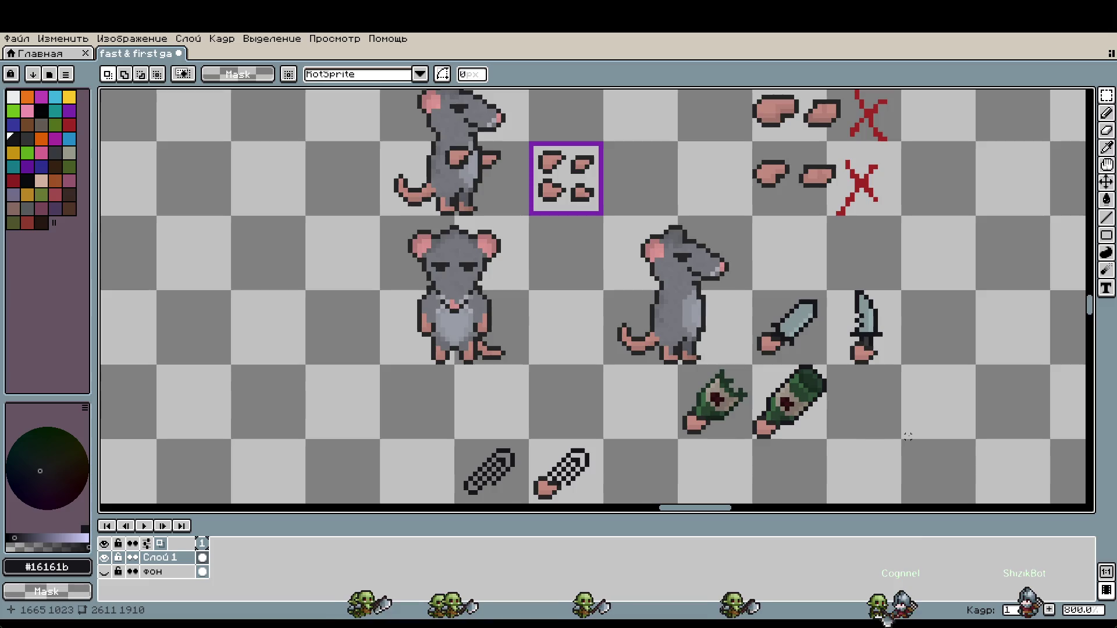
pyautogui.hotkey('ctrl', 'shift', 'd')
pyautogui.moveTo(801, 403)
pyautogui.mouseDown()
pyautogui.moveTo(743, 299)
pyautogui.moveTo(736, 314)
pyautogui.moveTo(727, 304)
pyautogui.moveTo(755, 322)
pyautogui.moveTo(732, 316)
pyautogui.moveTo(762, 239)
pyautogui.moveTo(812, 437)
pyautogui.mouseUp()
# Step: Rotate the loose bottle copy near the FAST FIRST cards by 90 degrees
pyautogui.scroll(-2, 821, 431)
pyautogui.scroll(-3, 897, 449)
pyautogui.scroll(3, 704, 319)
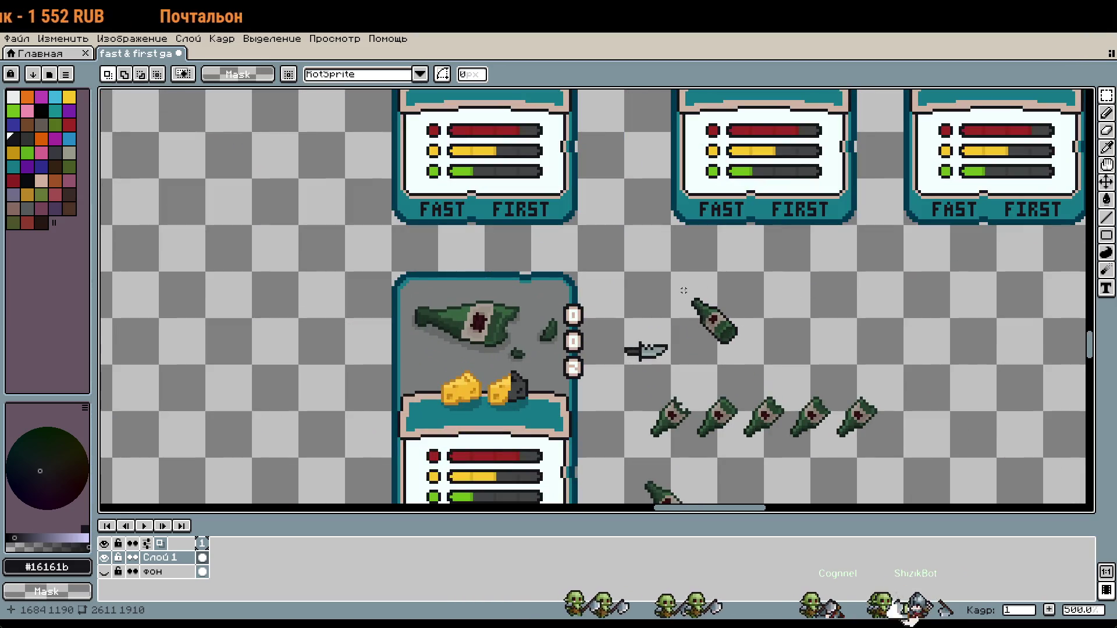
pyautogui.hotkey('ctrl', 't')
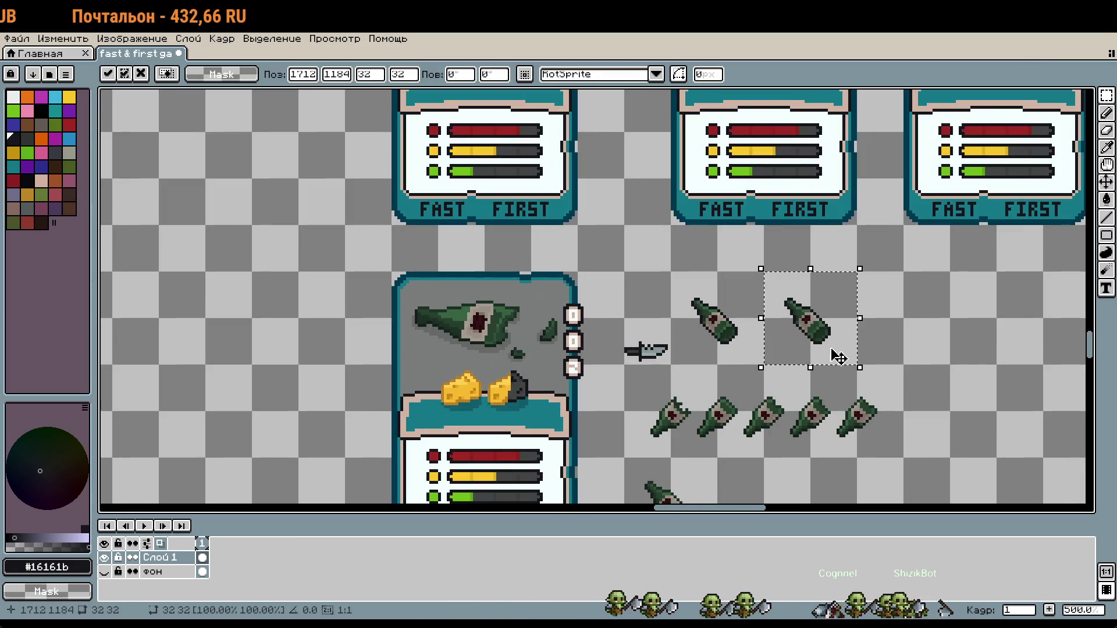
pyautogui.click(460, 74)
pyautogui.write('90')
pyautogui.press('Return')
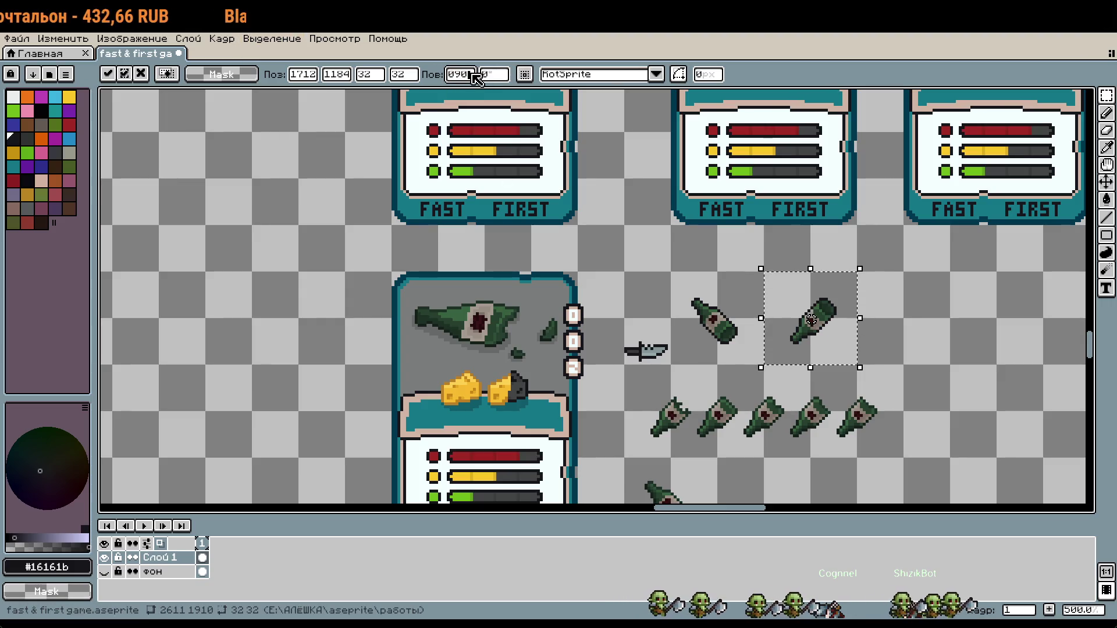
pyautogui.press('Return')
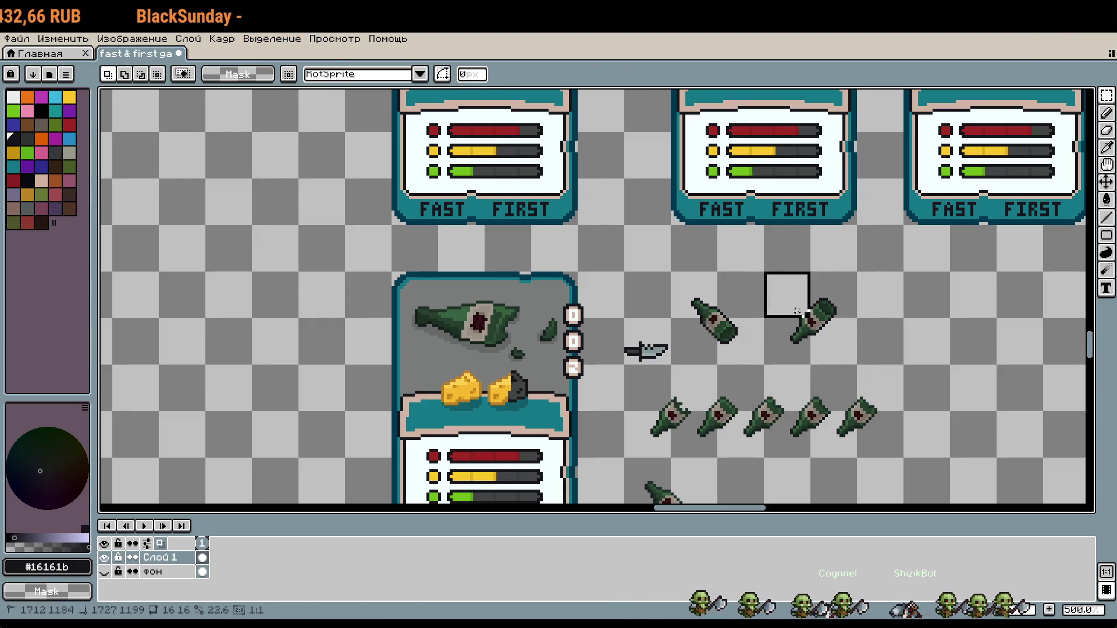
pyautogui.scroll(-5, 794, 308)
pyautogui.moveTo(873, 407); pyautogui.dragTo(712, 293)
pyautogui.scroll(1, 712, 294)
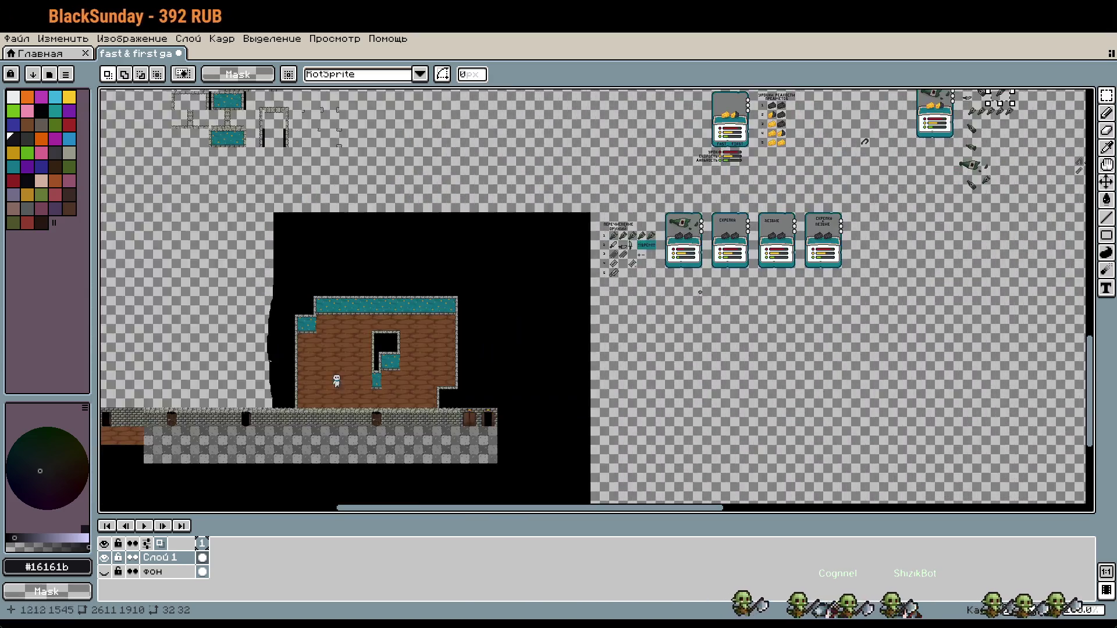
# Step: Paste a bottle copy into a new row below row 5 of the weapon list
pyautogui.scroll(4, 711, 293)
pyautogui.scroll(1, 812, 283)
pyautogui.scroll(-1, 811, 283)
pyautogui.moveTo(812, 282)
pyautogui.mouseDown()
pyautogui.moveTo(803, 361)
pyautogui.moveTo(773, 339)
pyautogui.mouseUp()
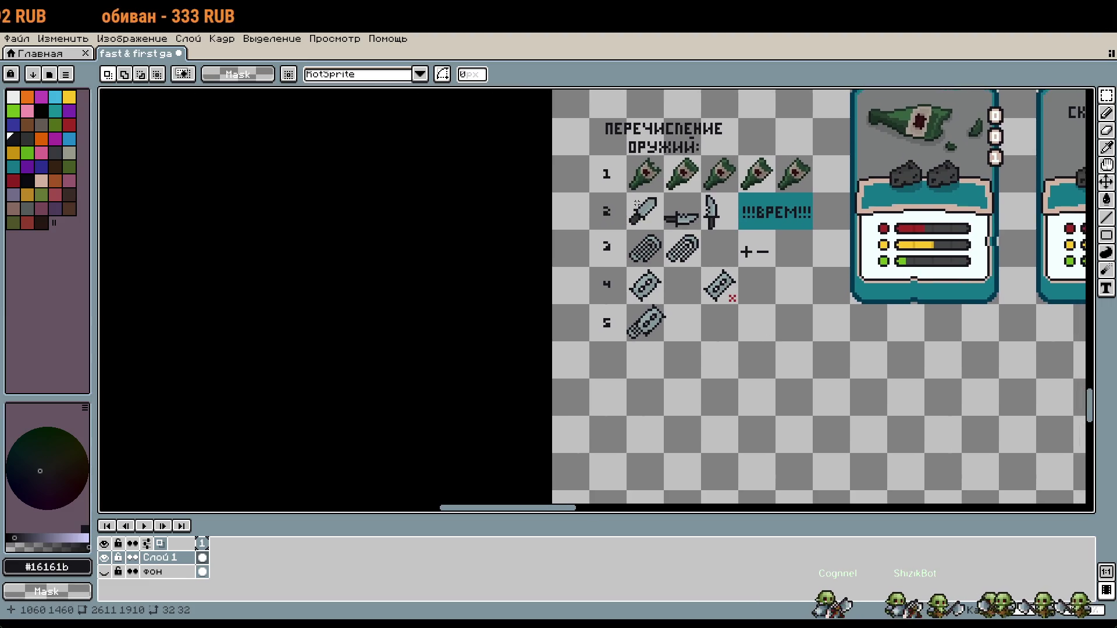
pyautogui.scroll(1, 804, 326)
pyautogui.hotkey('ctrl', 'v')
pyautogui.moveTo(628, 324); pyautogui.dragTo(739, 344)
pyautogui.press('Return')
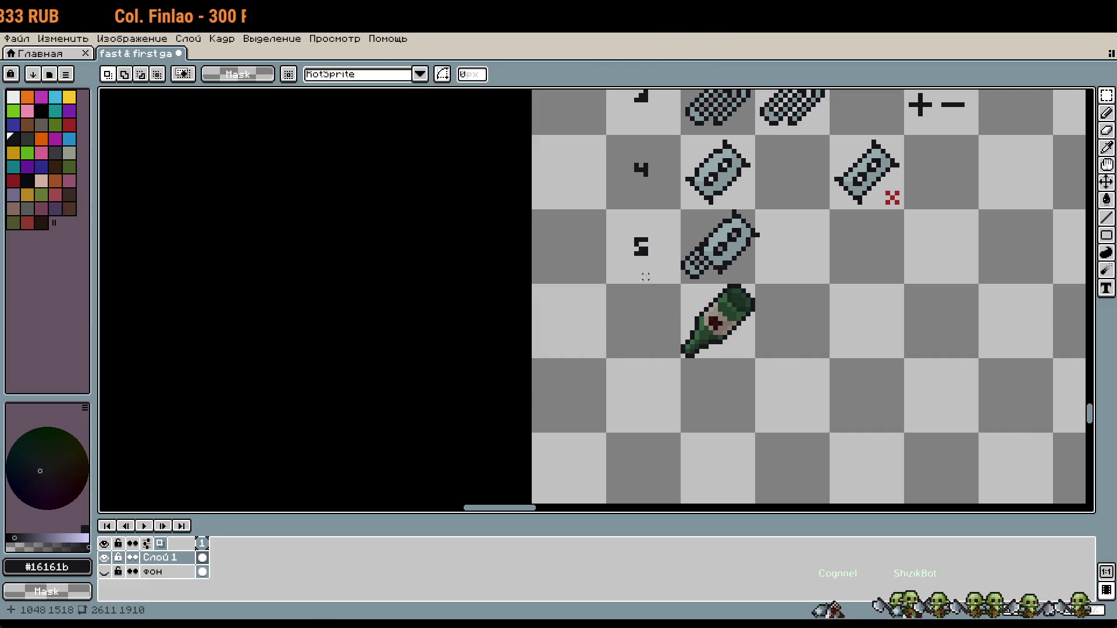
# Step: Undo a stray dark rectangle and switch to the Pencil to draw the row's 6 label
pyautogui.scroll(2, 644, 269)
pyautogui.press('u')
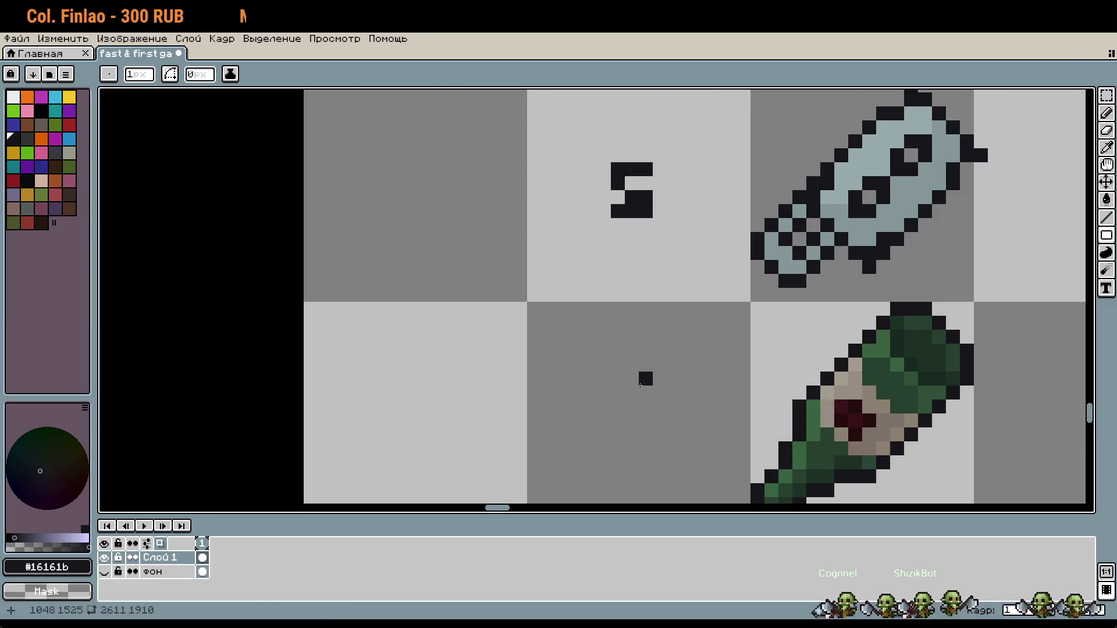
pyautogui.hotkey('ctrl', 'z')
pyautogui.press('b')
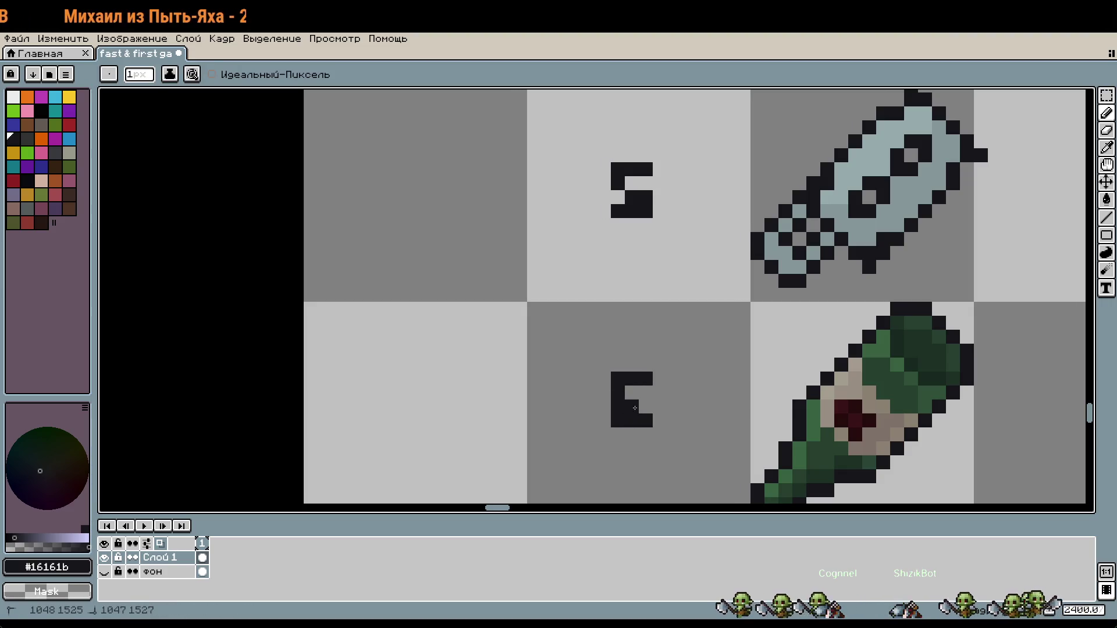
pyautogui.scroll(-3, 649, 417)
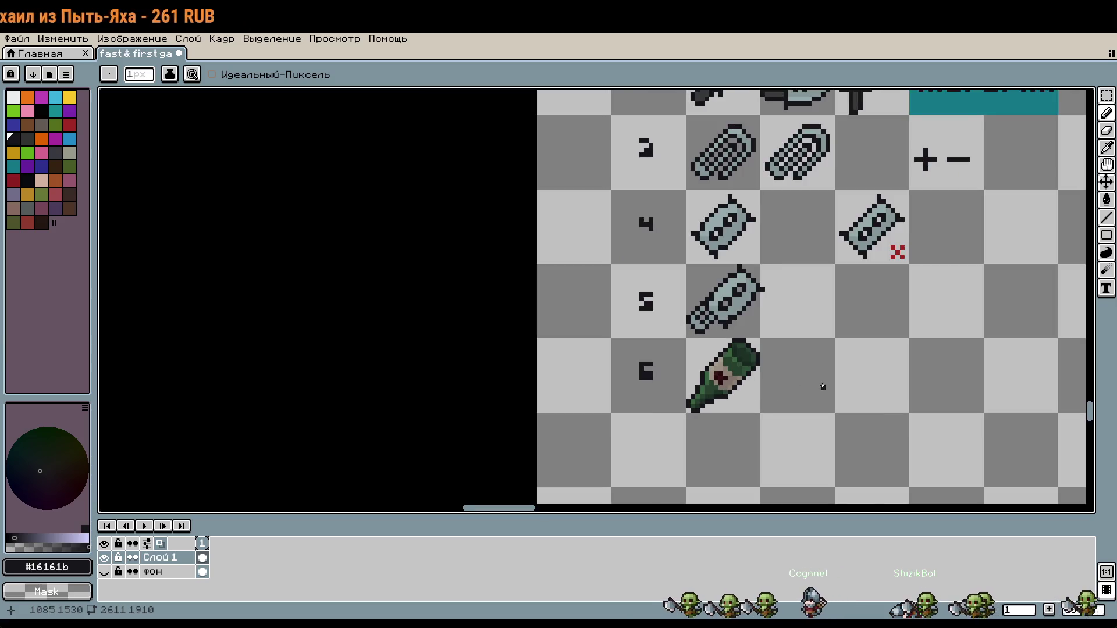
pyautogui.scroll(-5, 821, 386)
pyautogui.scroll(3, 724, 332)
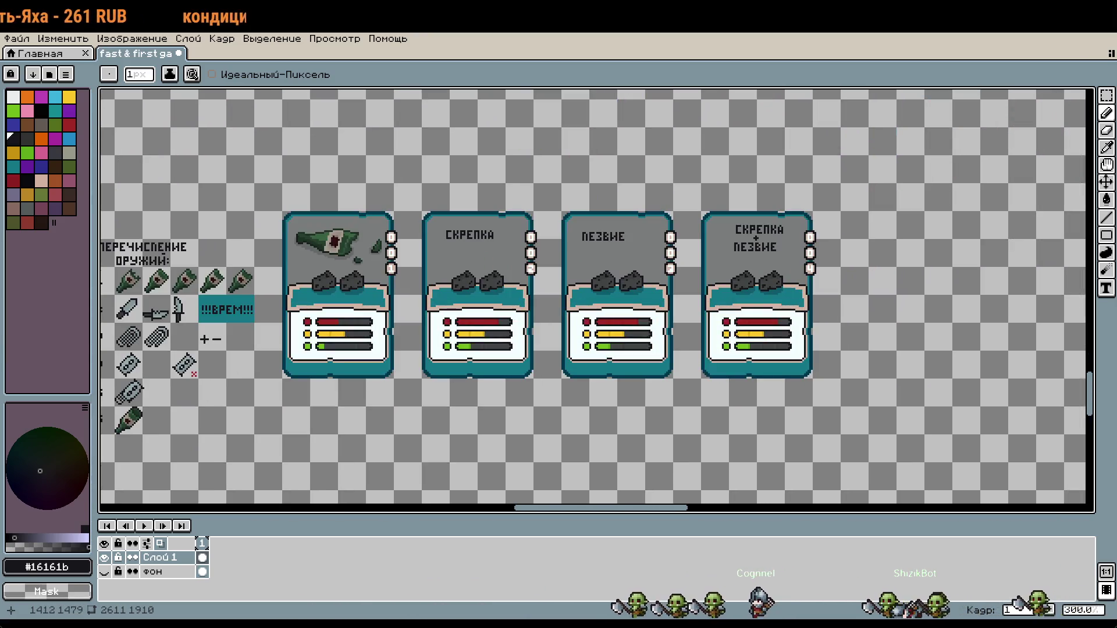
# Step: Move the knife row up out of the list and shift rows 3–6 up one row
pyautogui.scroll(-1, 755, 318)
pyautogui.moveTo(755, 317); pyautogui.dragTo(849, 313)
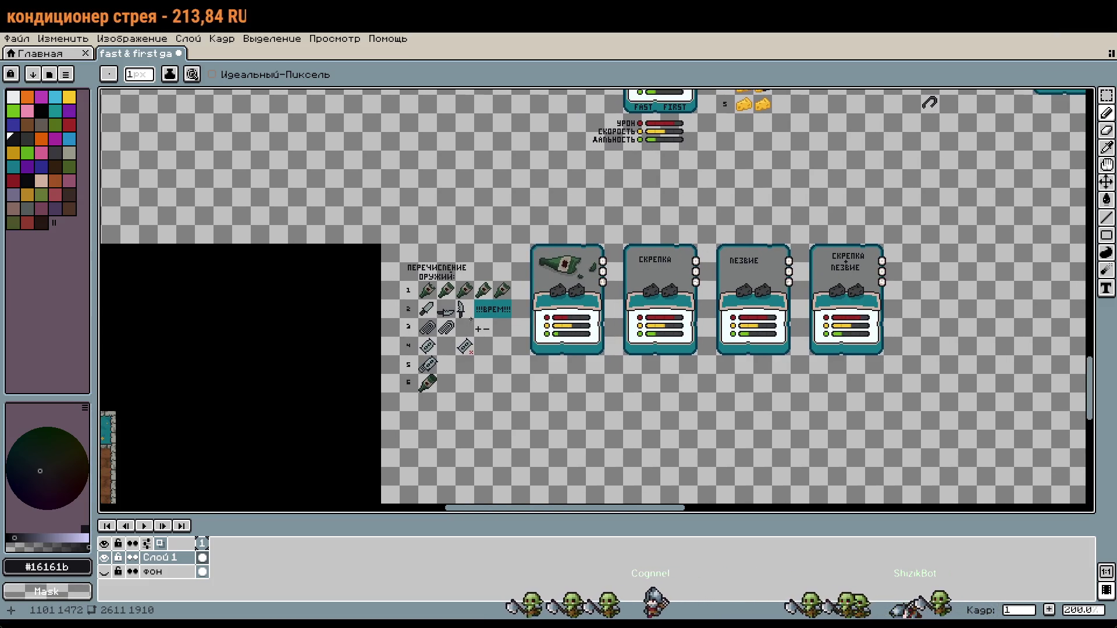
pyautogui.scroll(2, 668, 271)
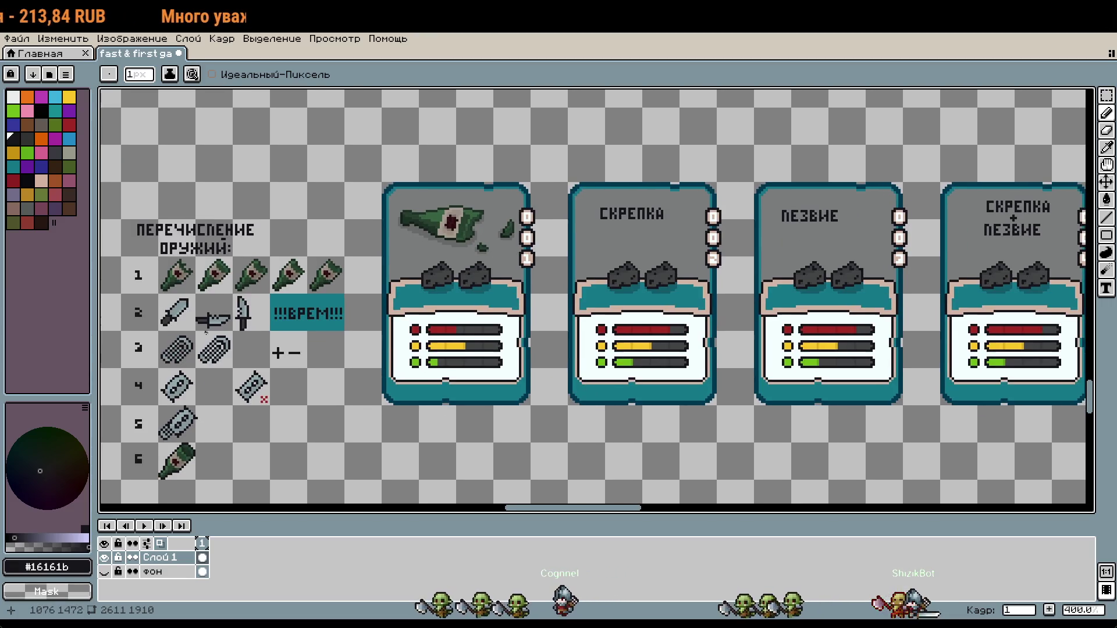
pyautogui.moveTo(614, 416); pyautogui.dragTo(712, 380)
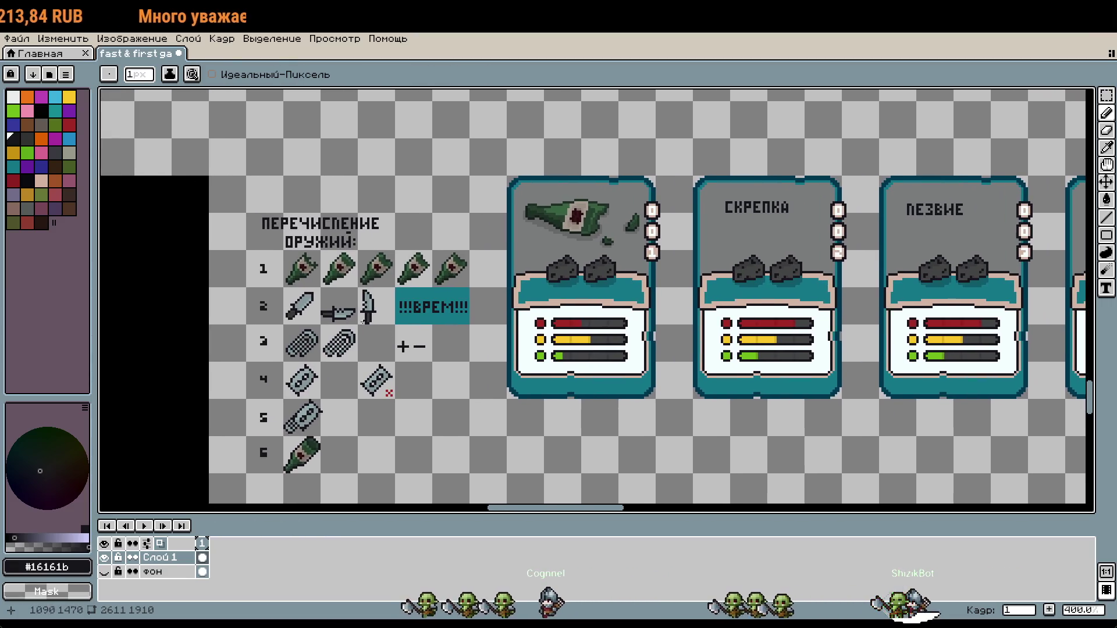
pyautogui.press('m')
pyautogui.moveTo(291, 294); pyautogui.dragTo(445, 310)
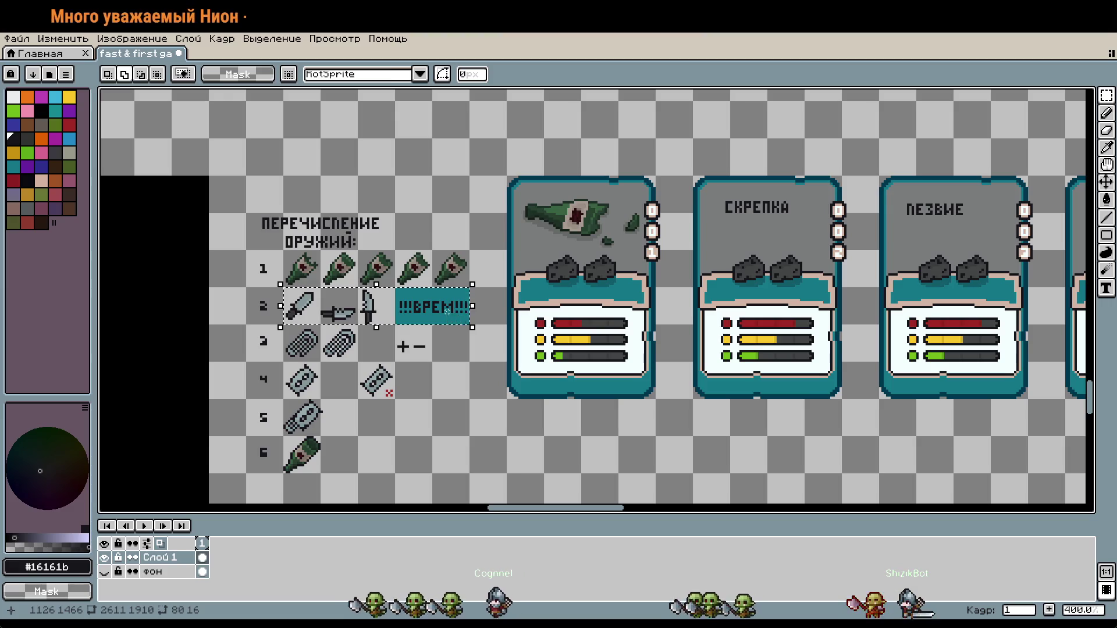
pyautogui.hotkey('shift', 'Up')
pyautogui.hotkey('shift', 'Up')
pyautogui.hotkey('shift', 'Up')
pyautogui.press('Return')
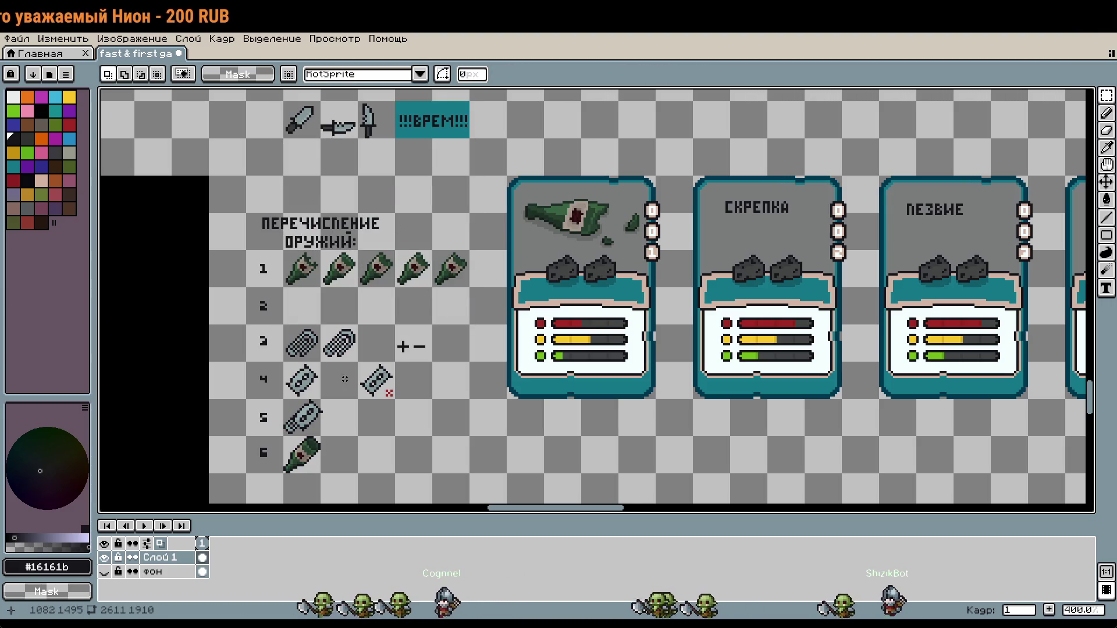
pyautogui.moveTo(286, 328); pyautogui.dragTo(416, 455)
pyautogui.hotkey('shift', 'Up')
pyautogui.press('Return')
# Step: Copy the first bottle card and paste the copy directly below the original
pyautogui.scroll(-2, 550, 374)
pyautogui.moveTo(550, 374); pyautogui.dragTo(476, 268)
pyautogui.moveTo(472, 186); pyautogui.dragTo(545, 273)
pyautogui.hotkey('ctrl', 'c')
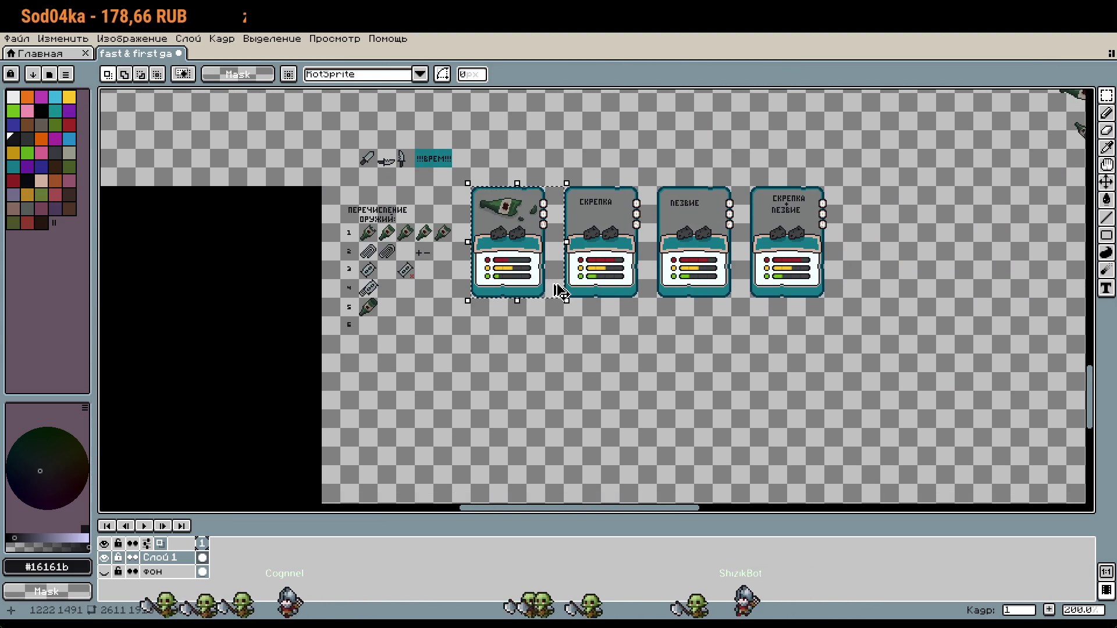
pyautogui.hotkey('ctrl', 'v')
pyautogui.hotkey('shift', 'Down')
pyautogui.hotkey('shift', 'Down')
pyautogui.hotkey('shift', 'Down')
pyautogui.hotkey('shift', 'Down')
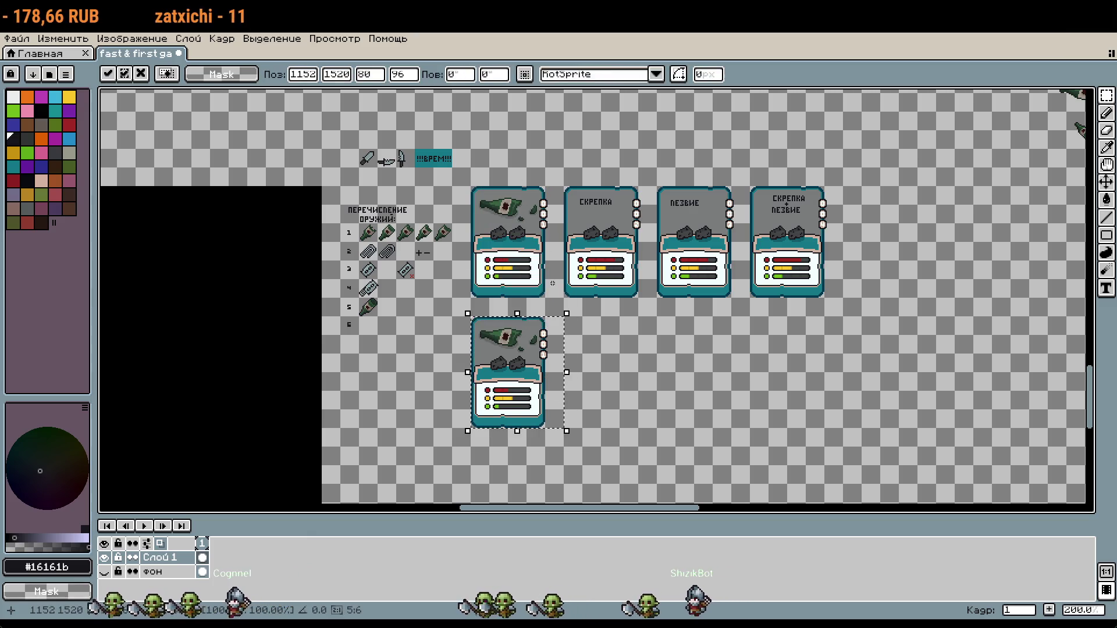
pyautogui.press('Return')
pyautogui.scroll(5, 605, 356)
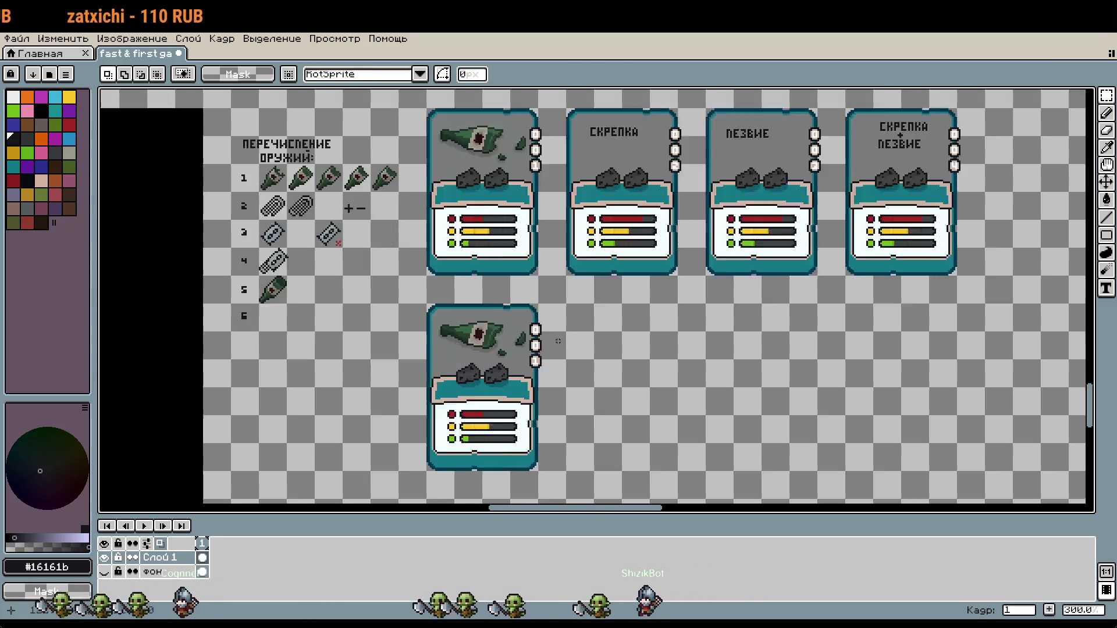
# Step: Paint over the 1 in the last pink circle and draw a white 5
pyautogui.scroll(7, 605, 355)
pyautogui.press('b')
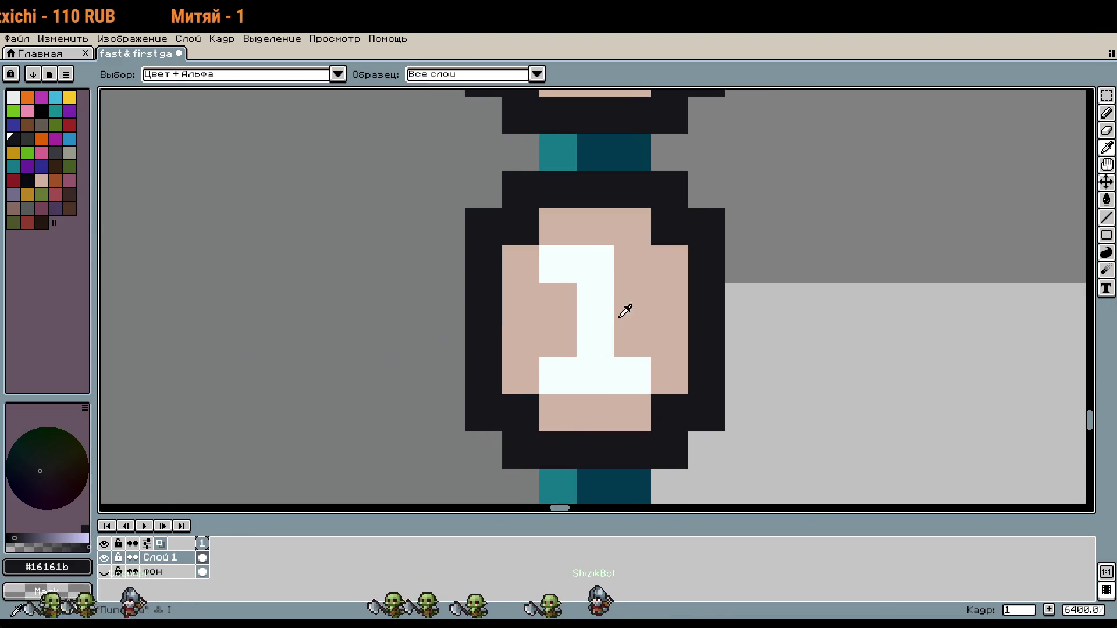
pyautogui.keyDown('alt'); pyautogui.click(619, 308); pyautogui.keyUp('alt')
pyautogui.moveTo(602, 273)
pyautogui.mouseDown()
pyautogui.moveTo(549, 265)
pyautogui.moveTo(632, 264)
pyautogui.mouseUp()
pyautogui.keyDown('alt'); pyautogui.click(605, 361); pyautogui.keyUp('alt')
pyautogui.click(598, 346)
pyautogui.hotkey('ctrl', 'z')
pyautogui.moveTo(558, 301)
pyautogui.mouseDown()
pyautogui.moveTo(574, 299)
pyautogui.moveTo(599, 330)
pyautogui.moveTo(632, 338)
pyautogui.mouseUp()
# Step: Sample the dark outline colour and begin the first letter of the card title
pyautogui.scroll(-3, 722, 375)
pyautogui.scroll(-3, 723, 375)
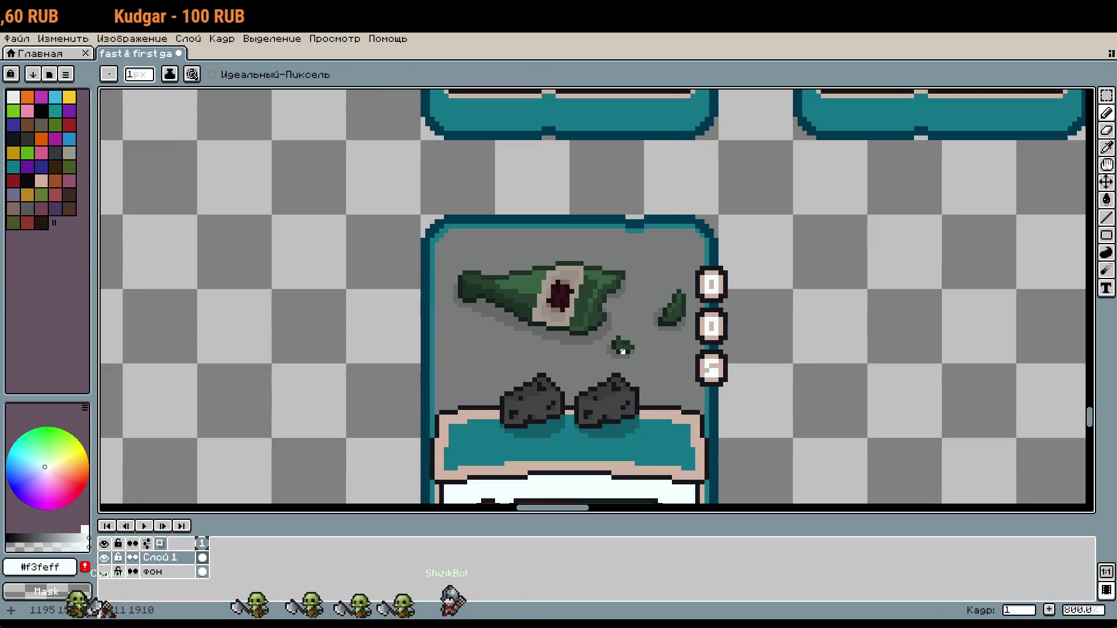
pyautogui.press('i')
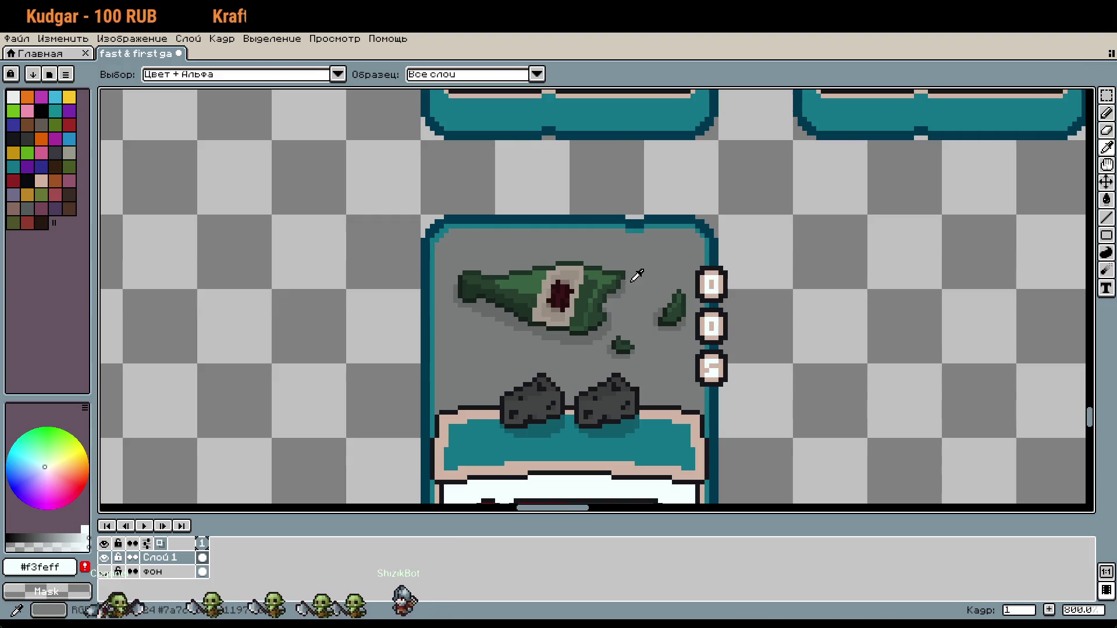
pyautogui.scroll(1, 660, 329)
pyautogui.scroll(-1, 715, 244)
pyautogui.scroll(3, 710, 210)
pyautogui.click(608, 265)
pyautogui.scroll(-4, 669, 233)
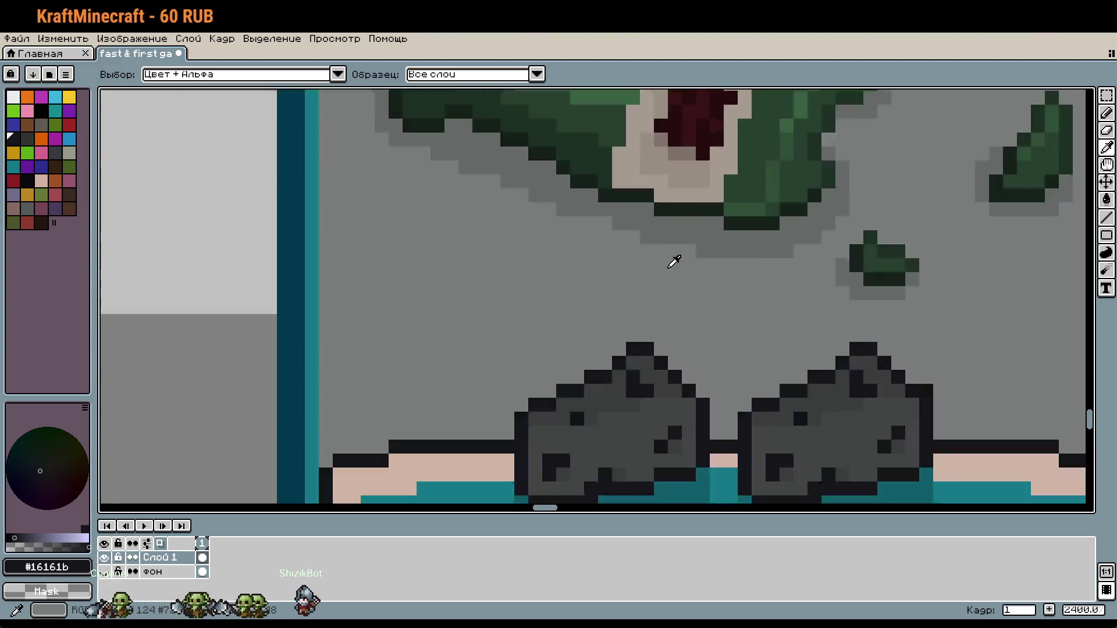
pyautogui.scroll(5, 531, 169)
pyautogui.press('b')
pyautogui.moveTo(556, 253); pyautogui.dragTo(556, 215)
pyautogui.click(495, 237)
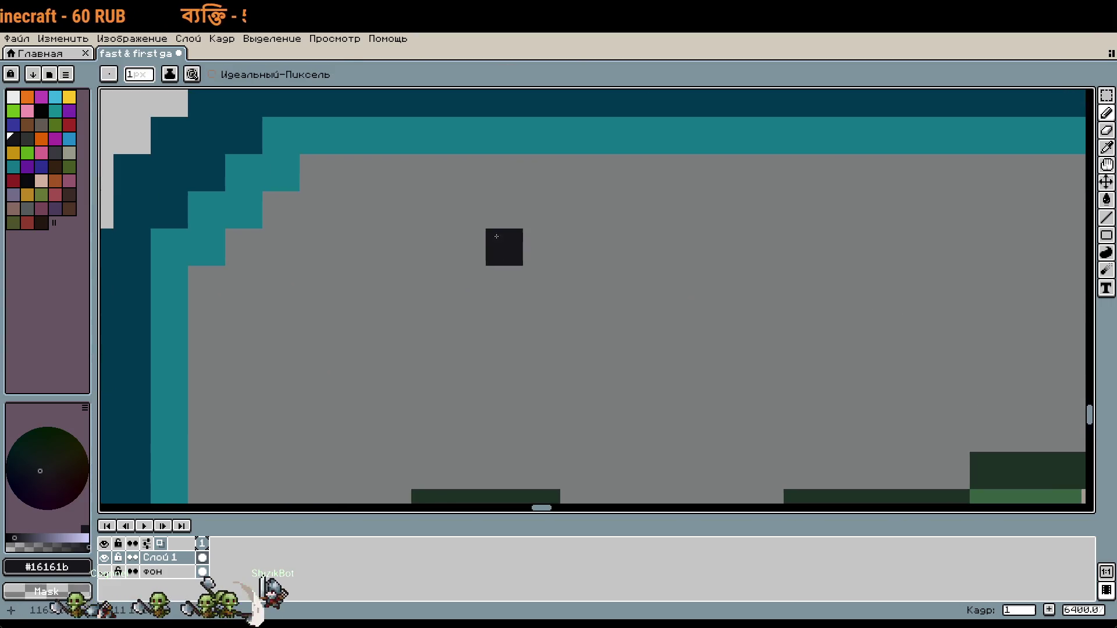
# Step: Draw the letter Ц, painting card grey over the stray blocks beneath it
pyautogui.moveTo(527, 289); pyautogui.dragTo(574, 212)
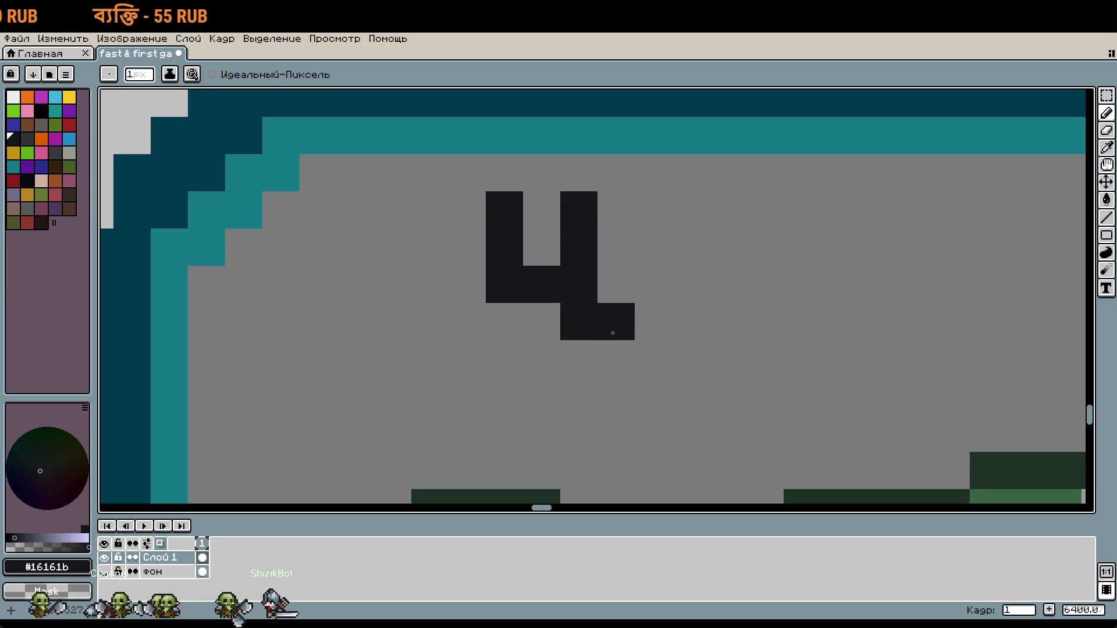
pyautogui.press('m')
pyautogui.hotkey('ctrl', 'z')
pyautogui.hotkey('ctrl', 'z')
pyautogui.press('b')
pyautogui.click(608, 299)
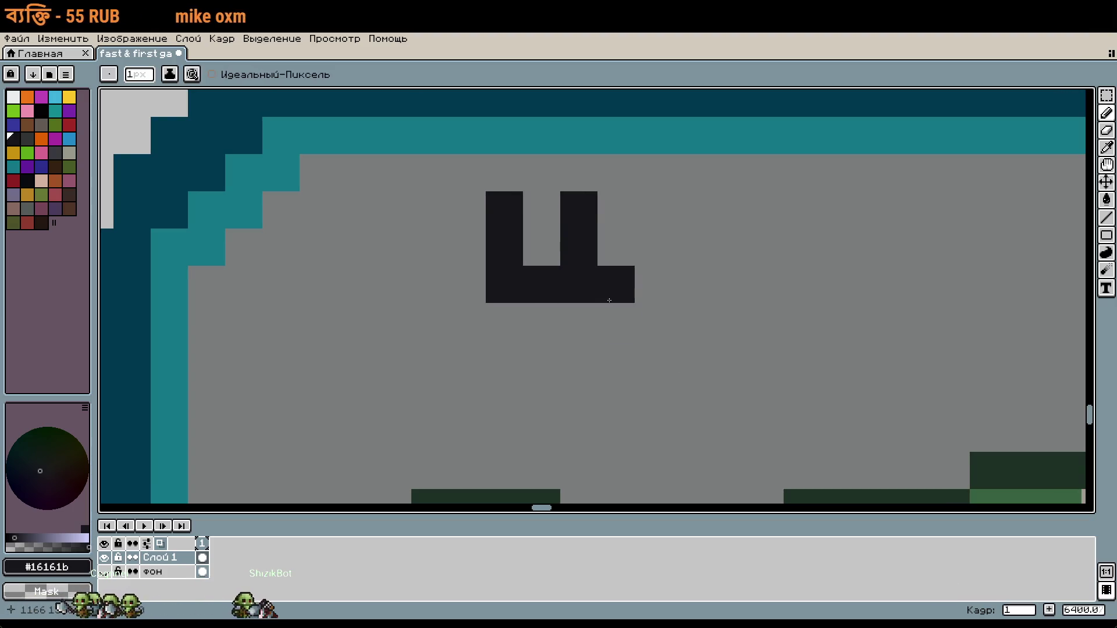
pyautogui.hotkey('ctrl', 'z')
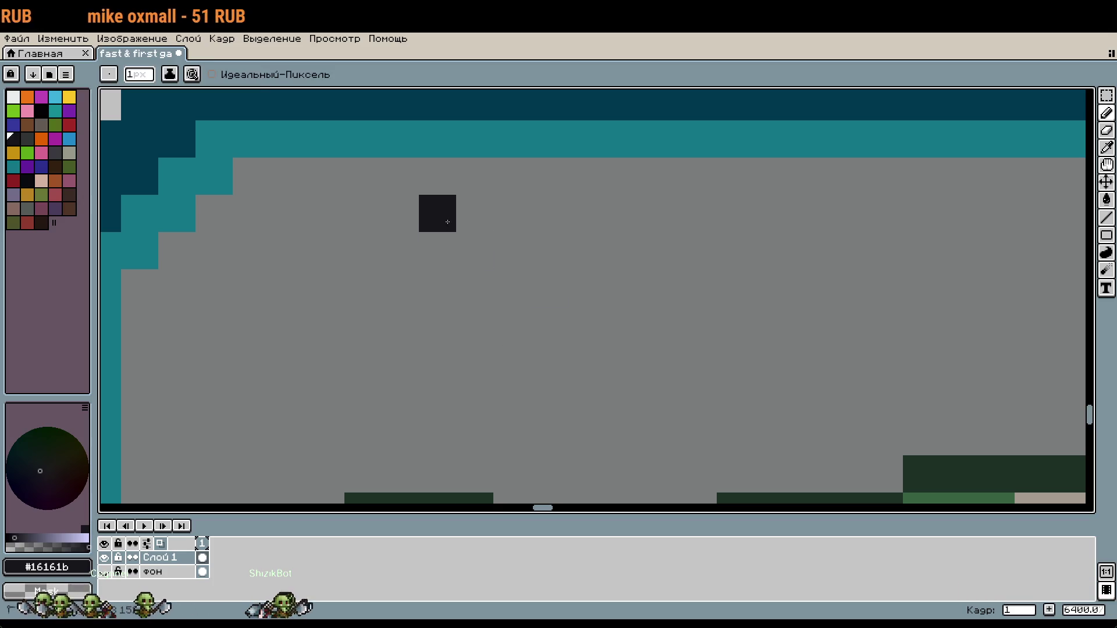
pyautogui.moveTo(443, 220); pyautogui.dragTo(523, 308)
pyautogui.moveTo(512, 201); pyautogui.dragTo(503, 332)
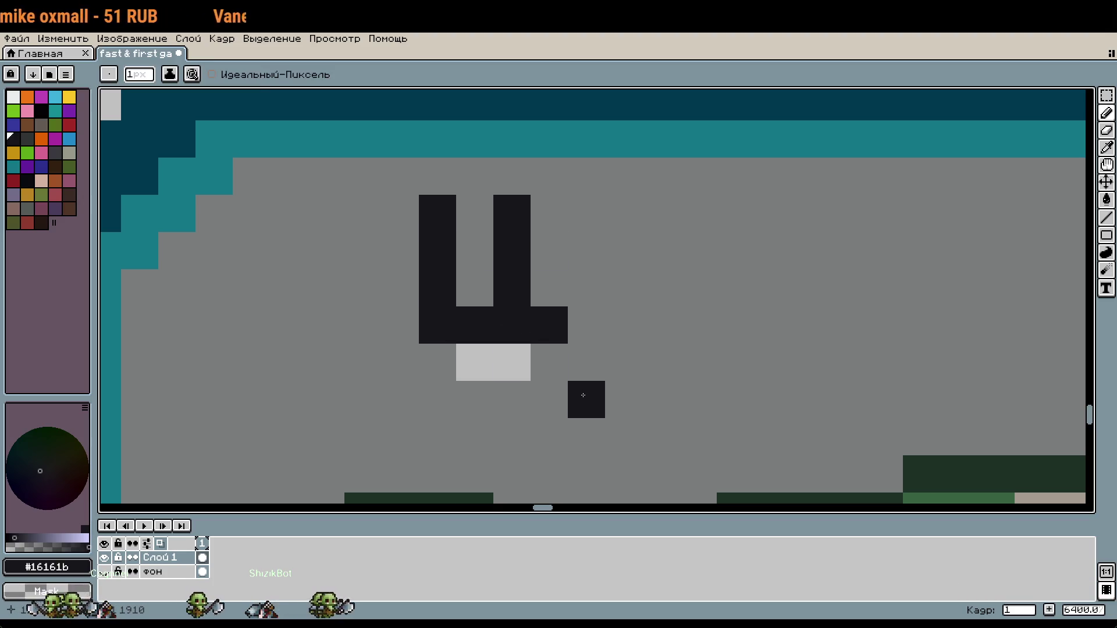
pyautogui.hotkey('ctrl', 'z')
pyautogui.keyDown('alt'); pyautogui.click(568, 379); pyautogui.keyUp('alt')
pyautogui.click(512, 362)
pyautogui.click(474, 362)
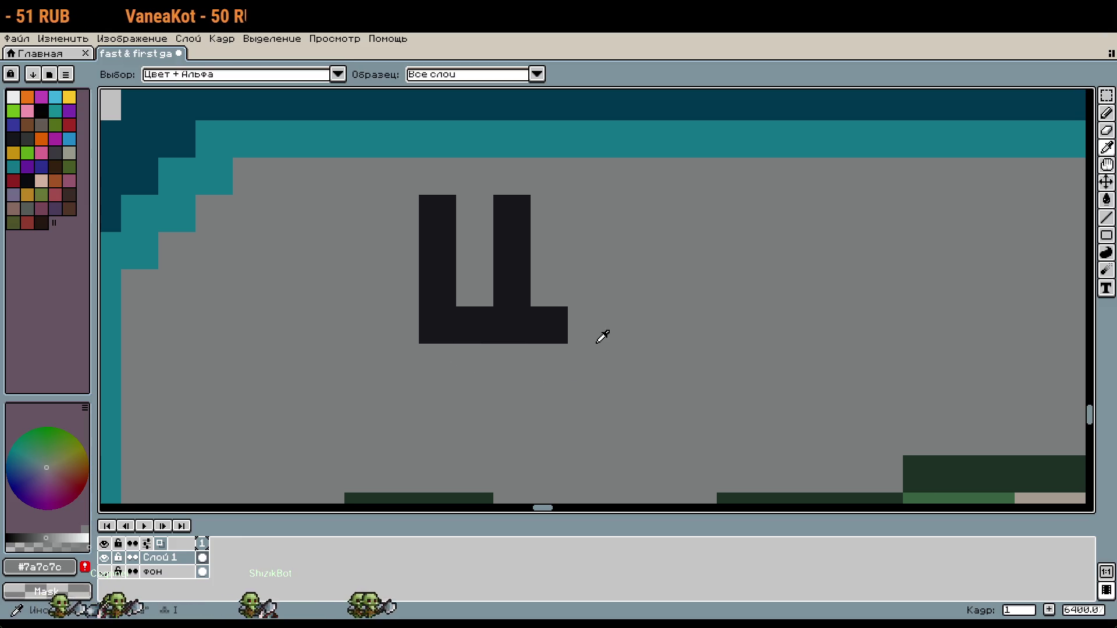
pyautogui.keyDown('alt'); pyautogui.click(531, 321); pyautogui.keyUp('alt')
pyautogui.moveTo(586, 213); pyautogui.dragTo(659, 247)
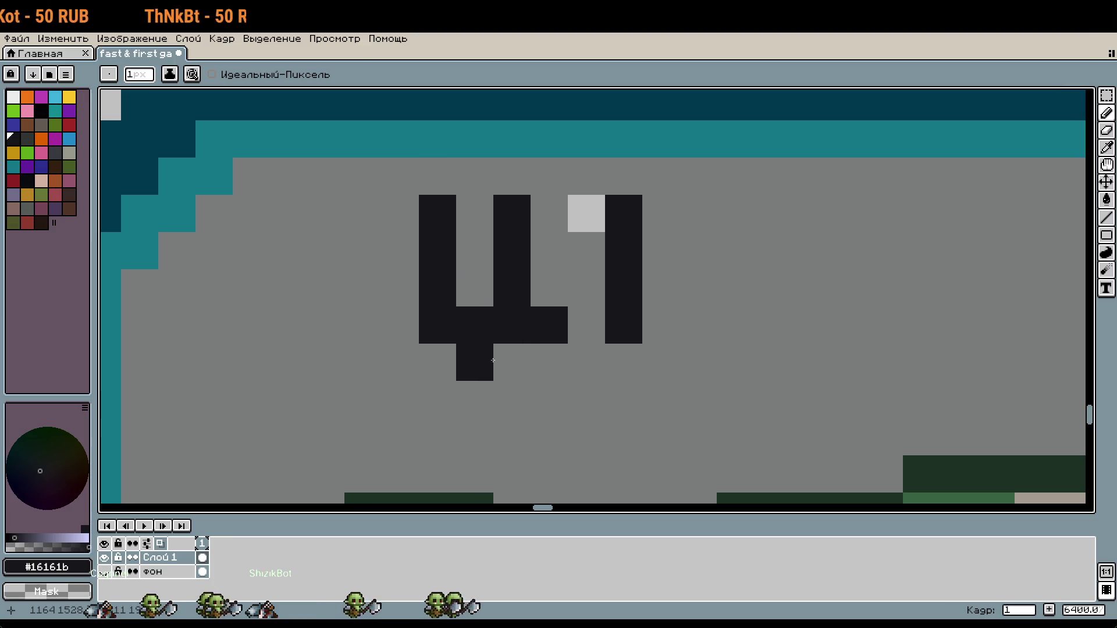
# Step: Shift the Ц down one pixel and erase stray pixels around the lettering
pyautogui.press('m')
pyautogui.moveTo(419, 194)
pyautogui.mouseDown()
pyautogui.moveTo(492, 229)
pyautogui.moveTo(642, 344)
pyautogui.mouseUp()
pyautogui.moveTo(584, 302); pyautogui.dragTo(583, 339)
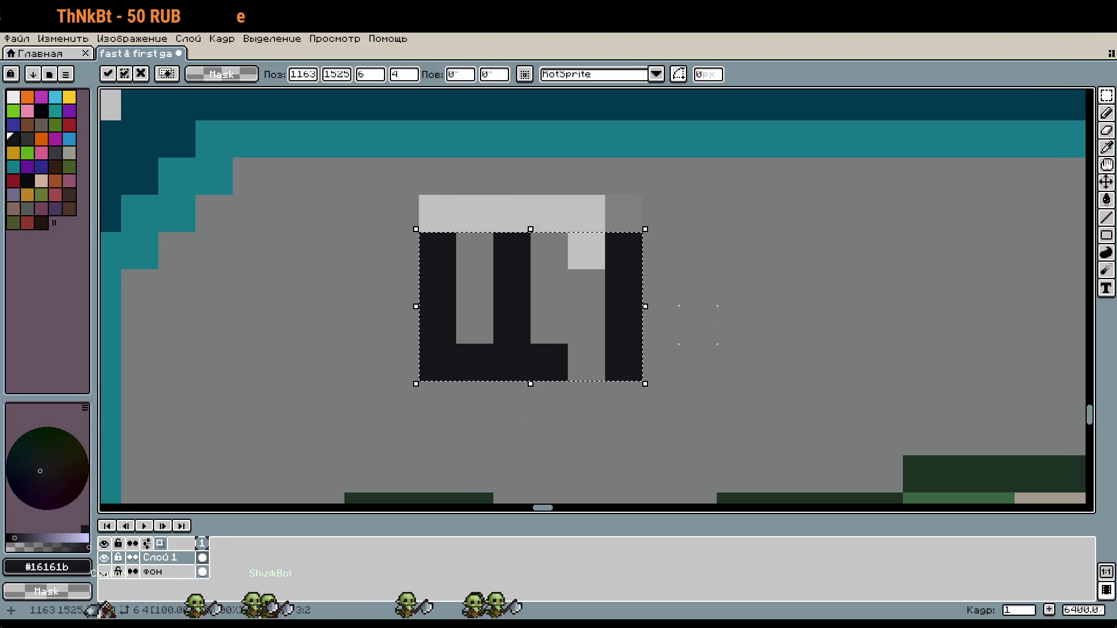
pyautogui.press('i')
pyautogui.hotkey('ctrl', 'z')
pyautogui.hotkey('ctrl', 'z')
pyautogui.hotkey('ctrl', 'z')
pyautogui.click(537, 217)
pyautogui.rightClick(546, 219)
pyautogui.hscroll(3, 603, 287)
pyautogui.scroll(-1, 603, 287)
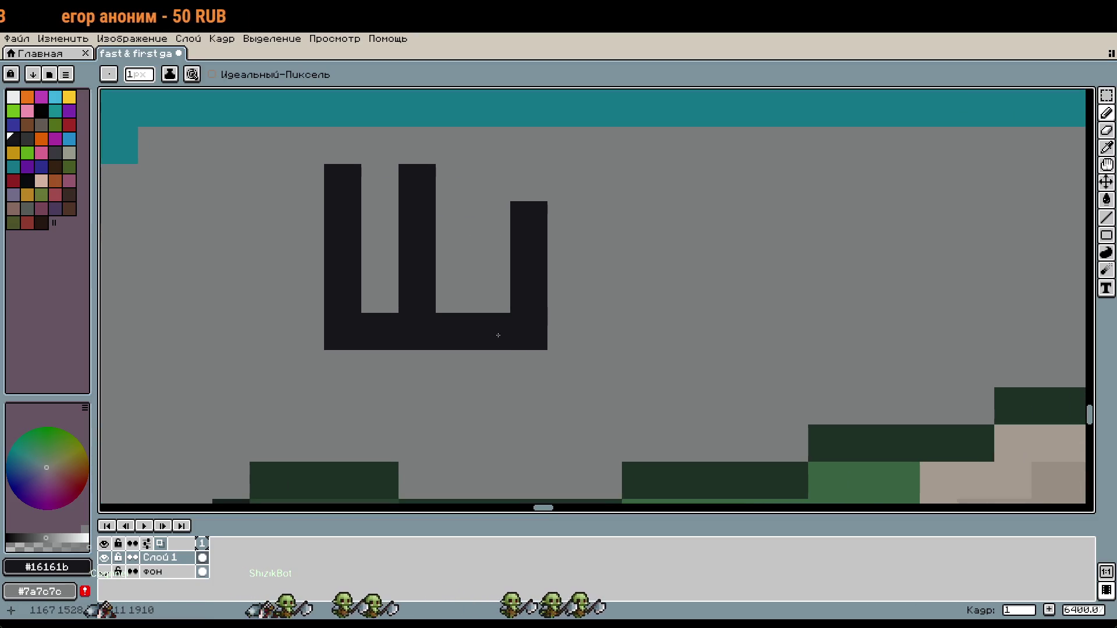
pyautogui.rightClick(343, 332)
pyautogui.click(565, 399)
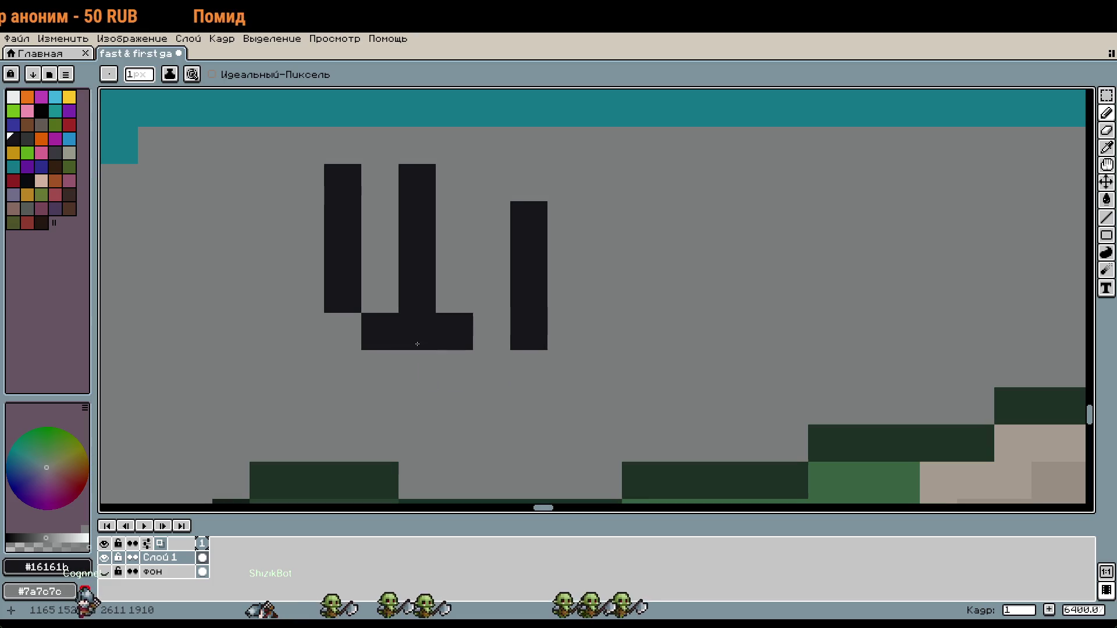
# Step: Draw the letter Е with its top and bottom bars
pyautogui.moveTo(528, 182); pyautogui.dragTo(603, 183)
pyautogui.moveTo(566, 331); pyautogui.dragTo(628, 327)
pyautogui.rightClick(639, 331)
pyautogui.hscroll(3, 639, 331)
pyautogui.scroll(1, 640, 331)
# Step: Draw the letter Л, erasing its stray pixels
pyautogui.moveTo(531, 381); pyautogui.dragTo(567, 232)
pyautogui.rightClick(567, 232)
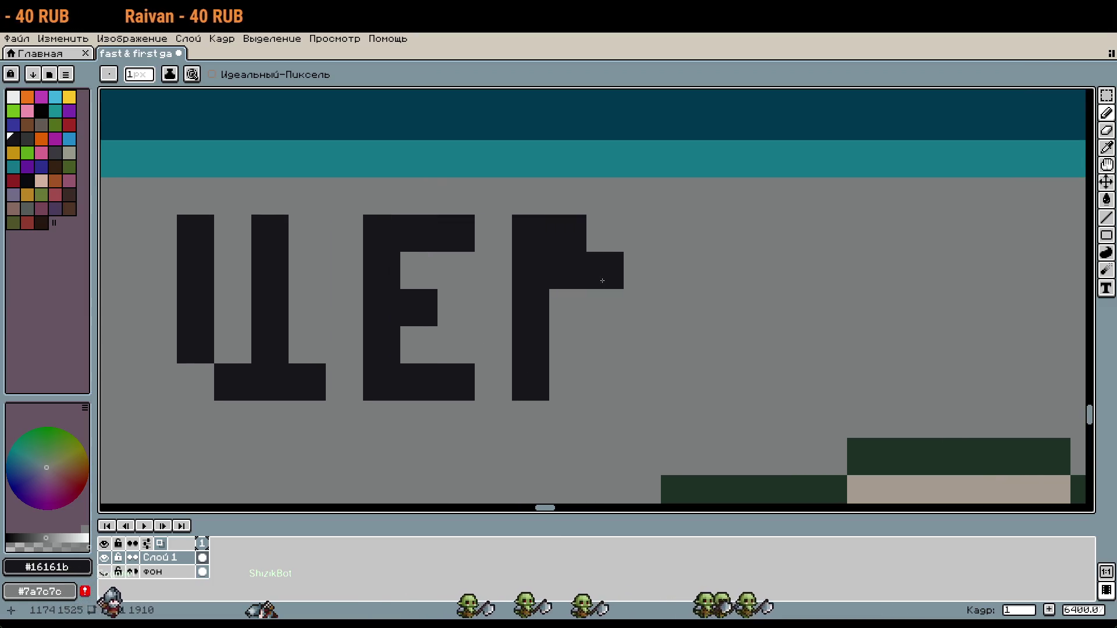
pyautogui.moveTo(603, 283); pyautogui.dragTo(605, 378)
pyautogui.click(642, 270)
pyautogui.rightClick(642, 270)
pyautogui.rightClick(605, 307)
pyautogui.click(567, 307)
pyautogui.rightClick(567, 307)
pyautogui.rightClick(568, 270)
pyautogui.moveTo(540, 303); pyautogui.dragTo(605, 307)
pyautogui.rightClick(567, 307)
# Step: Draw the letter А with its stem, right bar and crossbar
pyautogui.hscroll(3, 605, 307)
pyautogui.click(539, 327)
pyautogui.rightClick(539, 326)
pyautogui.moveTo(501, 373)
pyautogui.mouseDown()
pyautogui.moveTo(538, 252)
pyautogui.moveTo(508, 245)
pyautogui.mouseUp()
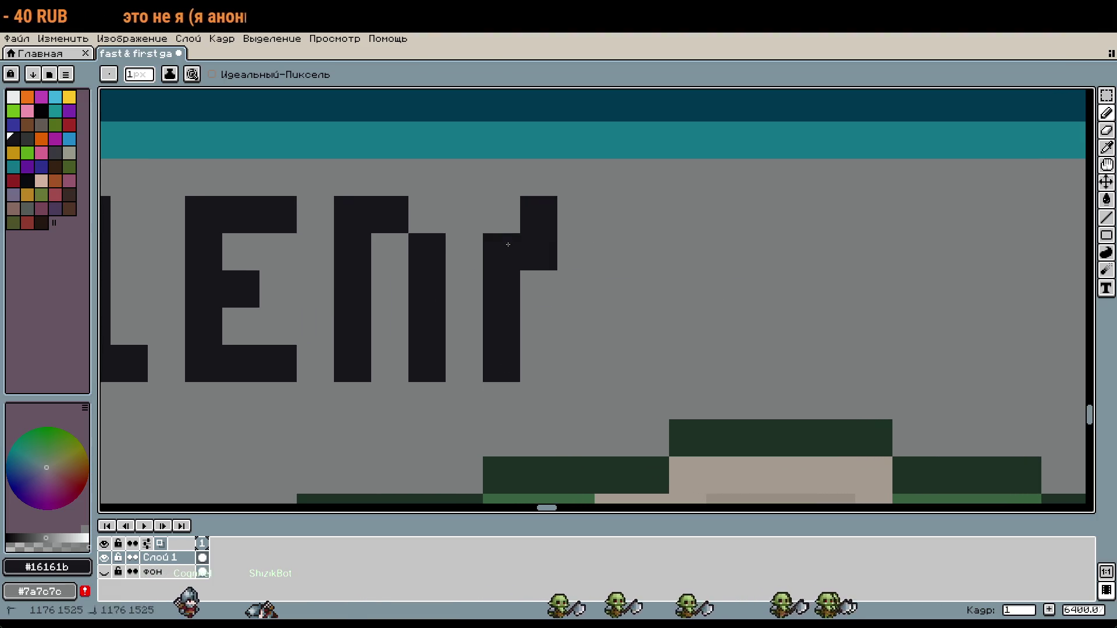
pyautogui.moveTo(576, 251); pyautogui.dragTo(578, 369)
pyautogui.rightClick(538, 251)
pyautogui.click(651, 326)
pyautogui.hscroll(3, 651, 326)
pyautogui.rightClick(472, 327)
pyautogui.click(359, 326)
# Step: Draw the letter Я with its closed loop and bottom-left leg
pyautogui.moveTo(472, 215); pyautogui.dragTo(471, 290)
pyautogui.click(513, 228)
pyautogui.moveTo(513, 228)
pyautogui.mouseDown()
pyautogui.moveTo(541, 320)
pyautogui.moveTo(519, 295)
pyautogui.mouseUp()
pyautogui.click(478, 346)
pyautogui.moveTo(479, 345); pyautogui.dragTo(471, 326)
pyautogui.rightClick(471, 289)
pyautogui.hscroll(3, 517, 302)
# Step: Draw the letters Б, У, Т and the closing period to finish 'БУТ.'
pyautogui.moveTo(576, 247)
pyautogui.mouseDown()
pyautogui.moveTo(585, 332)
pyautogui.moveTo(631, 382)
pyautogui.mouseUp()
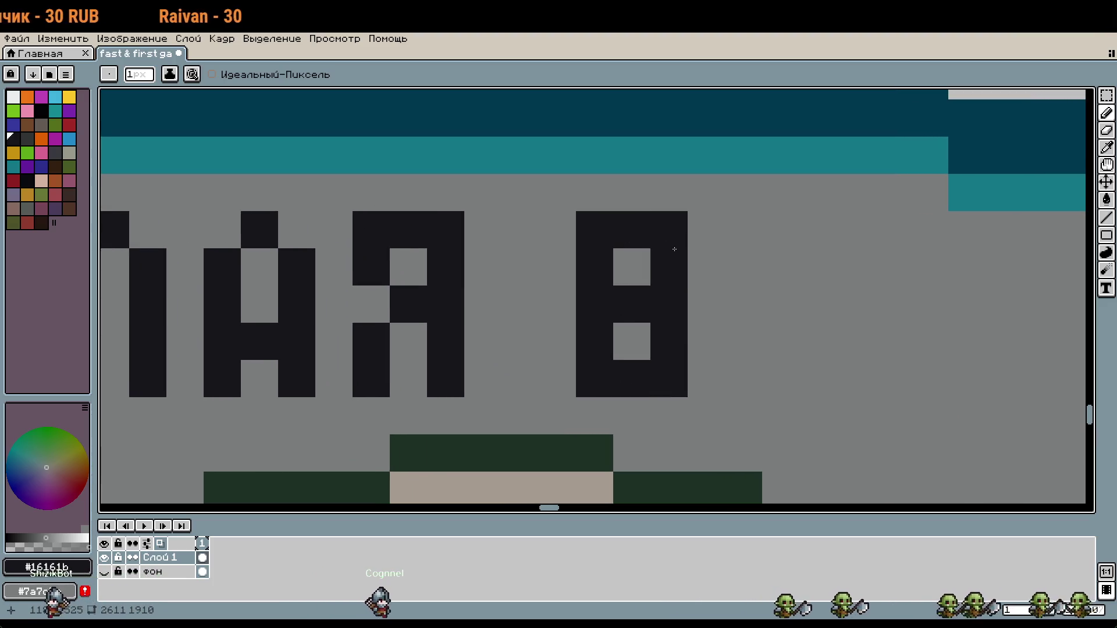
pyautogui.hscroll(5, 670, 247)
pyautogui.moveTo(574, 206); pyautogui.dragTo(593, 242)
pyautogui.moveTo(649, 206)
pyautogui.mouseDown()
pyautogui.moveTo(648, 285)
pyautogui.moveTo(599, 357)
pyautogui.mouseUp()
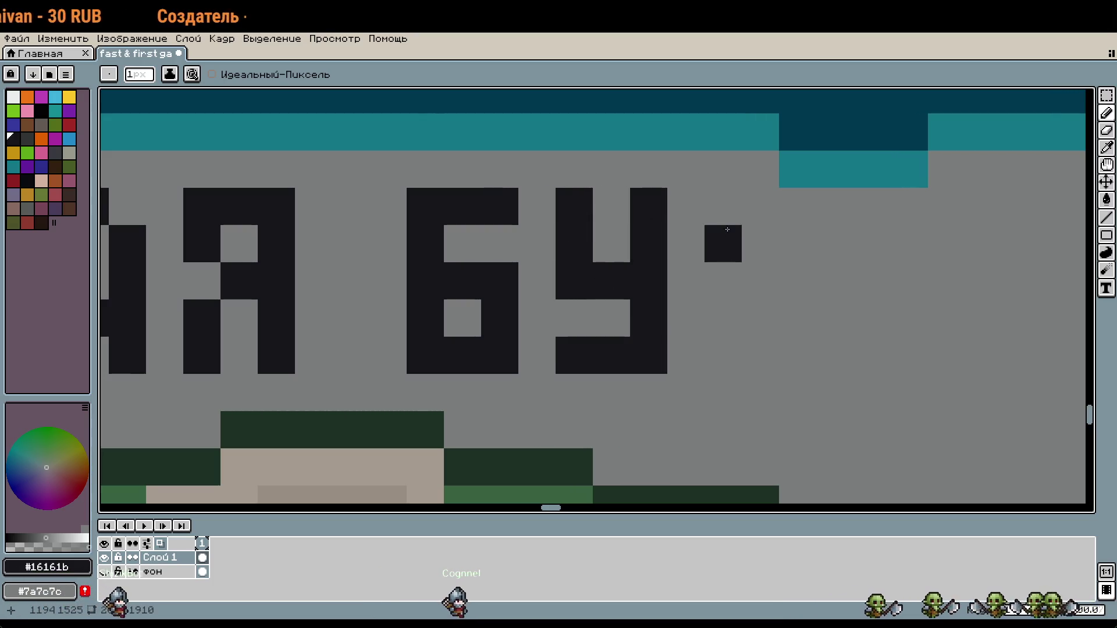
pyautogui.moveTo(760, 357)
pyautogui.mouseDown()
pyautogui.moveTo(722, 206)
pyautogui.moveTo(801, 227)
pyautogui.mouseUp()
pyautogui.click(873, 356)
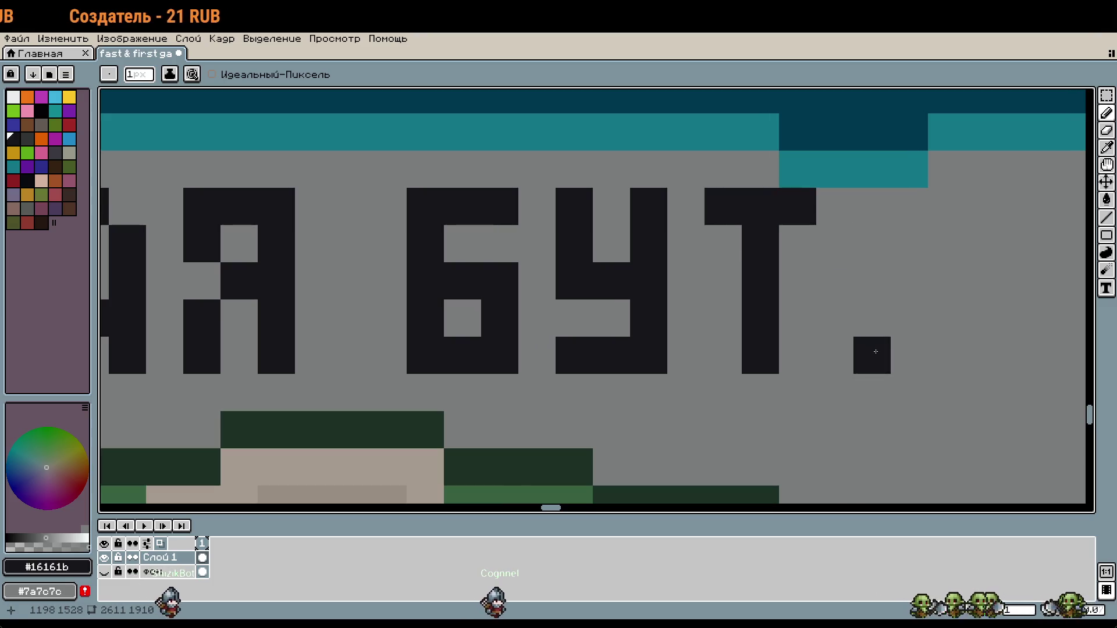
pyautogui.scroll(-4, 780, 368)
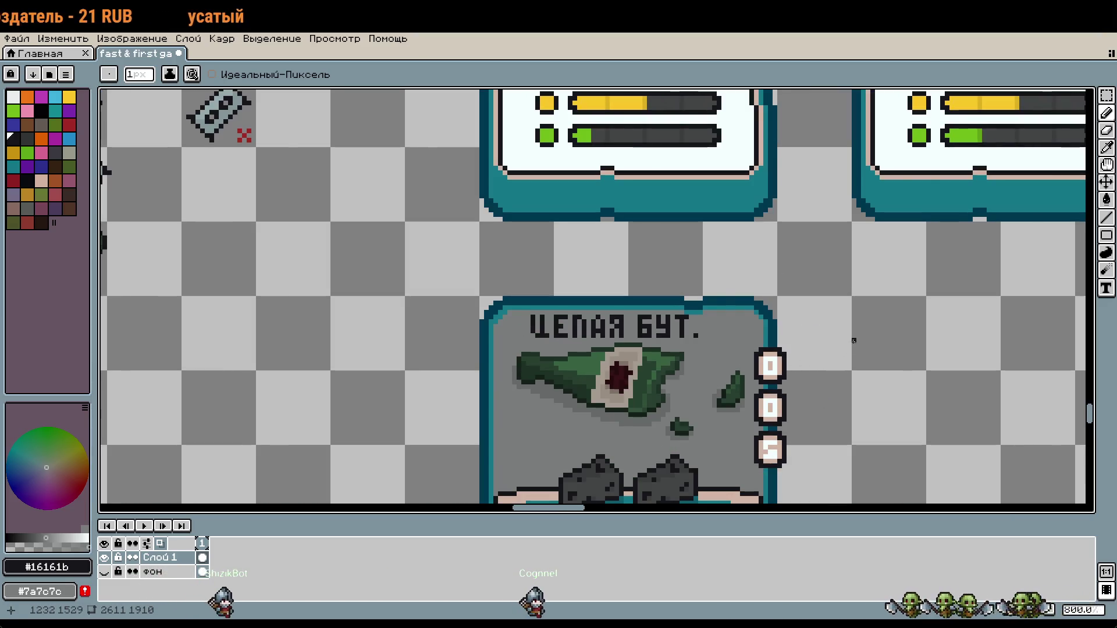
# Step: Enlarge the Pencil to 15px and sample the card grey #7a7c7c
pyautogui.scroll(-2, 853, 345)
pyautogui.moveTo(838, 363); pyautogui.dragTo(754, 436)
pyautogui.scroll(2, 723, 264)
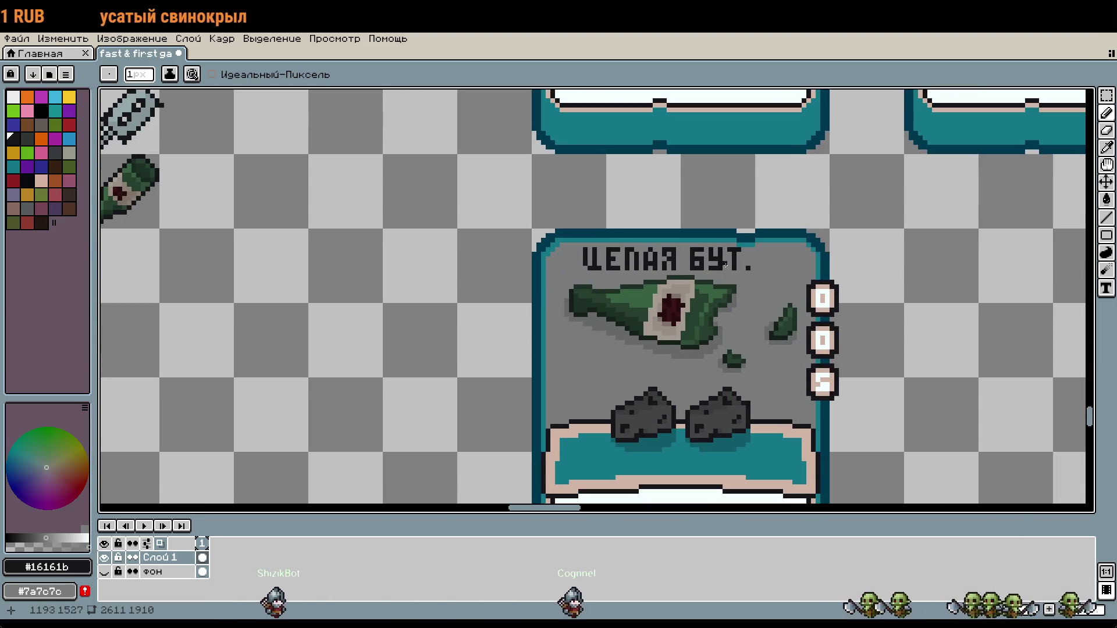
pyautogui.press('+')
pyautogui.press('+')
pyautogui.press('+')
pyautogui.keyDown('alt'); pyautogui.click(634, 357); pyautogui.keyUp('alt')
# Step: Paint grey over the broken bottle and its shards, leaving only the two rocks
pyautogui.click(703, 329)
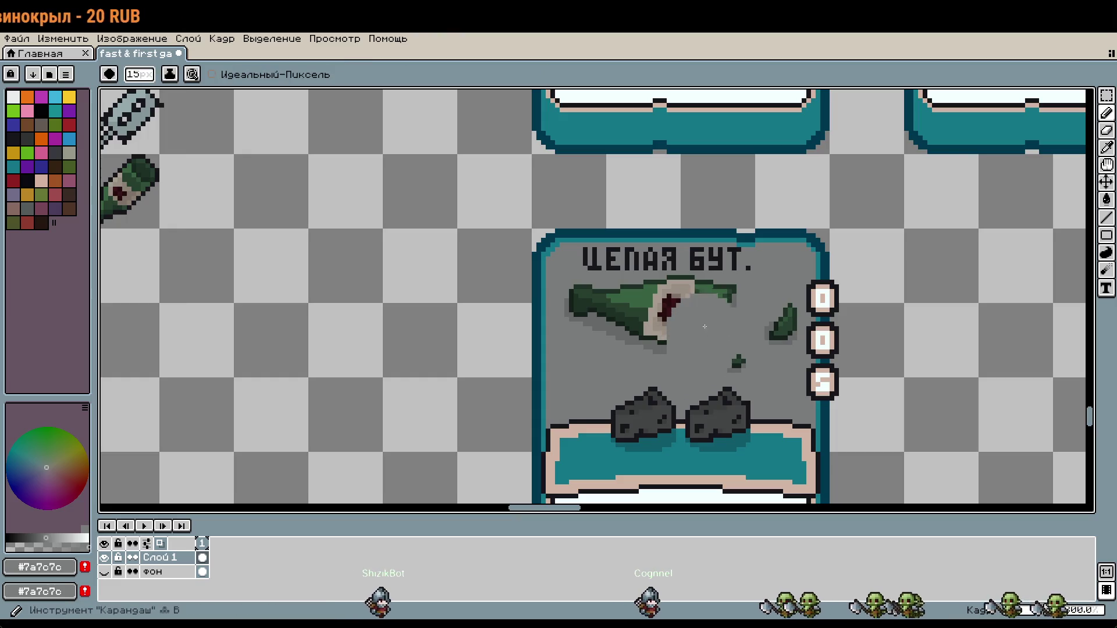
pyautogui.moveTo(678, 307); pyautogui.dragTo(597, 314)
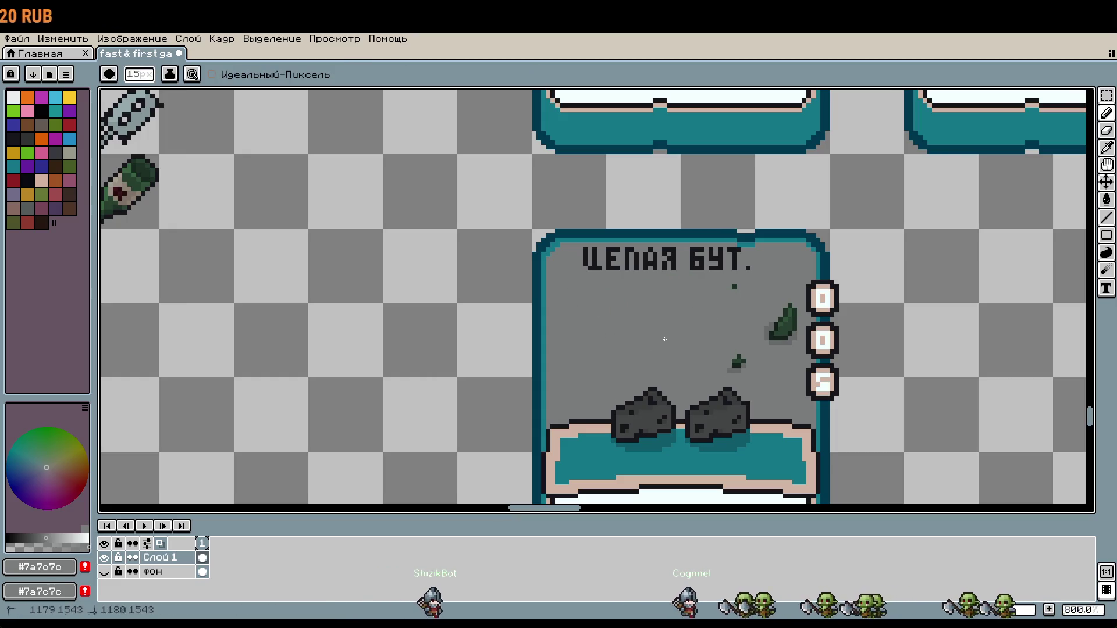
pyautogui.moveTo(734, 361)
pyautogui.mouseDown()
pyautogui.moveTo(779, 320)
pyautogui.moveTo(747, 336)
pyautogui.mouseUp()
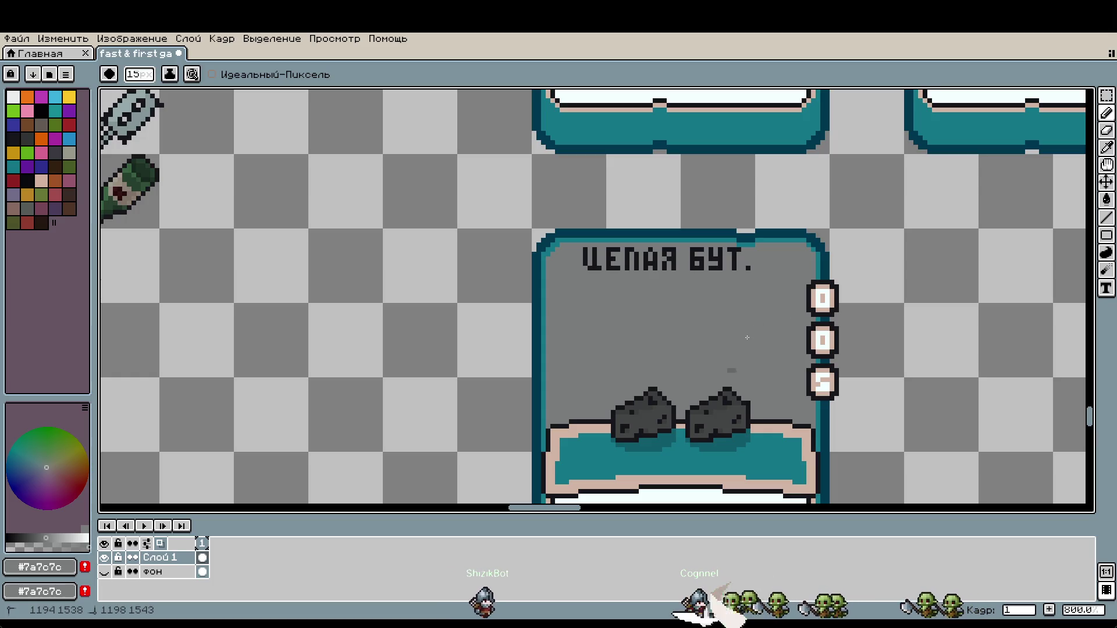
pyautogui.scroll(-3, 750, 343)
pyautogui.press('v')
pyautogui.press('b')
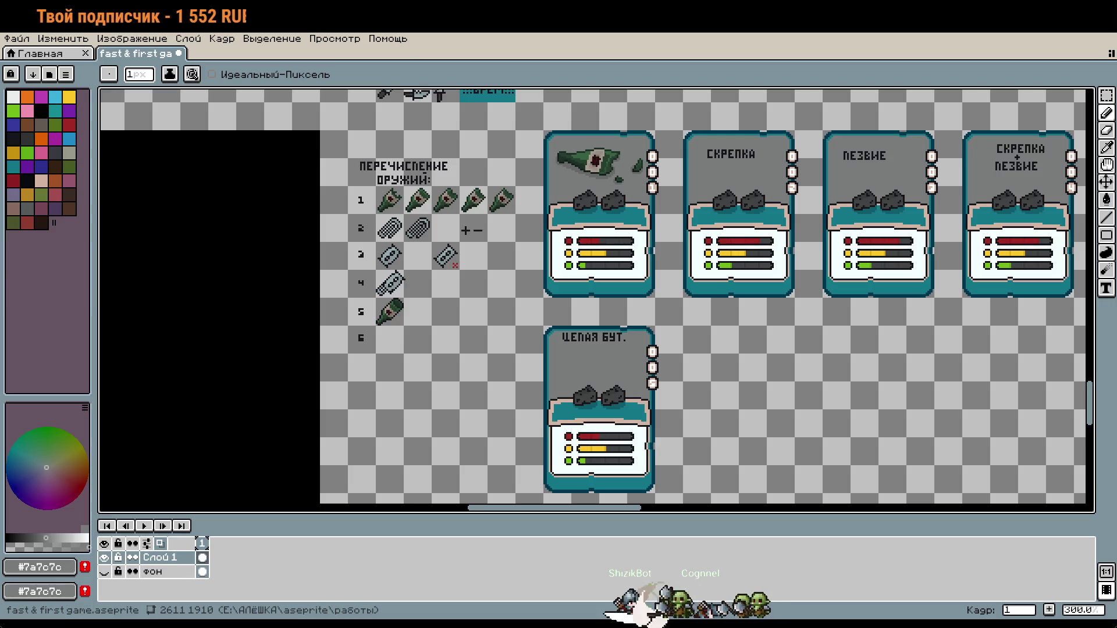
# Step: Eyedrop the razor blade's dark outline colour #16161b and return to the Pencil
pyautogui.scroll(-3, 805, 269)
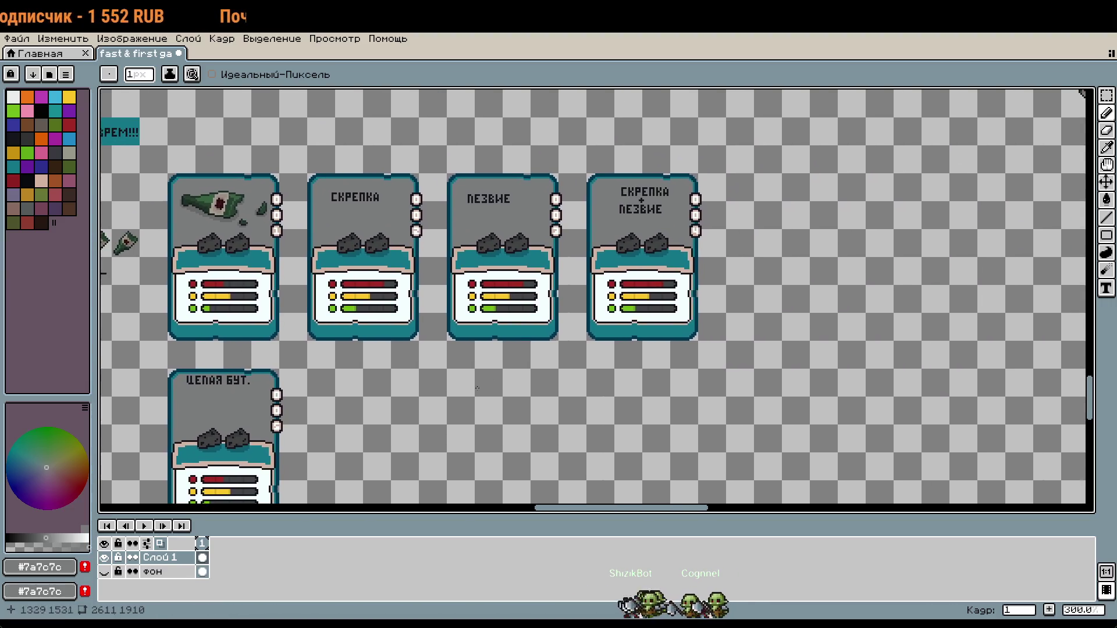
pyautogui.scroll(3, 806, 270)
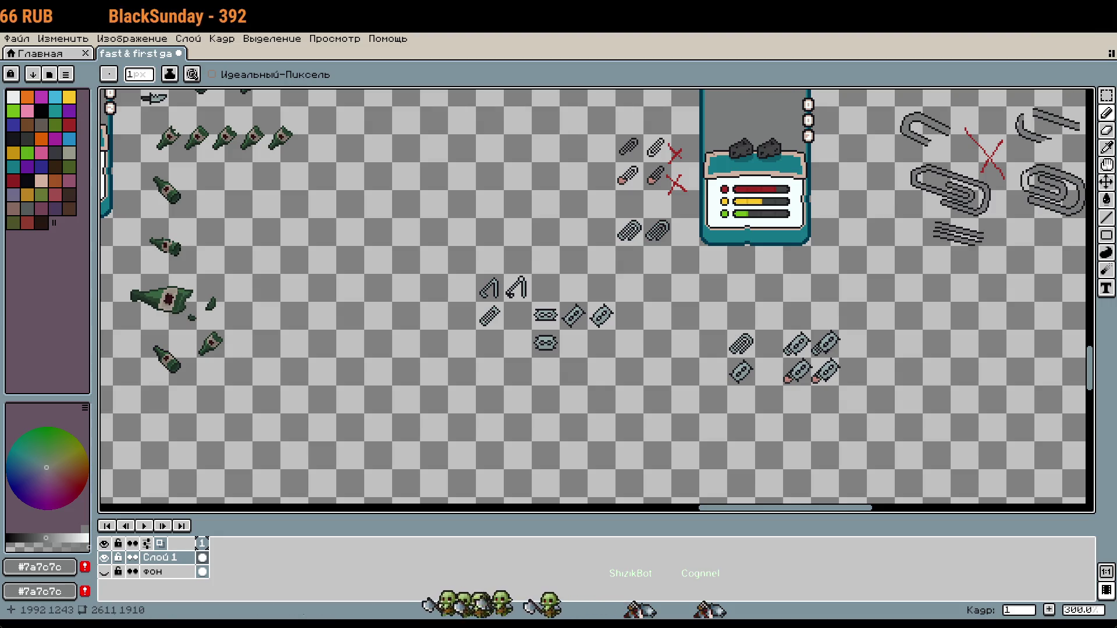
pyautogui.scroll(4, 649, 332)
pyautogui.press('i')
pyautogui.scroll(6, 649, 333)
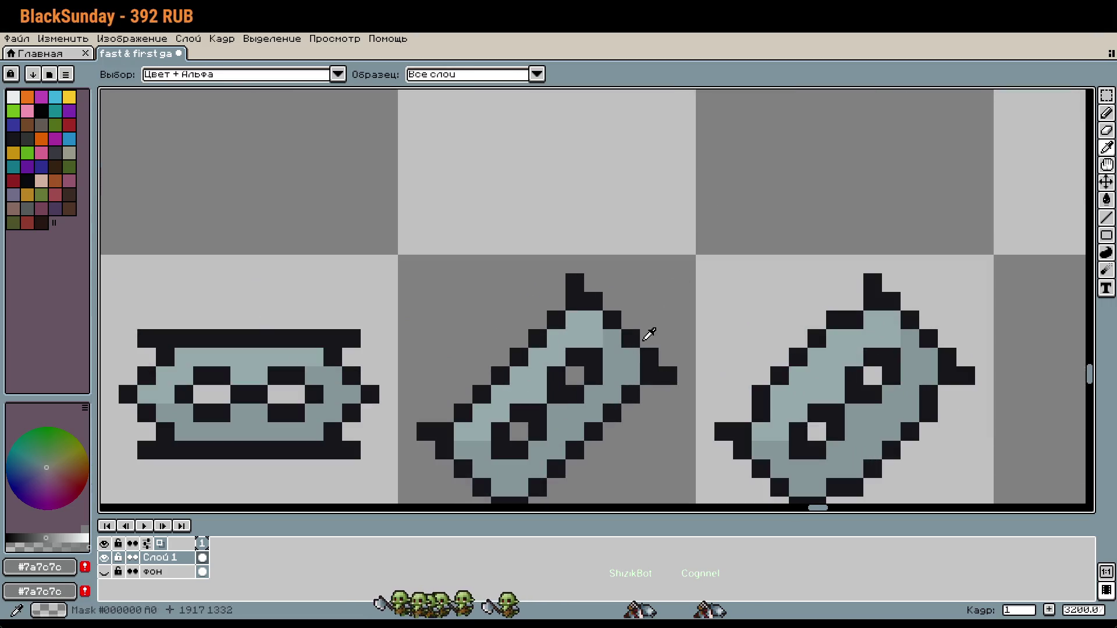
pyautogui.click(644, 339)
pyautogui.press('b')
pyautogui.scroll(-4, 716, 379)
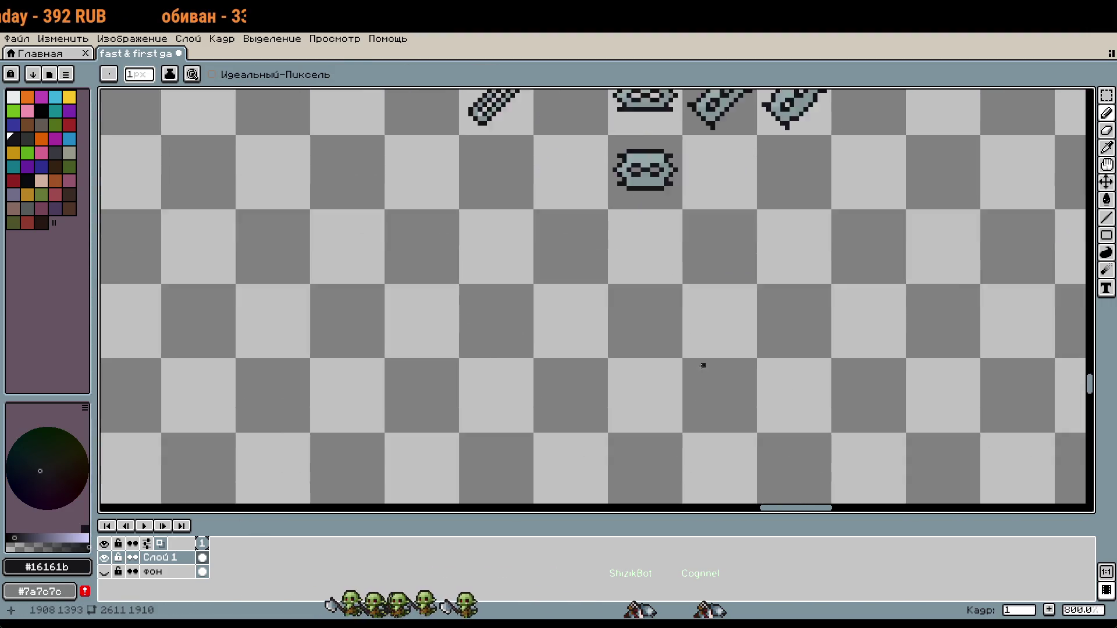
pyautogui.scroll(3, 702, 365)
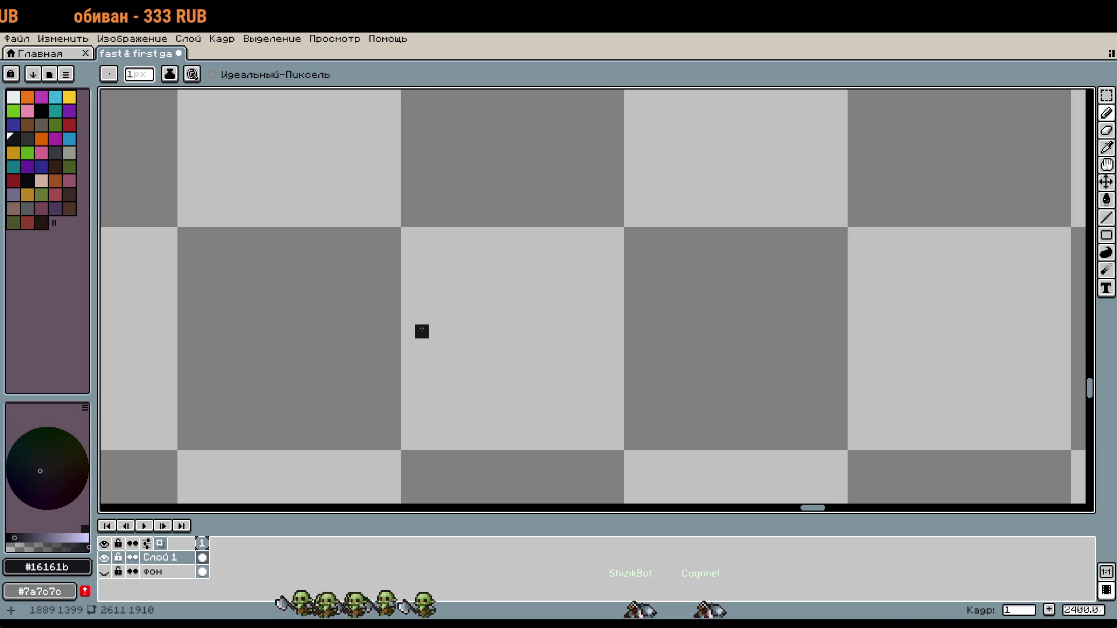
# Step: Draw a long horizontal dark line on the empty canvas
pyautogui.moveTo(435, 318)
pyautogui.mouseDown()
pyautogui.moveTo(648, 304)
pyautogui.moveTo(703, 317)
pyautogui.moveTo(828, 317)
pyautogui.moveTo(833, 332)
pyautogui.moveTo(447, 357)
pyautogui.mouseUp()
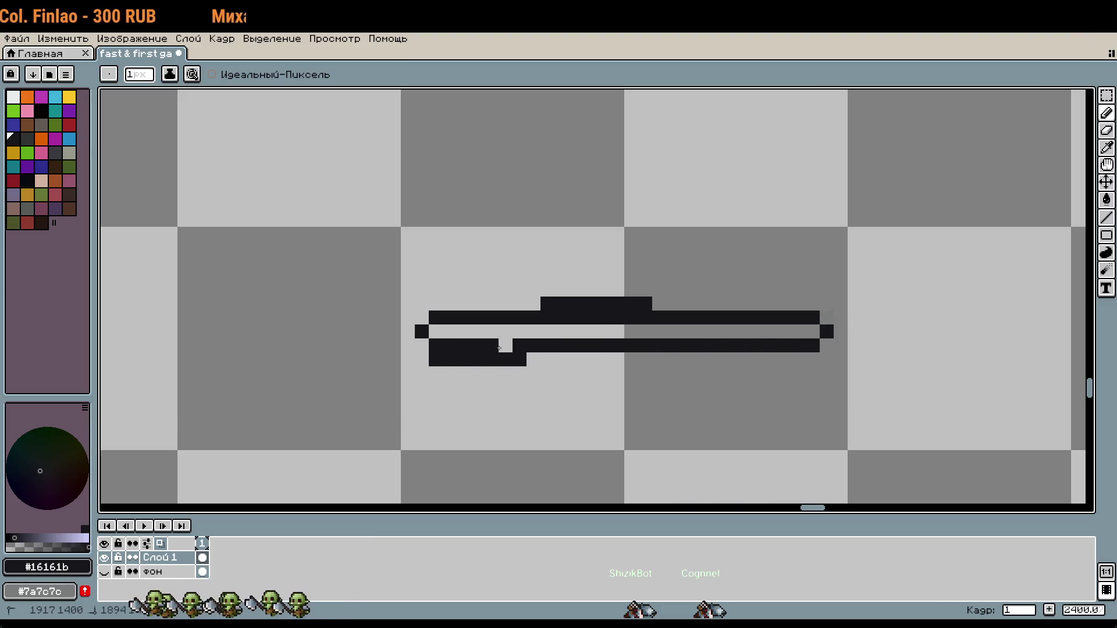
pyautogui.press('b')
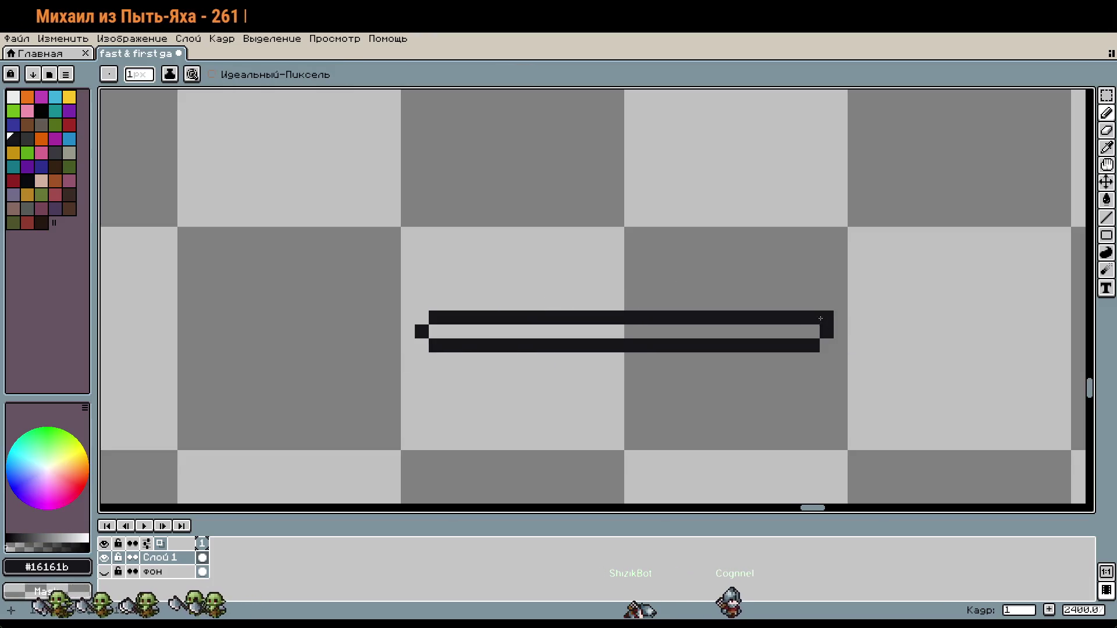
pyautogui.scroll(-3, 912, 370)
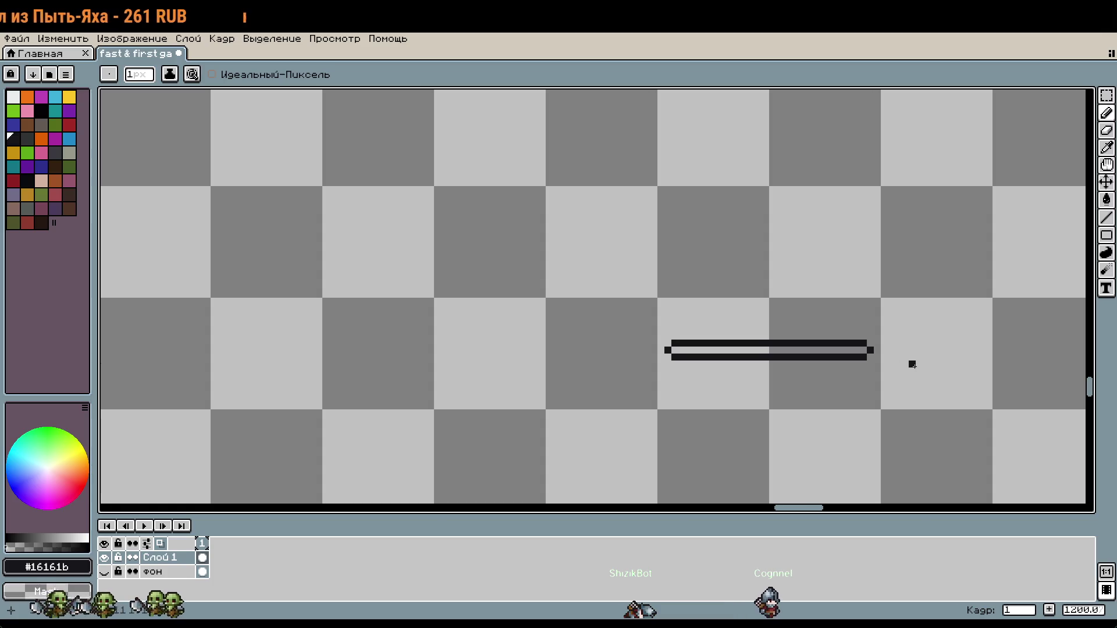
pyautogui.scroll(-8, 912, 364)
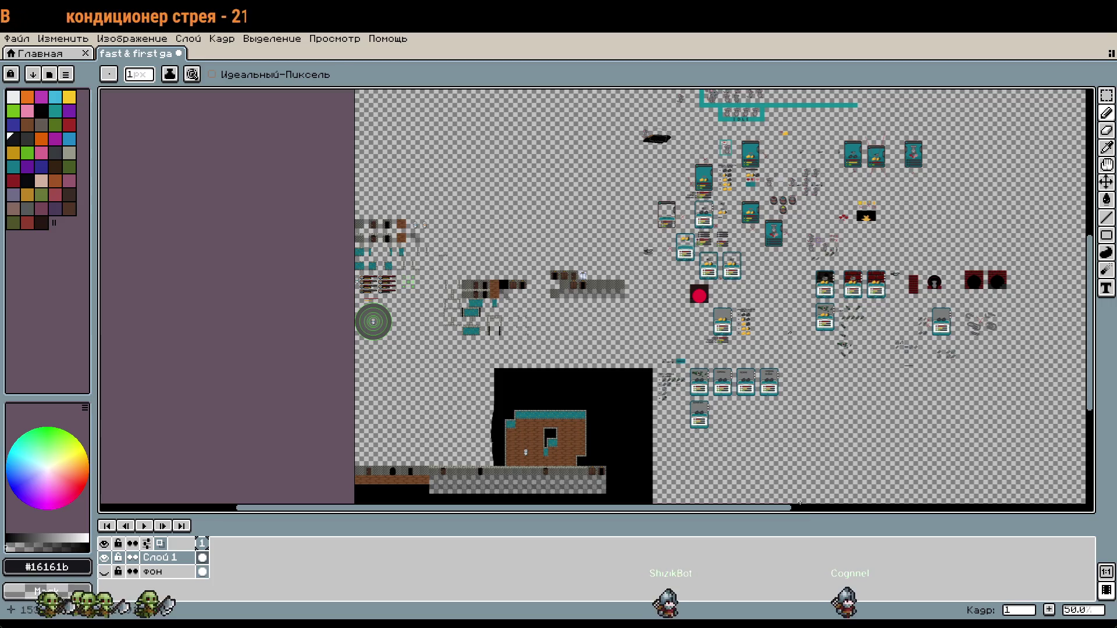
pyautogui.scroll(8, 868, 367)
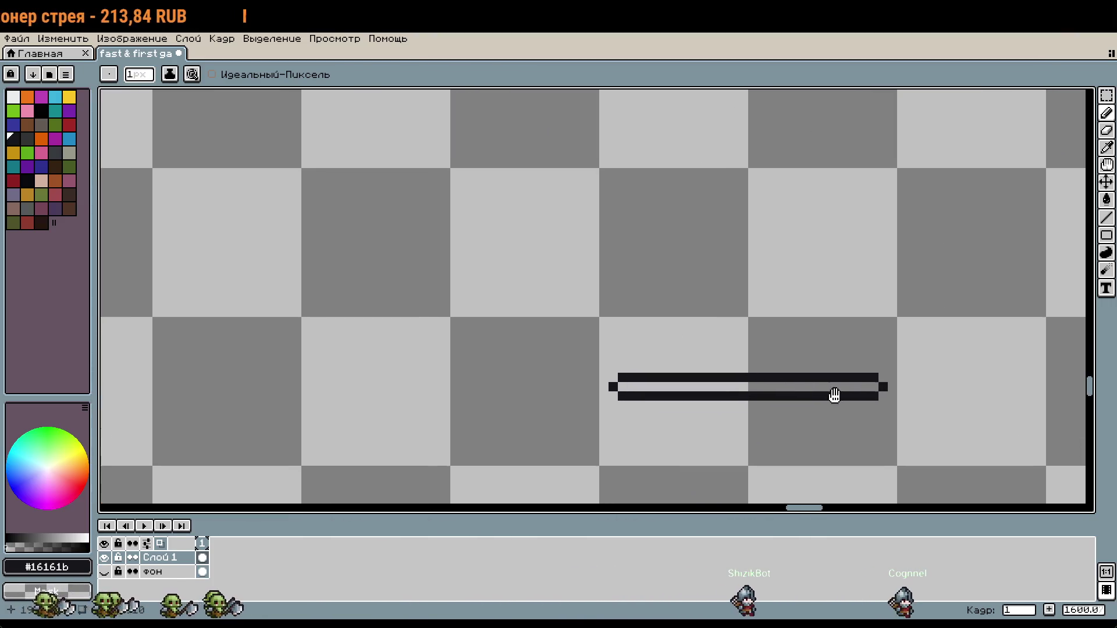
pyautogui.moveTo(834, 396)
pyautogui.mouseDown()
pyautogui.moveTo(814, 392)
pyautogui.moveTo(735, 304)
pyautogui.moveTo(778, 249)
pyautogui.mouseUp()
pyautogui.moveTo(738, 353); pyautogui.dragTo(750, 304)
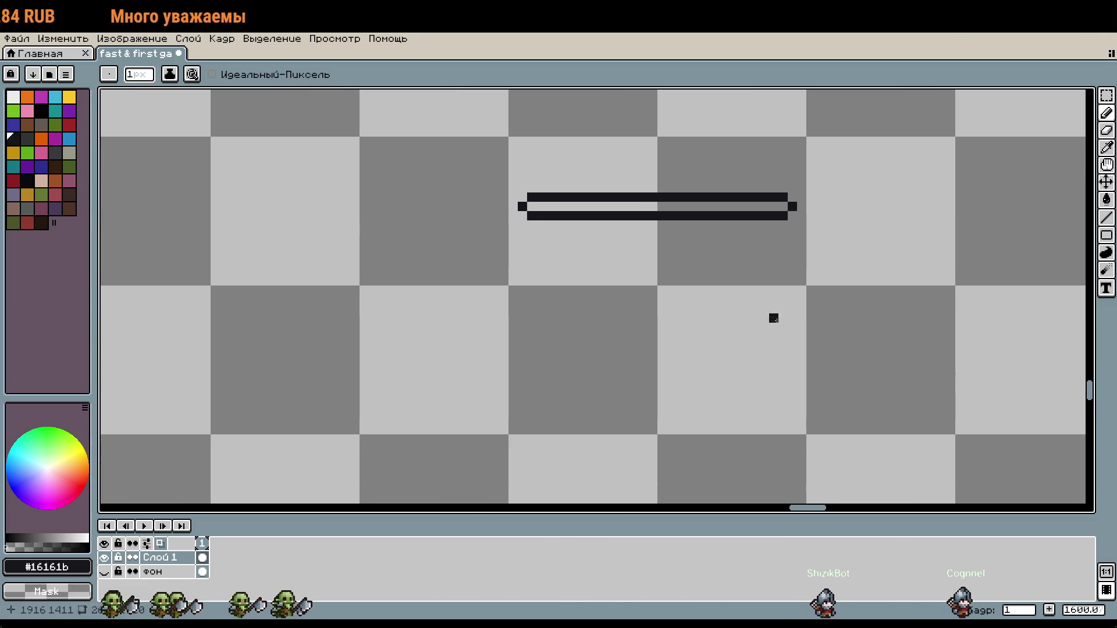
# Step: Place an L-shaped group of pixels extending leftward to start the new icon
pyautogui.click(783, 309)
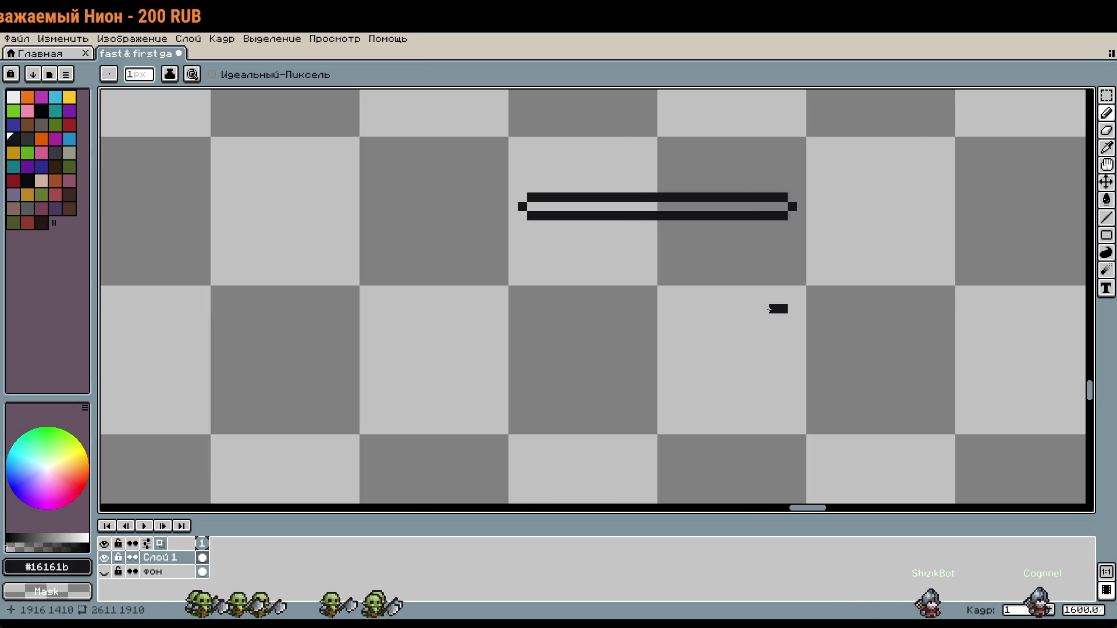
pyautogui.scroll(3, 774, 310)
pyautogui.click(811, 334)
pyautogui.moveTo(770, 308)
pyautogui.mouseDown()
pyautogui.moveTo(808, 292)
pyautogui.moveTo(738, 295)
pyautogui.moveTo(663, 343)
pyautogui.moveTo(688, 354)
pyautogui.mouseUp()
pyautogui.scroll(-1, 810, 282)
# Step: Erase the stroke's lower-left end, redraw it, and start a second parallel stroke
pyautogui.scroll(-1, 769, 254)
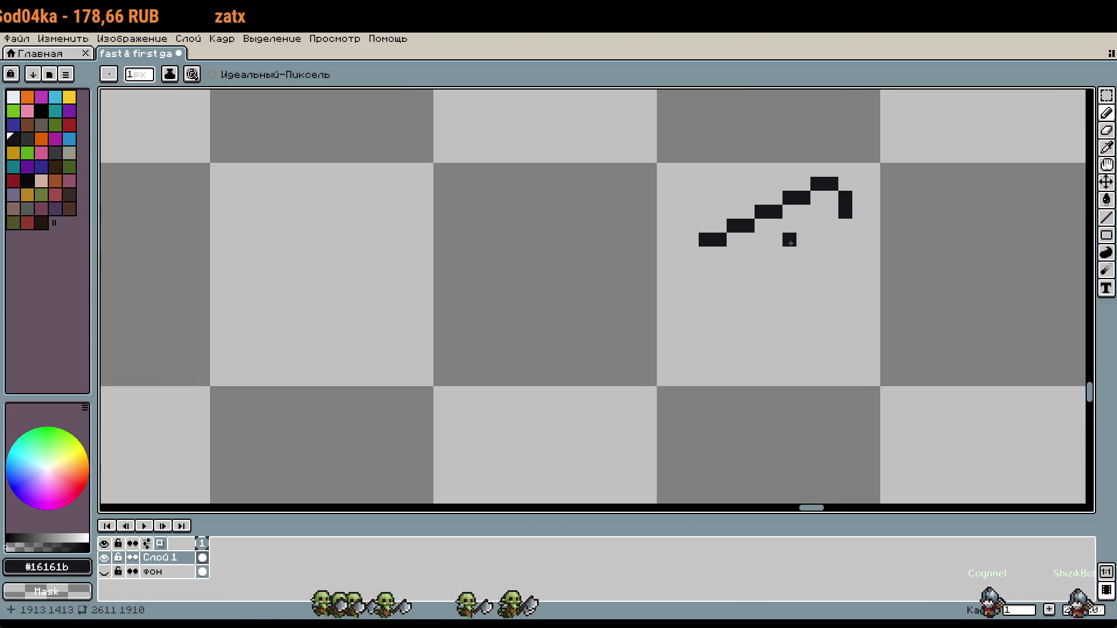
pyautogui.moveTo(773, 213)
pyautogui.mouseDown()
pyautogui.moveTo(706, 239)
pyautogui.moveTo(719, 239)
pyautogui.moveTo(780, 211)
pyautogui.moveTo(771, 198)
pyautogui.moveTo(645, 239)
pyautogui.mouseUp()
pyautogui.moveTo(831, 225); pyautogui.dragTo(719, 254)
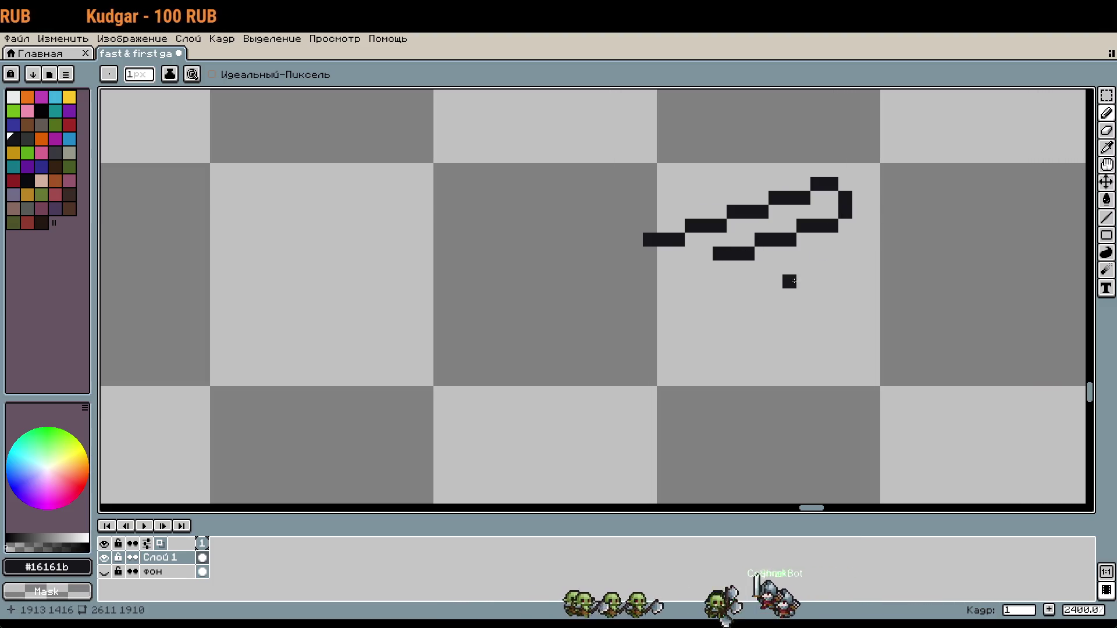
pyautogui.scroll(1, 794, 281)
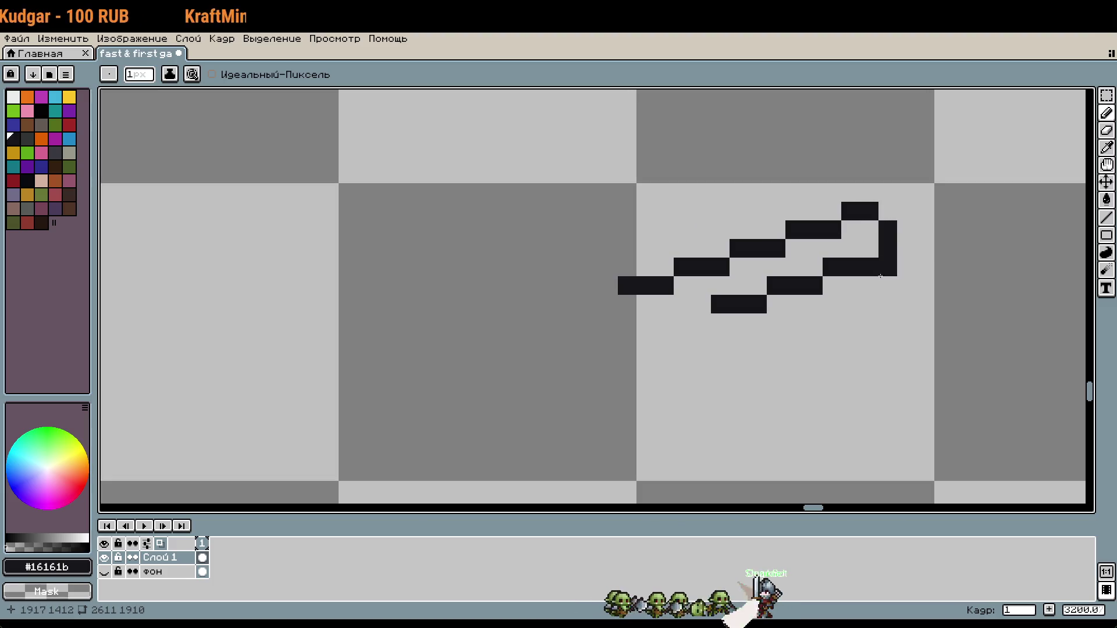
# Step: Shift the lower stroke segment one pixel left with the Rectangular Marquee
pyautogui.press('m')
pyautogui.moveTo(884, 287)
pyautogui.mouseDown()
pyautogui.moveTo(772, 268)
pyautogui.moveTo(710, 334)
pyautogui.mouseUp()
pyautogui.moveTo(807, 297); pyautogui.dragTo(788, 297)
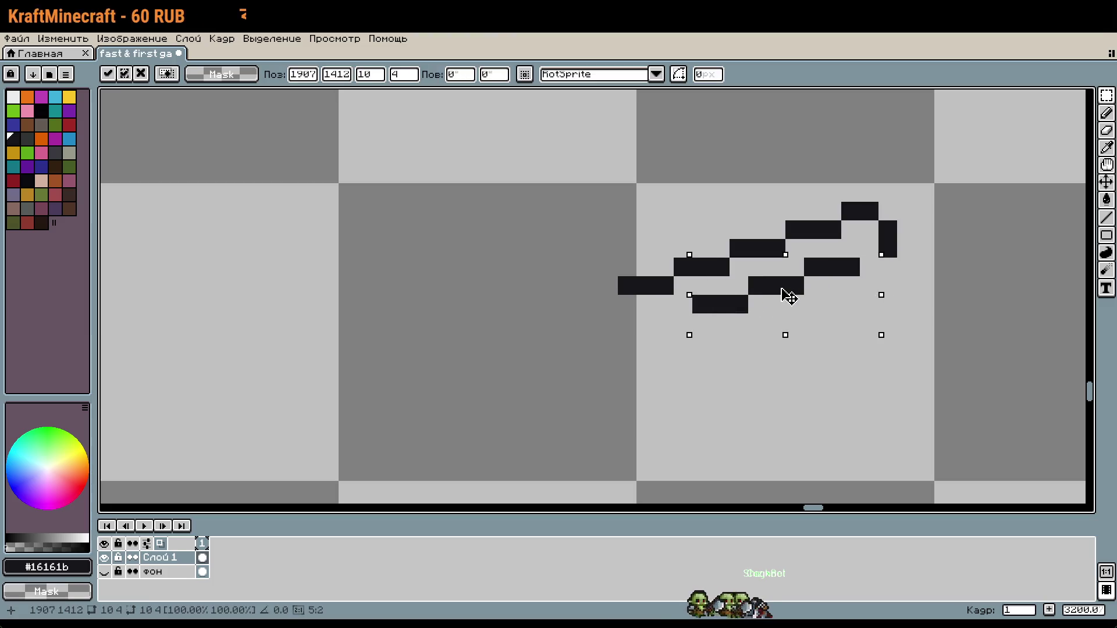
pyautogui.hotkey('ctrl', 'd')
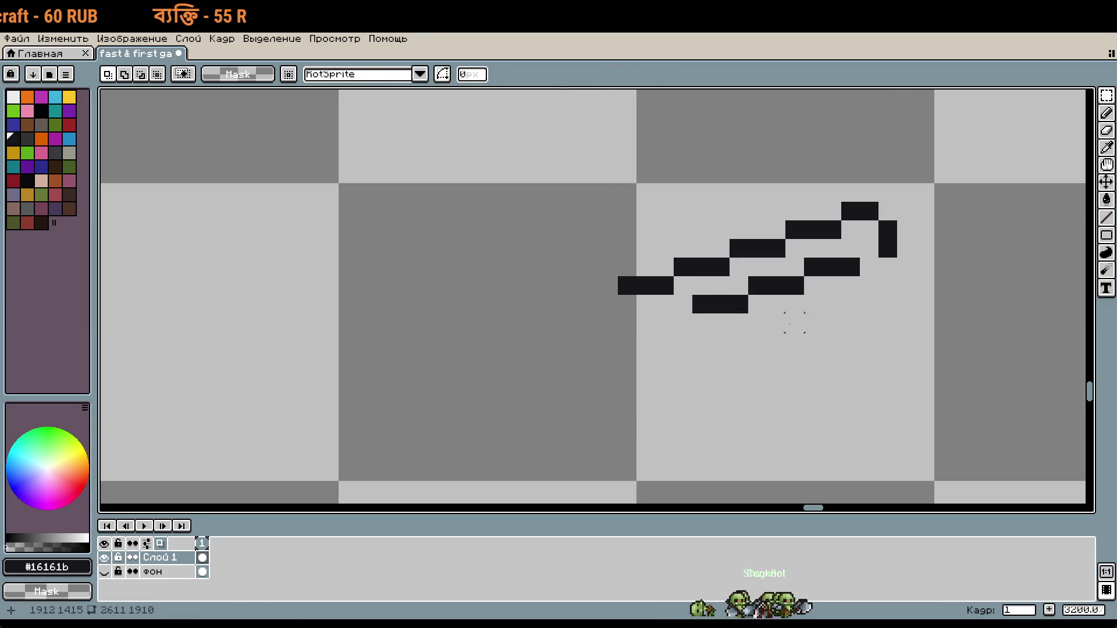
pyautogui.press('b')
# Step: Add pixels beside the lower stroke, including a three-pixel step at its lower-left end
pyautogui.hscroll(-2, 758, 307)
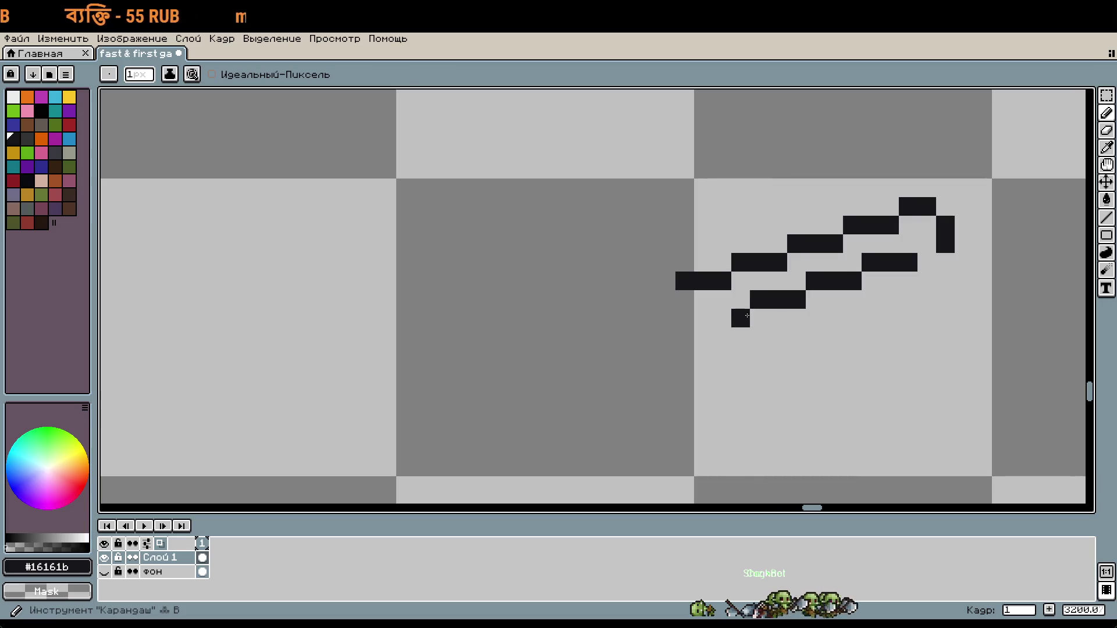
pyautogui.moveTo(754, 344); pyautogui.dragTo(802, 341)
pyautogui.click(722, 294)
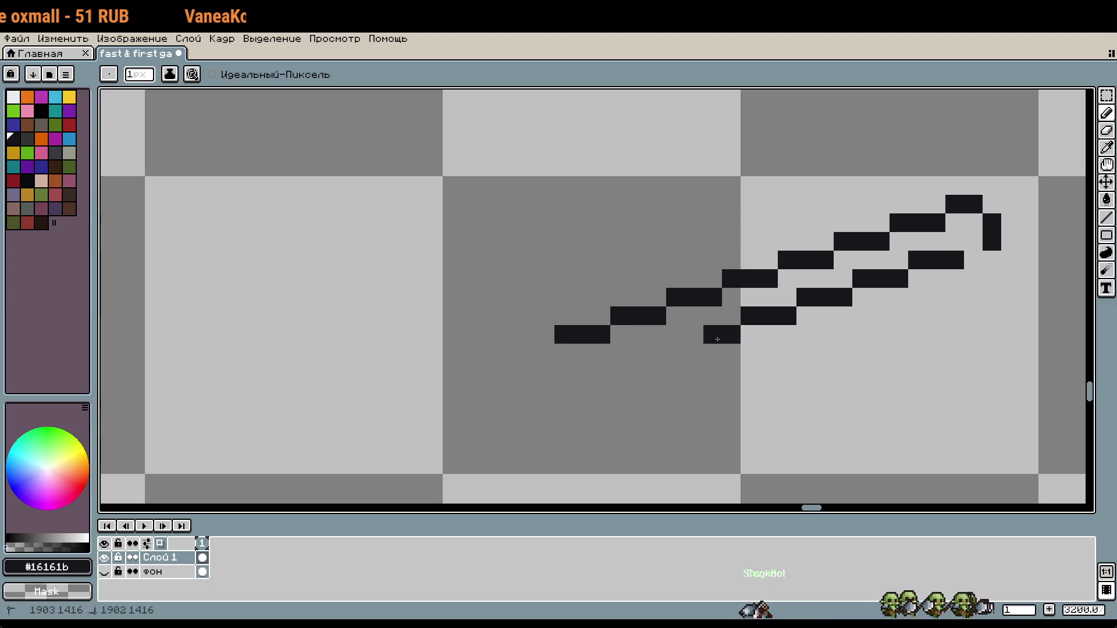
pyautogui.moveTo(672, 354); pyautogui.dragTo(595, 373)
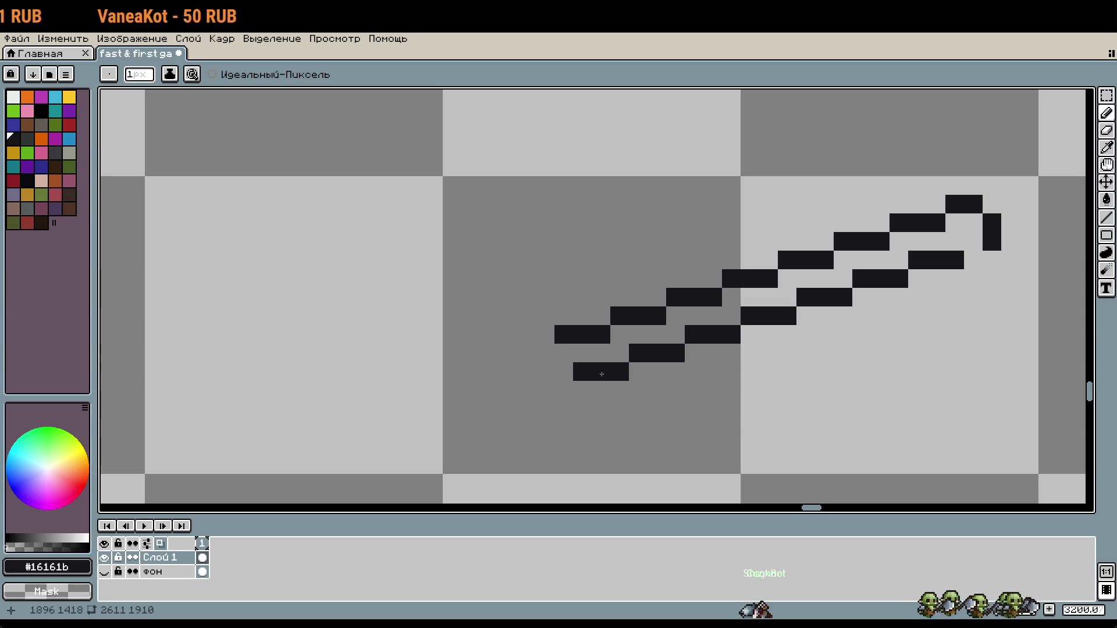
pyautogui.hscroll(3, 836, 332)
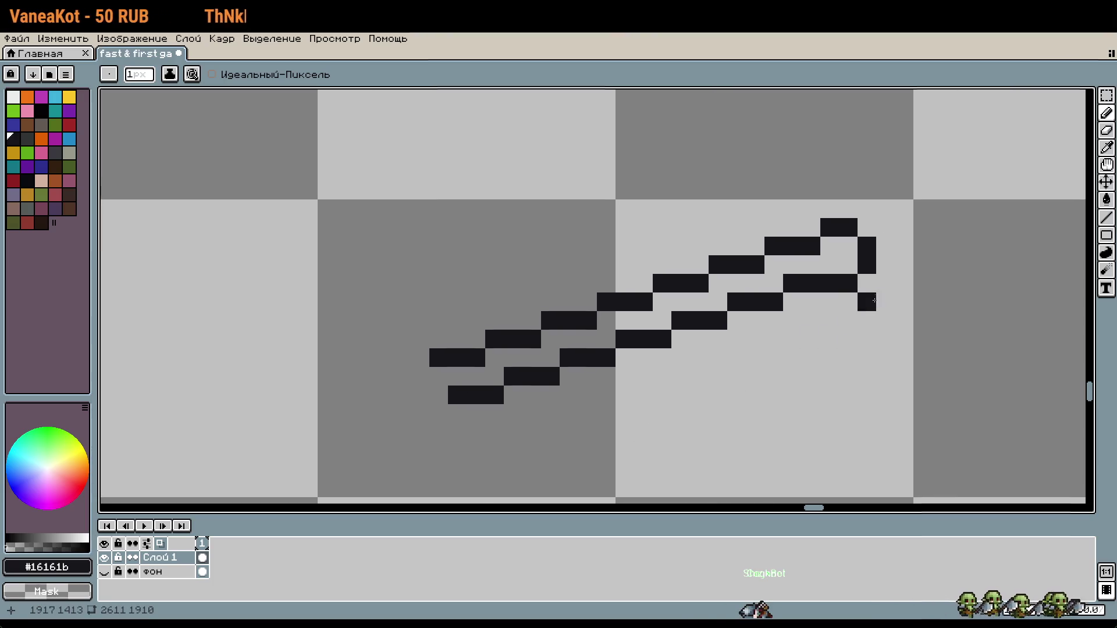
# Step: Move a small pixel block down one pixel and reshape the loop's top rows
pyautogui.scroll(3, 875, 305)
pyautogui.moveTo(833, 269); pyautogui.dragTo(833, 306)
pyautogui.press('Return')
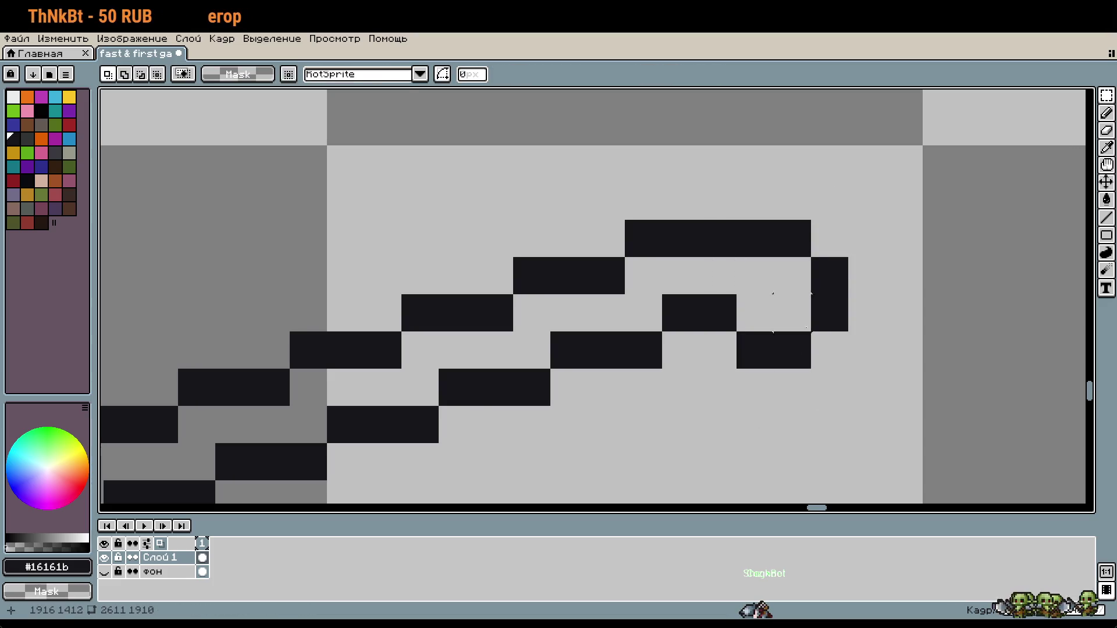
pyautogui.press('e')
pyautogui.moveTo(804, 242); pyautogui.dragTo(757, 239)
pyautogui.moveTo(793, 201)
pyautogui.mouseDown()
pyautogui.moveTo(715, 218)
pyautogui.moveTo(714, 246)
pyautogui.mouseUp()
pyautogui.scroll(-1, 792, 239)
pyautogui.moveTo(742, 302)
pyautogui.mouseDown()
pyautogui.moveTo(715, 303)
pyautogui.moveTo(715, 329)
pyautogui.mouseUp()
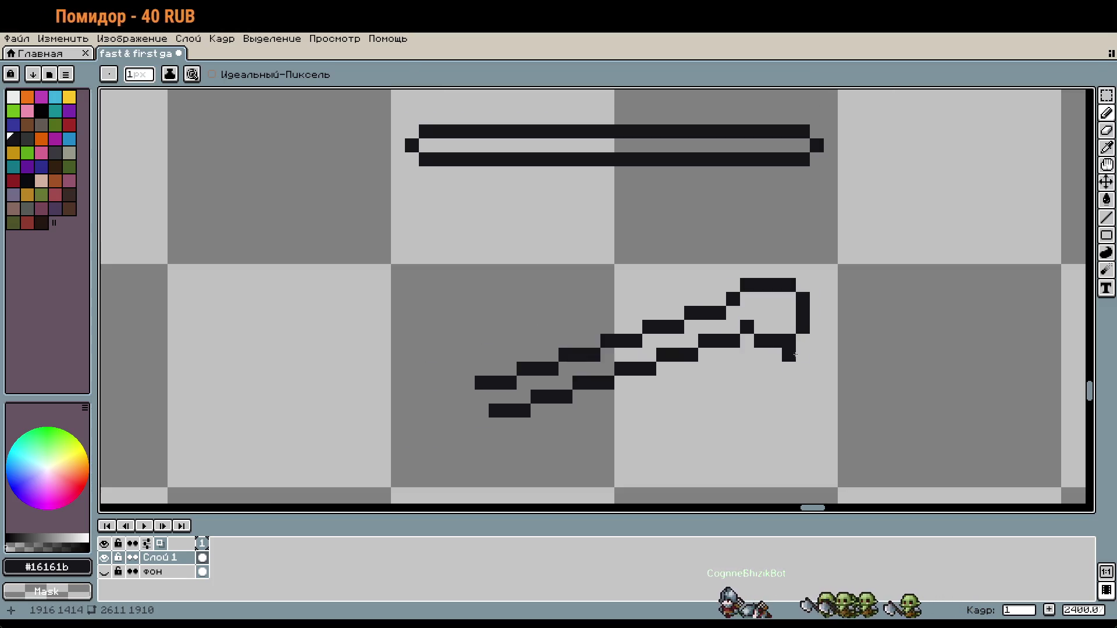
pyautogui.scroll(-3, 772, 352)
pyautogui.moveTo(842, 344); pyautogui.dragTo(855, 335)
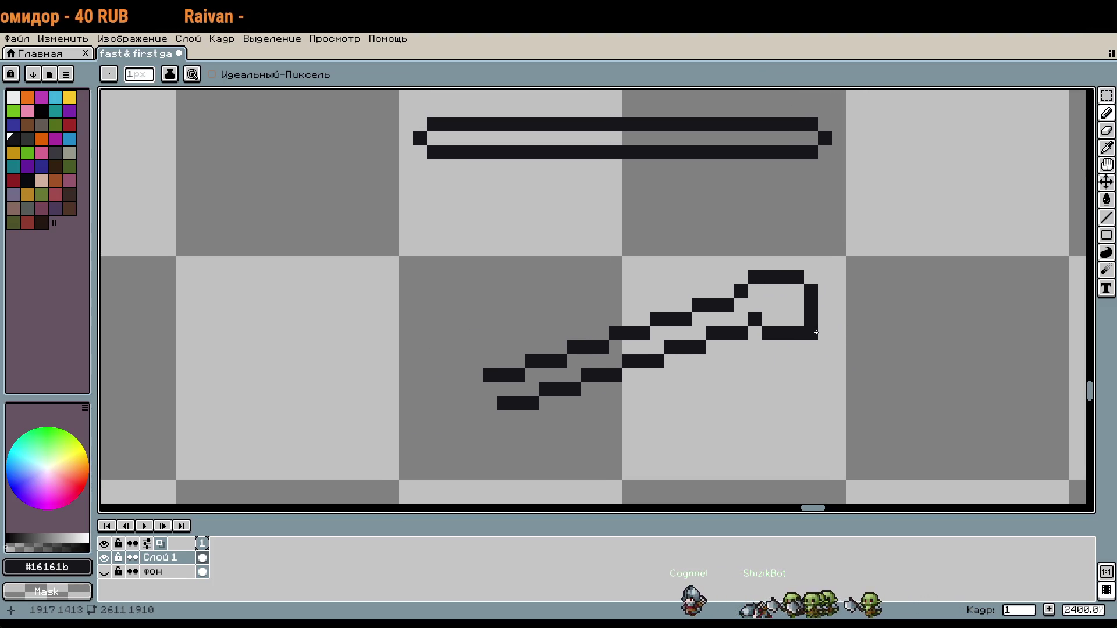
# Step: Select the whole hook icon and move it down
pyautogui.press('m')
pyautogui.moveTo(407, 265); pyautogui.dragTo(703, 357)
pyautogui.press('Down')
pyautogui.press('Down')
pyautogui.press('Down')
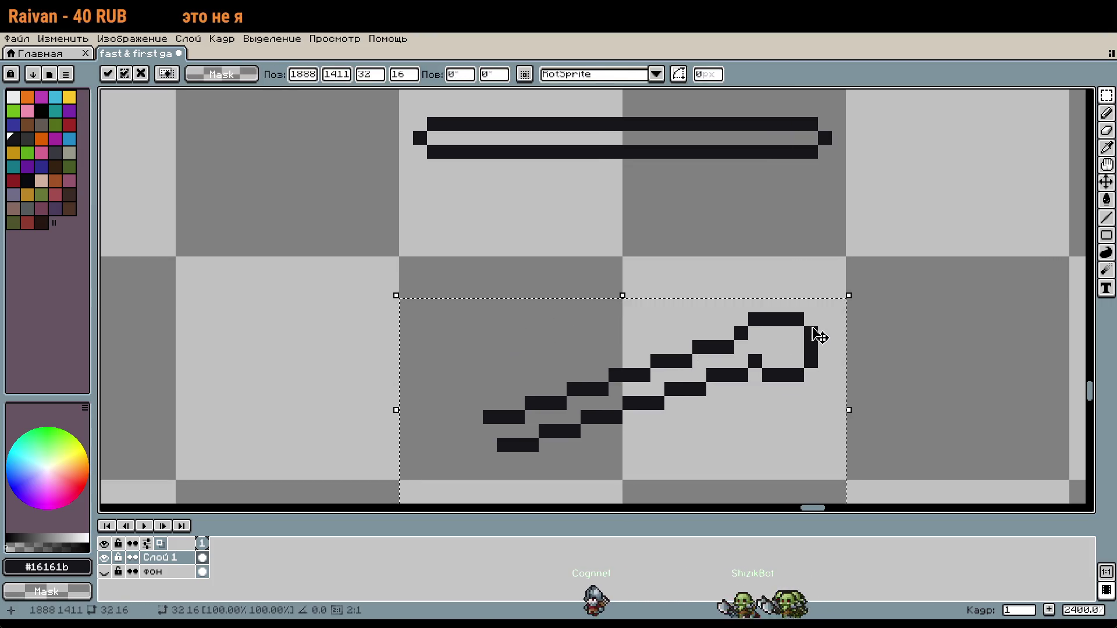
pyautogui.click(865, 357)
pyautogui.scroll(3, 754, 312)
# Step: Redraw the lower handle stroke near the loop, adding and erasing single pixels
pyautogui.press('b')
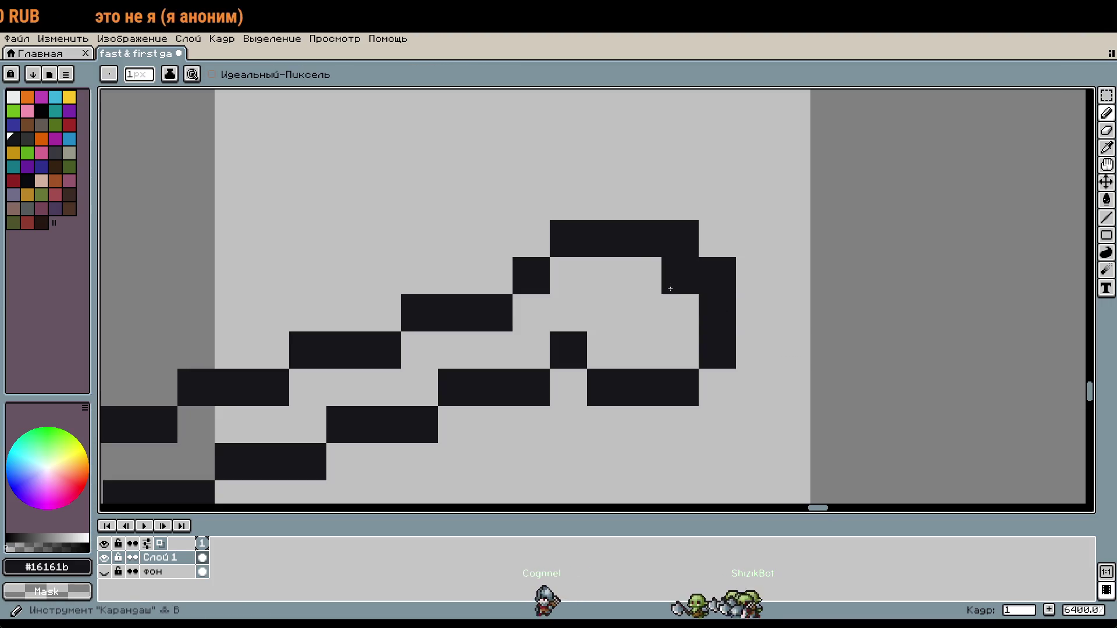
pyautogui.moveTo(684, 280); pyautogui.dragTo(721, 282)
pyautogui.scroll(-1, 738, 273)
pyautogui.moveTo(638, 264); pyautogui.dragTo(575, 248)
pyautogui.click(631, 222)
pyautogui.rightClick(640, 249)
pyautogui.click(660, 332)
pyautogui.rightClick(660, 304)
pyautogui.scroll(-2, 740, 362)
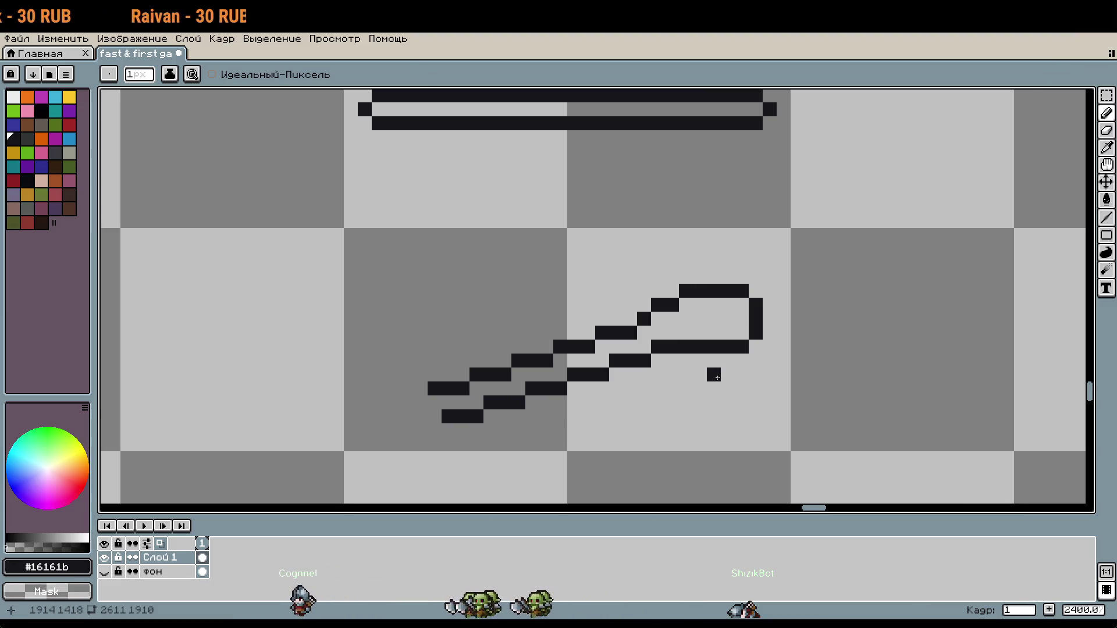
pyautogui.scroll(2, 717, 377)
# Step: Lower a bar pixel by one row, relocate the lone pixel left, and trim the lower bar
pyautogui.click(597, 344)
pyautogui.rightClick(597, 316)
pyautogui.scroll(-2, 714, 370)
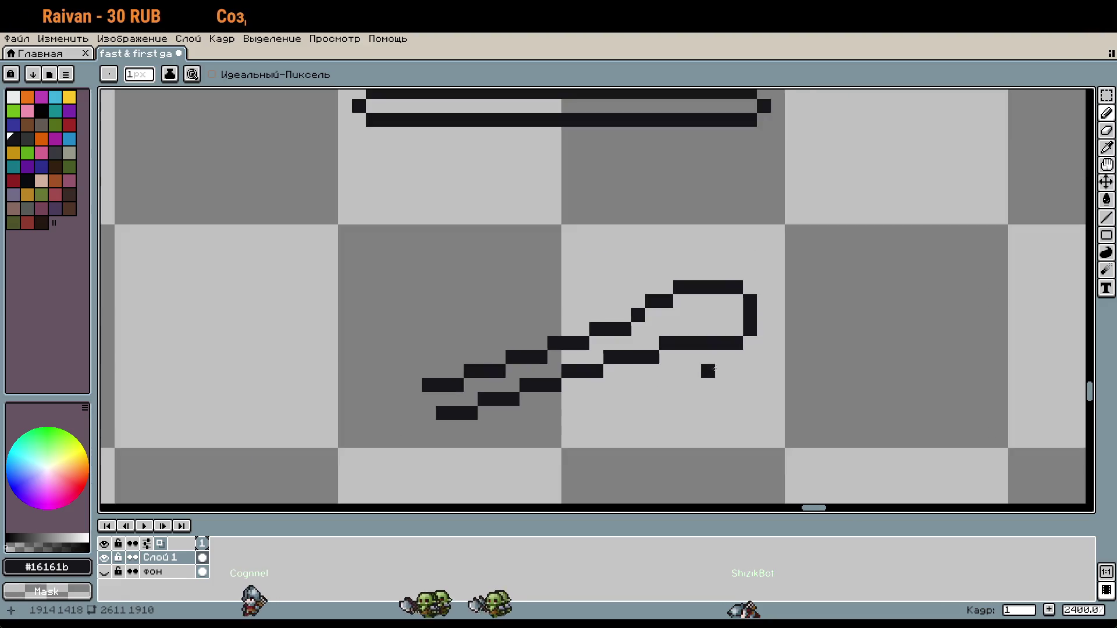
pyautogui.scroll(2, 714, 370)
pyautogui.rightClick(662, 356)
pyautogui.click(548, 385)
pyautogui.click(534, 381)
pyautogui.rightClick(533, 357)
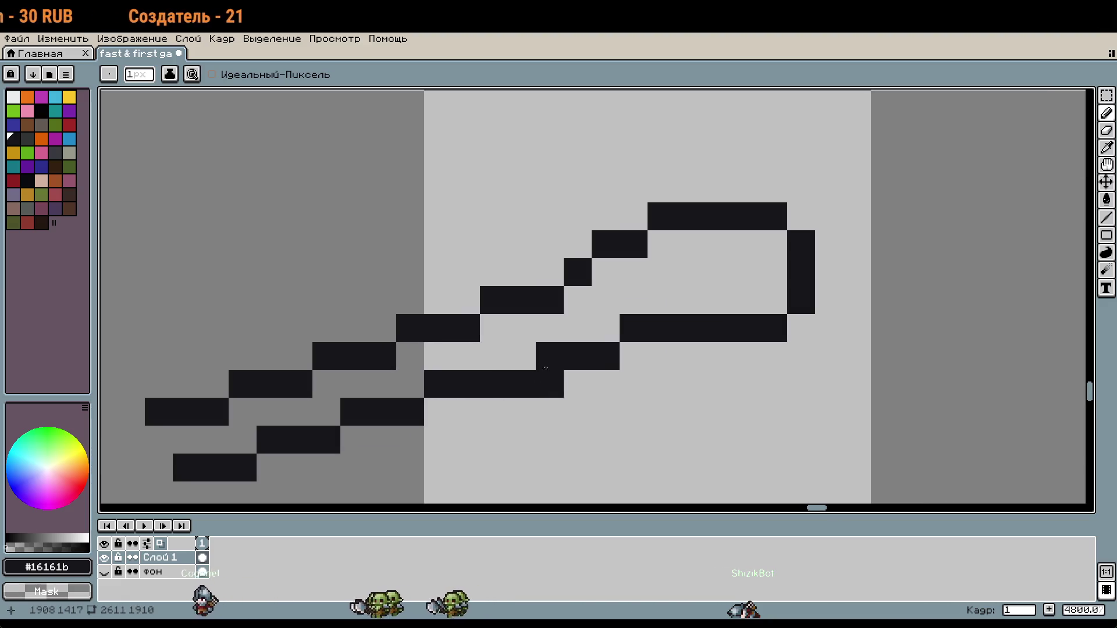
pyautogui.click(624, 356)
pyautogui.rightClick(552, 381)
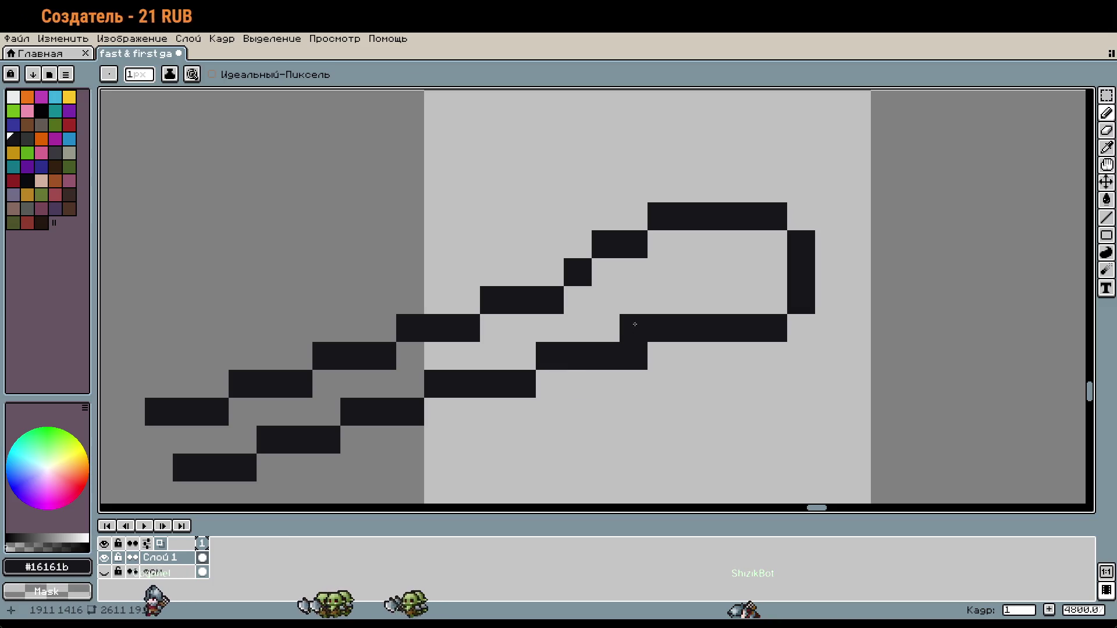
pyautogui.scroll(-2, 707, 367)
pyautogui.scroll(2, 766, 370)
# Step: Move the hook's loop section up one pixel
pyautogui.click(767, 370)
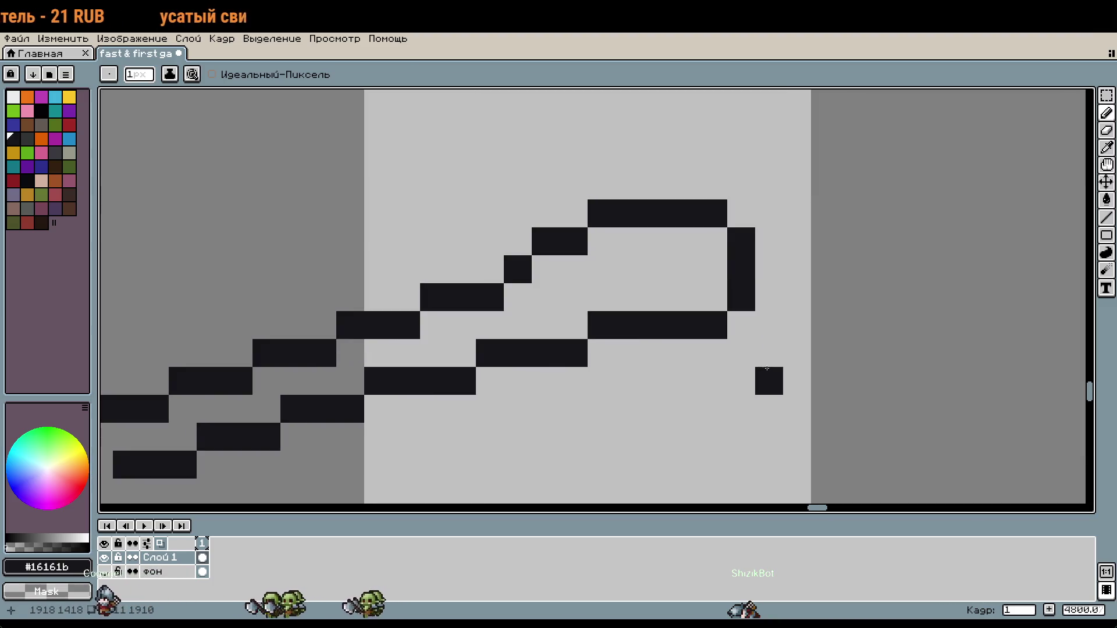
pyautogui.hotkey('ctrl', 'z')
pyautogui.hotkey('ctrl', 'shift', 'd')
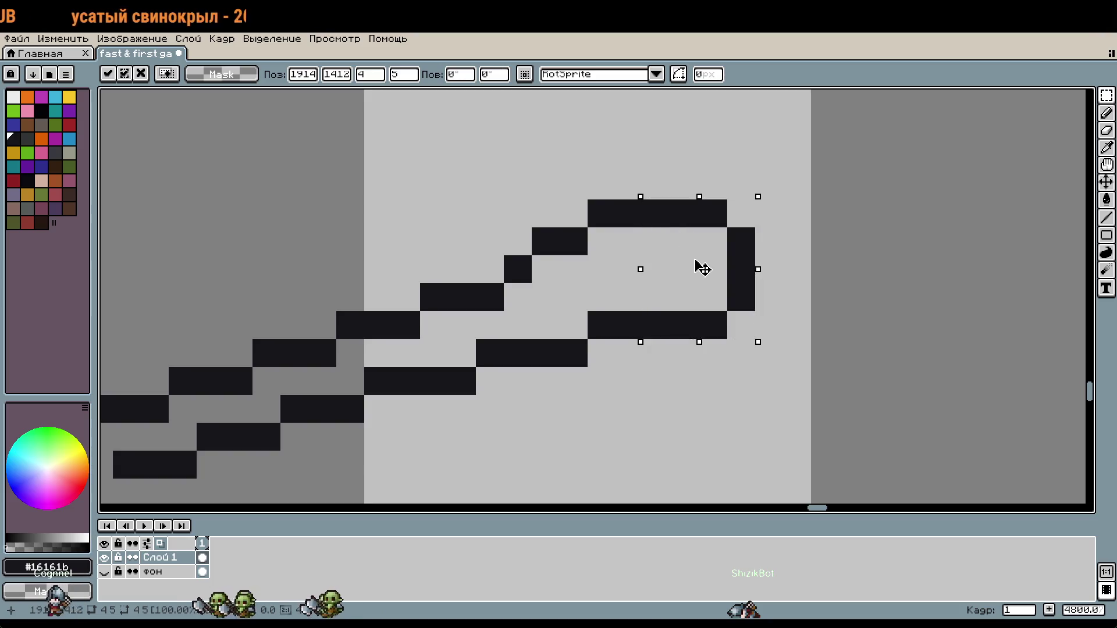
pyautogui.moveTo(698, 267); pyautogui.dragTo(698, 240)
pyautogui.press('Return')
pyautogui.scroll(-2, 756, 372)
pyautogui.scroll(1, 736, 355)
pyautogui.scroll(1, 736, 356)
# Step: Add pixels at the loop's lower right and just below-right of it
pyautogui.press('b')
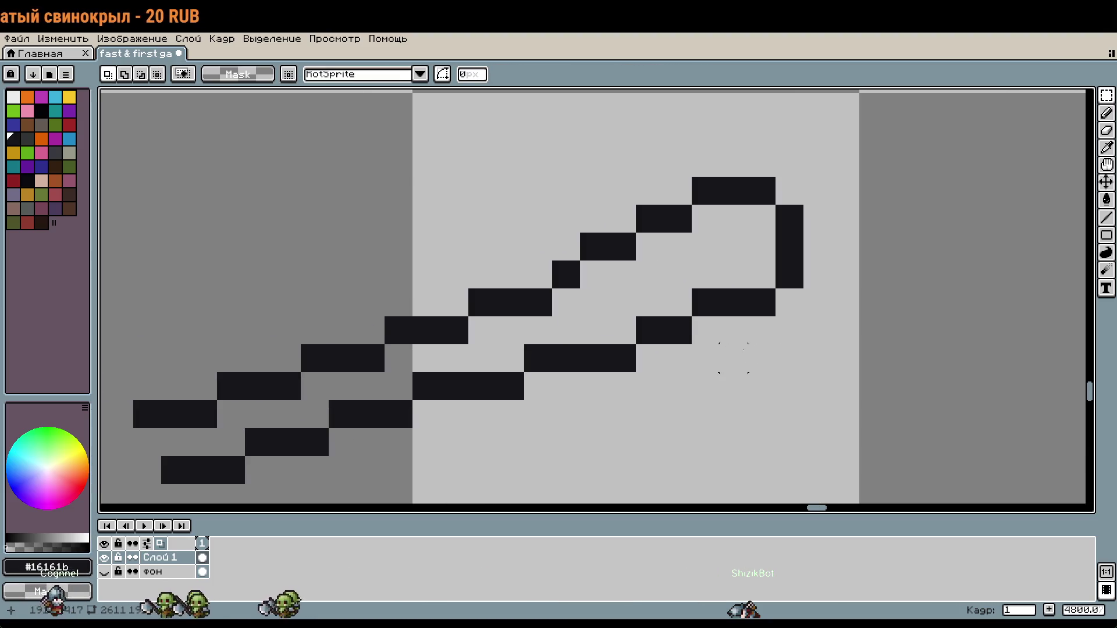
pyautogui.click(633, 335)
pyautogui.scroll(-1, 655, 370)
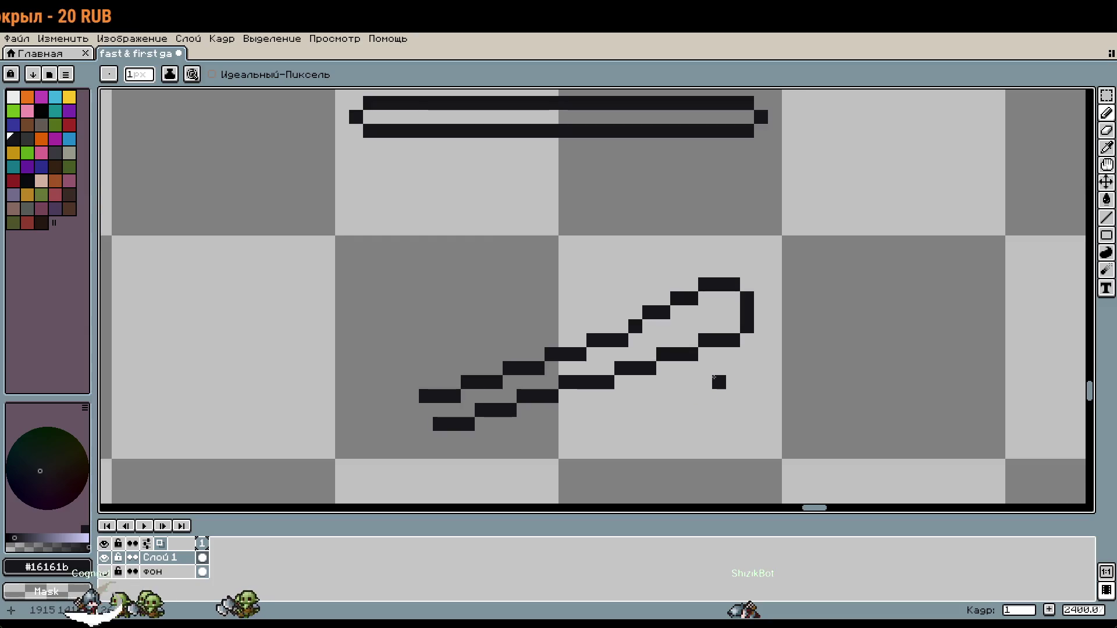
pyautogui.scroll(1, 683, 332)
pyautogui.hotkey('ctrl', 'z')
pyautogui.click(683, 332)
pyautogui.click(753, 414)
pyautogui.scroll(-3, 753, 415)
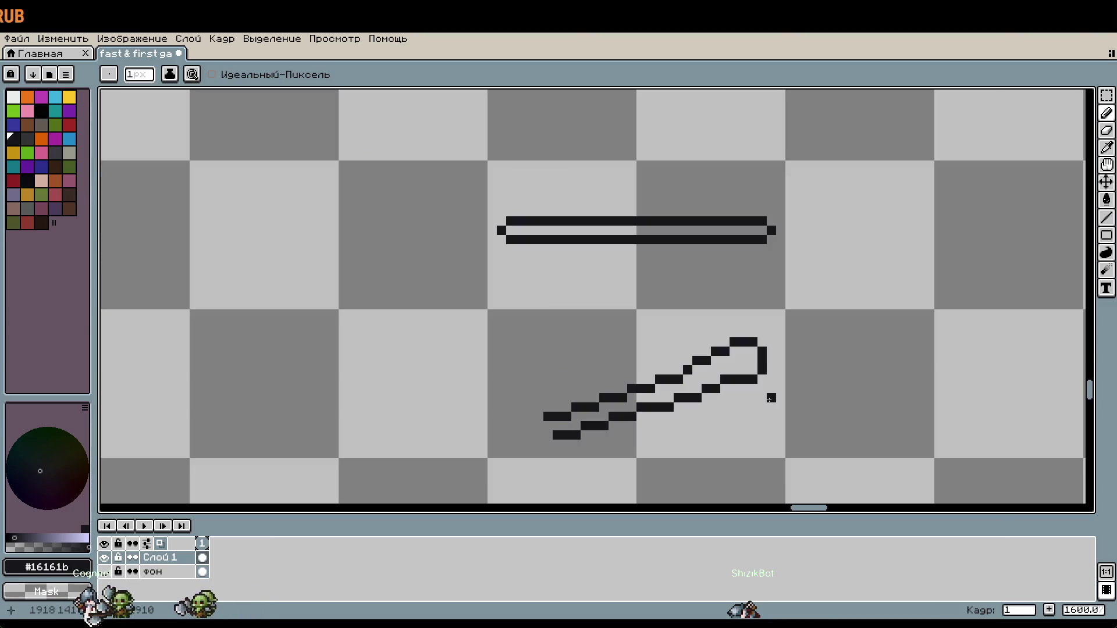
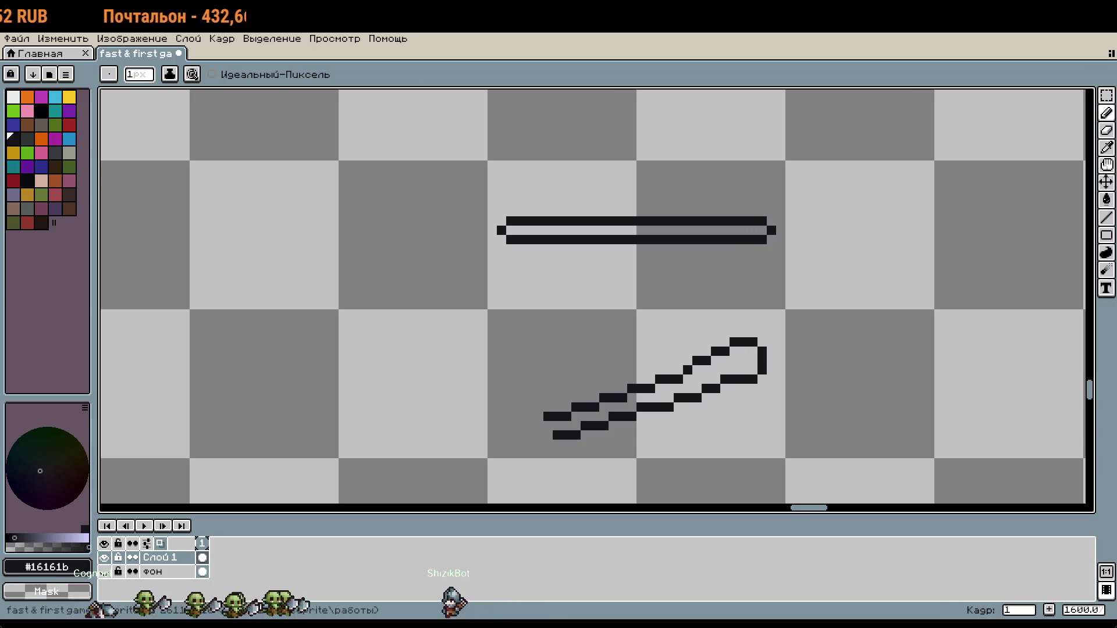
# Step: Undo the last change to the loop's corner, recenter on both drawings, and select and deselect the loop
pyautogui.moveTo(846, 278); pyautogui.dragTo(822, 257)
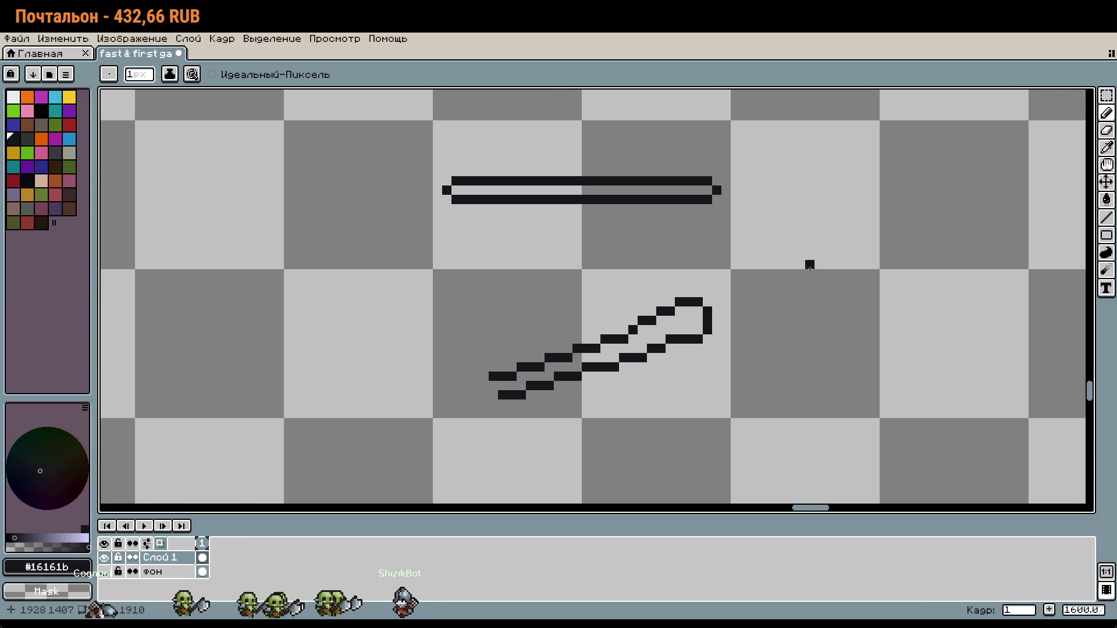
pyautogui.scroll(3, 818, 262)
pyautogui.hotkey('ctrl', 'z')
pyautogui.scroll(-3, 552, 349)
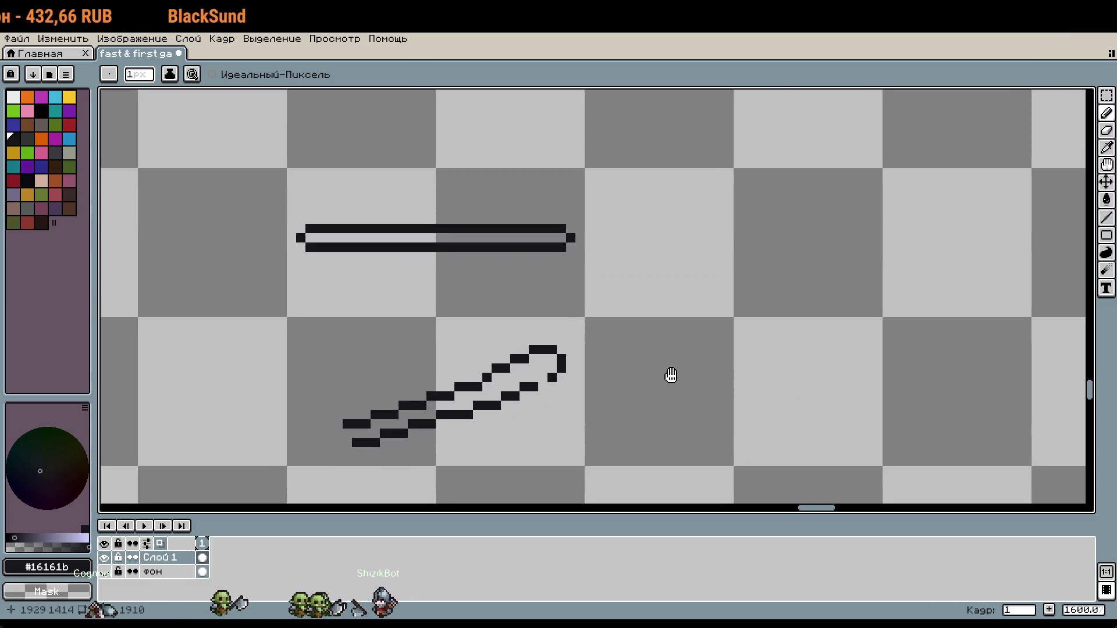
pyautogui.moveTo(534, 382); pyautogui.dragTo(678, 343)
pyautogui.click(684, 343)
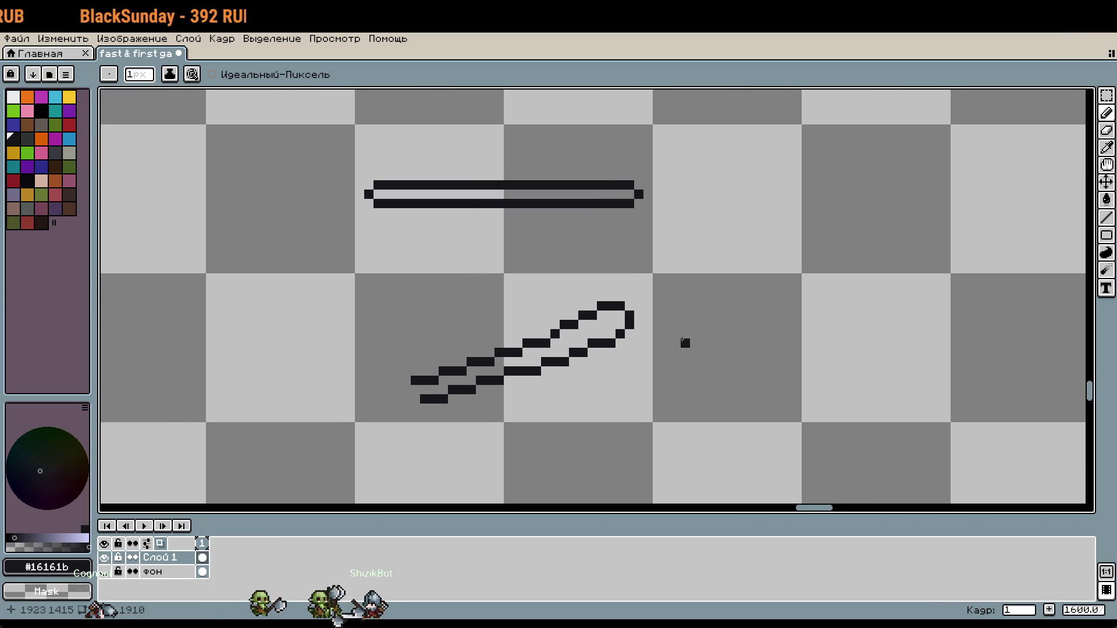
pyautogui.scroll(1, 599, 363)
pyautogui.moveTo(598, 363); pyautogui.dragTo(652, 367)
pyautogui.moveTo(593, 352); pyautogui.dragTo(710, 263)
pyautogui.hotkey('ctrl', 'd')
pyautogui.scroll(3, 639, 372)
# Step: Redraw the tip's stair-step pixels and add single pixels above and below the bar's right end
pyautogui.press('b')
pyautogui.click(565, 255)
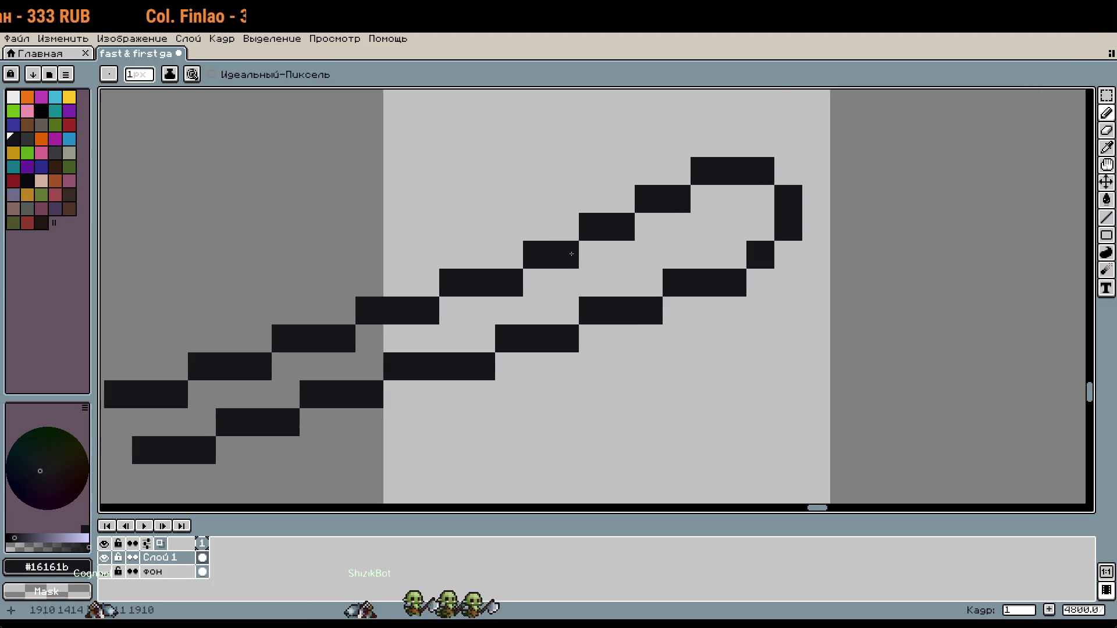
pyautogui.scroll(-3, 745, 303)
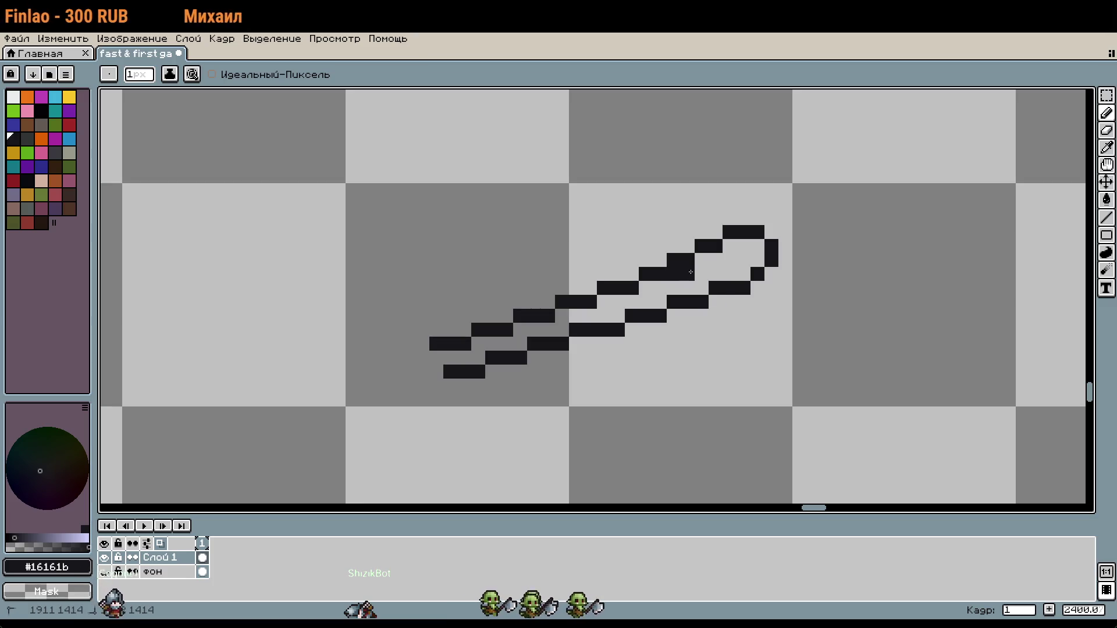
pyautogui.moveTo(688, 274); pyautogui.dragTo(713, 257)
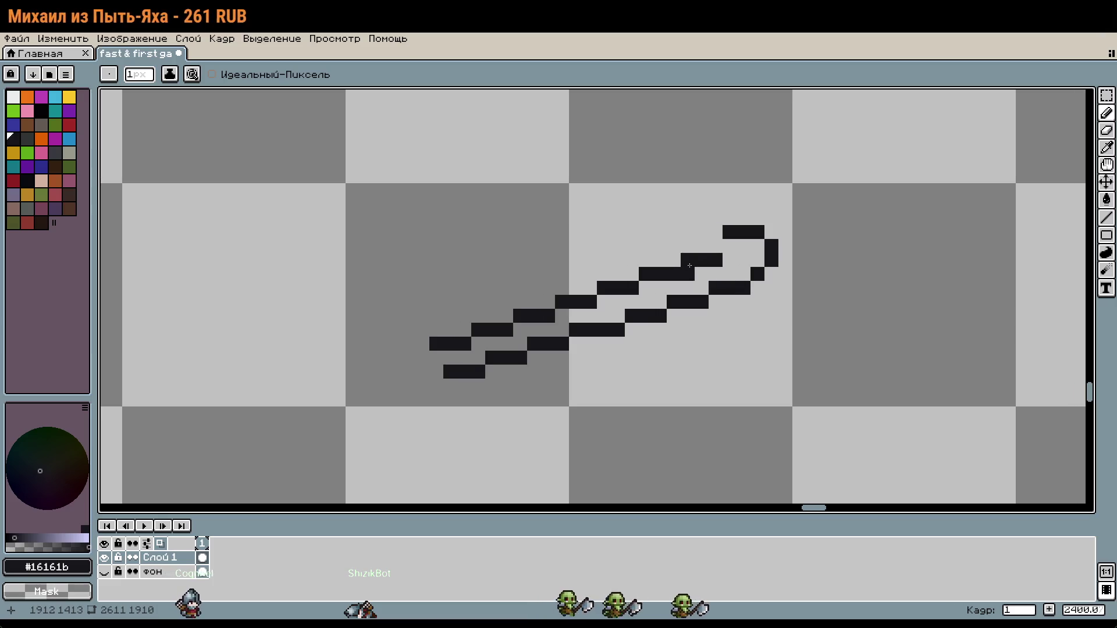
pyautogui.scroll(-1, 756, 292)
pyautogui.scroll(2, 755, 292)
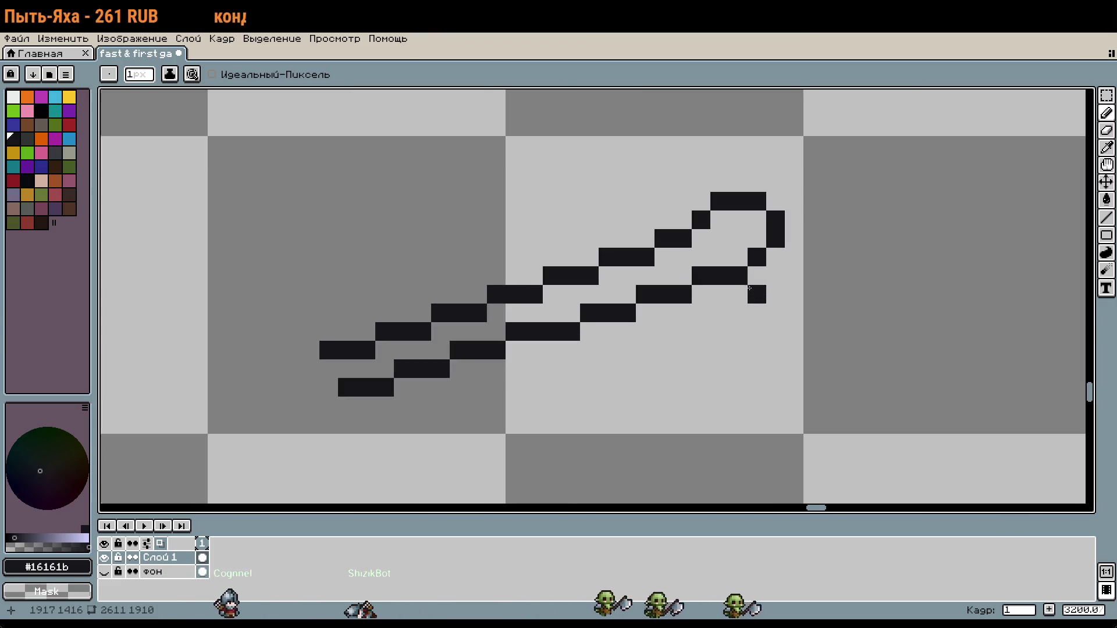
pyautogui.scroll(-2, 776, 294)
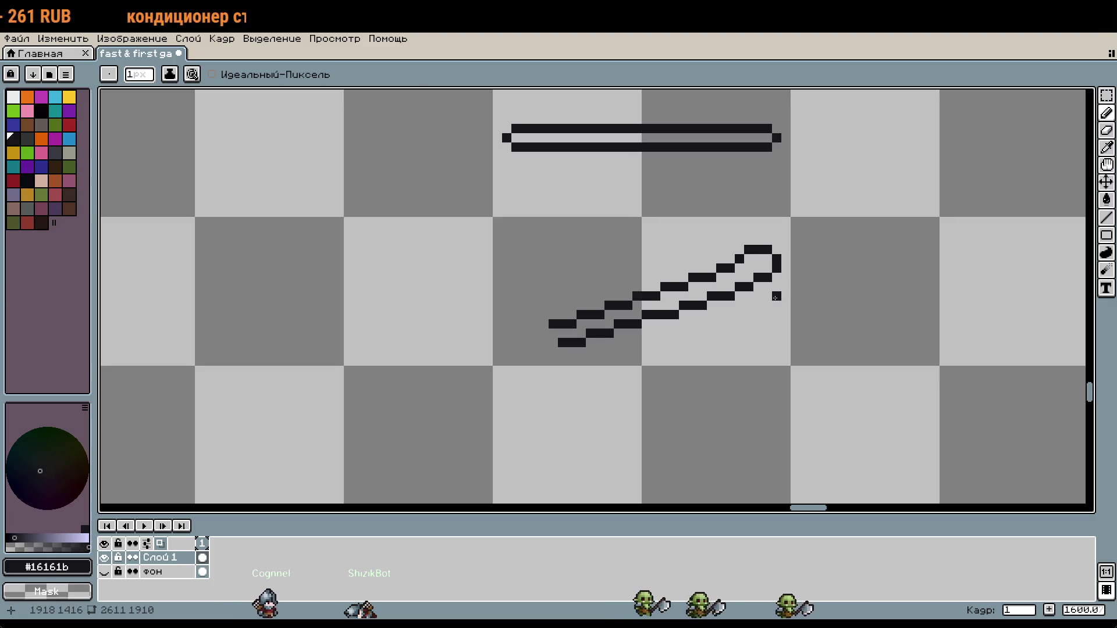
pyautogui.scroll(2, 768, 305)
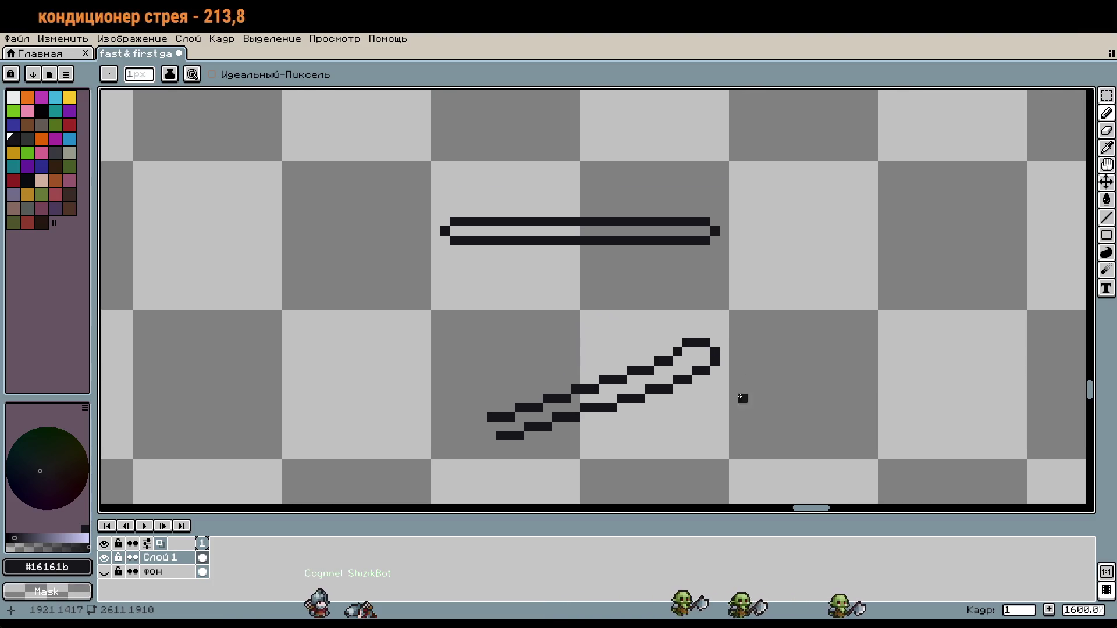
pyautogui.click(627, 259)
pyautogui.click(628, 181)
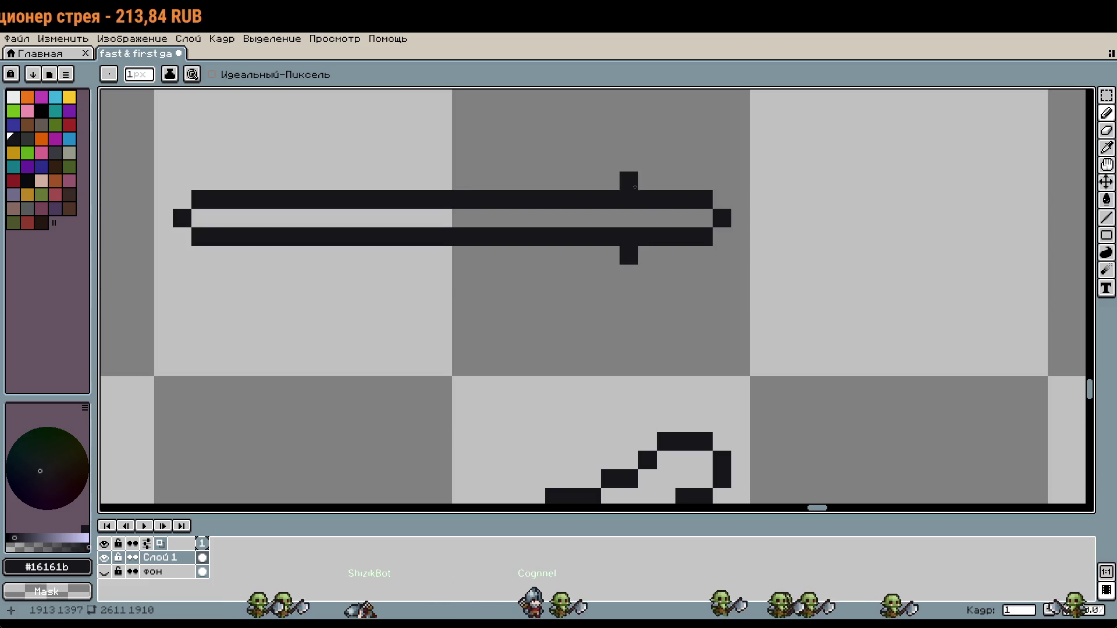
# Step: Draw the right ring's upper and lower edges around the bar's right end, rounding its lower corner
pyautogui.moveTo(647, 162); pyautogui.dragTo(703, 162)
pyautogui.moveTo(652, 271); pyautogui.dragTo(703, 273)
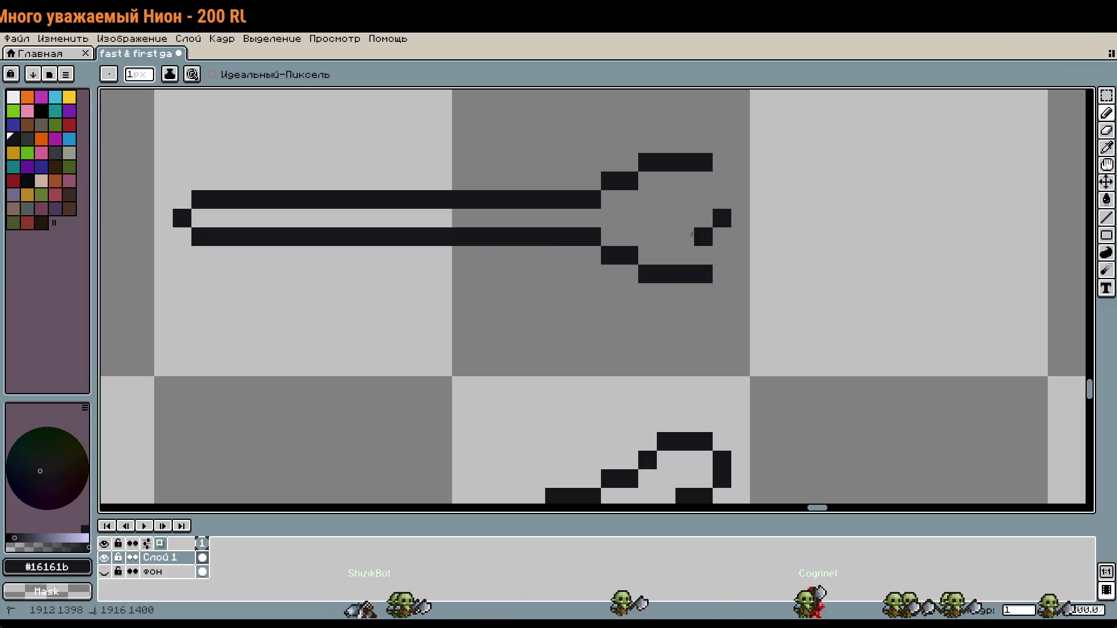
pyautogui.moveTo(741, 255); pyautogui.dragTo(721, 256)
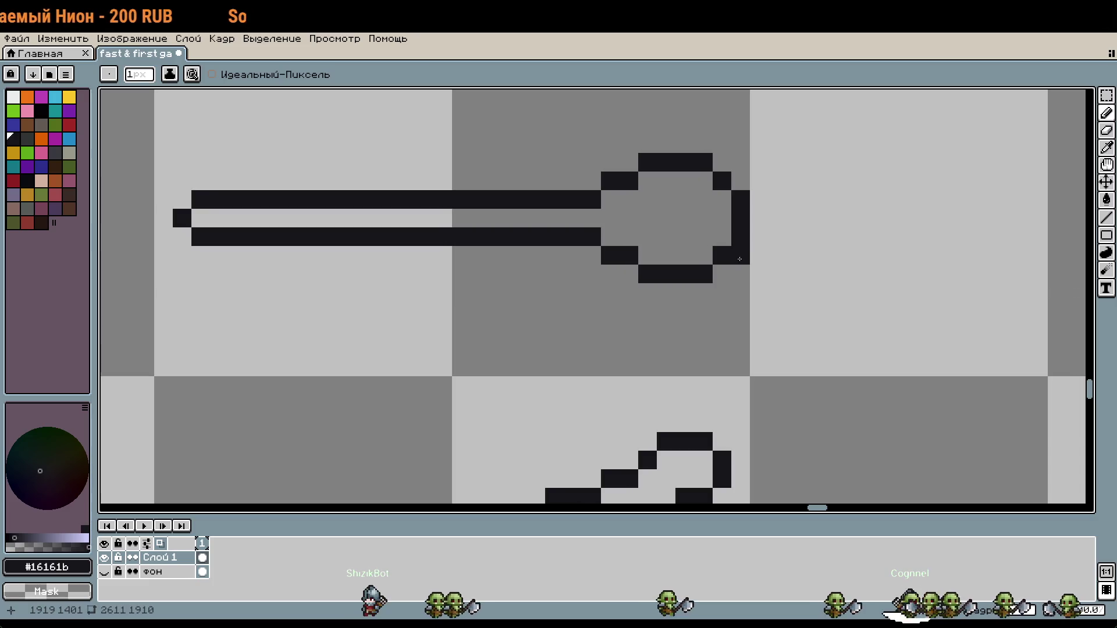
pyautogui.scroll(-1, 757, 268)
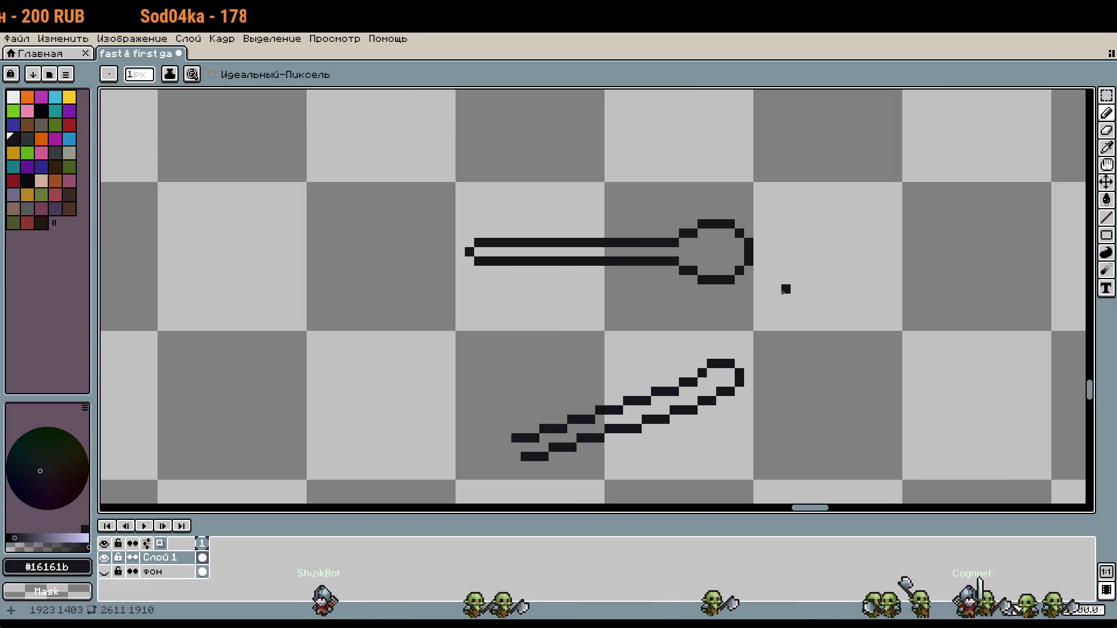
# Step: Draw the left ring's outline and erase the bar lines' left ends inside it
pyautogui.click(551, 249)
pyautogui.scroll(2, 517, 256)
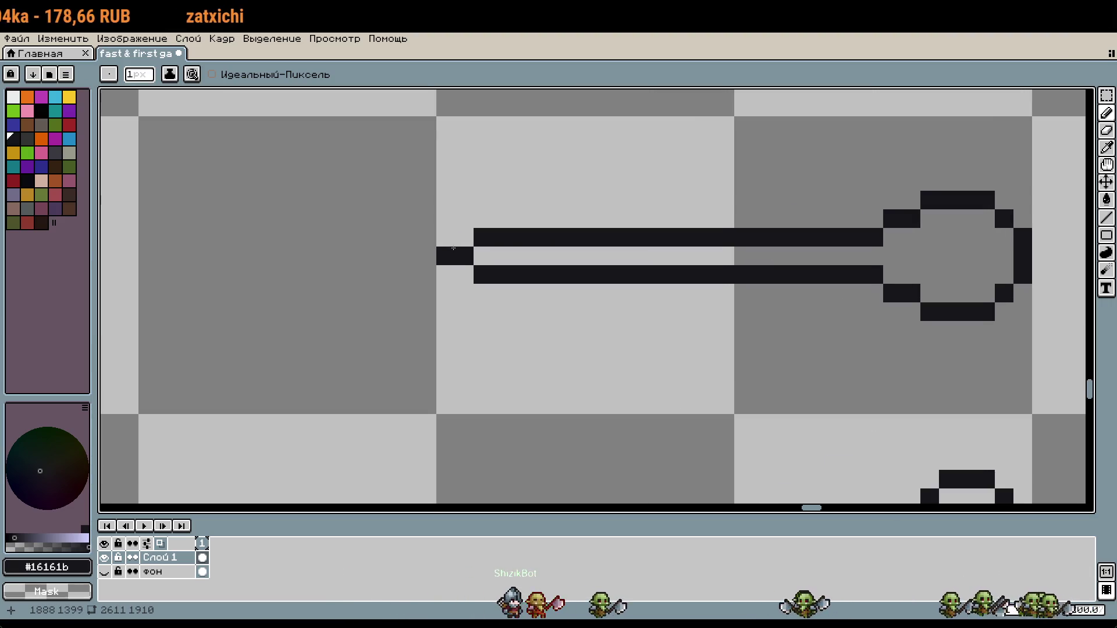
pyautogui.moveTo(446, 256); pyautogui.dragTo(446, 275)
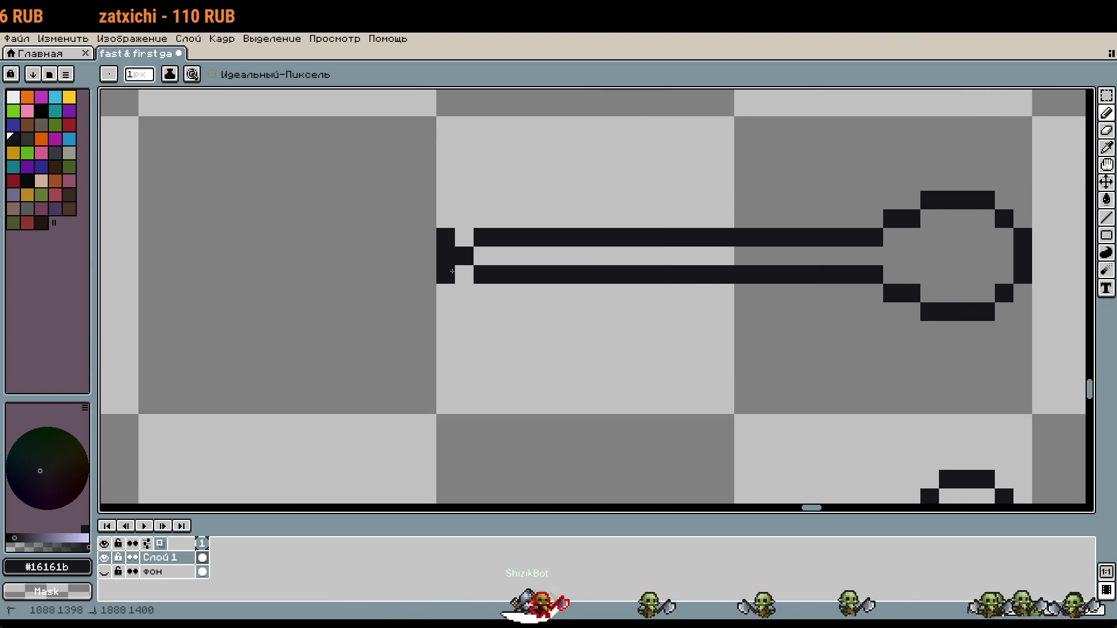
pyautogui.rightClick(464, 255)
pyautogui.click(464, 219)
pyautogui.click(470, 290)
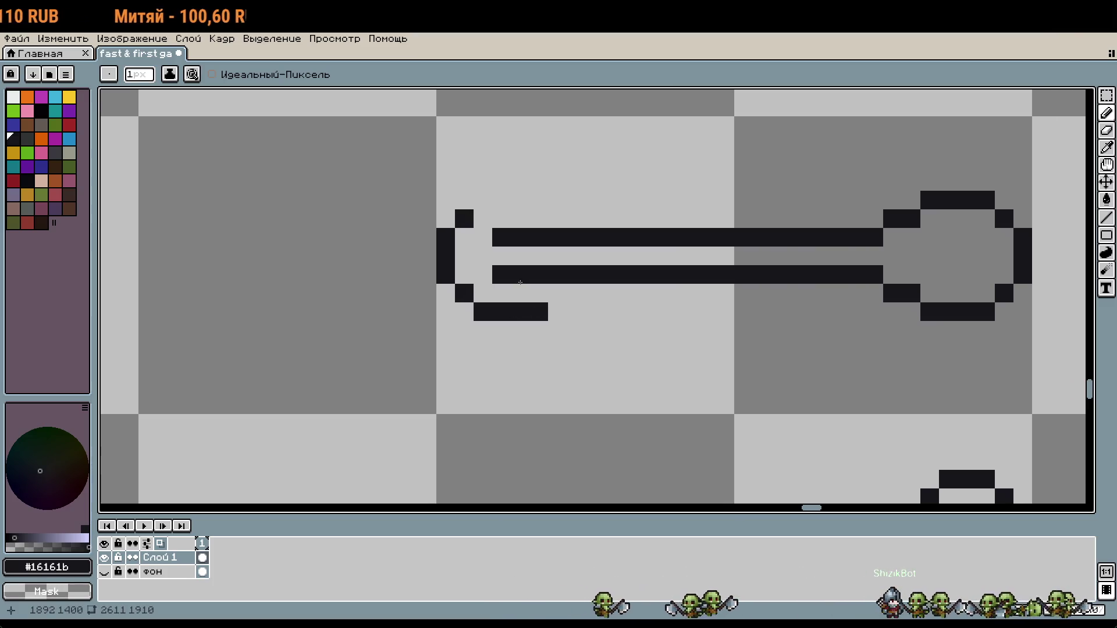
pyautogui.moveTo(522, 285); pyautogui.dragTo(552, 255)
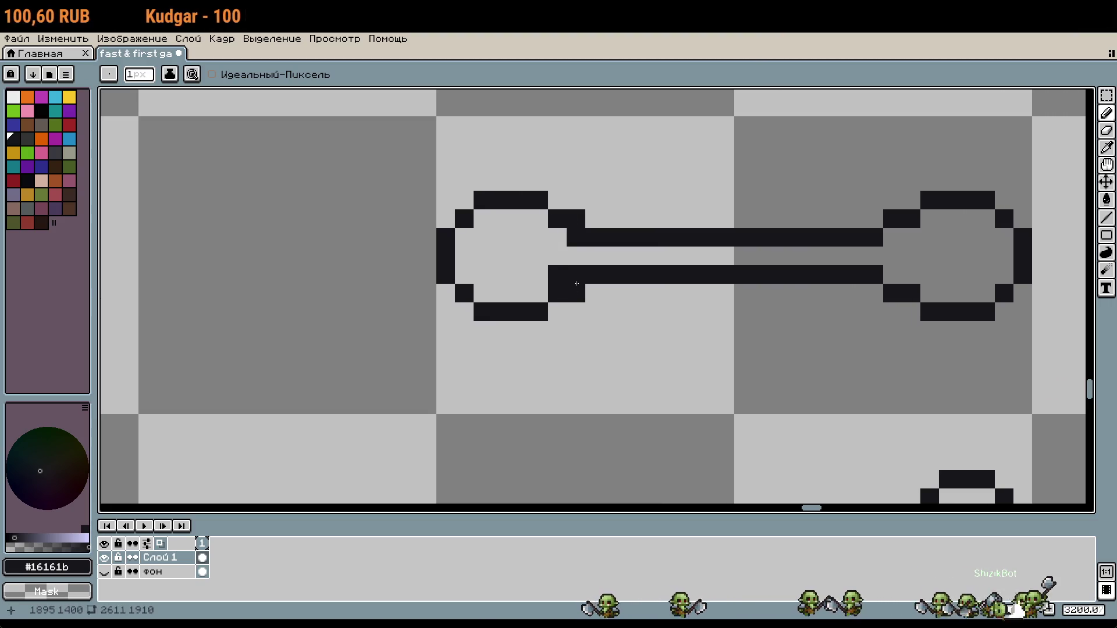
pyautogui.rightClick(576, 237)
pyautogui.scroll(-1, 598, 302)
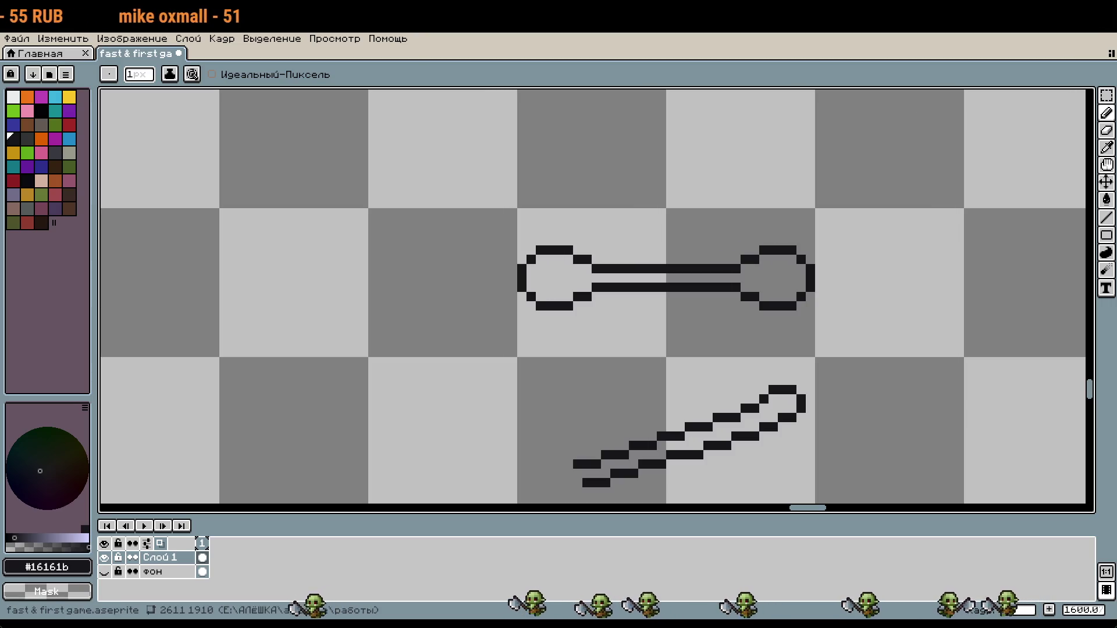
# Step: Shift the lower stroke line's stair-step pixels along the diagonal, erasing stray pixels
pyautogui.hscroll(2, 778, 355)
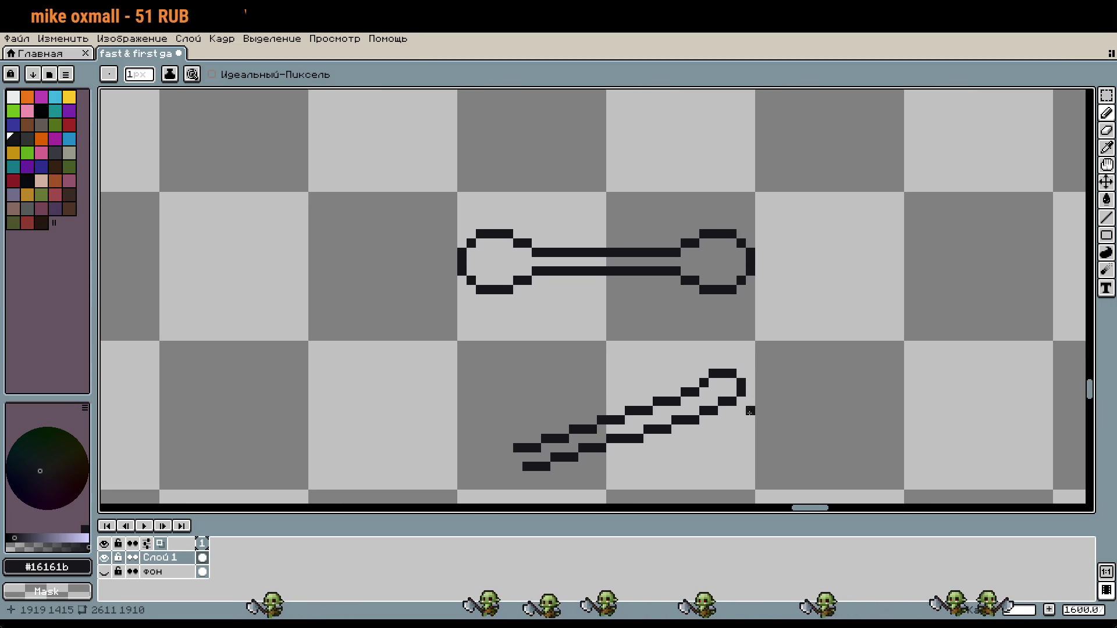
pyautogui.scroll(-3, 749, 412)
pyautogui.press('m')
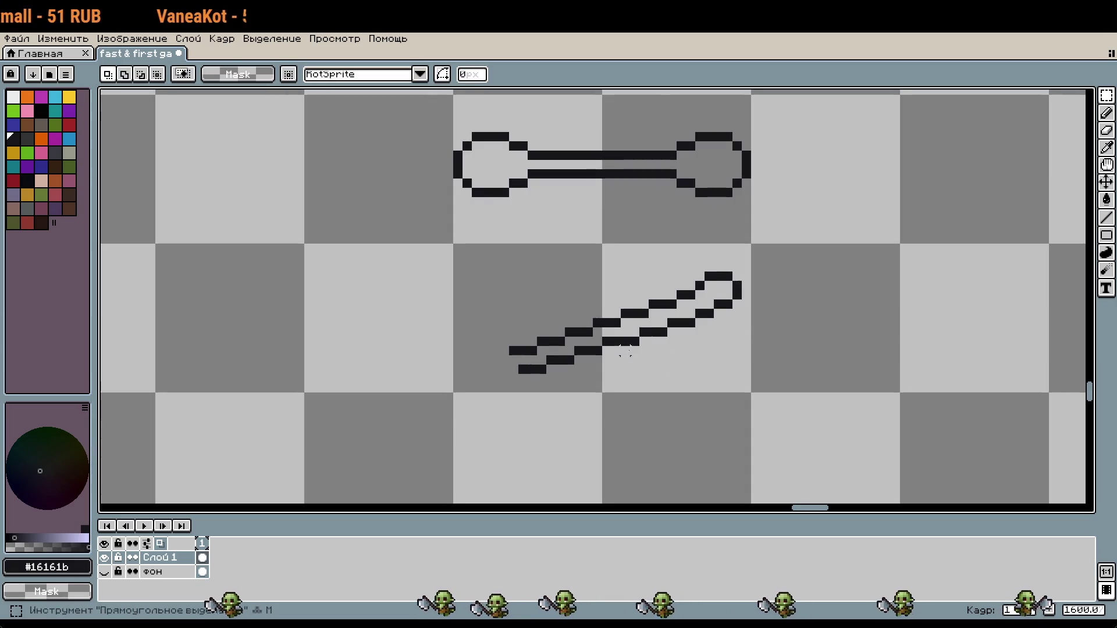
pyautogui.scroll(5, 632, 344)
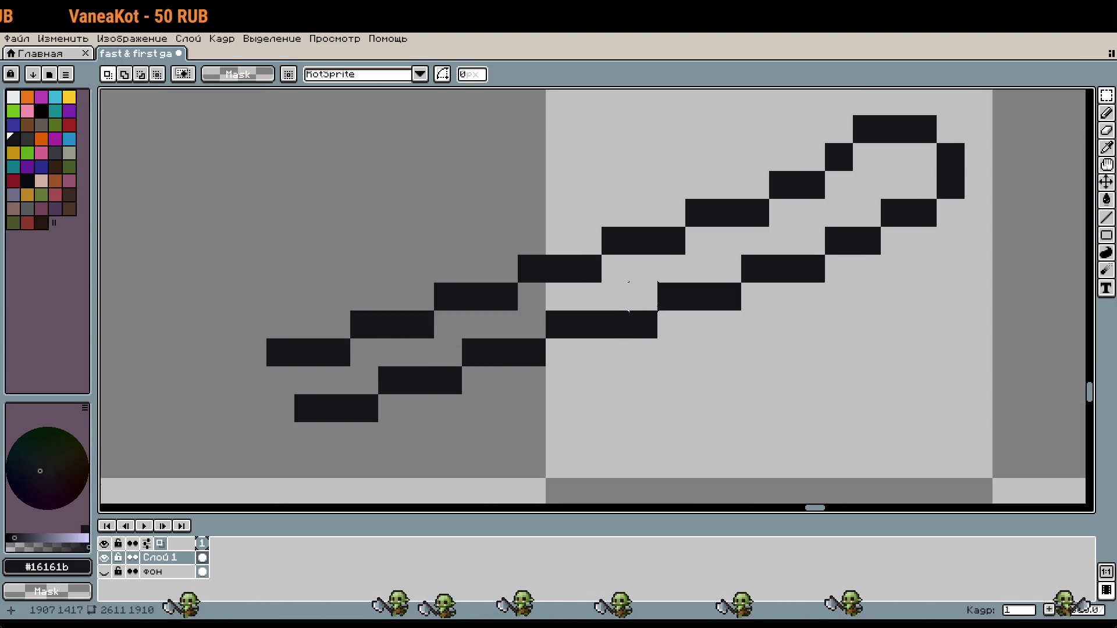
pyautogui.press('g')
pyautogui.press('b')
pyautogui.click(640, 298)
pyautogui.rightClick(643, 325)
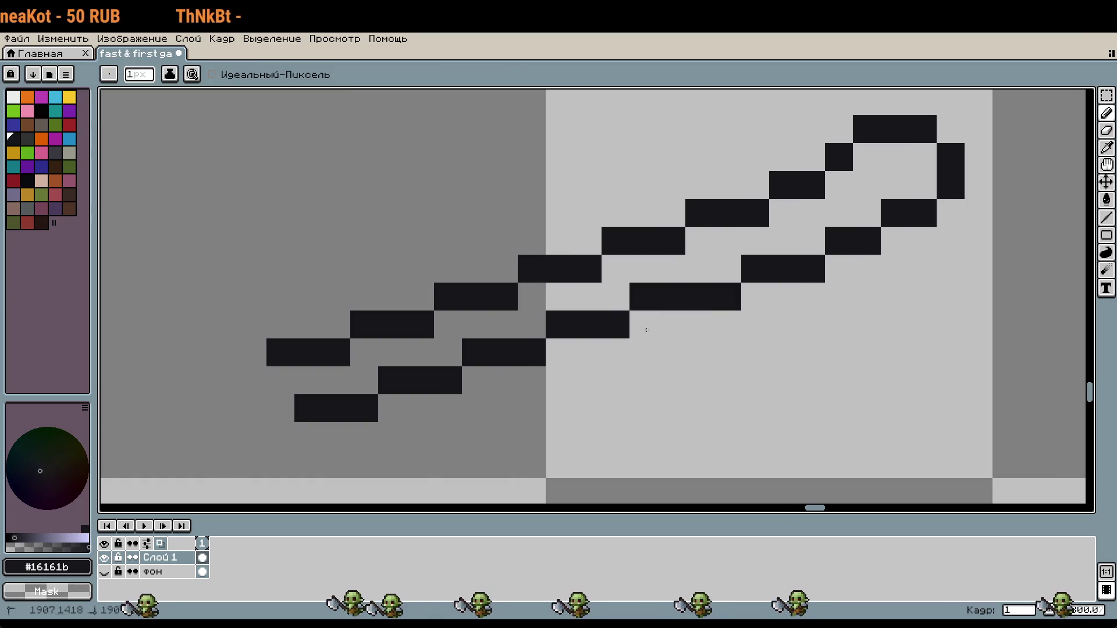
pyautogui.rightClick(726, 295)
pyautogui.click(727, 269)
pyautogui.rightClick(811, 269)
pyautogui.click(810, 241)
pyautogui.click(831, 200)
# Step: Erase the closed loop at the stroke's tip and extend the upper line's end rightward
pyautogui.rightClick(838, 212)
pyautogui.rightClick(867, 129)
pyautogui.rightClick(908, 213)
pyautogui.rightClick(950, 171)
pyautogui.click(867, 185)
pyautogui.click(838, 185)
pyautogui.scroll(-3, 856, 178)
# Step: Select both diagonal lines and move them to the right
pyautogui.press('m')
pyautogui.moveTo(635, 219); pyautogui.dragTo(972, 361)
pyautogui.scroll(3, 990, 391)
pyautogui.moveTo(801, 448); pyautogui.dragTo(792, 407)
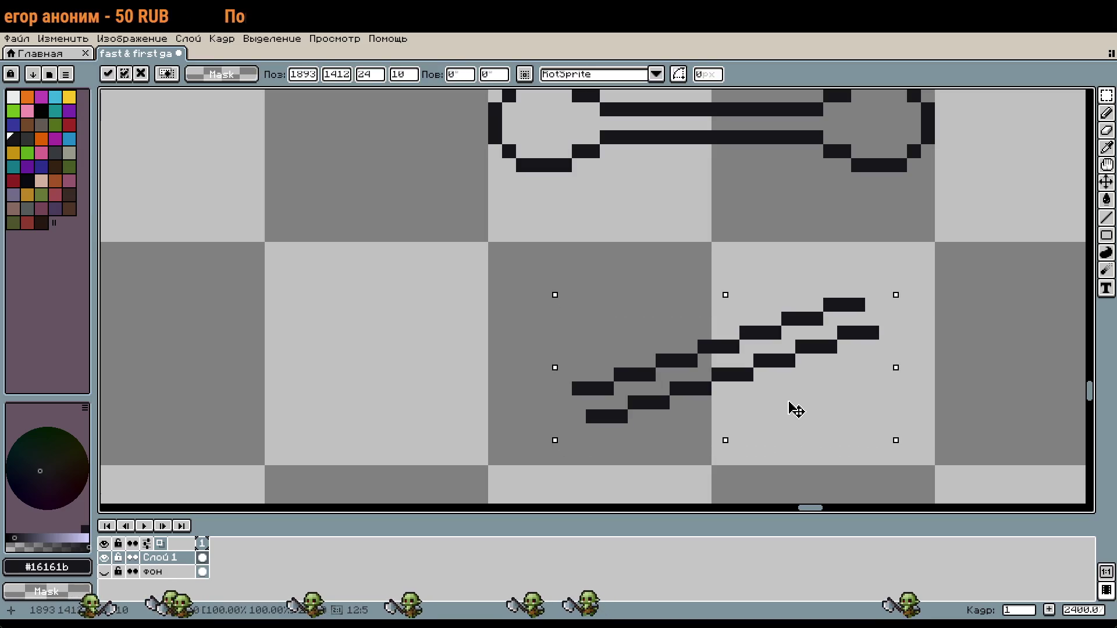
pyautogui.click(815, 472)
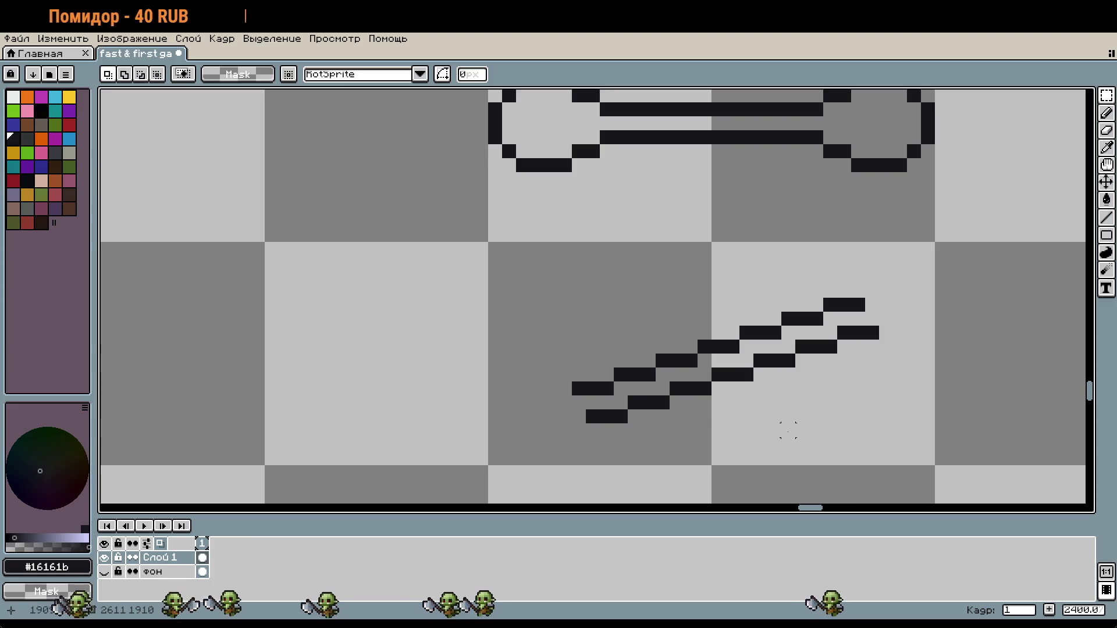
# Step: Select the lines' middle steps and erase two steps of the lower line
pyautogui.press('b')
pyautogui.scroll(3, 820, 317)
pyautogui.scroll(-1, 854, 395)
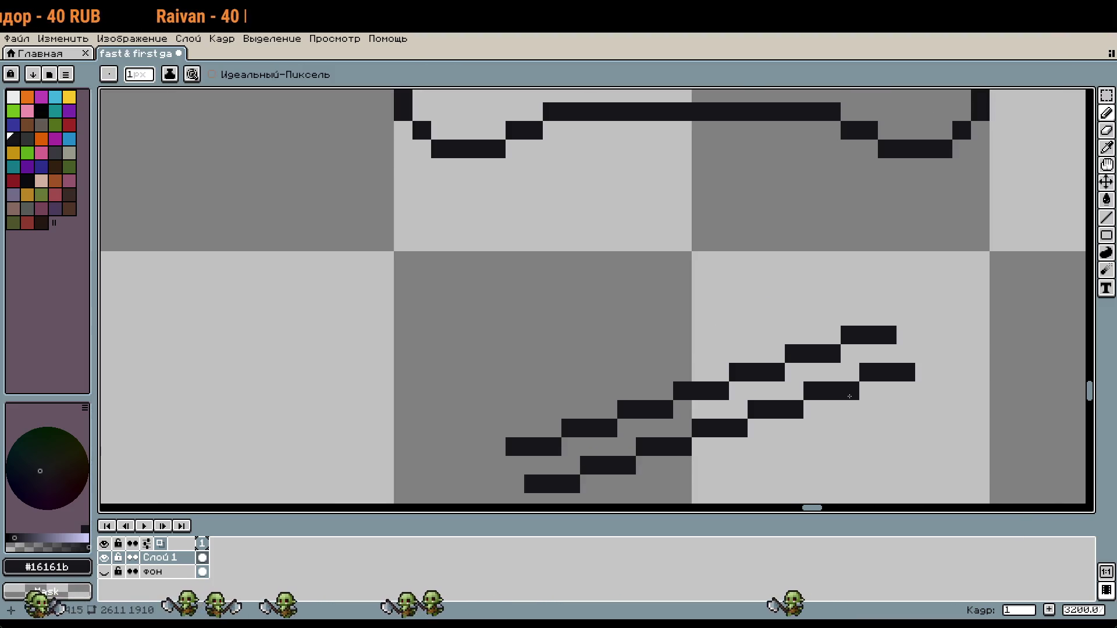
pyautogui.press('m')
pyautogui.moveTo(826, 425); pyautogui.dragTo(840, 369)
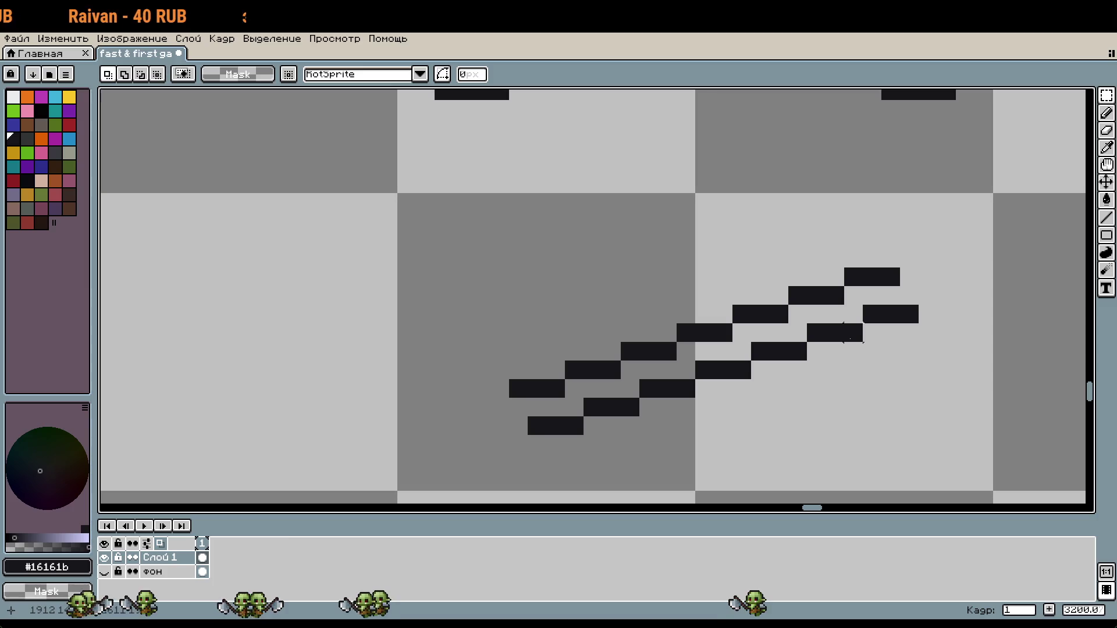
pyautogui.moveTo(574, 314); pyautogui.dragTo(730, 343)
pyautogui.scroll(1, 814, 338)
pyautogui.press('b')
pyautogui.moveTo(850, 266); pyautogui.dragTo(716, 291)
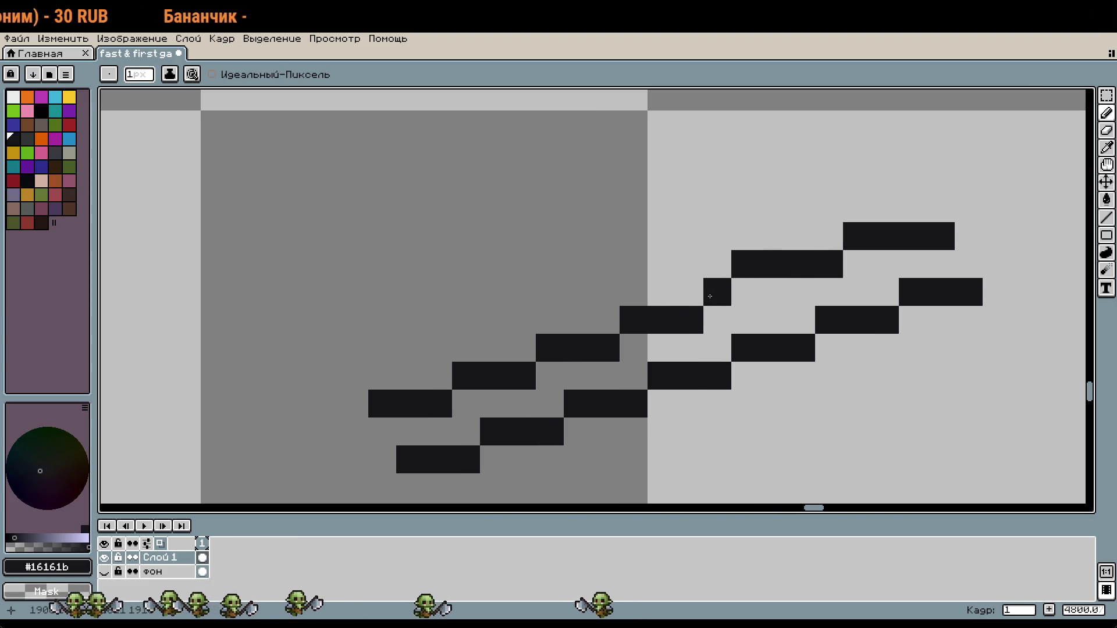
# Step: Redraw the lower line's steps straighter and erase extra pixels from the upper line
pyautogui.moveTo(705, 295)
pyautogui.mouseDown()
pyautogui.moveTo(605, 291)
pyautogui.moveTo(605, 319)
pyautogui.moveTo(553, 321)
pyautogui.moveTo(595, 342)
pyautogui.mouseUp()
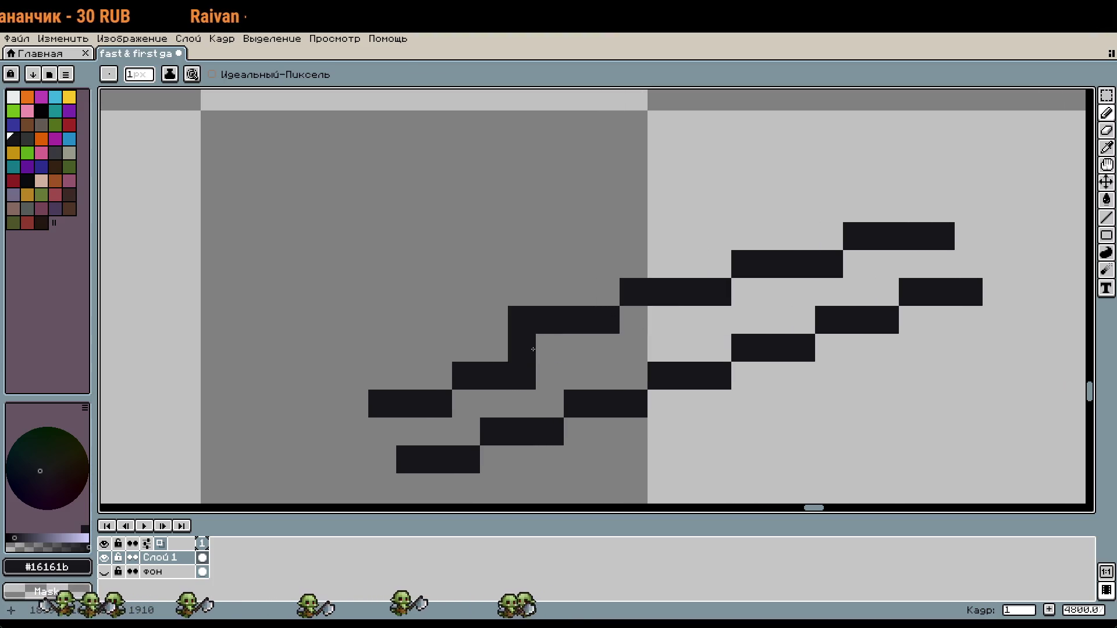
pyautogui.moveTo(527, 382); pyautogui.dragTo(423, 410)
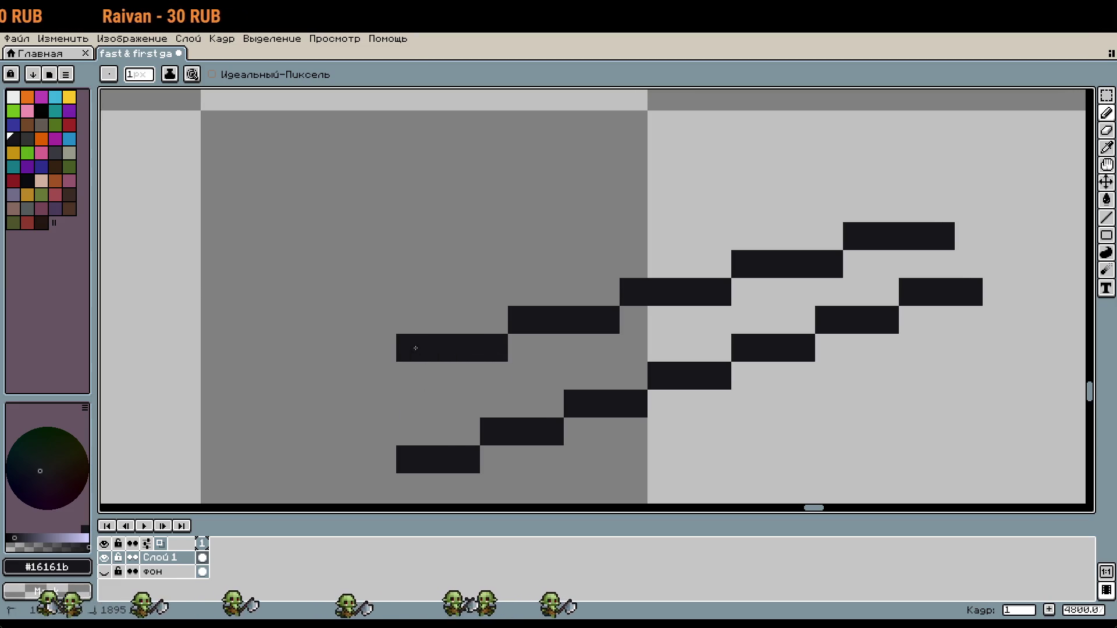
pyautogui.scroll(-1, 666, 369)
pyautogui.moveTo(823, 394); pyautogui.dragTo(840, 297)
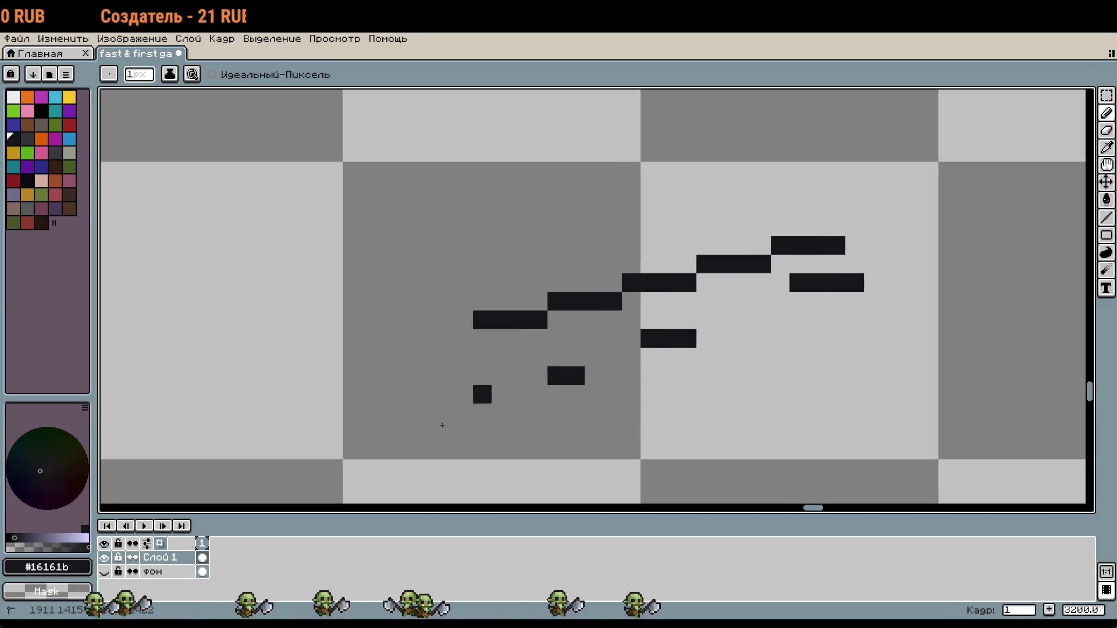
pyautogui.moveTo(437, 426); pyautogui.dragTo(680, 341)
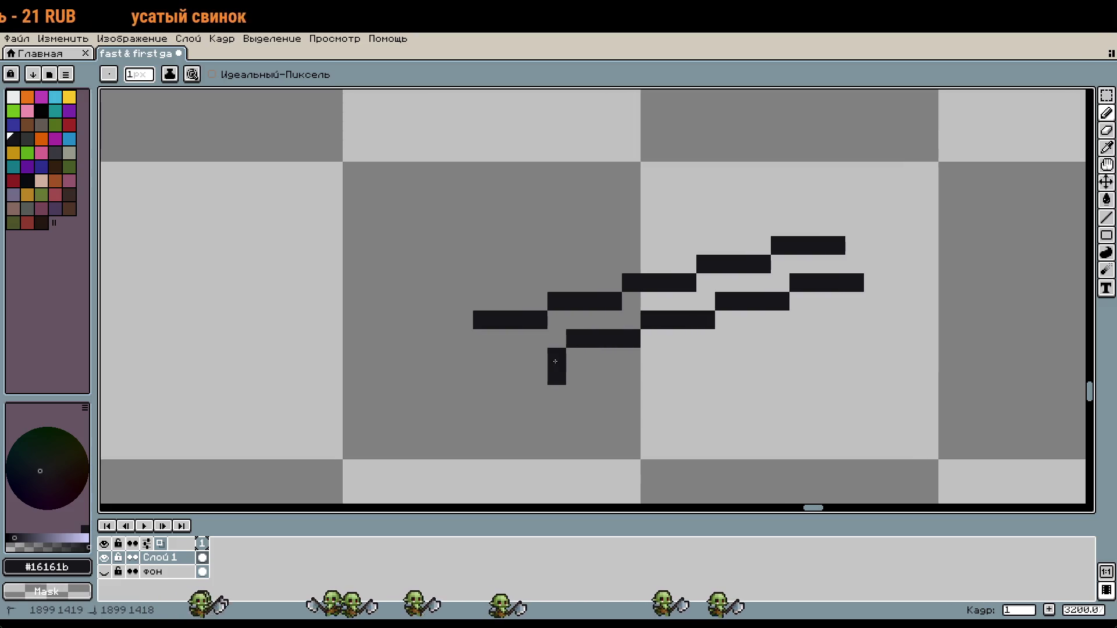
# Step: Extend the lower line leftward, redrawing its left-end segment two pixels lower
pyautogui.moveTo(559, 361); pyautogui.dragTo(499, 357)
pyautogui.scroll(-1, 720, 373)
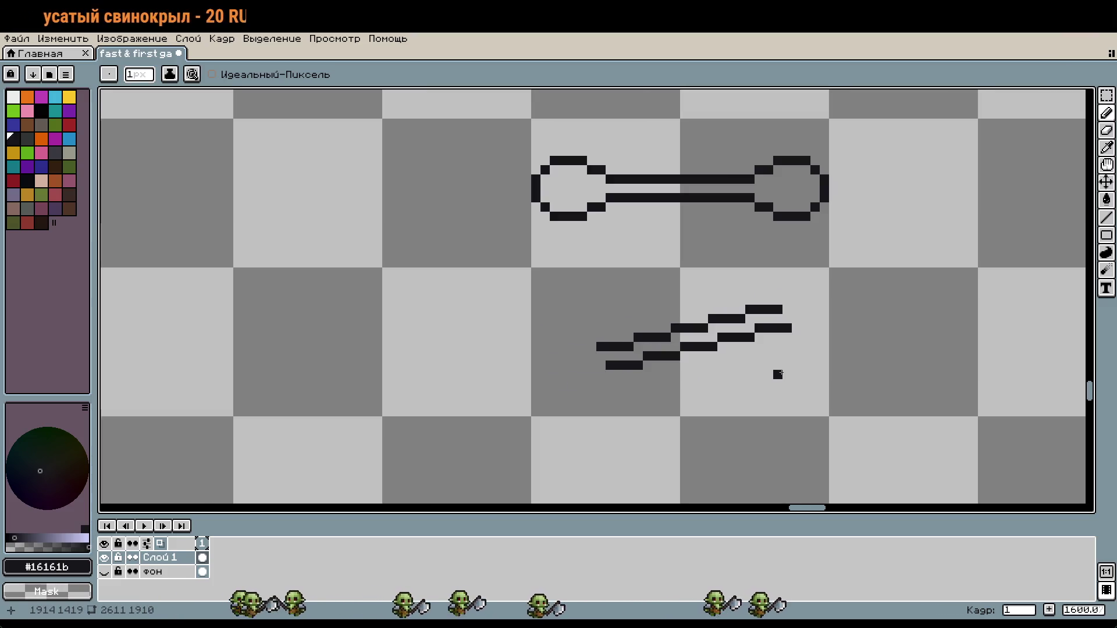
pyautogui.scroll(1, 768, 365)
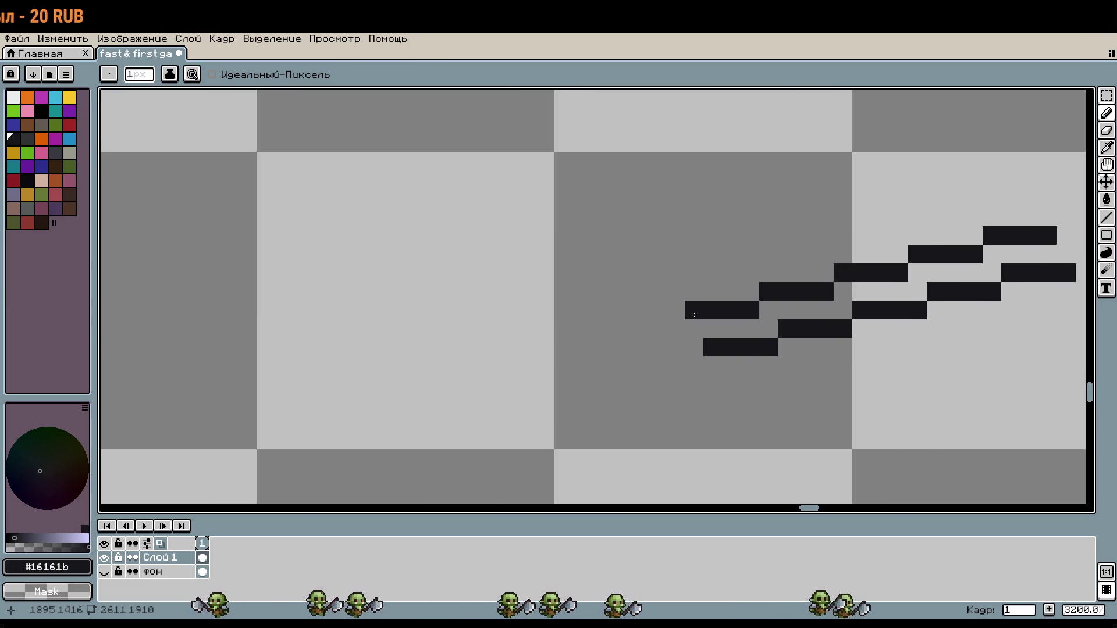
pyautogui.scroll(-1, 694, 315)
pyautogui.click(459, 395)
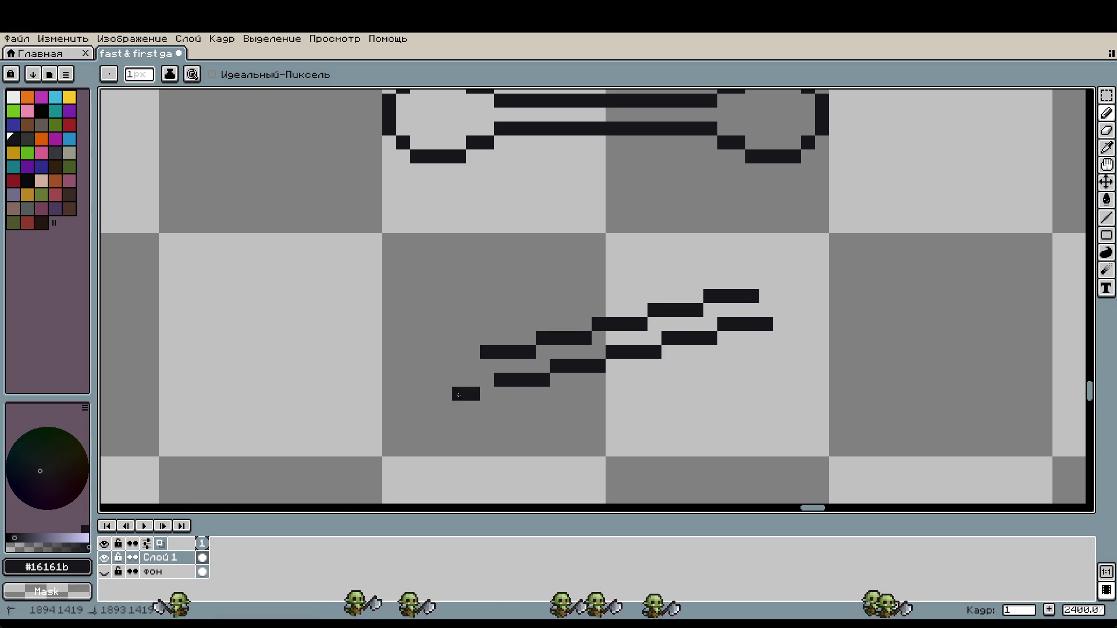
pyautogui.moveTo(431, 338); pyautogui.dragTo(472, 338)
pyautogui.scroll(-1, 602, 377)
pyautogui.scroll(2, 655, 378)
pyautogui.moveTo(499, 397); pyautogui.dragTo(417, 397)
pyautogui.moveTo(418, 342); pyautogui.dragTo(498, 343)
pyautogui.scroll(-2, 654, 357)
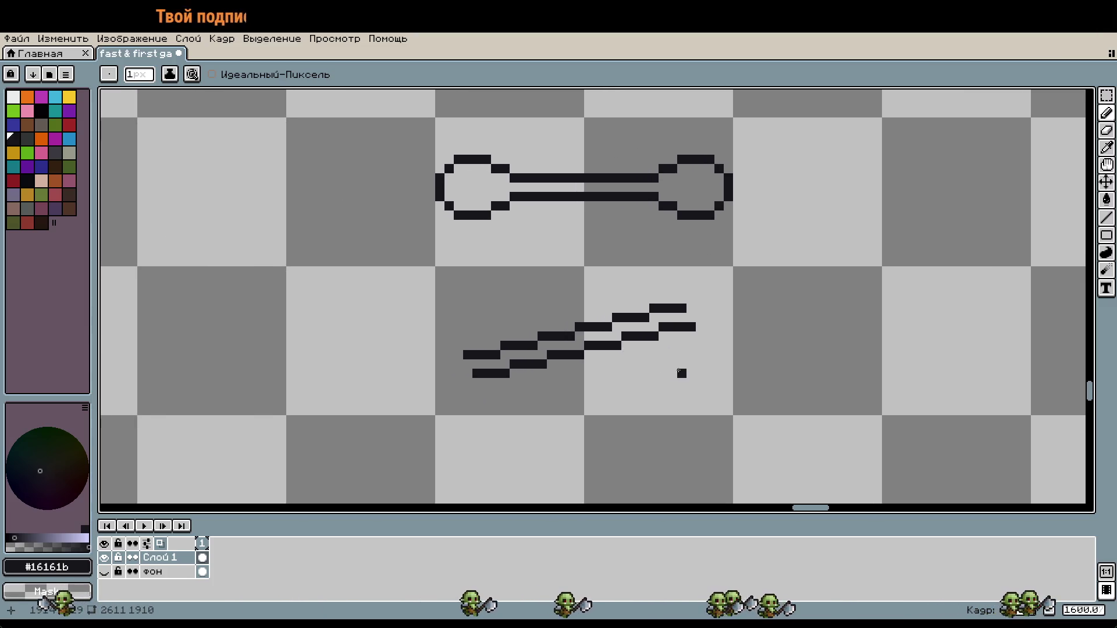
# Step: Pick up the lower stroke, nudge it right, and drop it back in place
pyautogui.press('m')
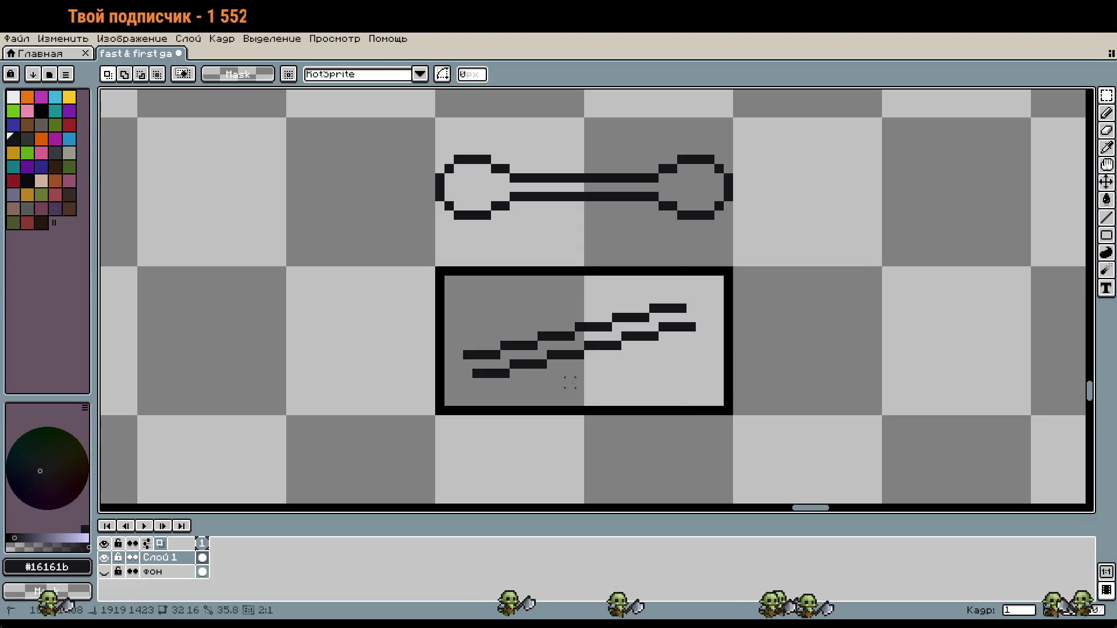
pyautogui.keyDown('ctrl'); pyautogui.click(568, 382); pyautogui.keyUp('ctrl')
pyautogui.moveTo(620, 391); pyautogui.dragTo(621, 405)
pyautogui.moveTo(661, 371); pyautogui.dragTo(661, 362)
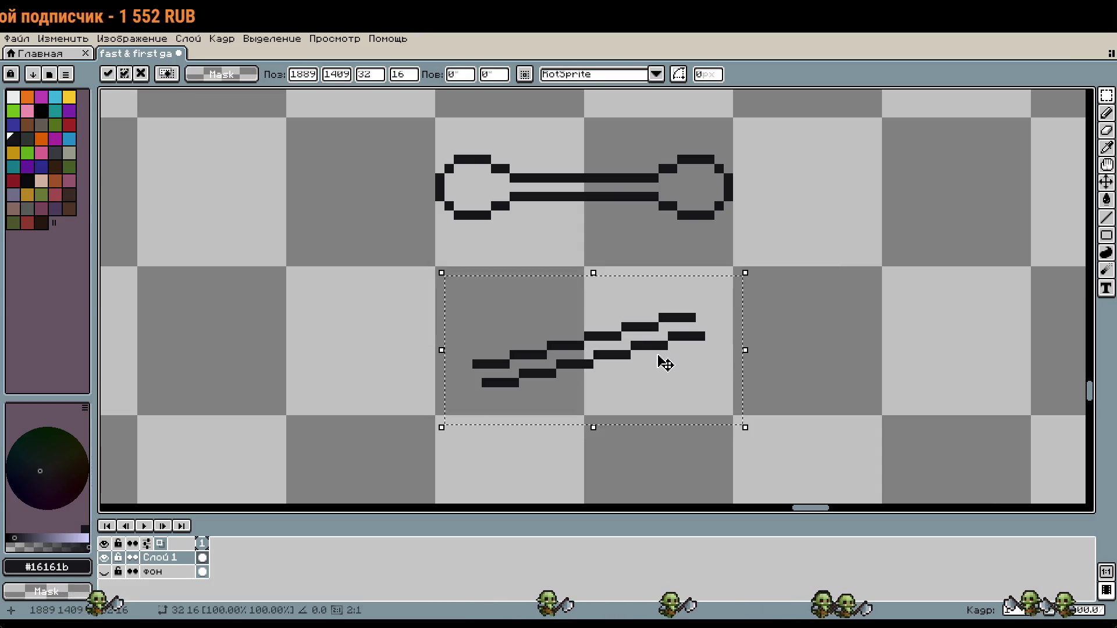
pyautogui.click(766, 382)
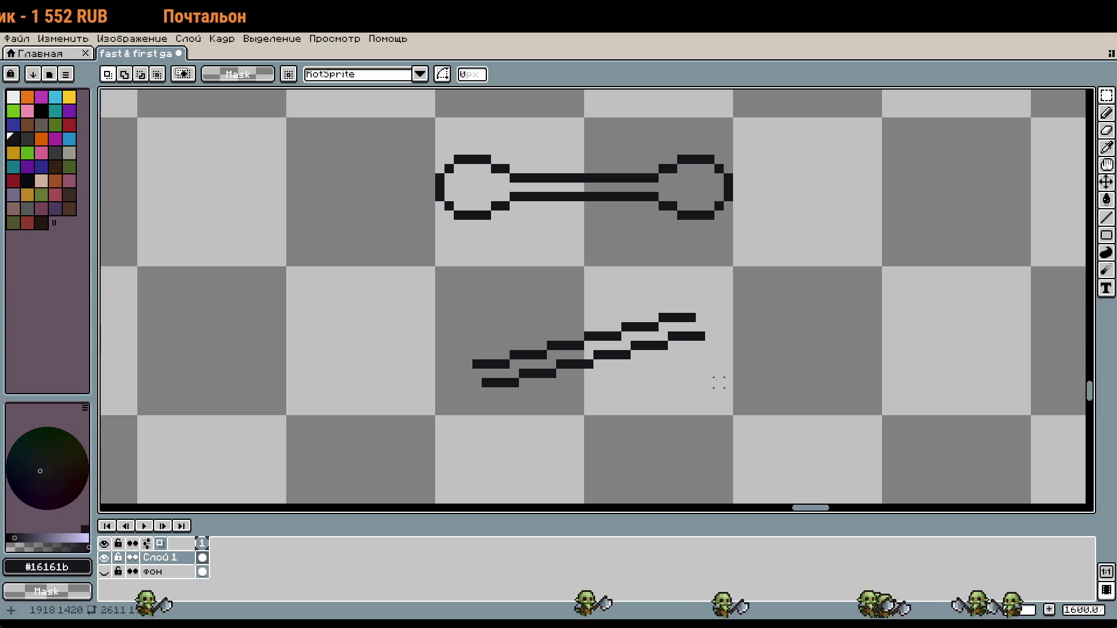
# Step: Select the upper staircase line, shift it one pixel left, and deselect
pyautogui.moveTo(706, 334)
pyautogui.mouseDown()
pyautogui.moveTo(623, 302)
pyautogui.moveTo(479, 302)
pyautogui.mouseUp()
pyautogui.moveTo(613, 336)
pyautogui.mouseDown()
pyautogui.moveTo(438, 351)
pyautogui.moveTo(522, 364)
pyautogui.moveTo(493, 360)
pyautogui.moveTo(530, 353)
pyautogui.mouseUp()
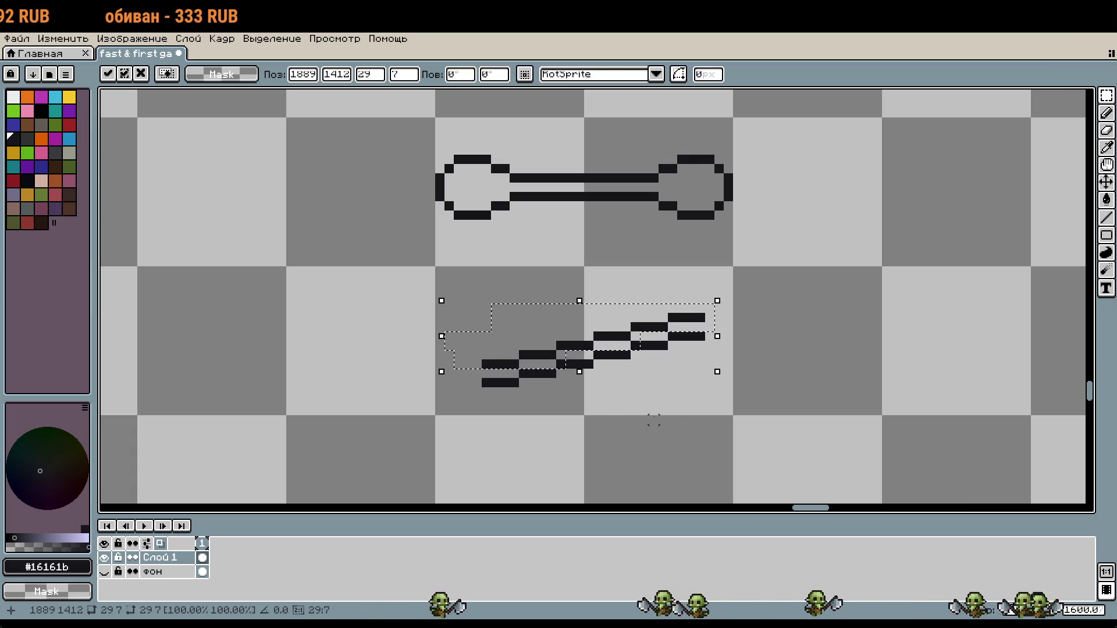
pyautogui.click(672, 406)
pyautogui.hotkey('ctrl', 'z')
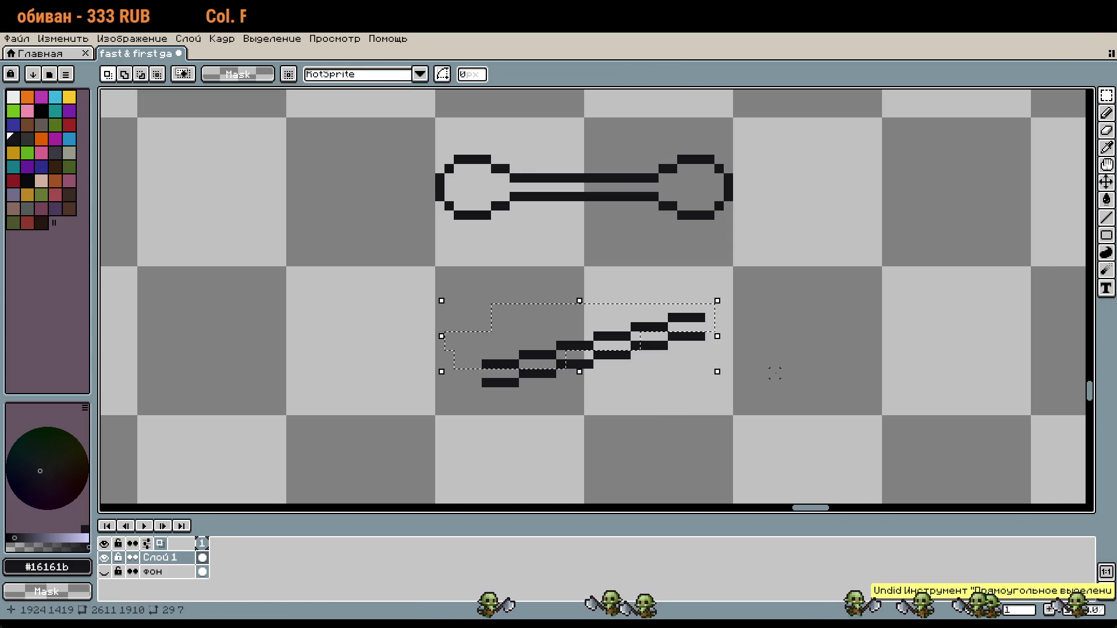
pyautogui.press('Left')
pyautogui.press('Return')
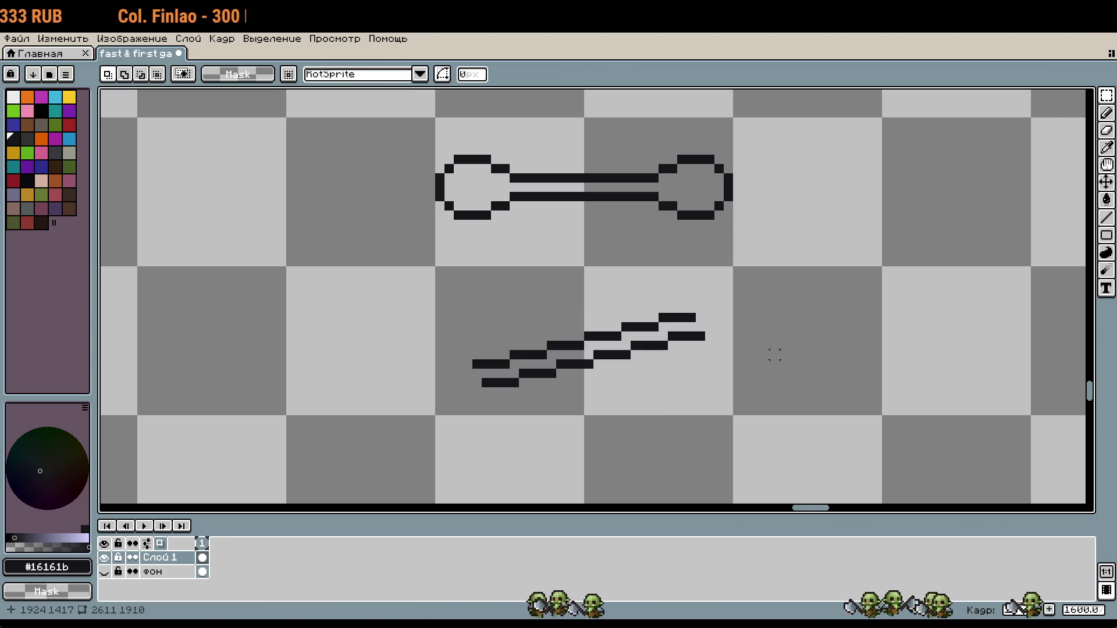
pyautogui.scroll(5, 724, 339)
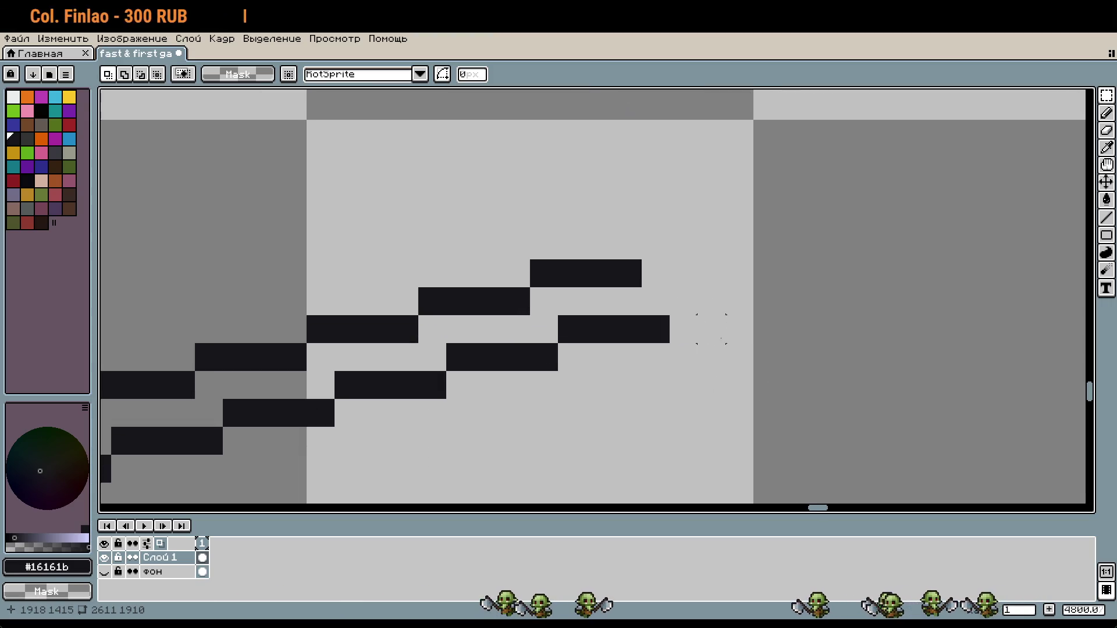
# Step: Erase four stray pixels from the stick and add a pixel above its top-right end
pyautogui.press('e')
pyautogui.click(683, 329)
pyautogui.click(636, 323)
pyautogui.click(651, 329)
pyautogui.click(602, 273)
pyautogui.scroll(-2, 640, 314)
pyautogui.moveTo(612, 432); pyautogui.dragTo(578, 379)
pyautogui.click(551, 365)
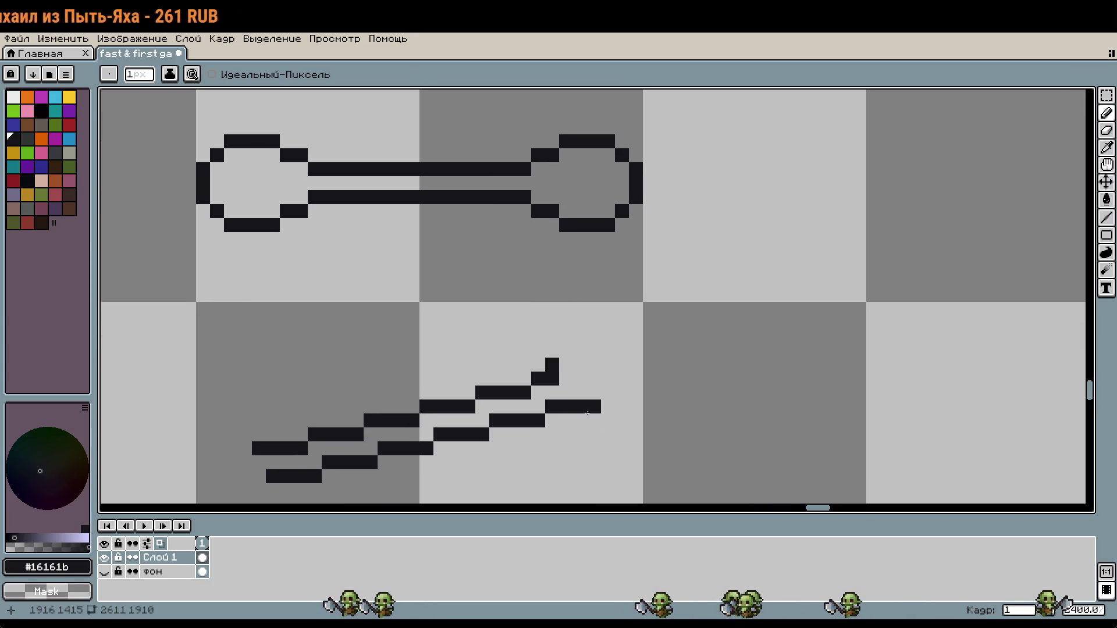
# Step: Extend the stick's top end by two pixels and draw the hook's top arc
pyautogui.moveTo(560, 349); pyautogui.dragTo(580, 350)
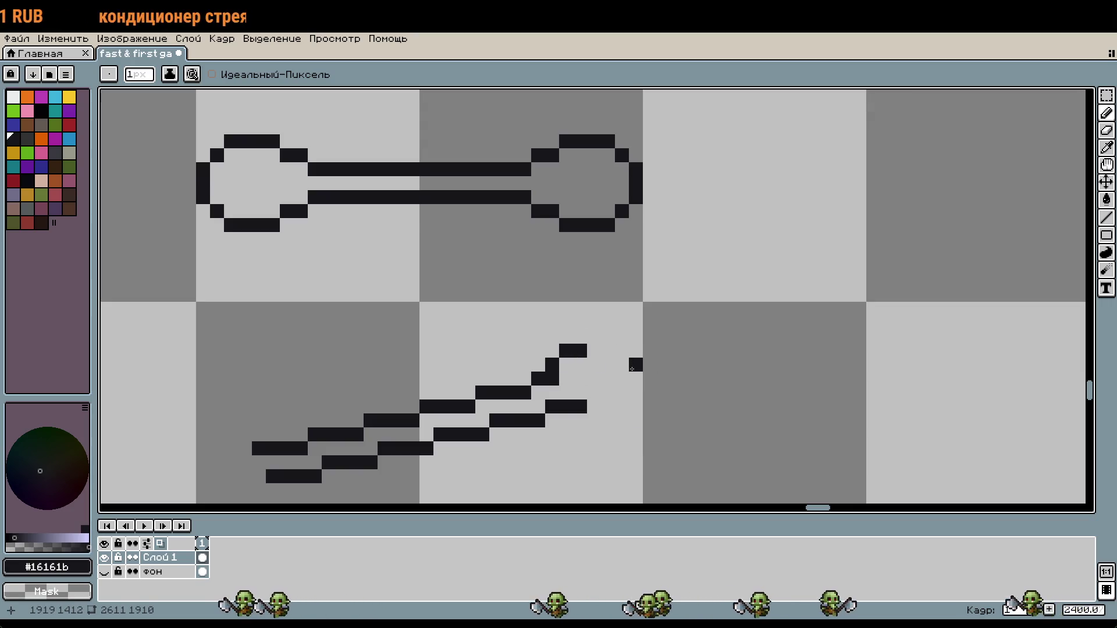
pyautogui.moveTo(622, 341)
pyautogui.mouseDown()
pyautogui.moveTo(607, 337)
pyautogui.moveTo(636, 365)
pyautogui.mouseUp()
pyautogui.rightClick(576, 352)
pyautogui.rightClick(566, 351)
pyautogui.scroll(-1, 582, 343)
pyautogui.click(592, 308)
pyautogui.click(624, 359)
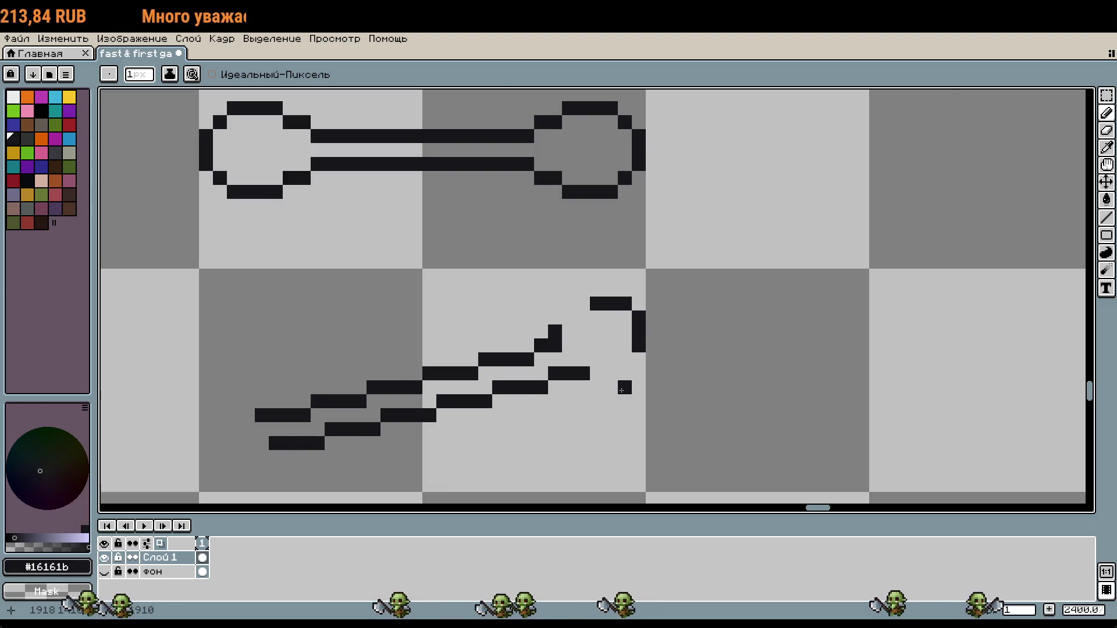
pyautogui.scroll(1, 625, 358)
# Step: Add more hook curve pixels, erase its diagonal and lower segment, and redraw the hook's bottom
pyautogui.moveTo(569, 292); pyautogui.dragTo(551, 292)
pyautogui.click(606, 348)
pyautogui.click(588, 367)
pyautogui.scroll(-1, 595, 370)
pyautogui.click(627, 417)
pyautogui.moveTo(552, 339); pyautogui.dragTo(538, 353)
pyautogui.moveTo(594, 381); pyautogui.dragTo(552, 381)
pyautogui.scroll(1, 624, 423)
pyautogui.rightClick(601, 348)
pyautogui.click(620, 367)
pyautogui.rightClick(619, 423)
# Step: Refine the hook's curve, testing dot pixels below it and removing stray pixels
pyautogui.click(581, 408)
pyautogui.rightClick(581, 408)
pyautogui.click(569, 333)
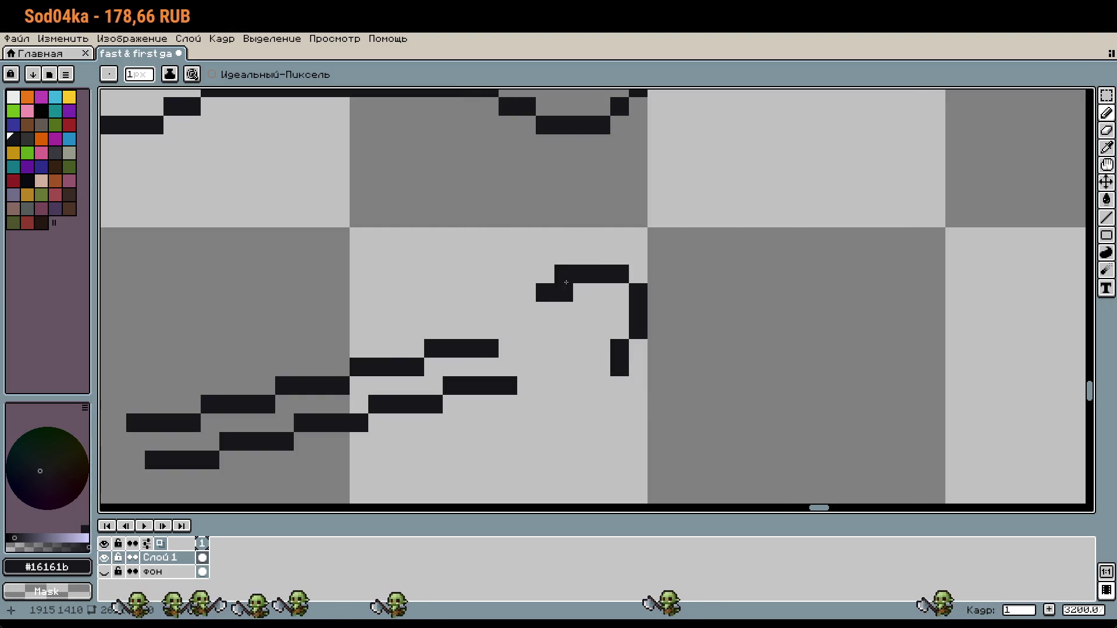
pyautogui.rightClick(619, 348)
pyautogui.rightClick(563, 292)
pyautogui.click(582, 404)
pyautogui.rightClick(583, 404)
pyautogui.click(619, 404)
pyautogui.rightClick(619, 404)
pyautogui.click(615, 388)
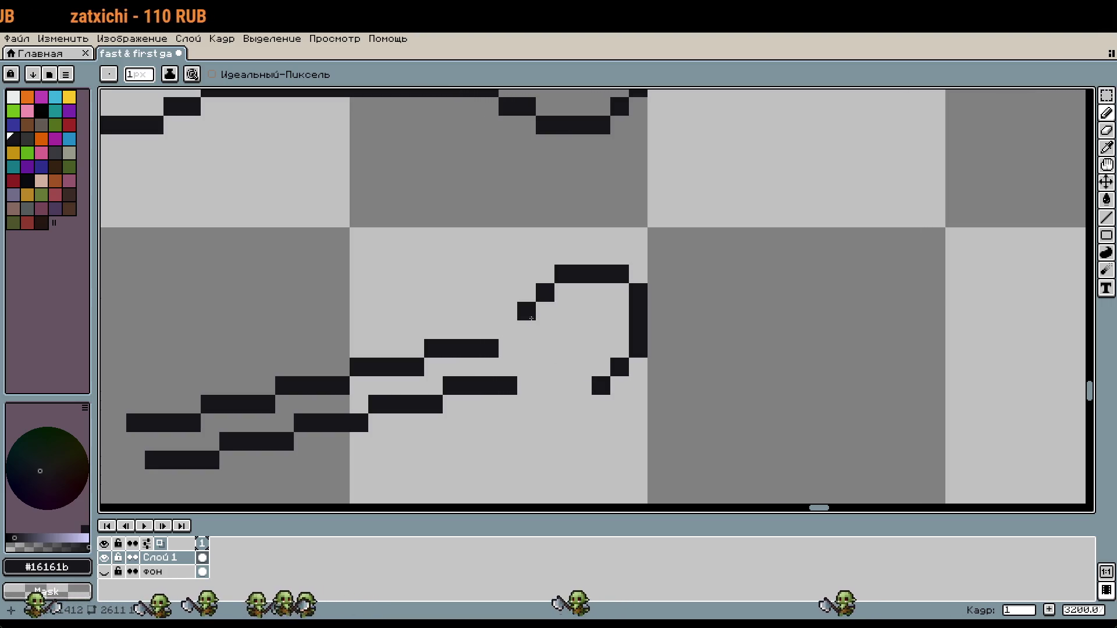
pyautogui.rightClick(602, 374)
# Step: Marquee-select the hook curve and move it one pixel up-left, committing the move
pyautogui.press('m')
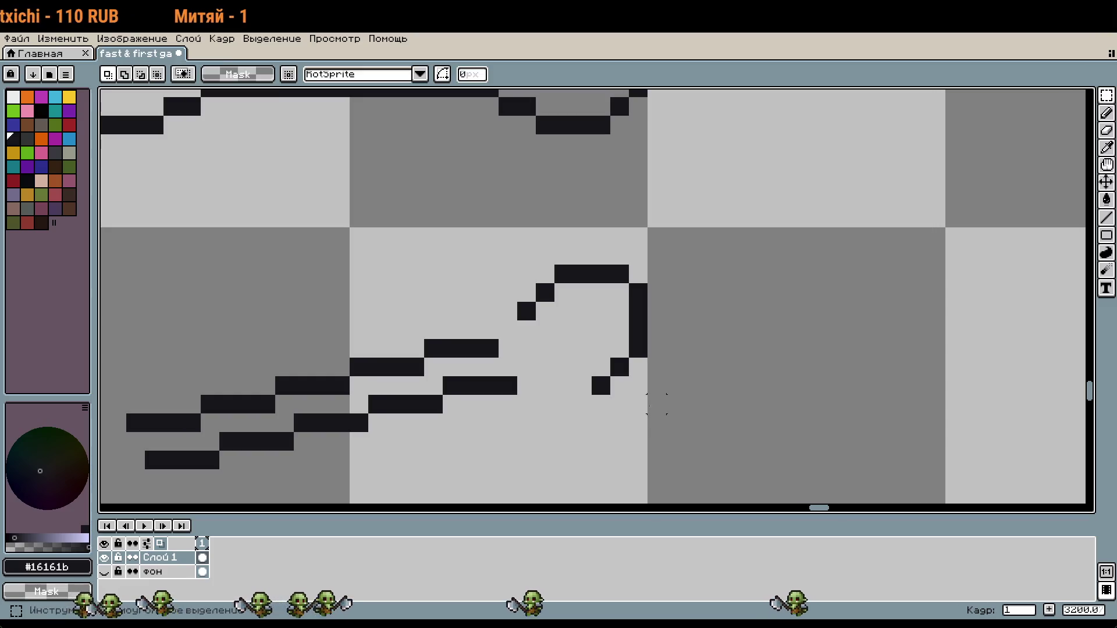
pyautogui.moveTo(657, 385); pyautogui.dragTo(515, 245)
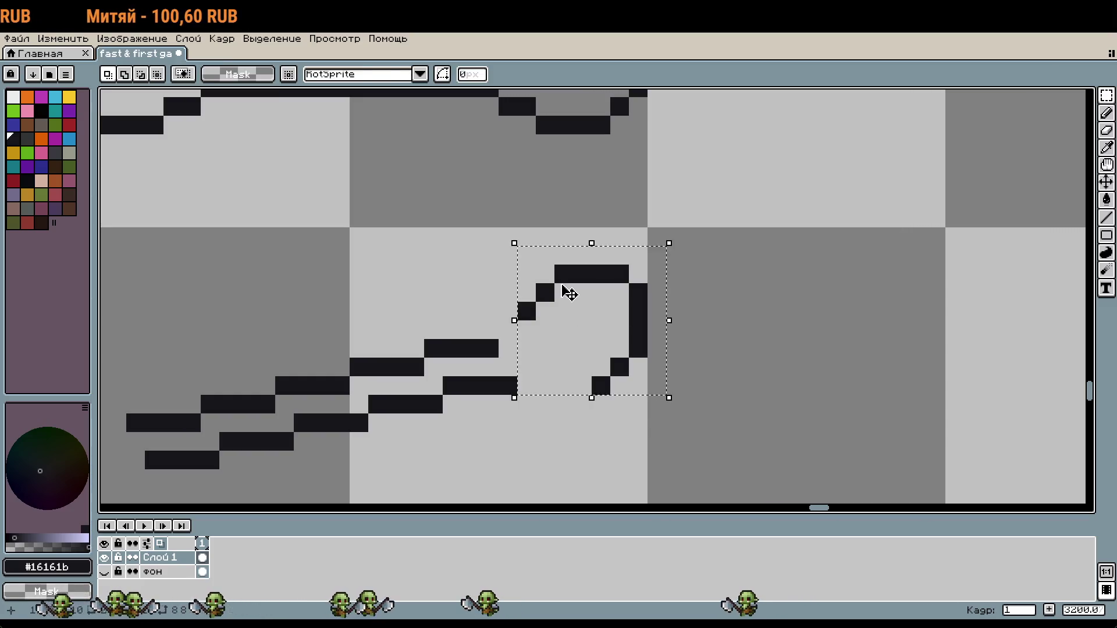
pyautogui.moveTo(611, 327); pyautogui.dragTo(592, 308)
pyautogui.press('Return')
# Step: Bring the plain diagonal stick into a close-up view with the pencil ready
pyautogui.scroll(-3, 707, 399)
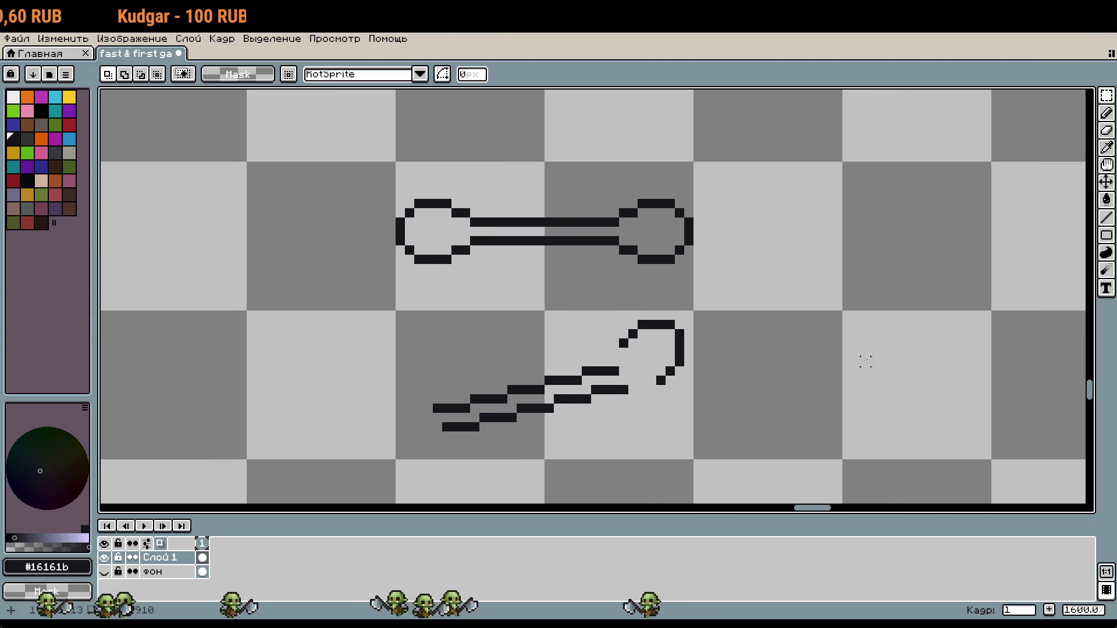
pyautogui.press('b')
pyautogui.scroll(1, 853, 299)
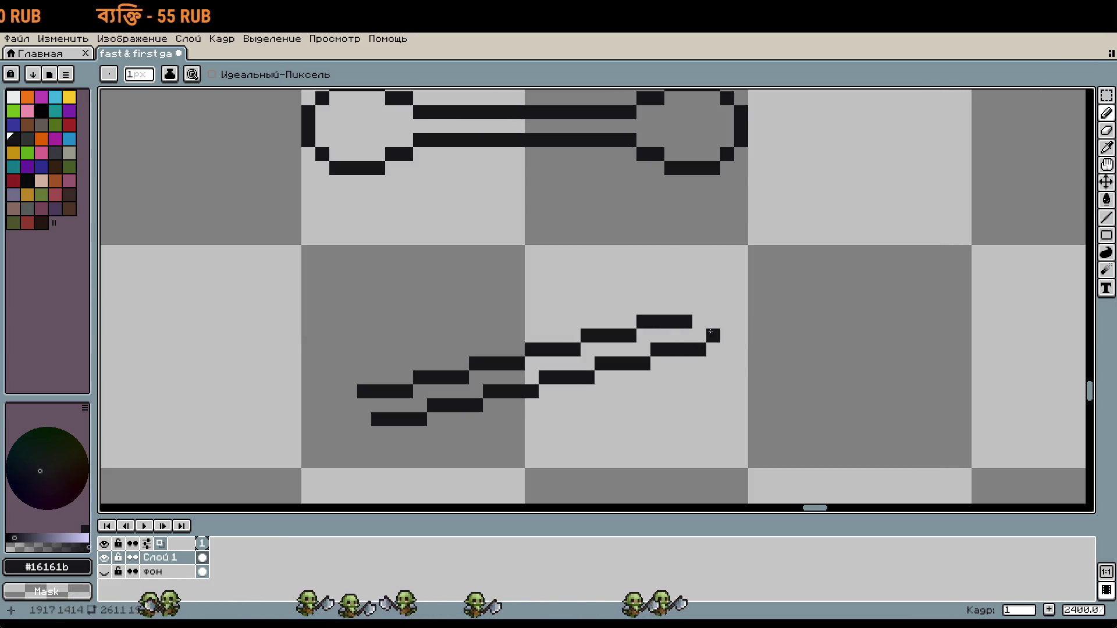
pyautogui.hscroll(-3, 656, 444)
pyautogui.scroll(-1, 656, 444)
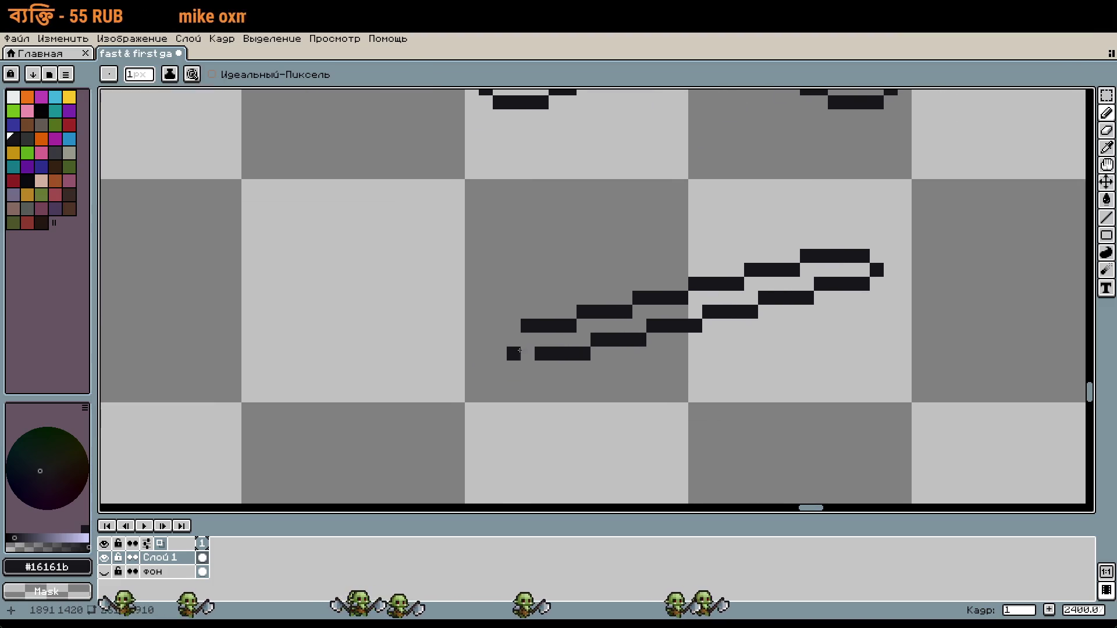
pyautogui.scroll(-1, 527, 352)
pyautogui.hscroll(2, 715, 386)
pyautogui.scroll(-1, 715, 386)
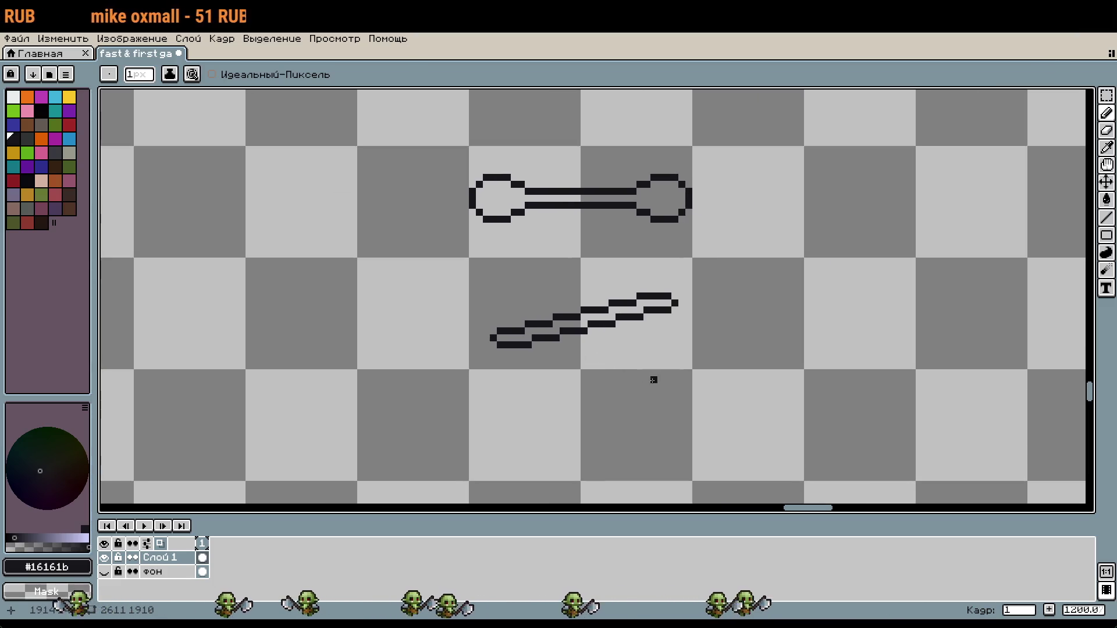
# Step: Add a black pixel beside the lone pixel capping the stick's end
pyautogui.press('m')
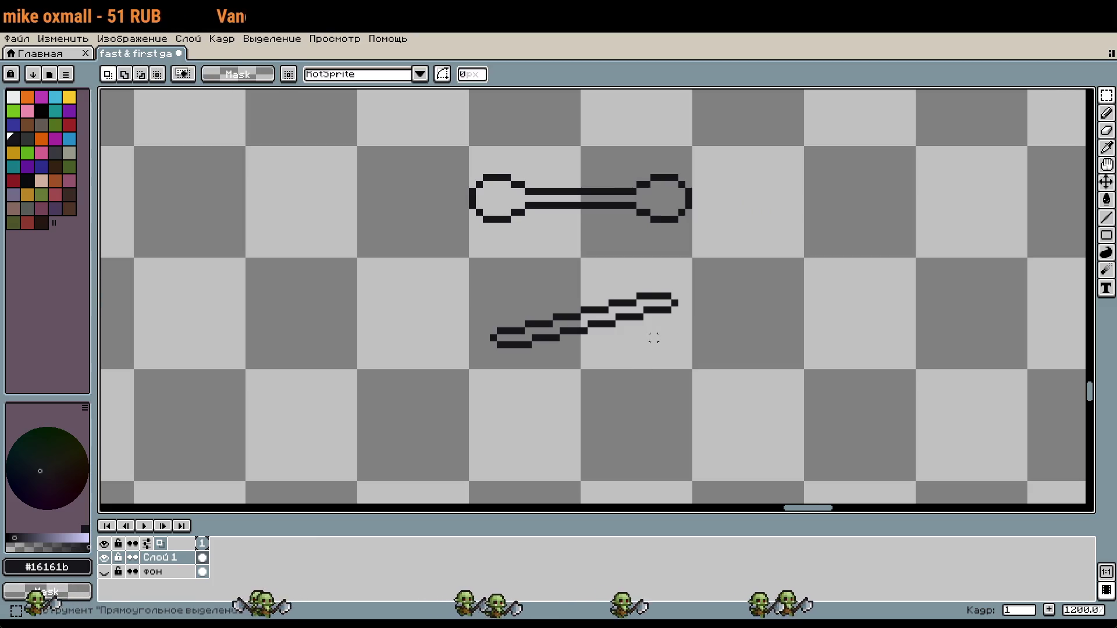
pyautogui.scroll(1, 669, 325)
pyautogui.scroll(-1, 581, 367)
pyautogui.scroll(4, 494, 340)
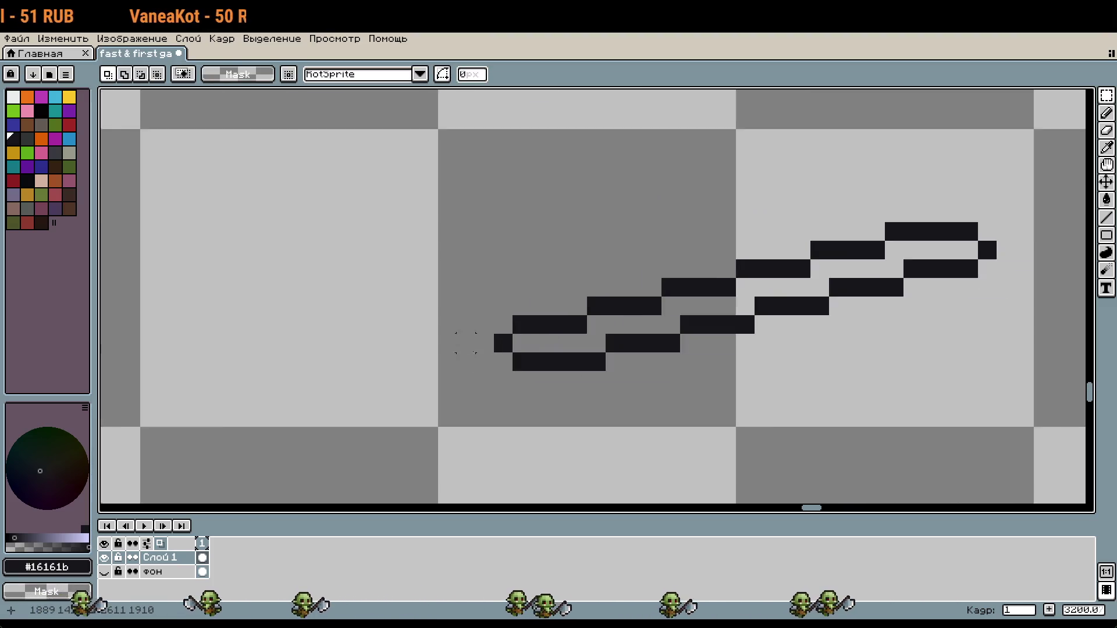
pyautogui.scroll(2, 547, 338)
pyautogui.press('i')
pyautogui.click(544, 339)
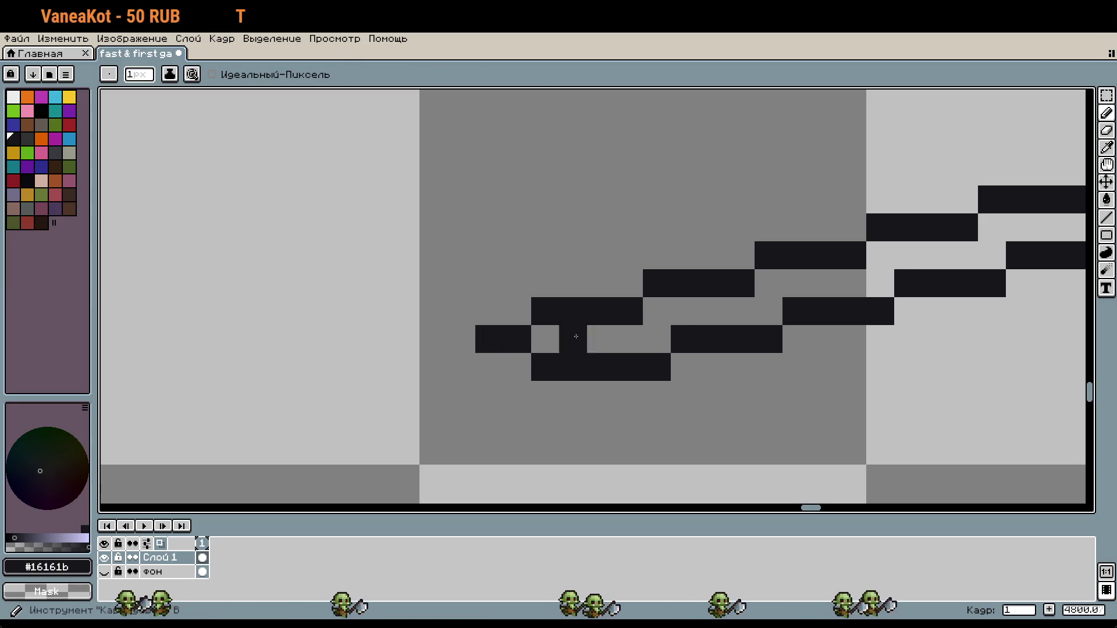
# Step: Bucket-fill the stick's interior with a lighter brown from the shade bar
pyautogui.scroll(-2, 359, 377)
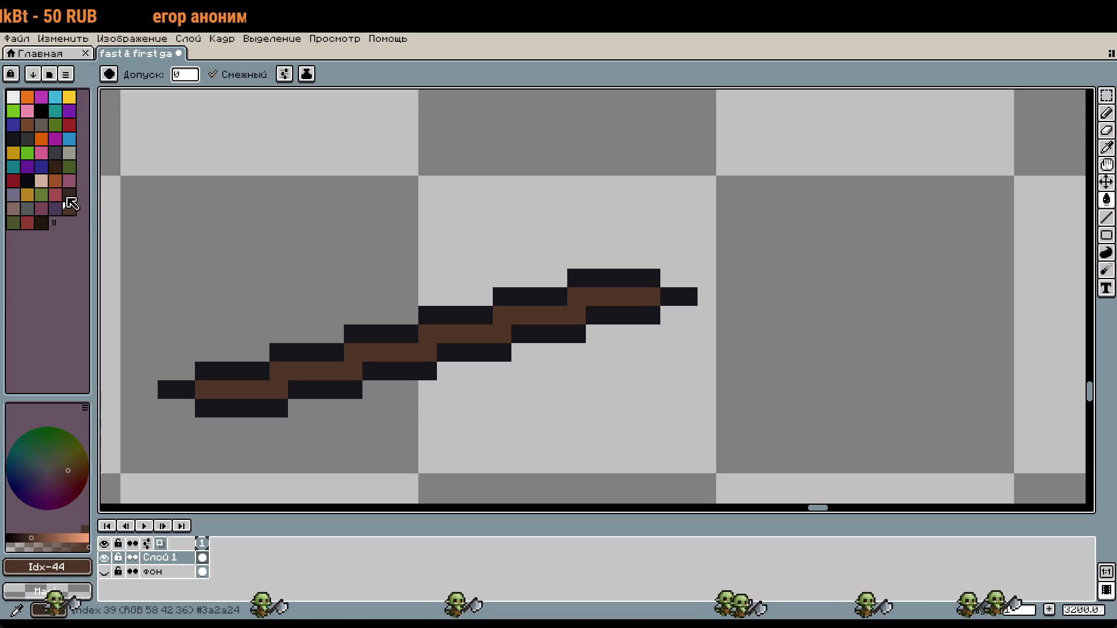
pyautogui.click(55, 538)
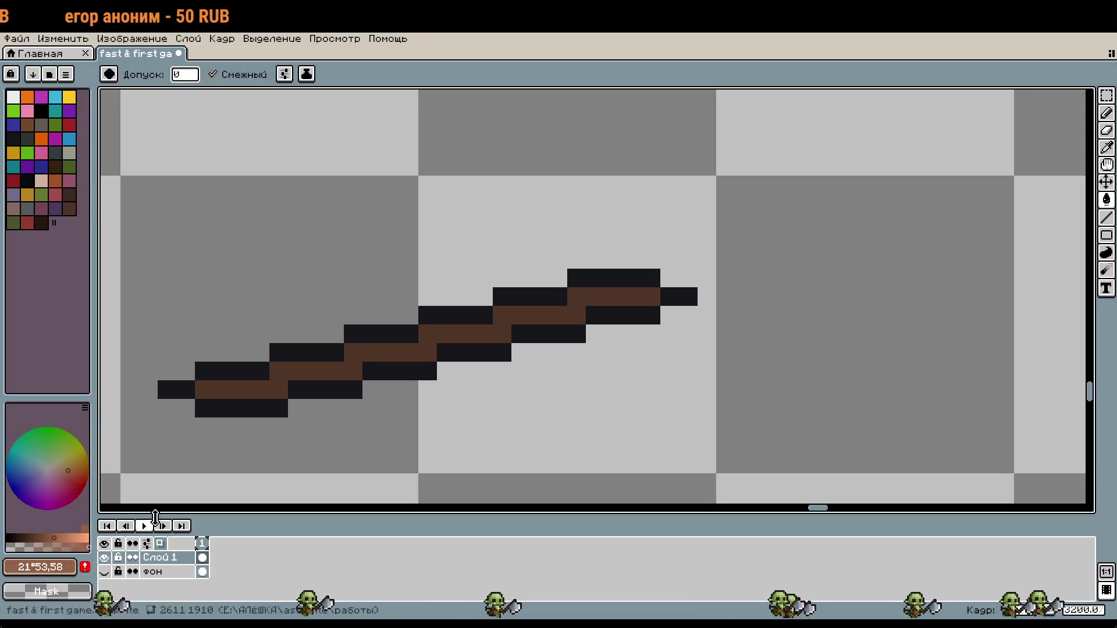
pyautogui.click(274, 386)
pyautogui.click(67, 538)
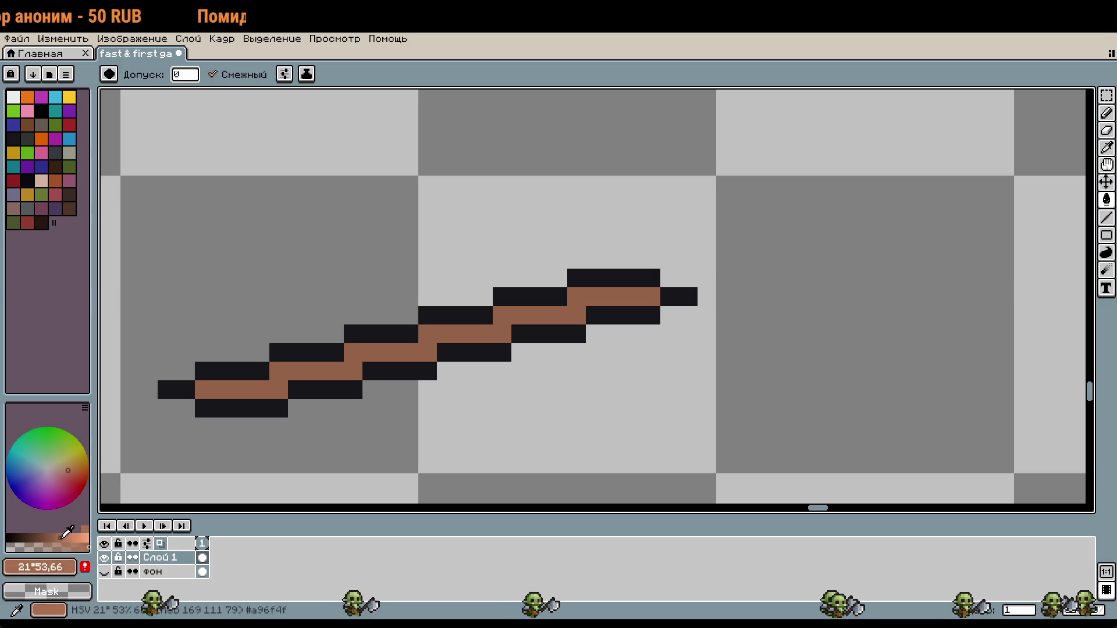
pyautogui.click(279, 413)
pyautogui.click(279, 413)
# Step: Recolour the stick's black outline runs along its length with a darker brown
pyautogui.moveTo(364, 440)
pyautogui.mouseDown()
pyautogui.moveTo(391, 446)
pyautogui.moveTo(512, 415)
pyautogui.mouseUp()
pyautogui.click(56, 537)
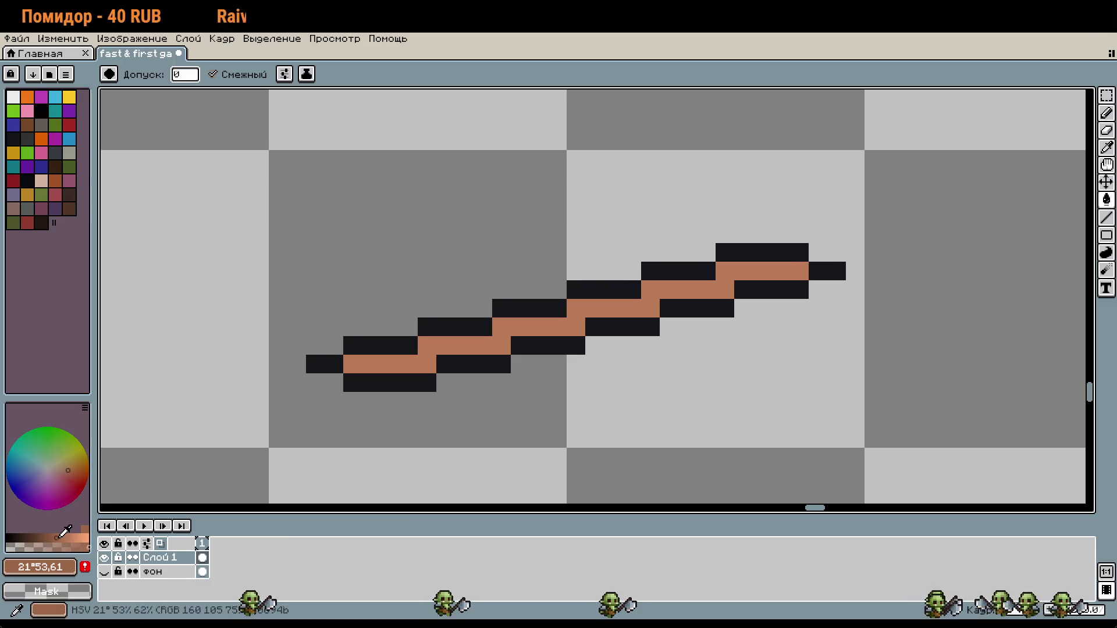
pyautogui.click(498, 364)
pyautogui.click(529, 345)
pyautogui.click(576, 346)
pyautogui.click(455, 327)
pyautogui.click(529, 308)
pyautogui.click(604, 289)
pyautogui.click(623, 327)
pyautogui.click(697, 308)
pyautogui.click(681, 276)
# Step: Recolour the black runs and tip pixels at both stick ends brown, undoing a stray pixel
pyautogui.click(768, 290)
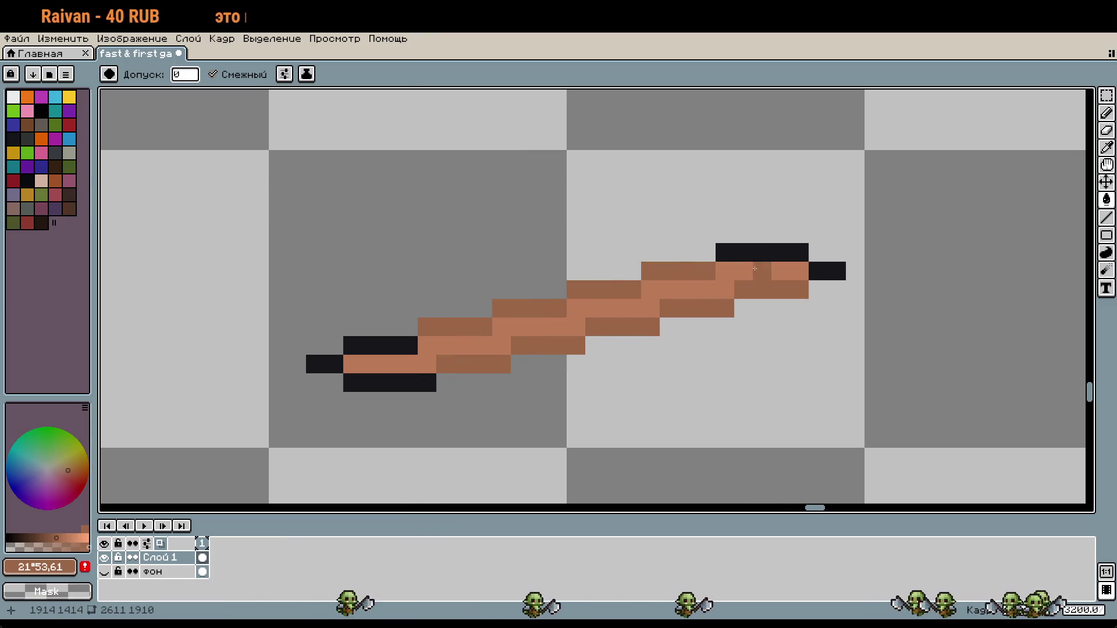
pyautogui.click(762, 253)
pyautogui.click(816, 270)
pyautogui.click(383, 383)
pyautogui.click(379, 345)
pyautogui.click(327, 367)
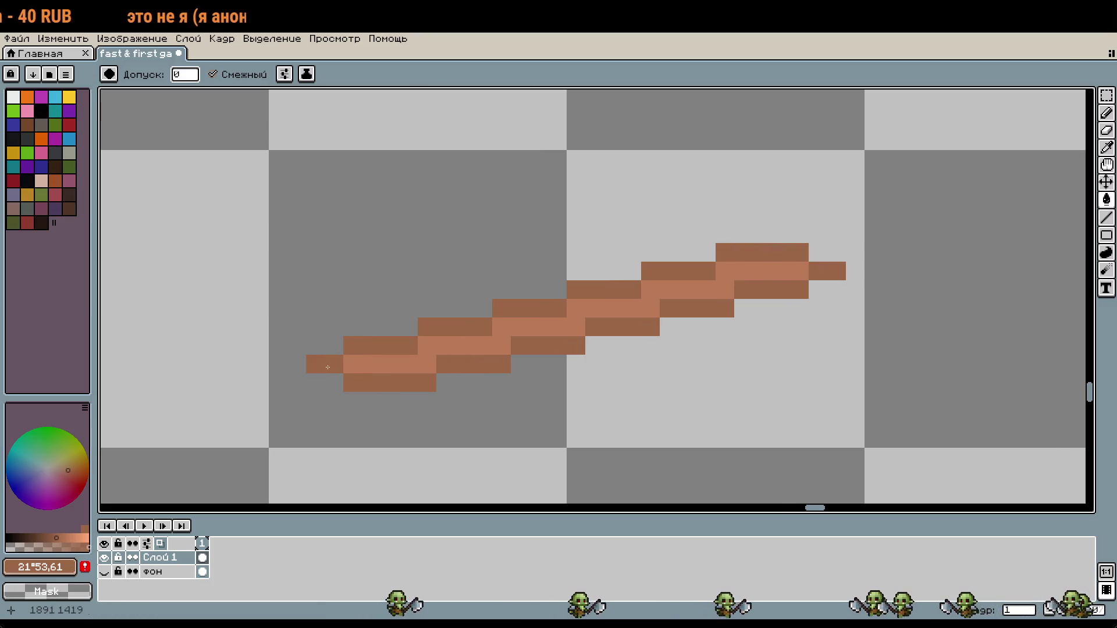
pyautogui.hotkey('ctrl', 'z')
# Step: Darken the five edge runs of the stick with a deeper brown
pyautogui.click(49, 536)
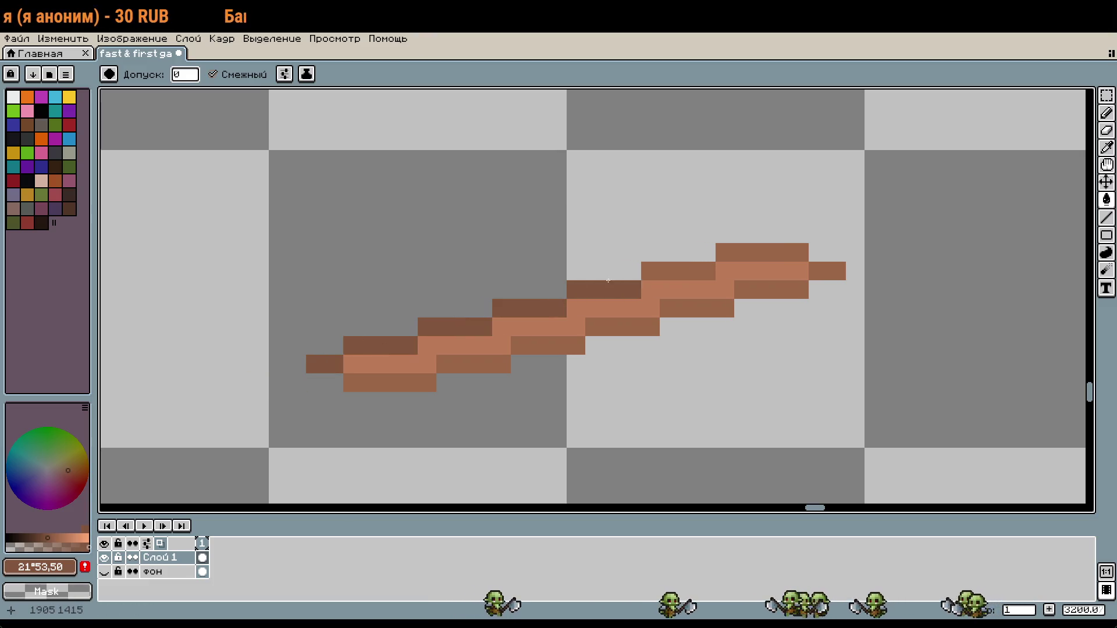
pyautogui.click(757, 283)
pyautogui.click(695, 307)
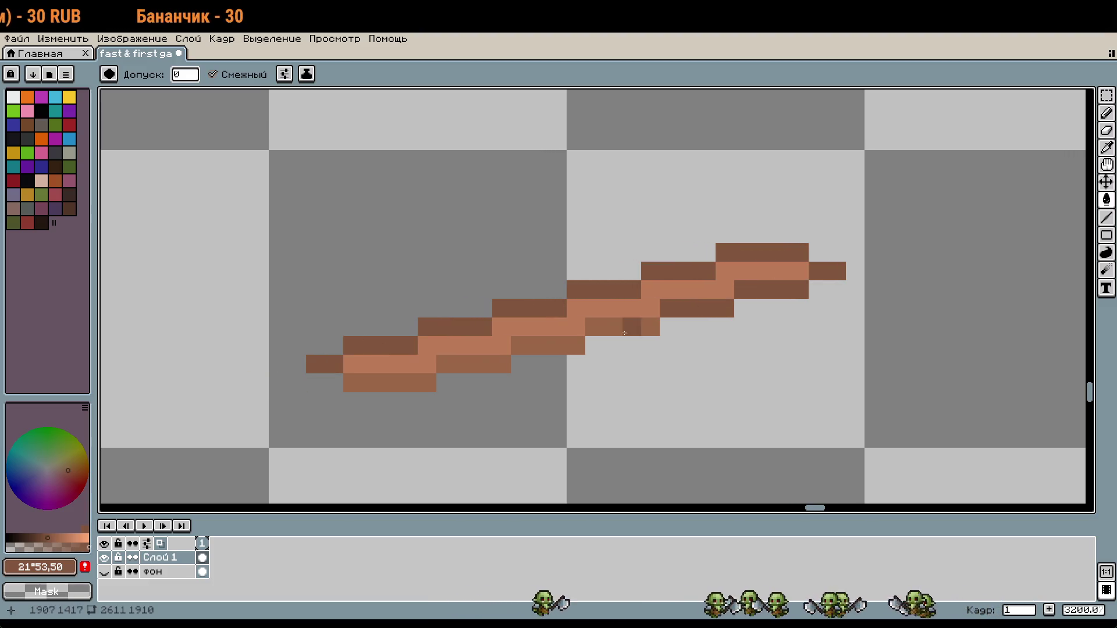
pyautogui.click(629, 325)
pyautogui.click(546, 345)
pyautogui.click(474, 364)
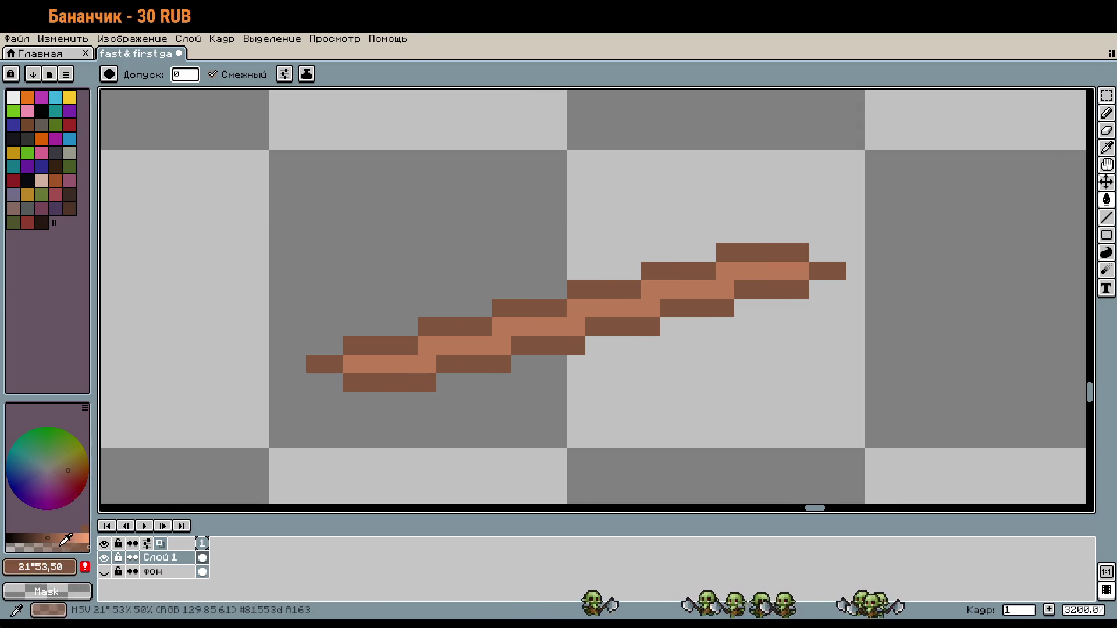
# Step: Paint a light-brown pixel below the stick
pyautogui.click(70, 537)
pyautogui.click(483, 384)
pyautogui.scroll(-3, 483, 385)
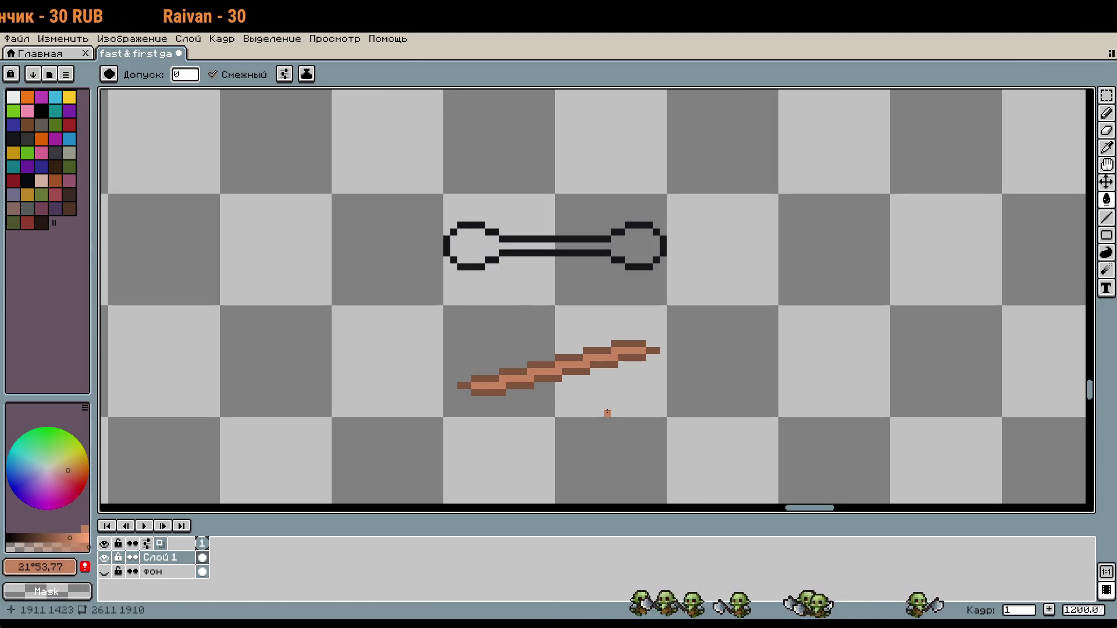
pyautogui.scroll(3, 600, 407)
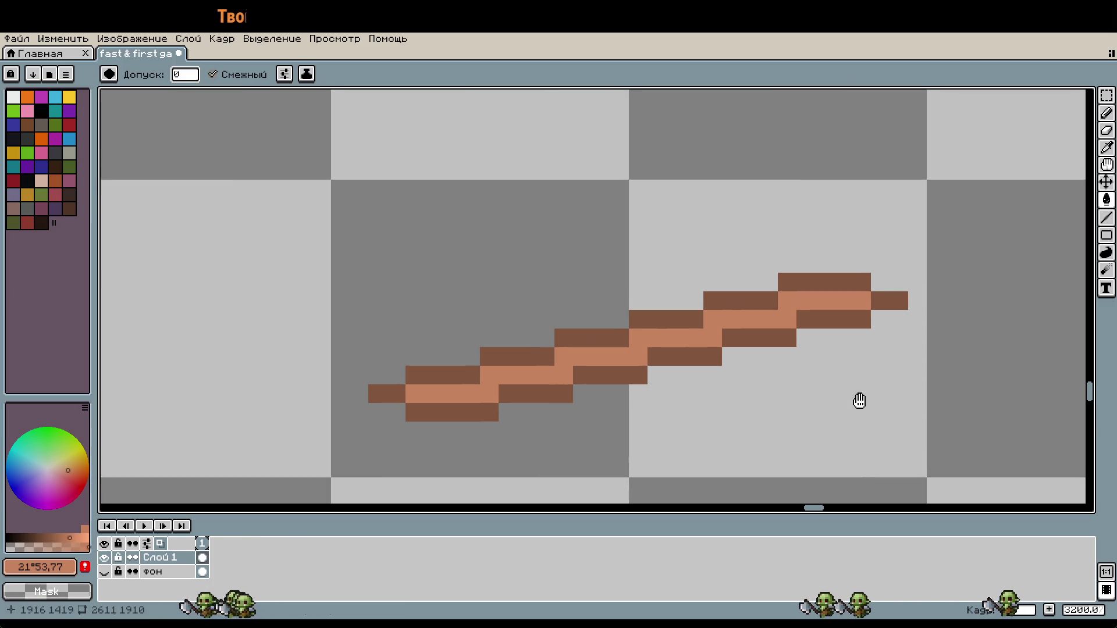
pyautogui.moveTo(705, 357); pyautogui.dragTo(858, 399)
pyautogui.press('w')
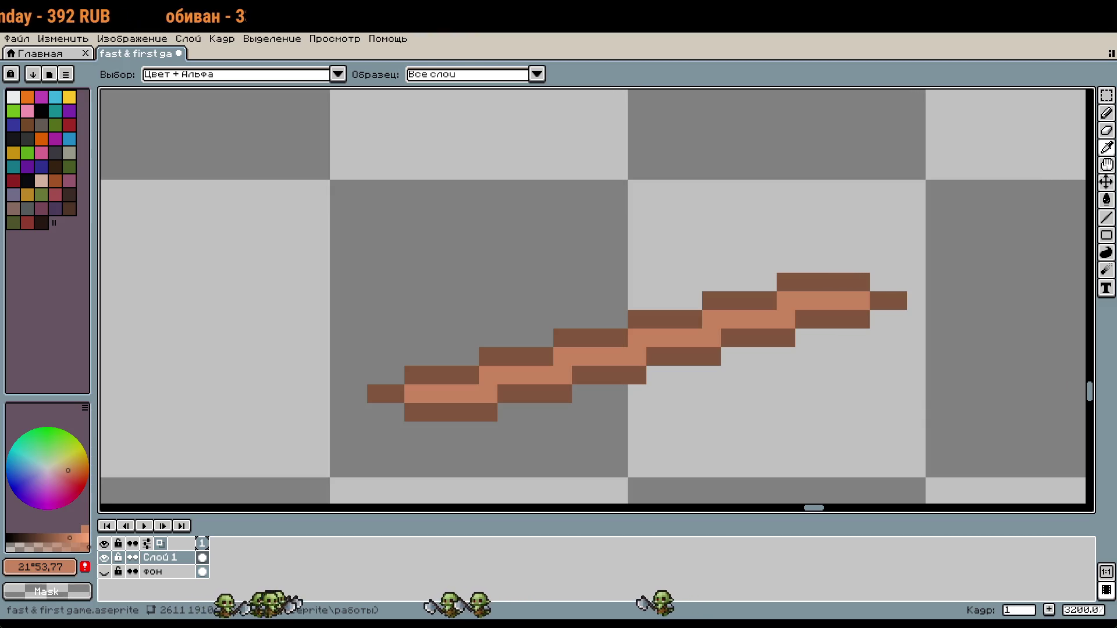
pyautogui.press('g')
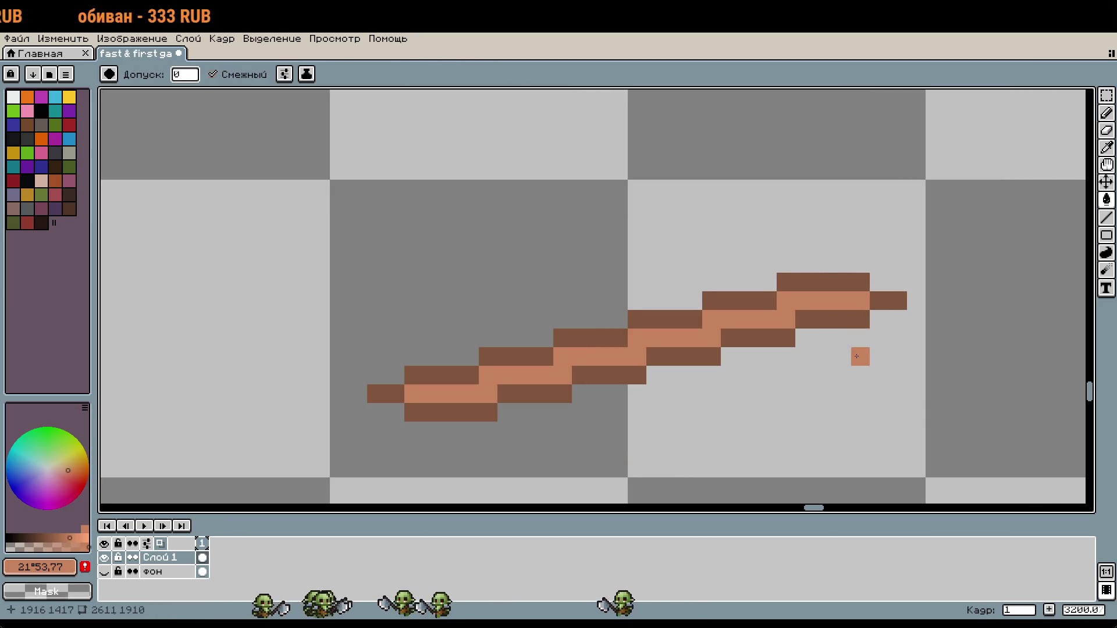
# Step: Refill the stick's light stripe with tan, tweaking hue and saturation toward orange tan
pyautogui.moveTo(860, 354); pyautogui.dragTo(668, 406)
pyautogui.press('i')
pyautogui.press('g')
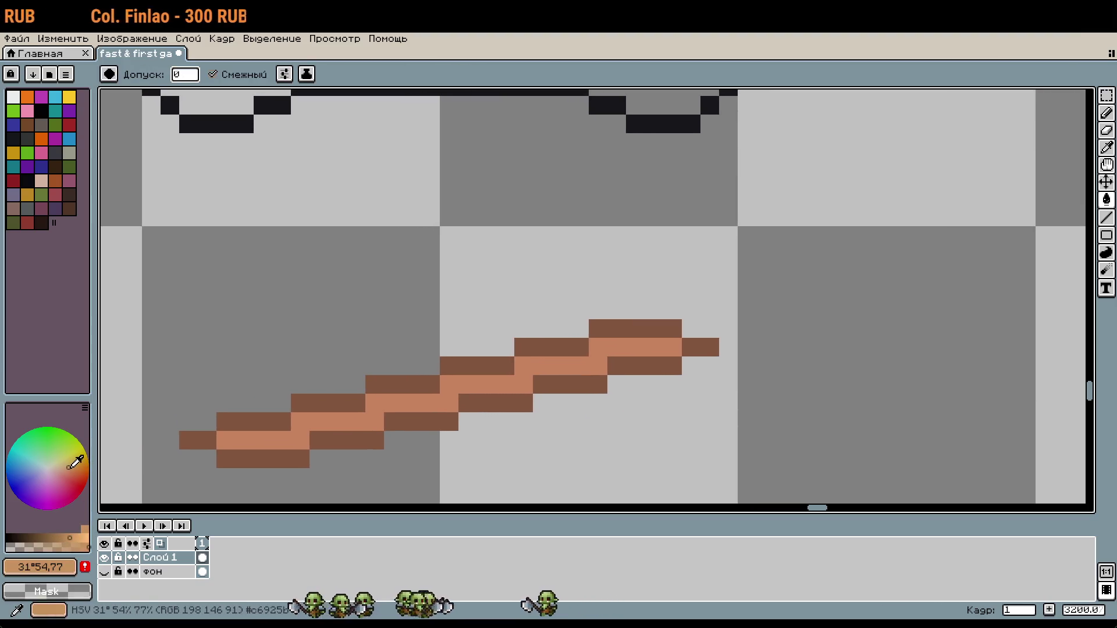
pyautogui.click(76, 462)
pyautogui.click(307, 437)
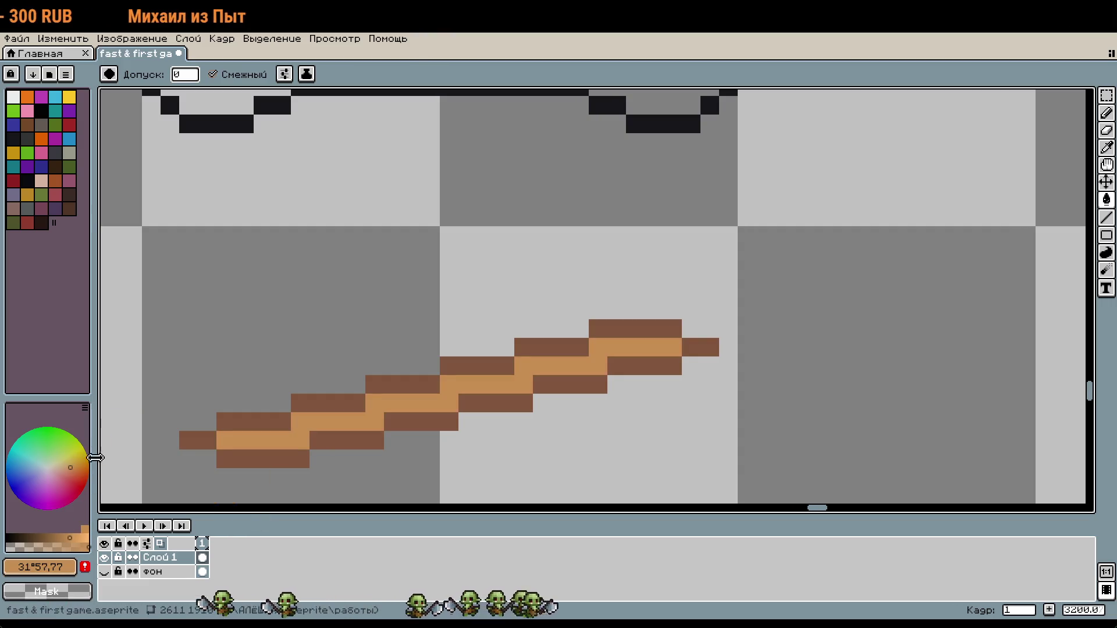
pyautogui.click(68, 465)
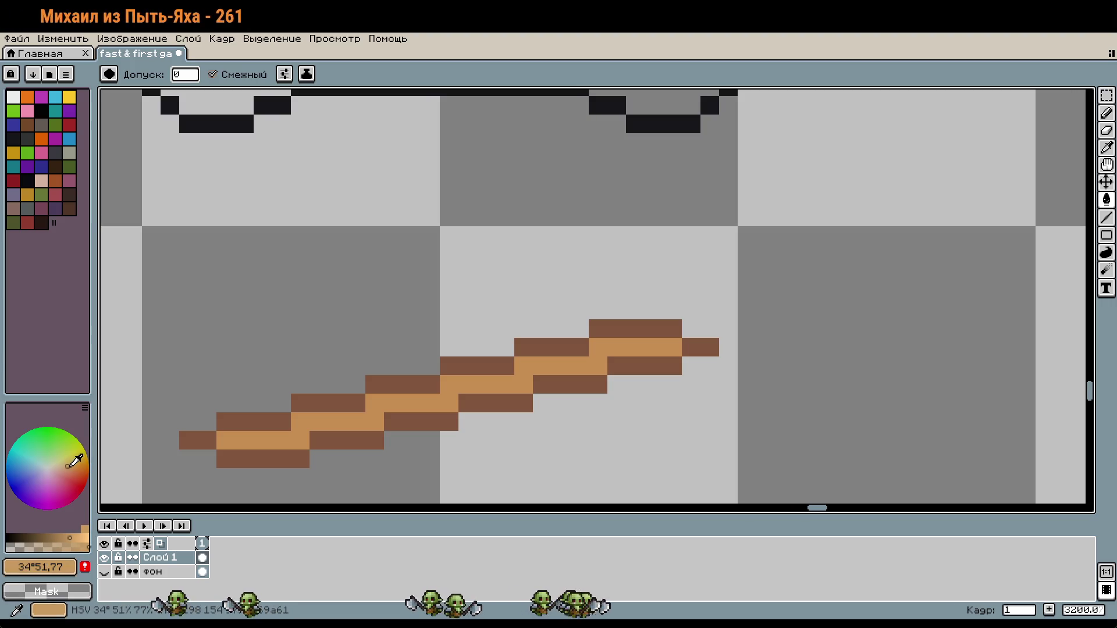
pyautogui.click(296, 447)
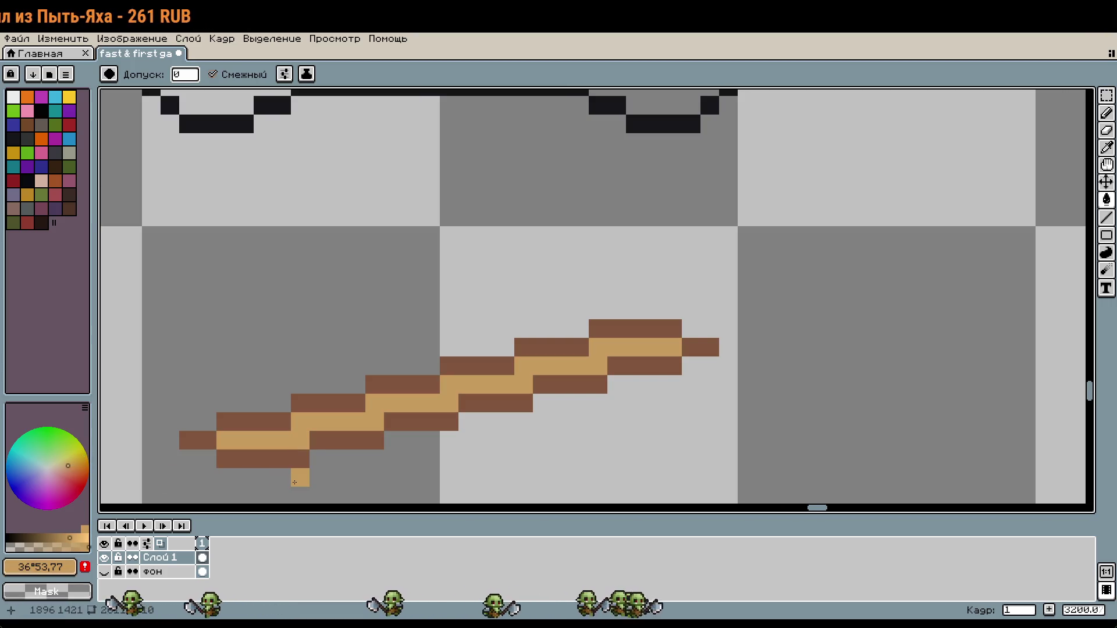
pyautogui.click(75, 462)
pyautogui.click(80, 460)
pyautogui.click(267, 440)
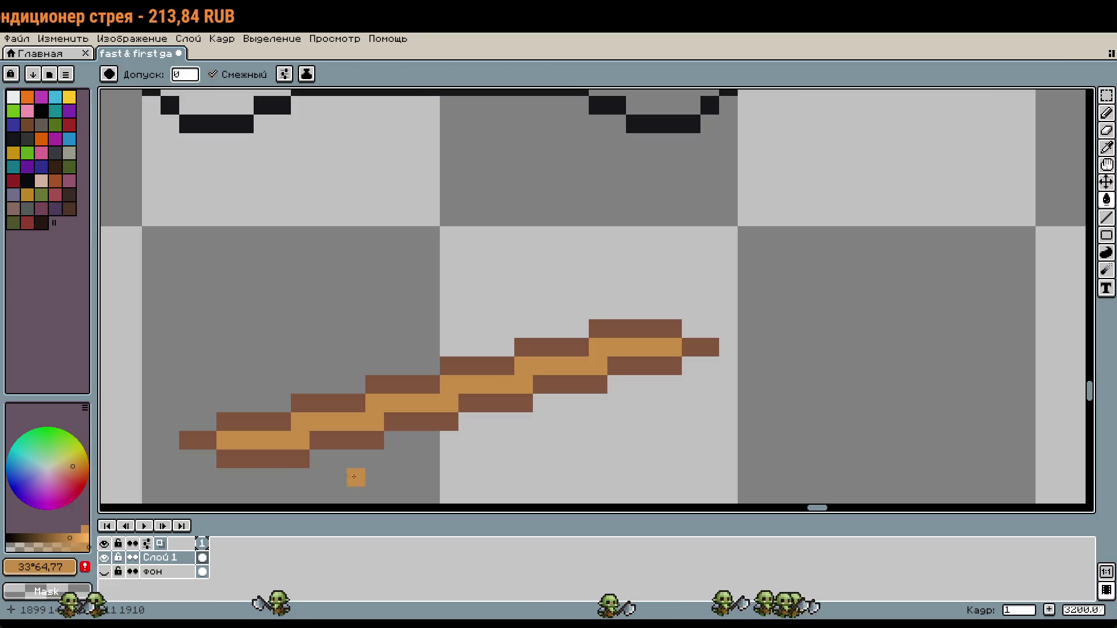
# Step: Set the paint colour to cream #f5deb3 and fill the stick's middle stripe
pyautogui.press('w')
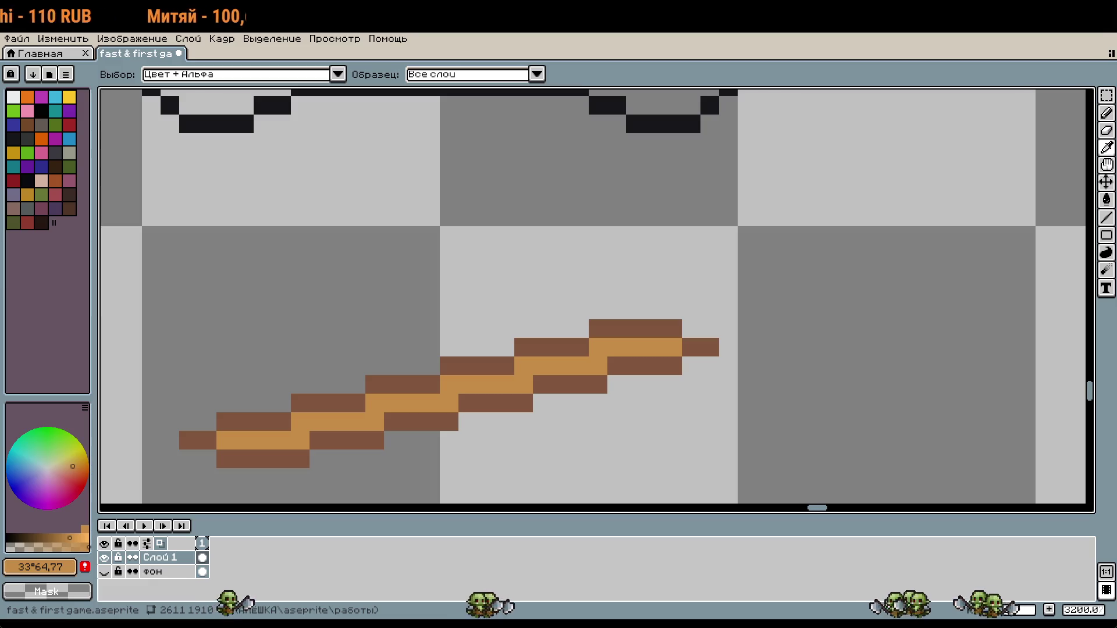
pyautogui.click(40, 567)
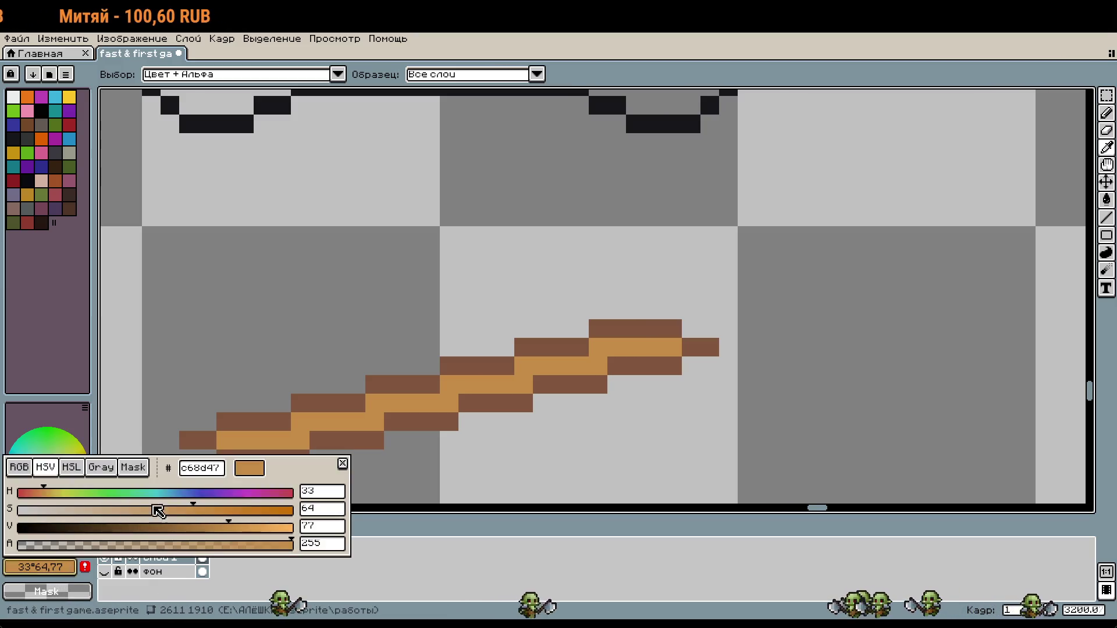
pyautogui.press('Escape')
pyautogui.press('g')
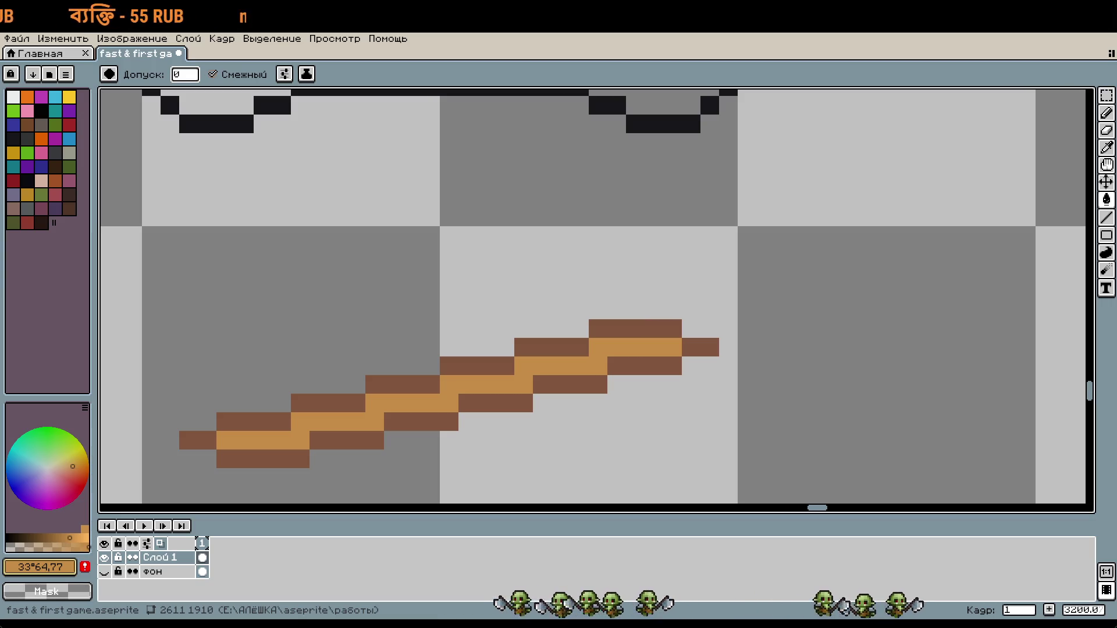
pyautogui.click(39, 567)
pyautogui.click(157, 544)
pyautogui.click(40, 567)
pyautogui.write('f5deb3')
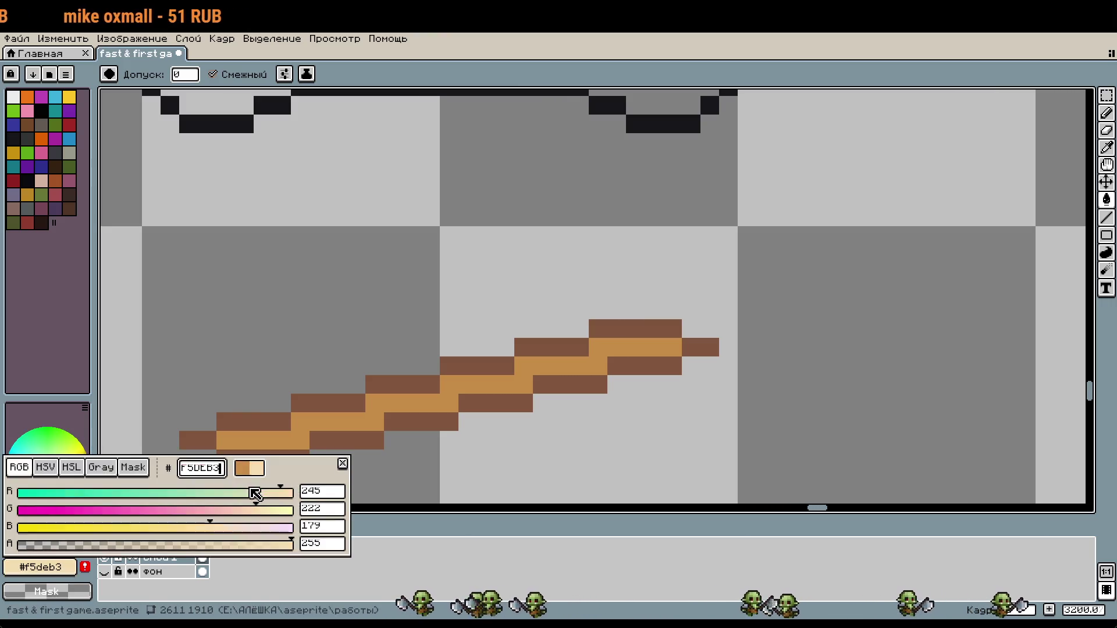
pyautogui.click(343, 465)
pyautogui.click(263, 421)
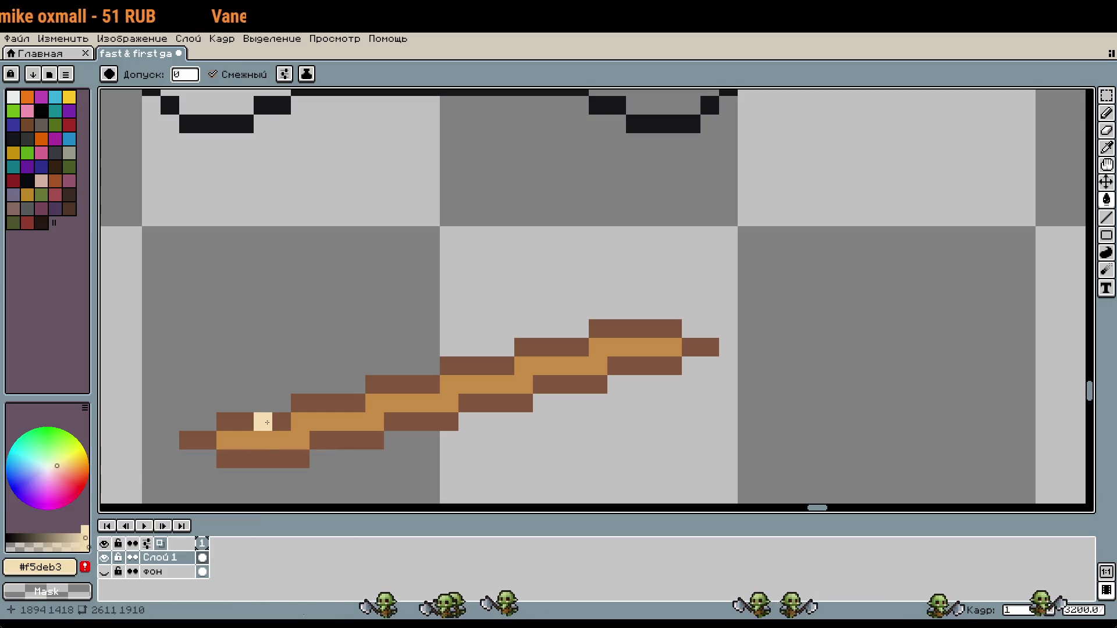
pyautogui.click(299, 421)
# Step: Refill the stick's middle stripe with tan #d2b48c
pyautogui.press('w')
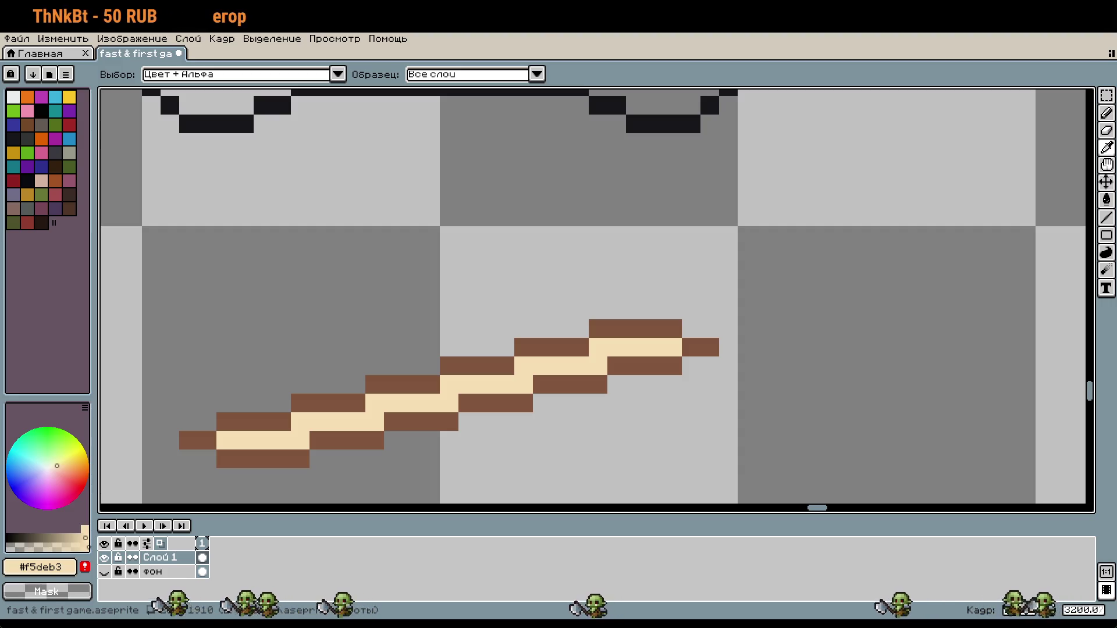
pyautogui.press('g')
pyautogui.click(64, 564)
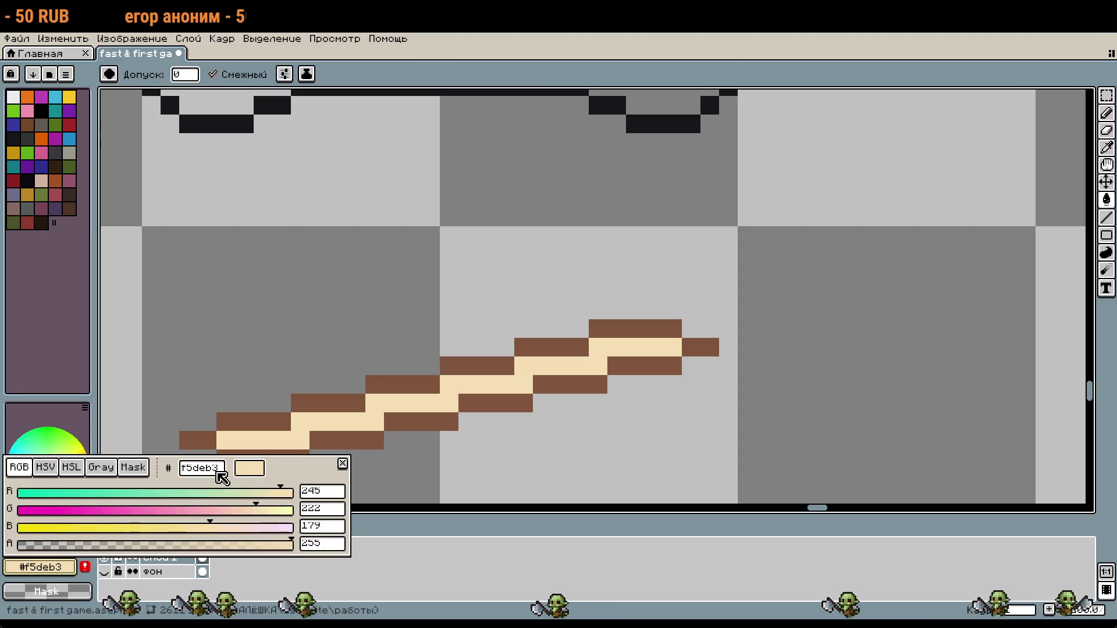
pyautogui.write('d2b48c')
pyautogui.press('Return')
pyautogui.click(294, 445)
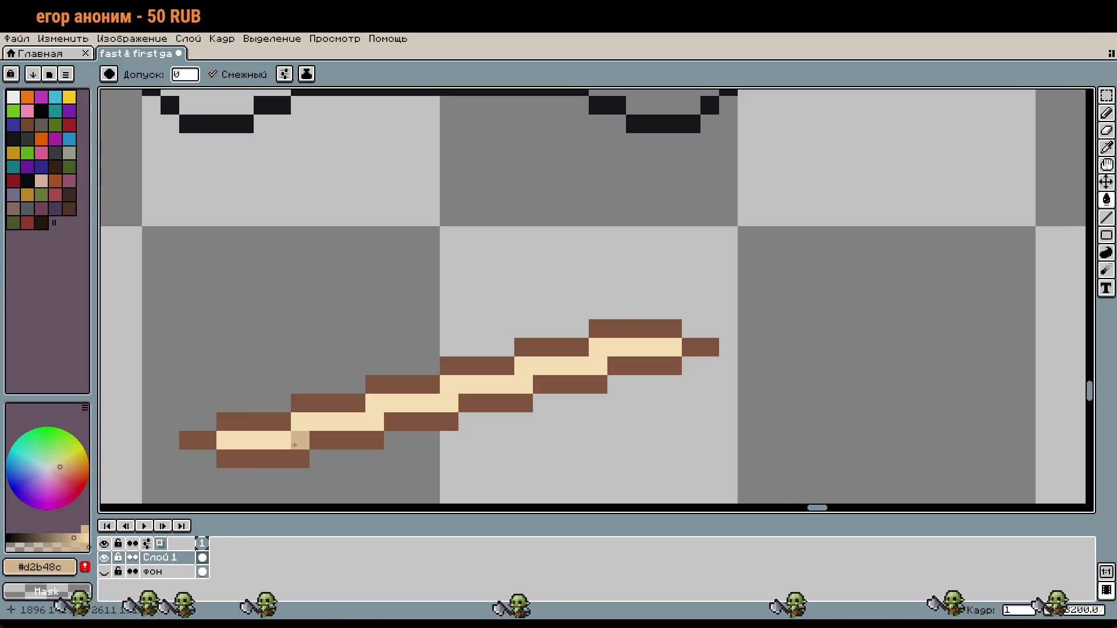
pyautogui.click(285, 440)
# Step: With the Paint Bucket, darken the paint colour to greyish tan #b09775
pyautogui.press('w')
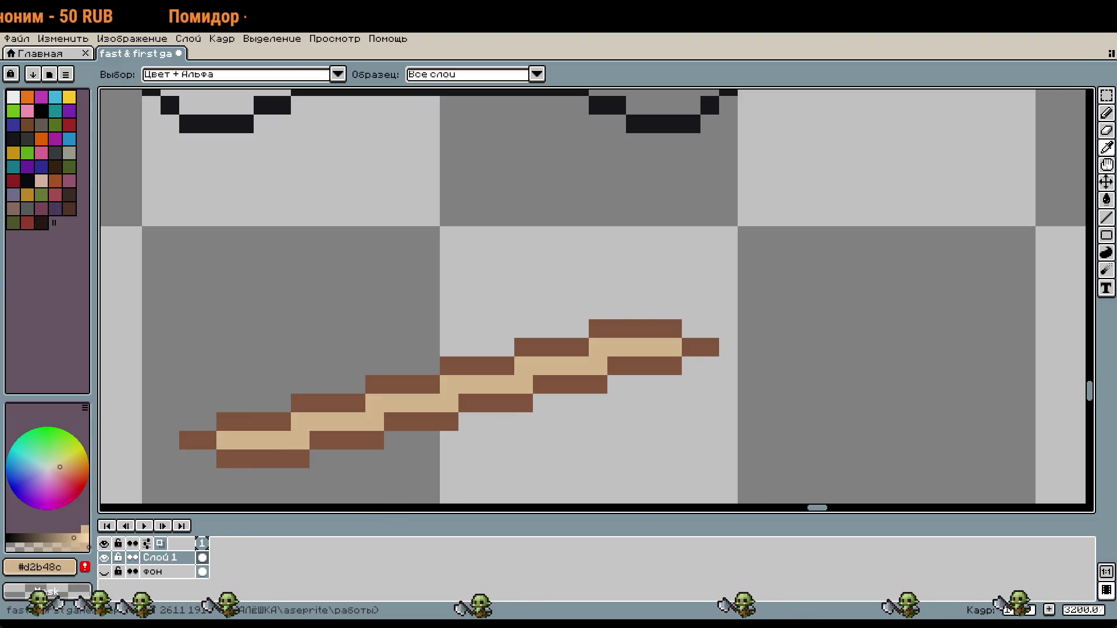
pyautogui.press('g')
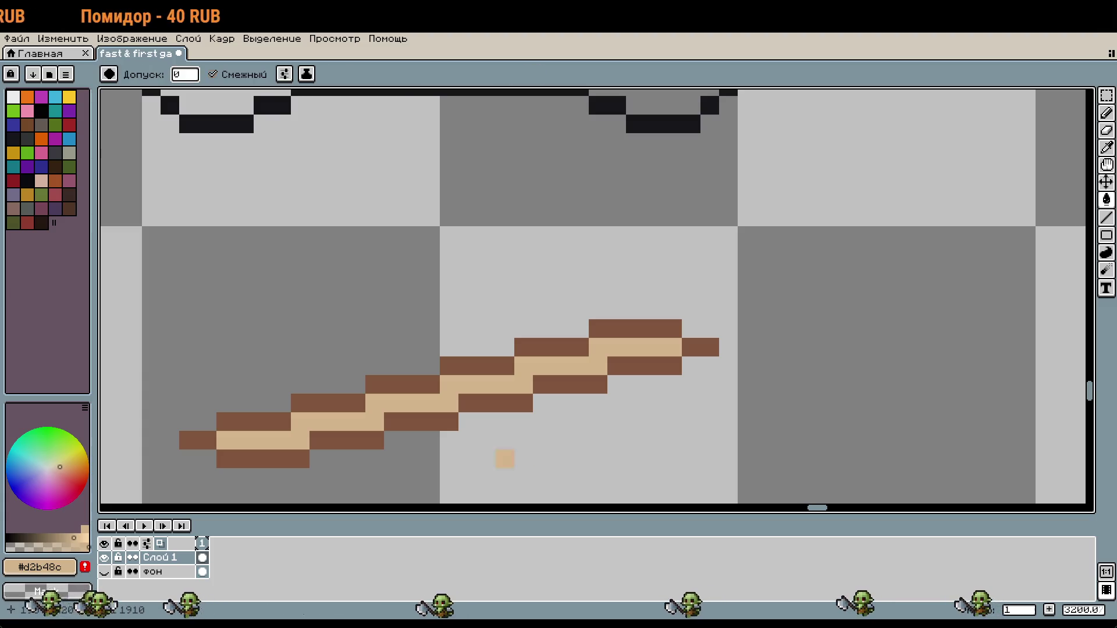
pyautogui.moveTo(75, 532); pyautogui.dragTo(70, 532)
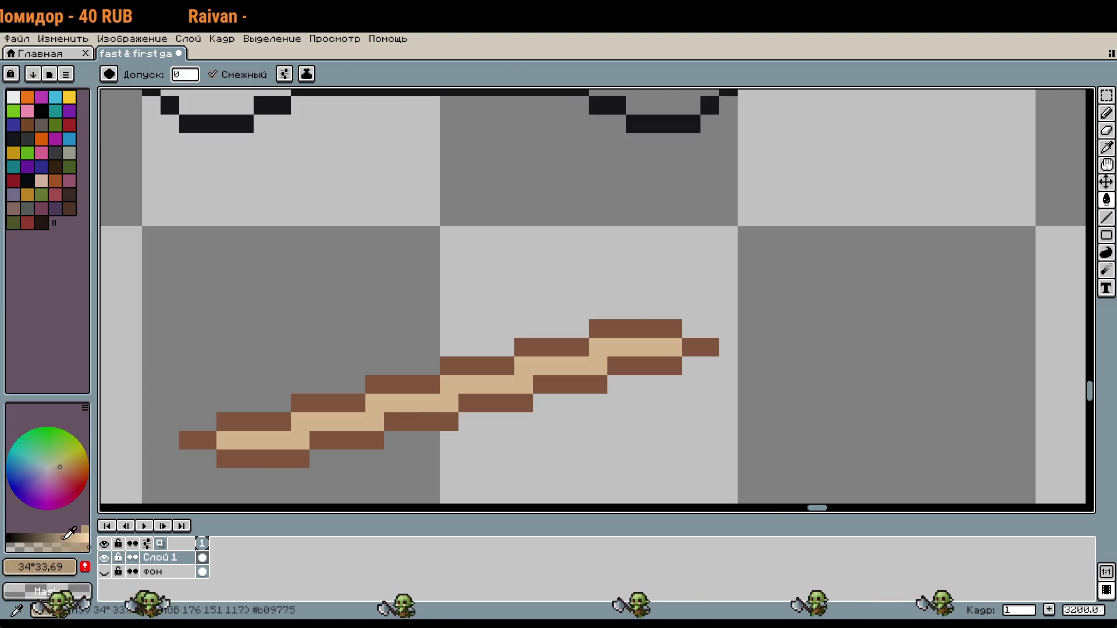
# Step: Bucket-fill seven outline strips of the stick greyish tan, then undo the last fill
pyautogui.click(253, 422)
pyautogui.click(328, 403)
pyautogui.click(347, 441)
pyautogui.click(421, 422)
pyautogui.click(402, 384)
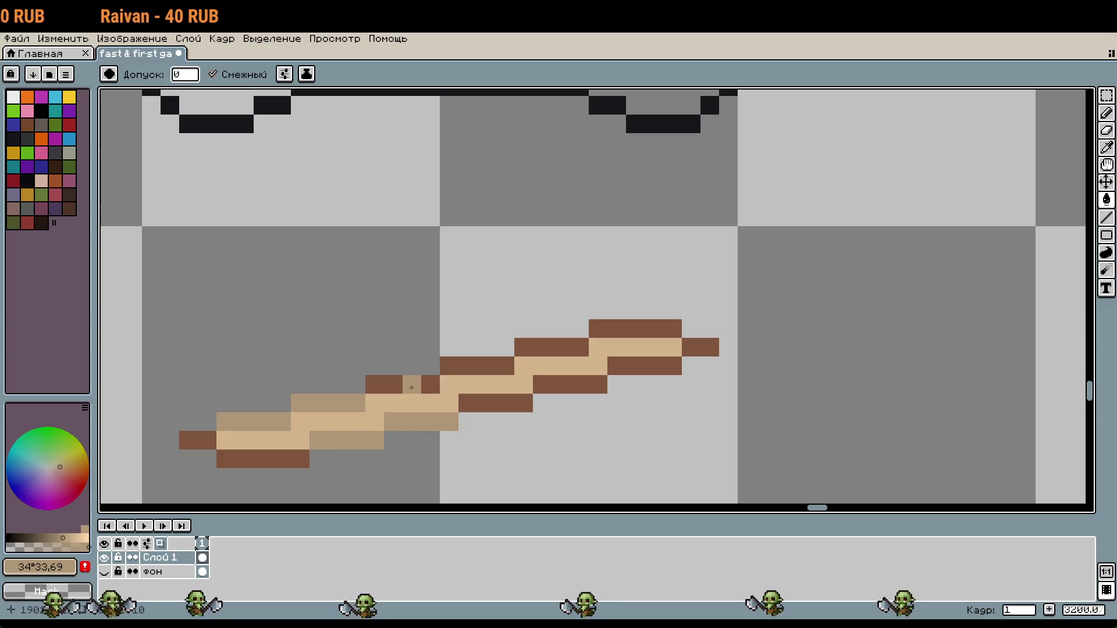
pyautogui.click(494, 400)
pyautogui.click(476, 366)
pyautogui.hotkey('ctrl', 'z')
pyautogui.hotkey('ctrl', 'z')
pyautogui.hotkey('ctrl', 'z')
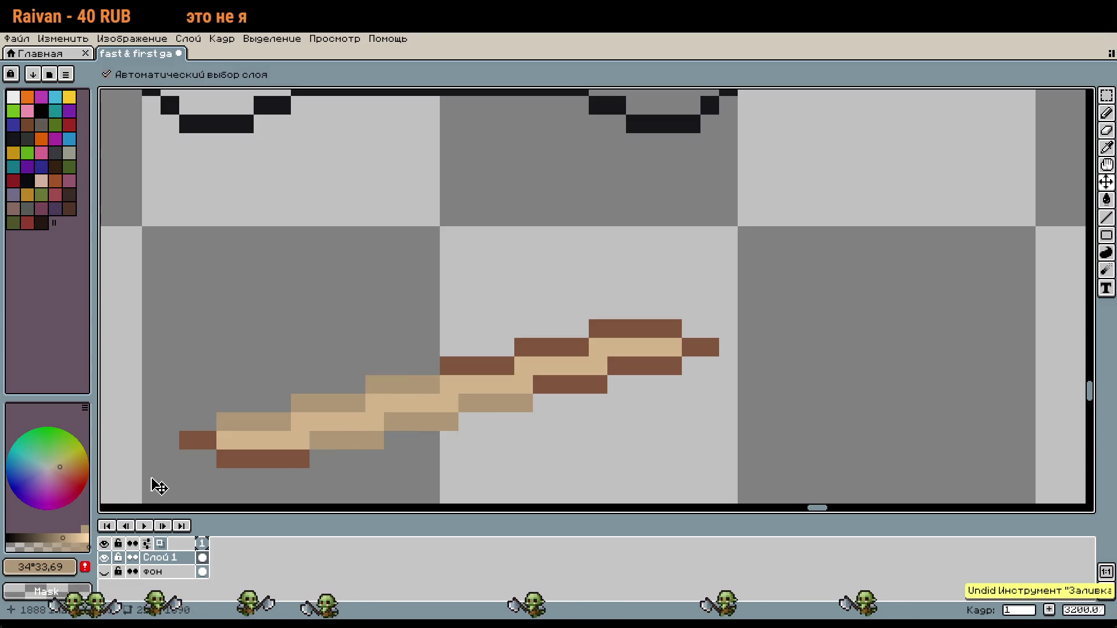
# Step: Fill remaining outline strips with a slightly darker greyish tan, undoing a mistaken core fill
pyautogui.click(56, 538)
pyautogui.click(320, 410)
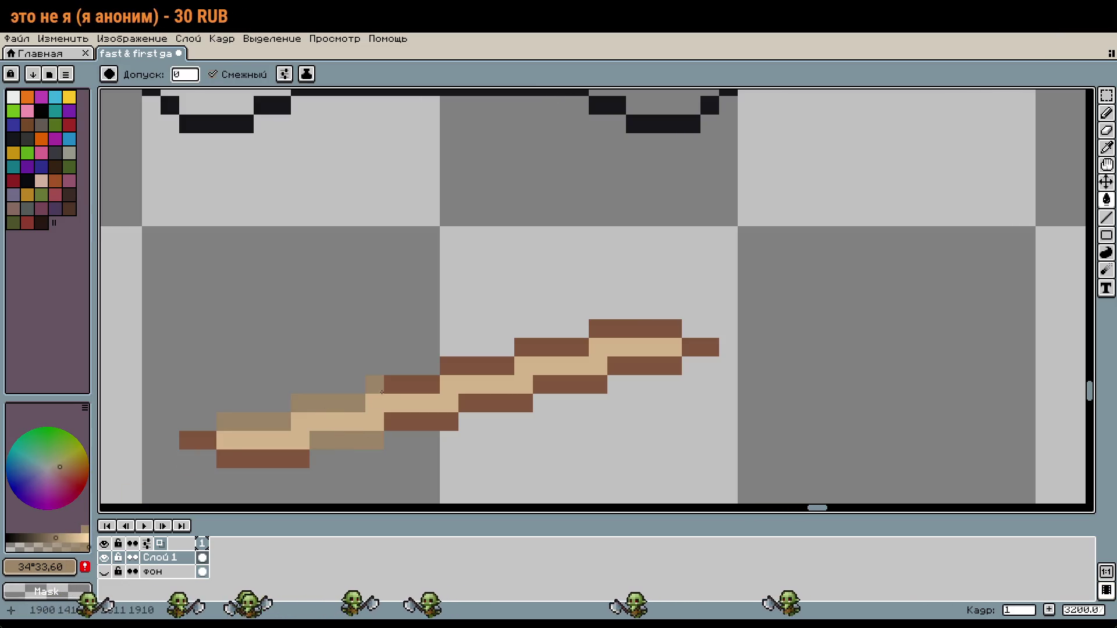
pyautogui.click(417, 420)
pyautogui.click(417, 407)
pyautogui.hotkey('ctrl', 'z')
pyautogui.click(494, 403)
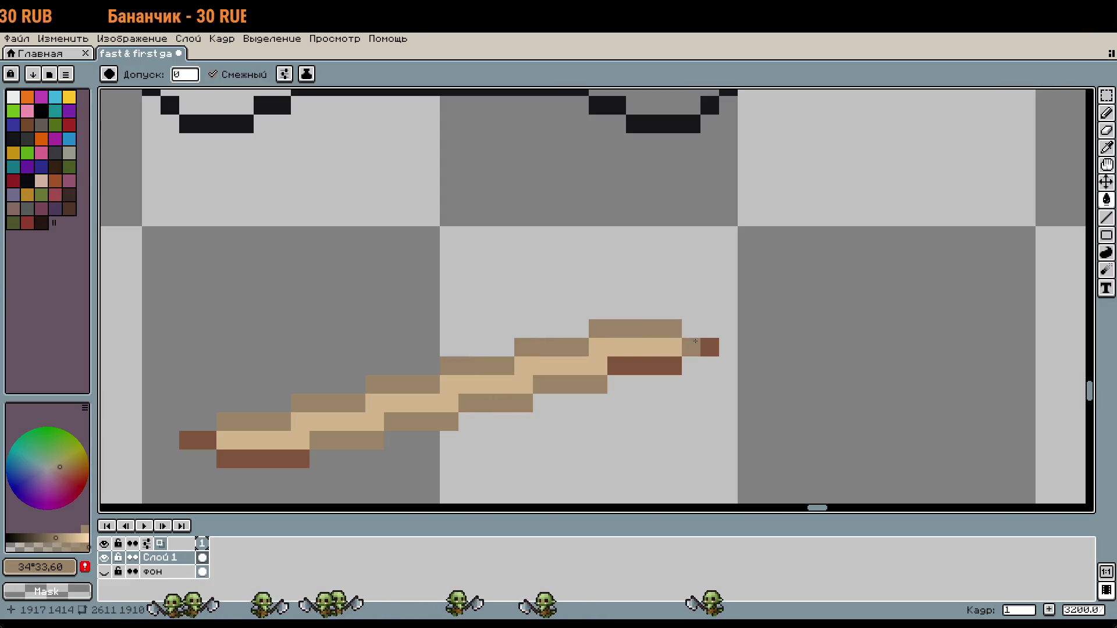
pyautogui.scroll(-1, 606, 411)
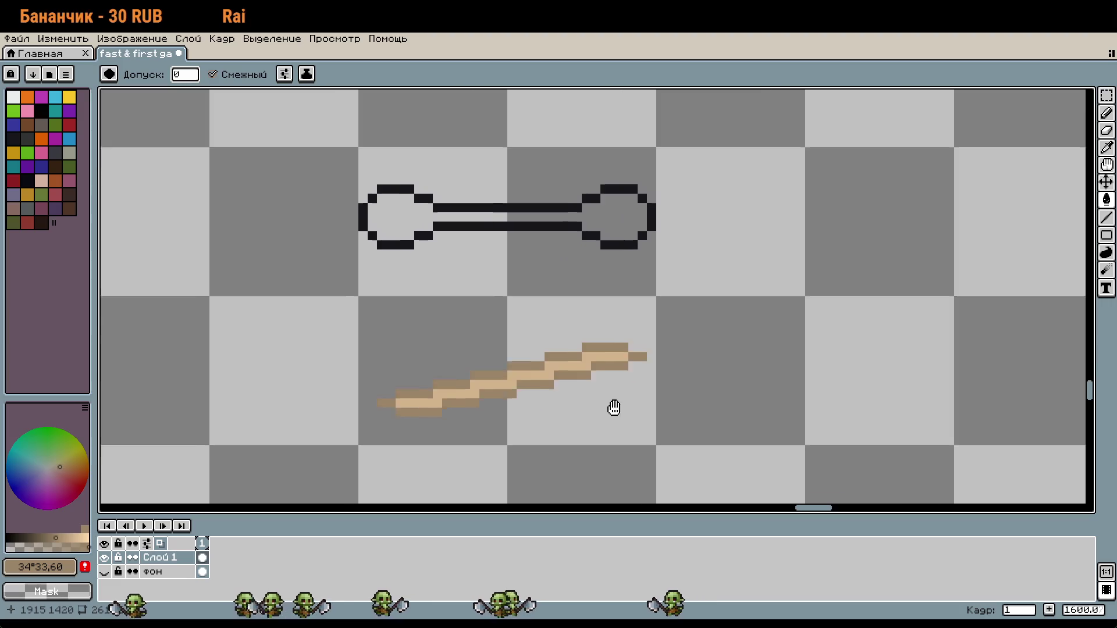
# Step: Switch to the Magic Wand and open the colour editor on greyish tan #9a8467
pyautogui.press('w')
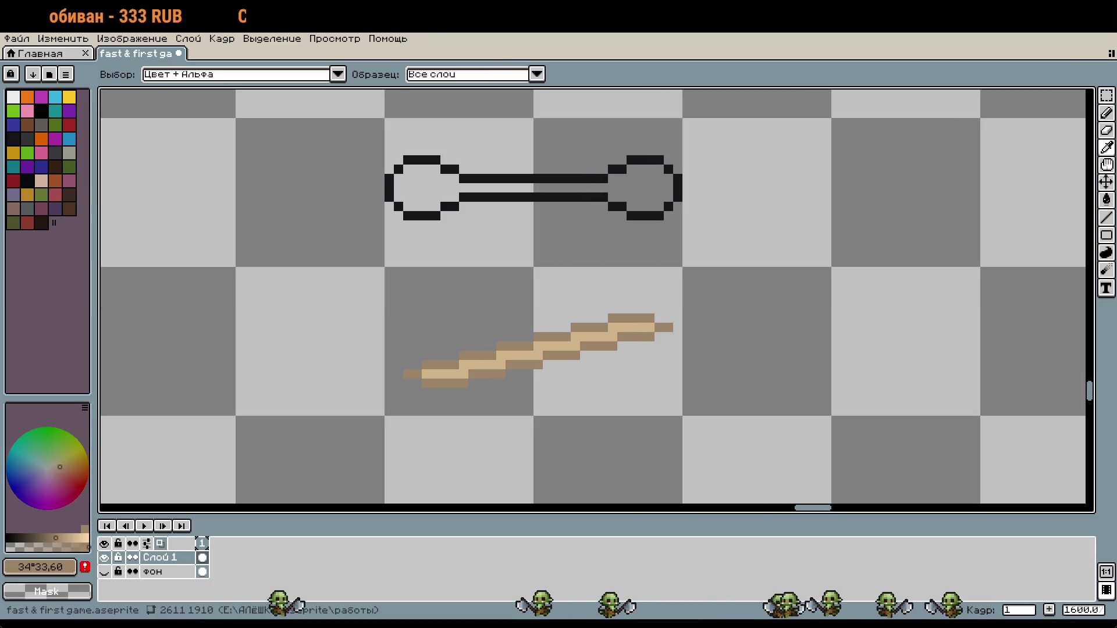
pyautogui.click(57, 567)
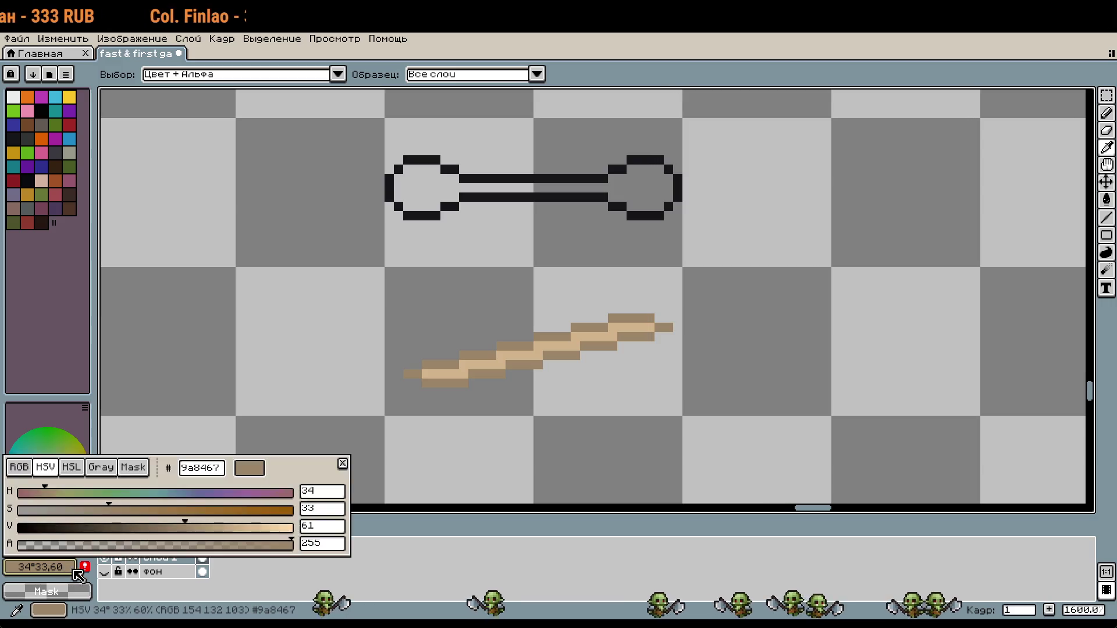
# Step: Set the paint colour to #5A3D28 and bucket-fill the upper-left outline strips dark brown
pyautogui.press('g')
pyautogui.click(57, 567)
pyautogui.write('5A3D28')
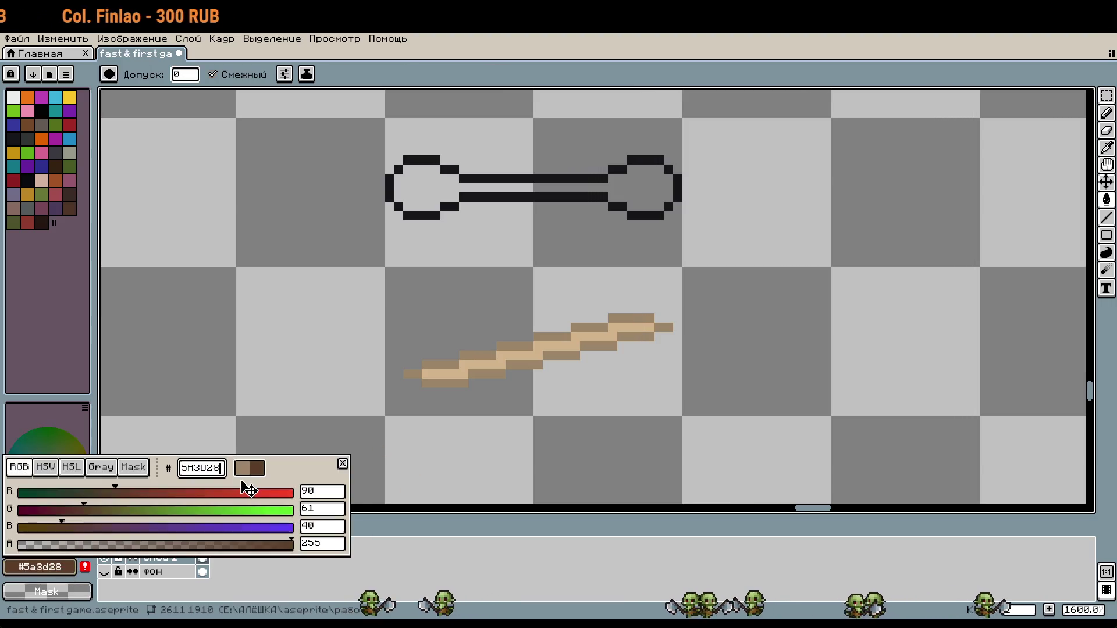
pyautogui.scroll(5, 447, 350)
pyautogui.click(407, 394)
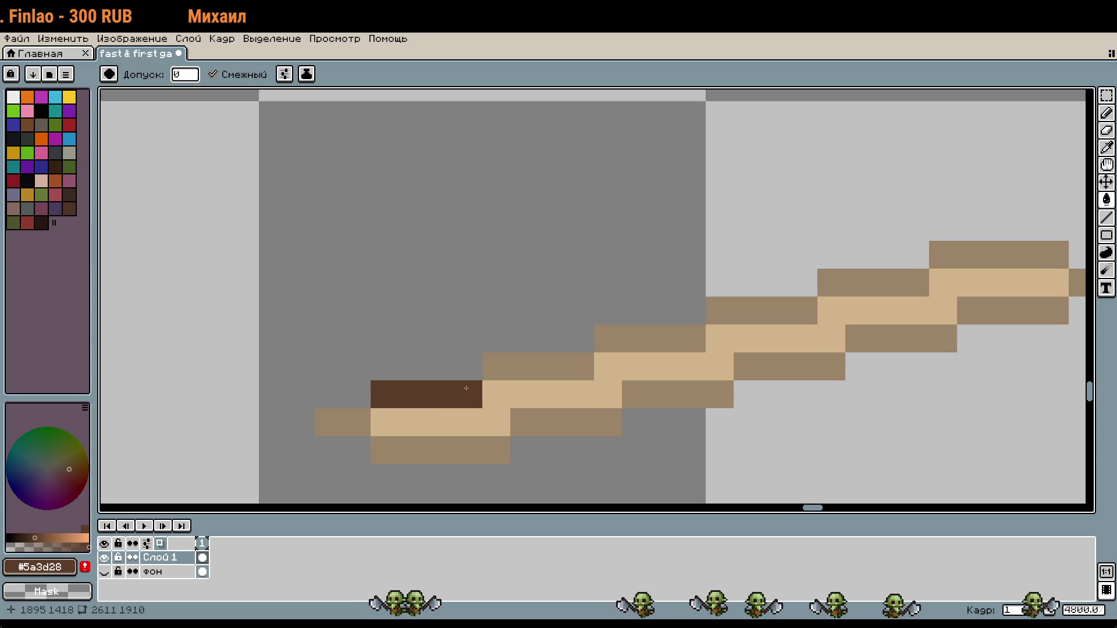
pyautogui.click(531, 375)
pyautogui.click(567, 422)
pyautogui.click(636, 395)
pyautogui.click(718, 366)
pyautogui.hotkey('ctrl', 'z')
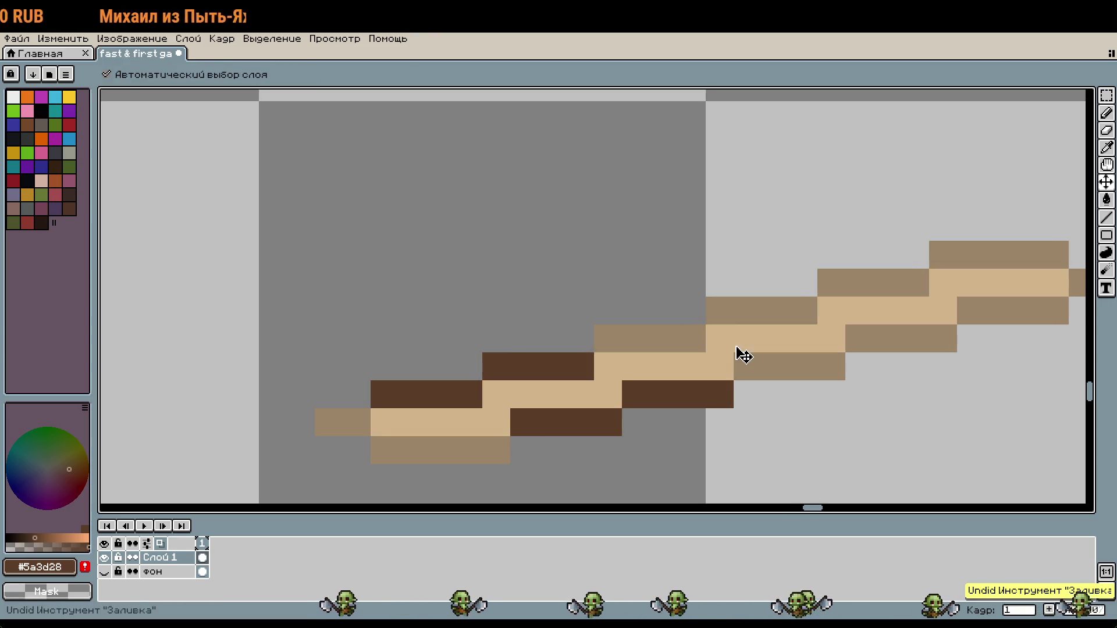
# Step: Fill further outline rows dark brown, then undo the extra fills
pyautogui.click(690, 334)
pyautogui.click(757, 312)
pyautogui.click(779, 340)
pyautogui.hotkey('ctrl', 'z')
pyautogui.press('v')
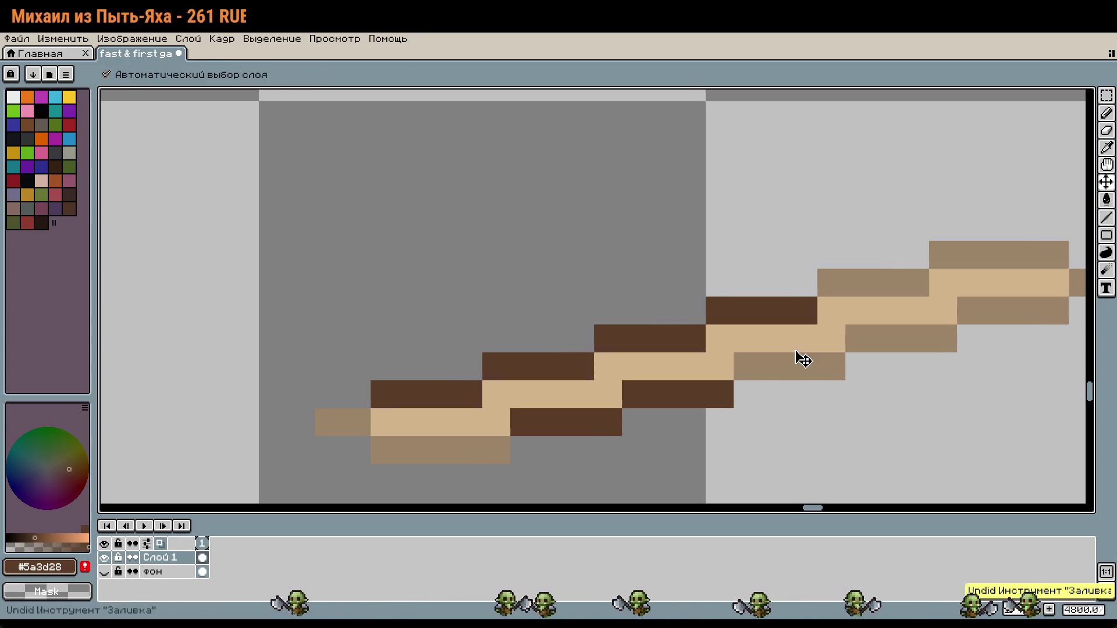
pyautogui.hotkey('ctrl', 'z')
pyautogui.hotkey('ctrl', 'z')
pyautogui.press('g')
pyautogui.press('g')
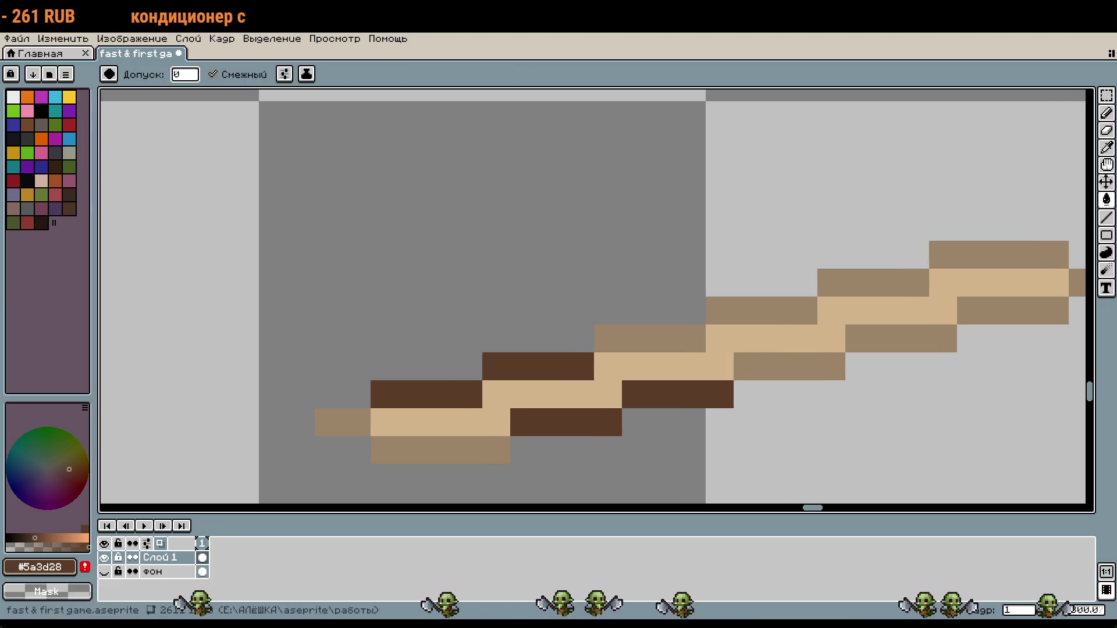
# Step: Set the colour to warm tan #c8a261 and fill the stick's core stripe
pyautogui.click(39, 566)
pyautogui.click(200, 468)
pyautogui.write('c8a261')
pyautogui.press('Return')
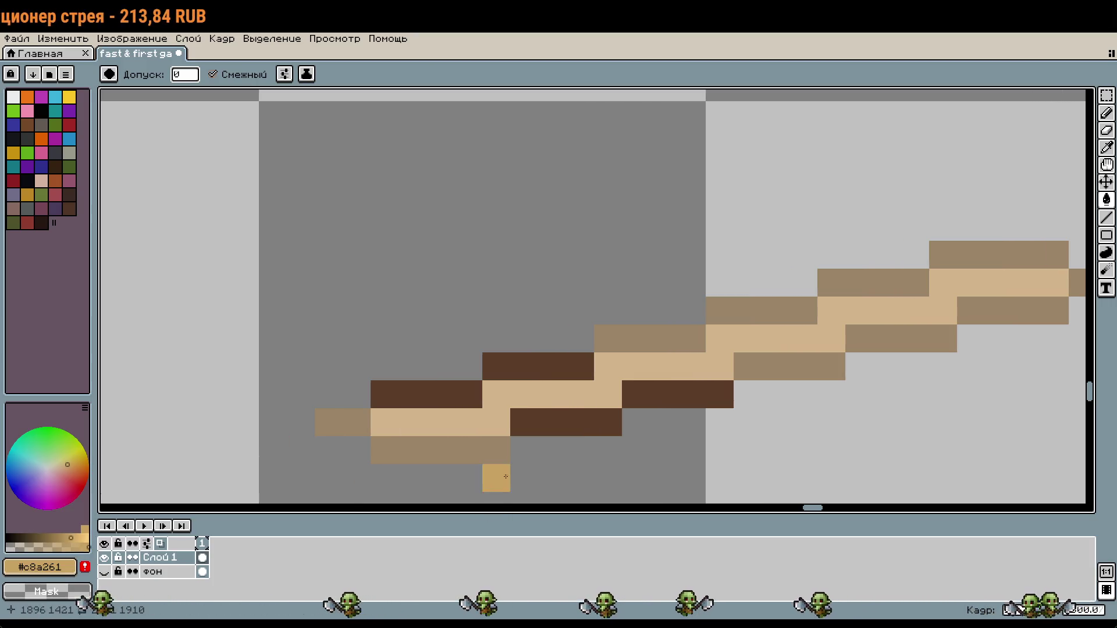
pyautogui.click(495, 422)
pyautogui.scroll(-2, 647, 415)
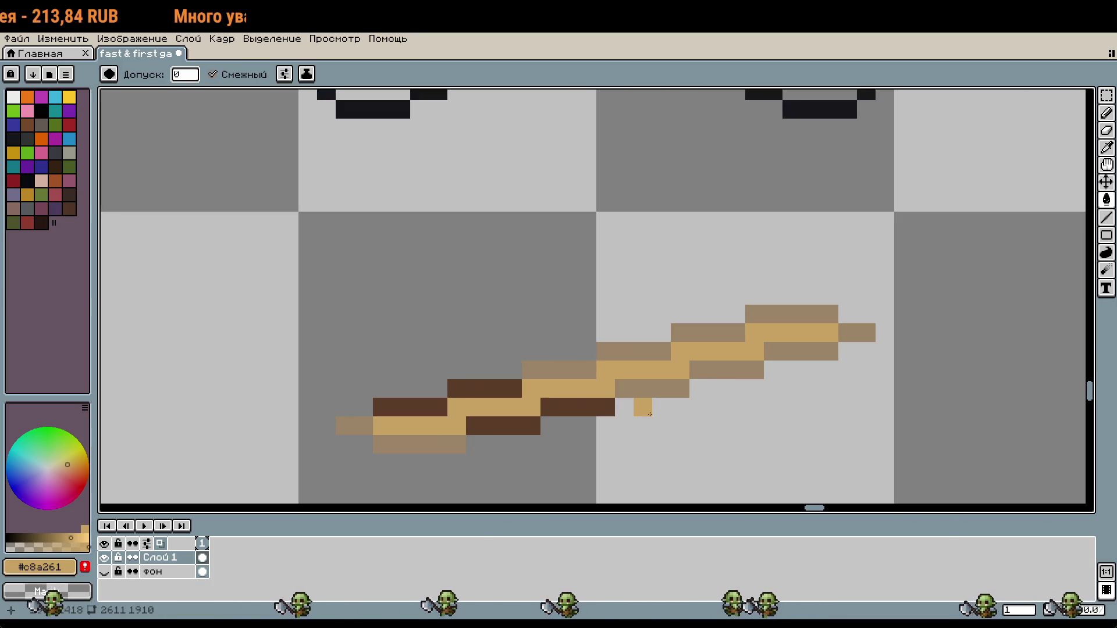
pyautogui.hotkey('ctrl', 'z')
pyautogui.press('i')
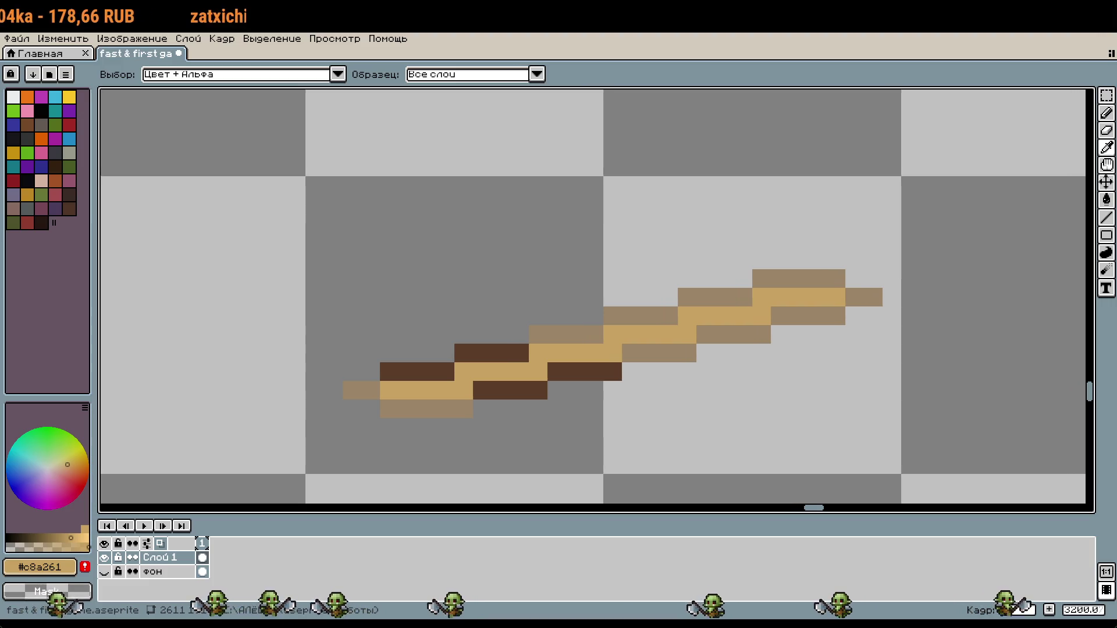
# Step: Enter #ead2a2 as the paint colour and fill the core stripe pale cream
pyautogui.press('g')
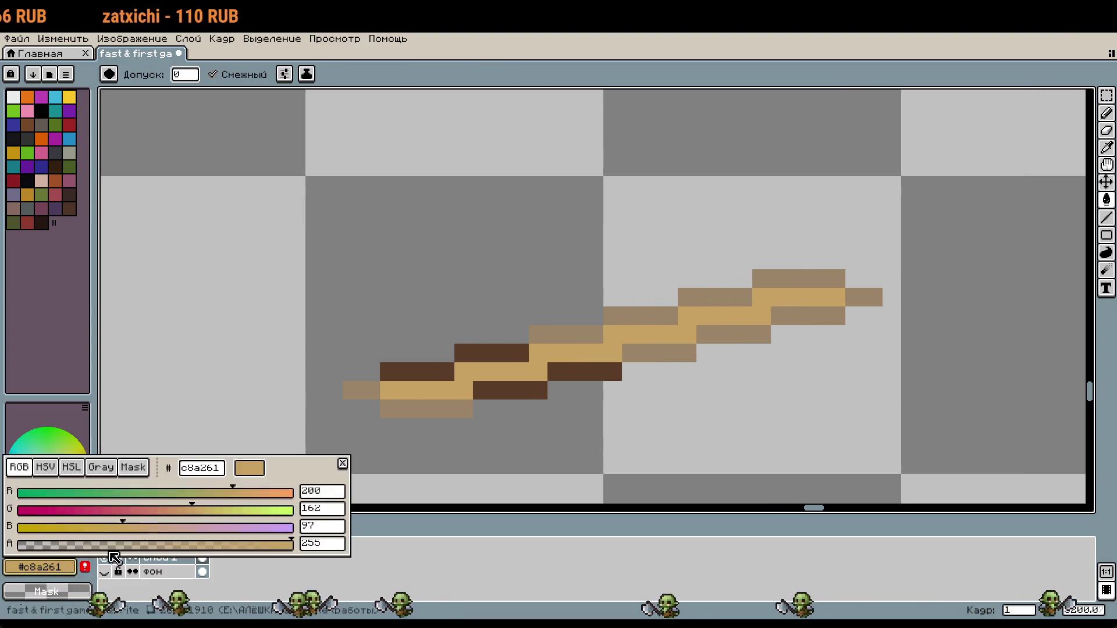
pyautogui.click(54, 568)
pyautogui.doubleClick(201, 467)
pyautogui.write('ead2a2')
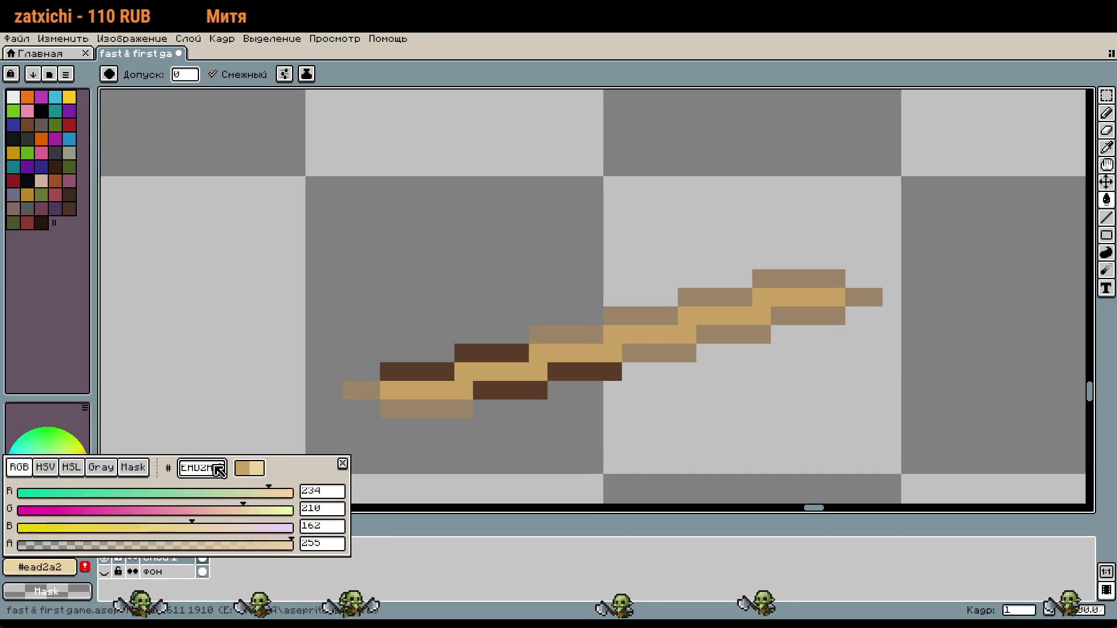
pyautogui.click(469, 391)
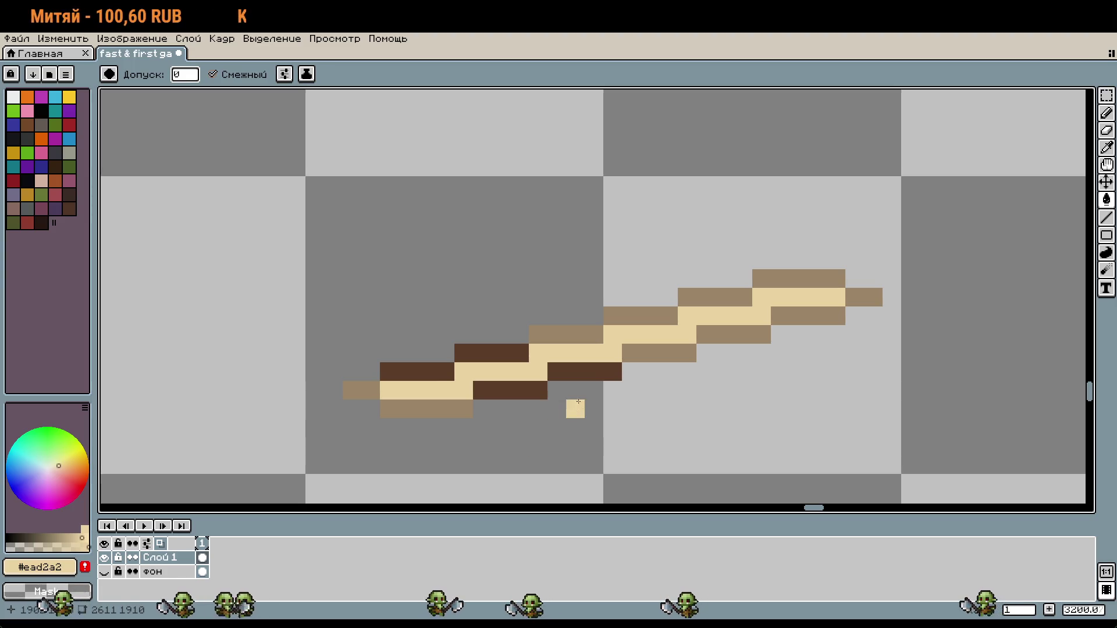
# Step: Eyedrop the stick's dark brown and pencil the bottom-left outline, removing a lone pixel
pyautogui.press('i')
pyautogui.click(613, 369)
pyautogui.press('b')
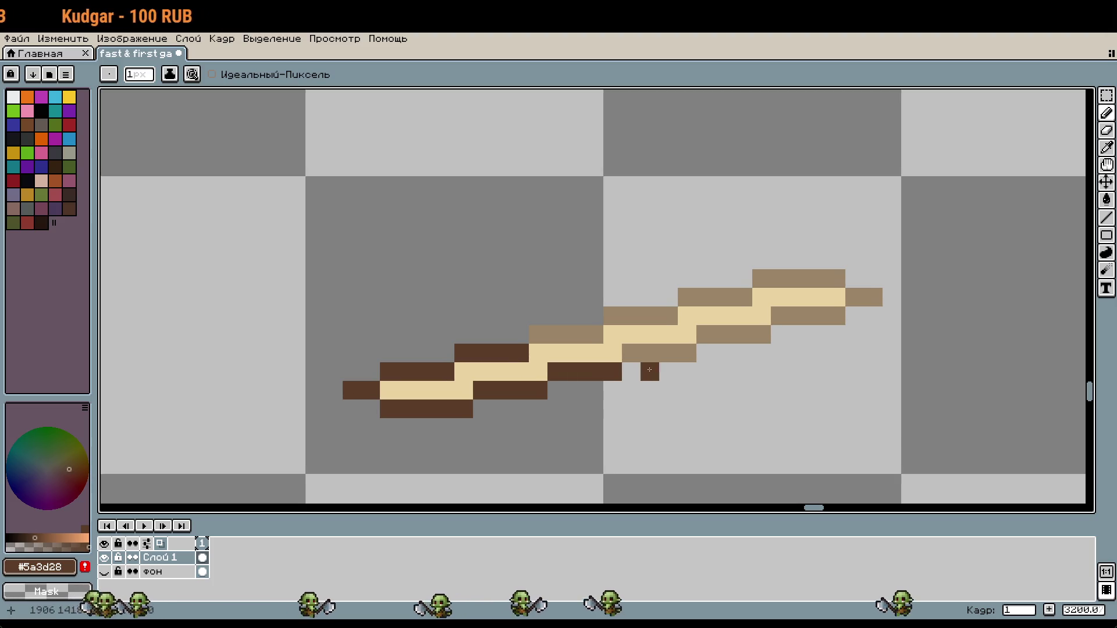
pyautogui.press('i')
pyautogui.hotkey('ctrl', 'z')
pyautogui.scroll(-2, 723, 392)
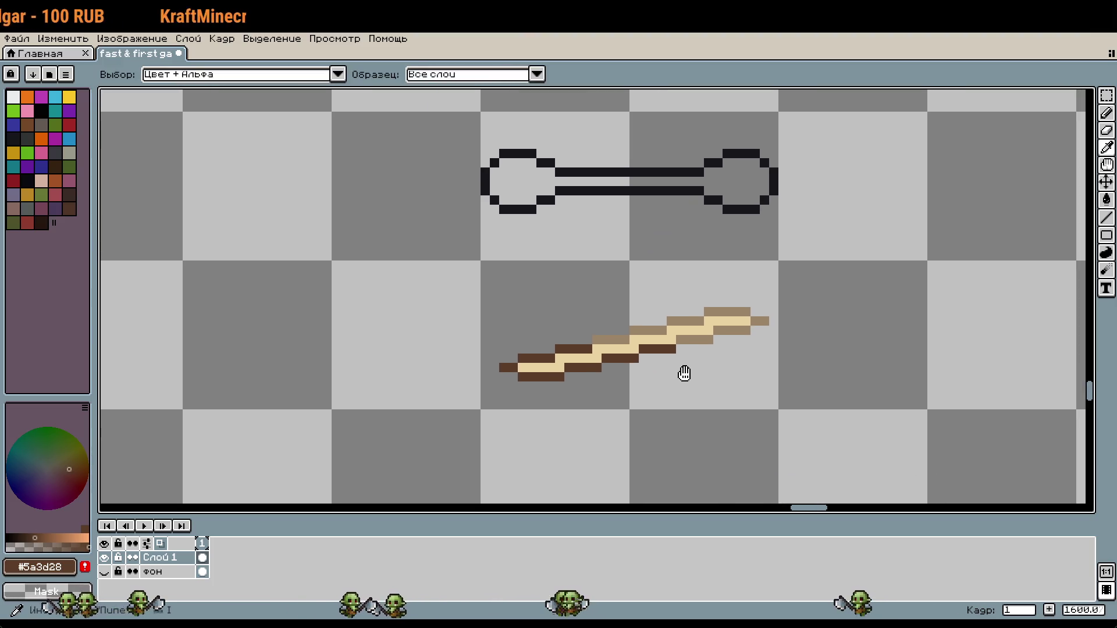
pyautogui.scroll(-1, 686, 361)
pyautogui.scroll(3, 688, 369)
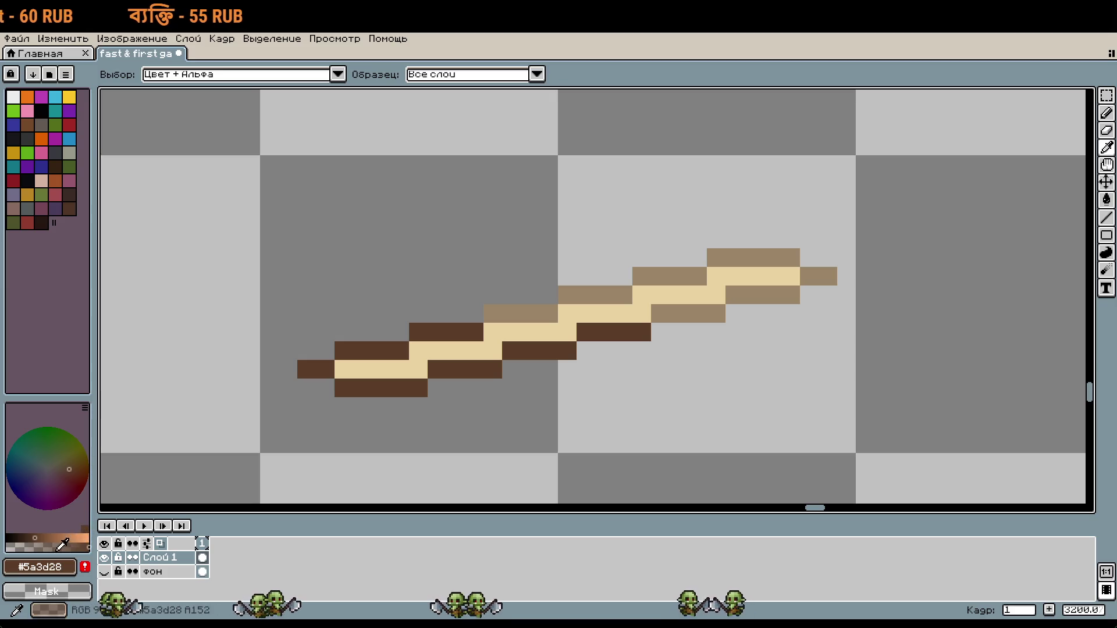
# Step: Fill four of the stick's outline strips with the darker brown #3d2516
pyautogui.click(51, 571)
pyautogui.moveTo(207, 469); pyautogui.dragTo(231, 475)
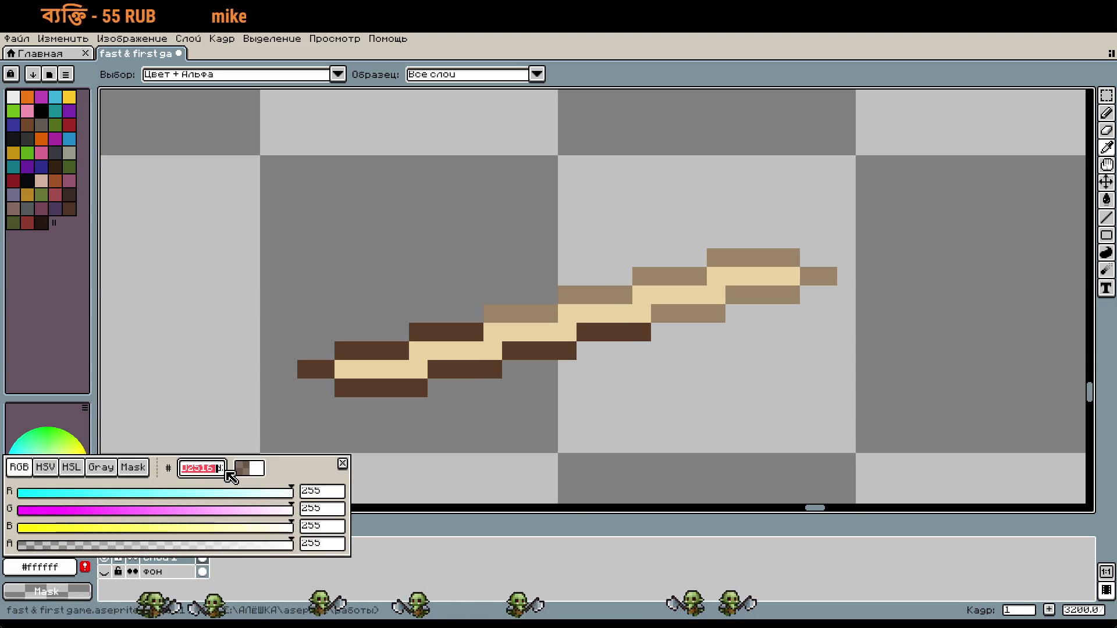
pyautogui.press('Return')
pyautogui.press('Return')
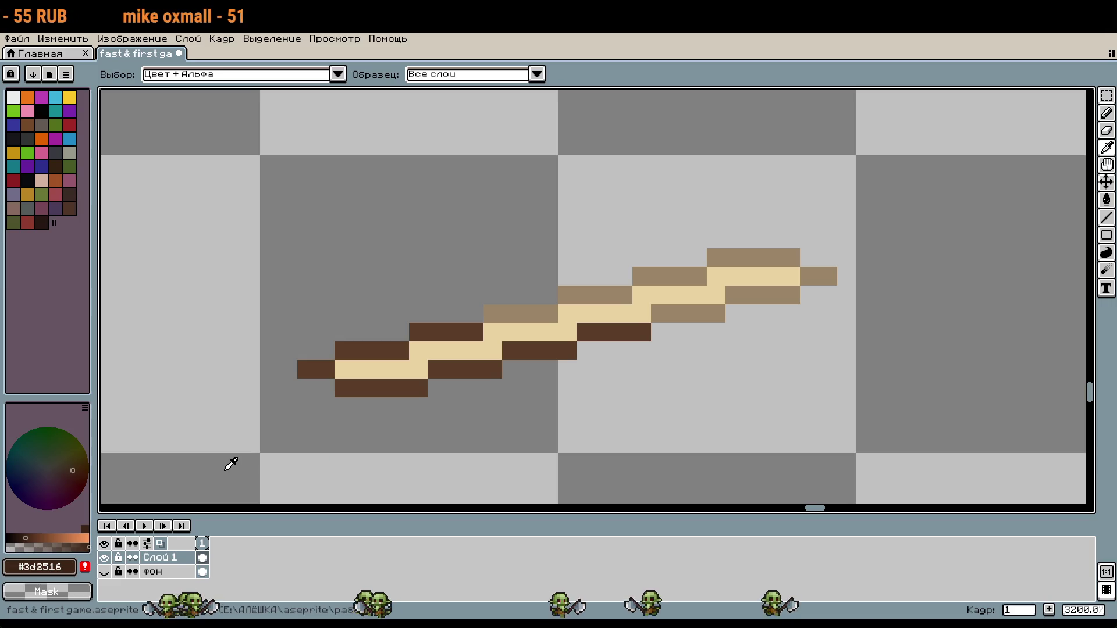
pyautogui.press('g')
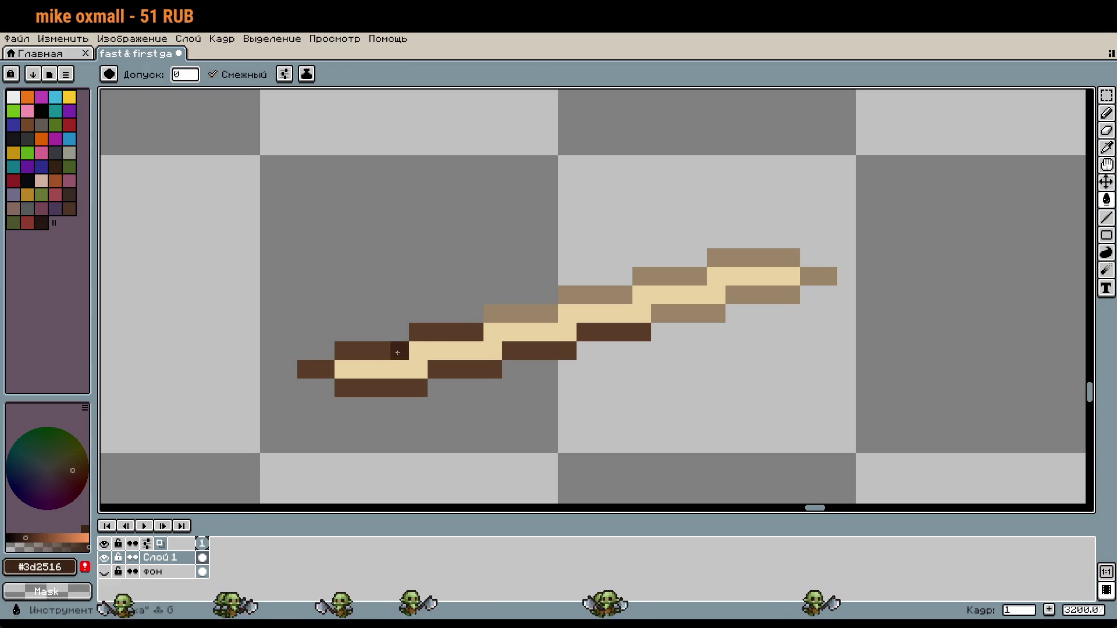
pyautogui.click(440, 336)
pyautogui.click(349, 388)
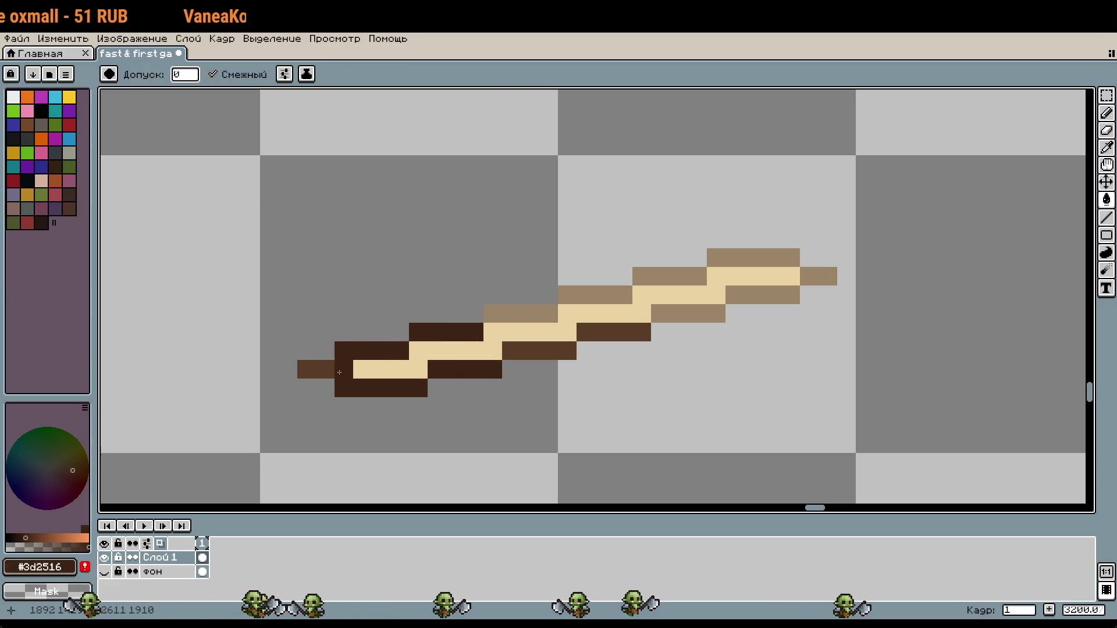
pyautogui.click(523, 351)
pyautogui.click(608, 332)
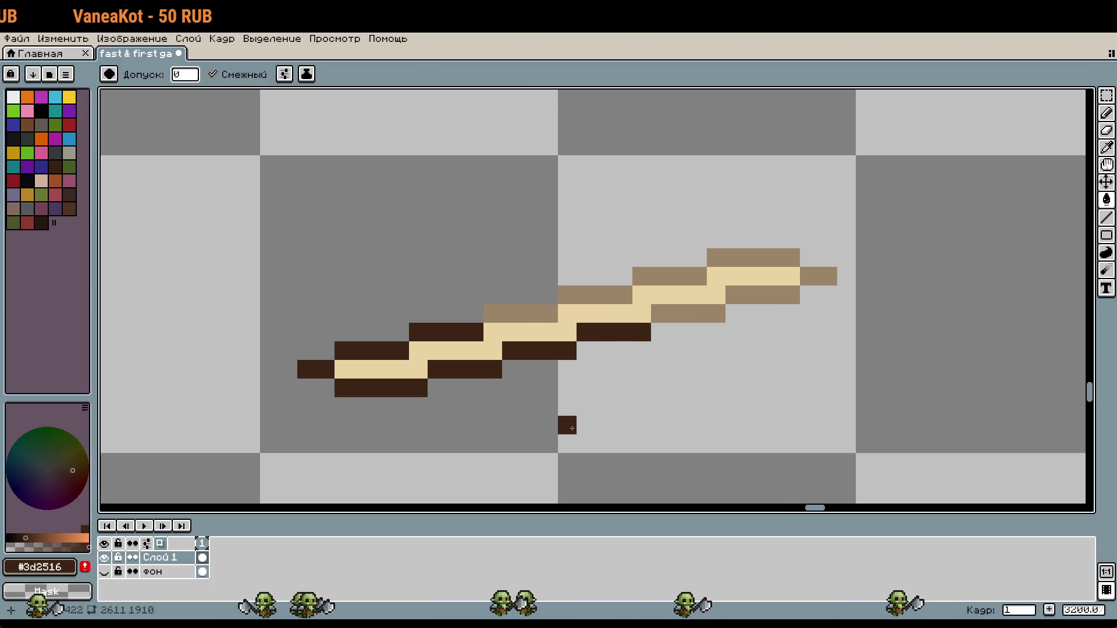
pyautogui.press('w')
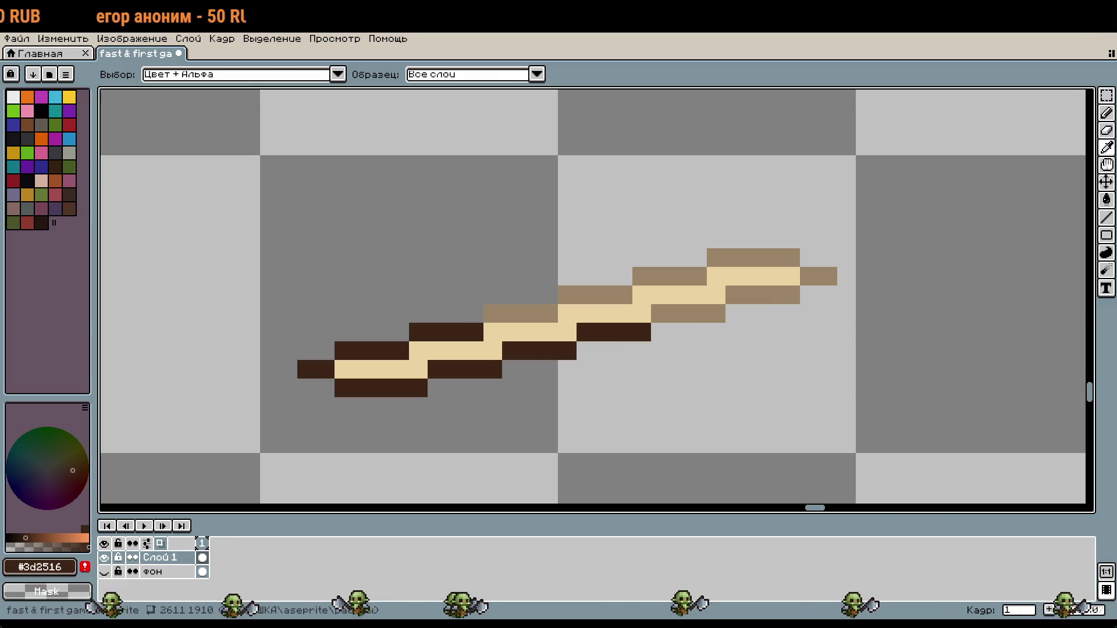
# Step: Set the foreground colour to #5A3D28, then undo two mistaken block fills
pyautogui.press('g')
pyautogui.click(39, 567)
pyautogui.write('5A3D28')
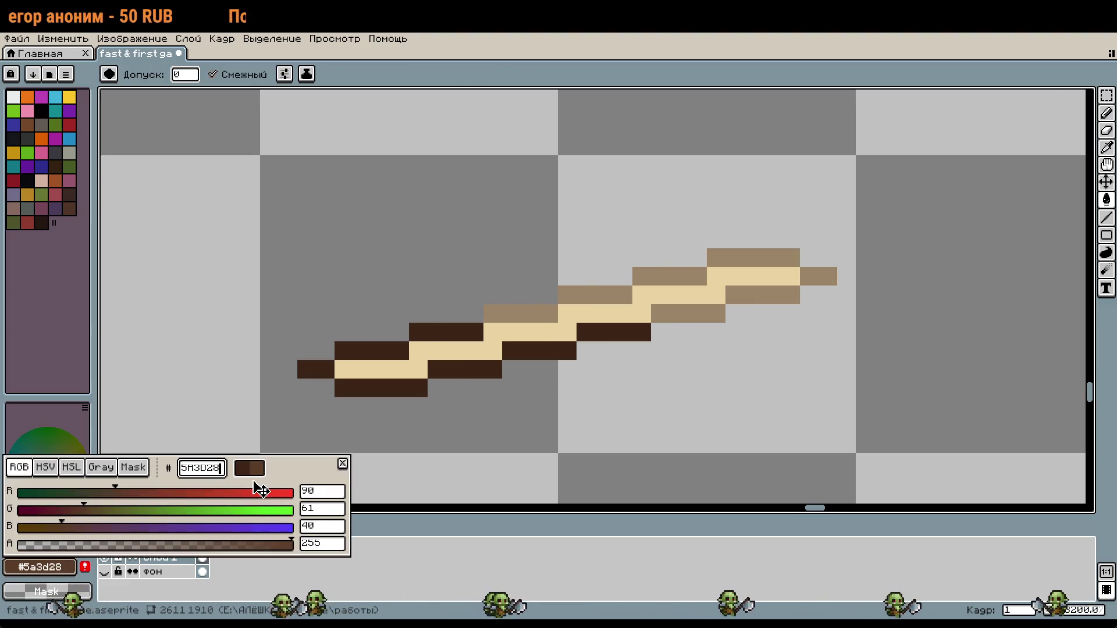
pyautogui.press('Return')
pyautogui.click(503, 320)
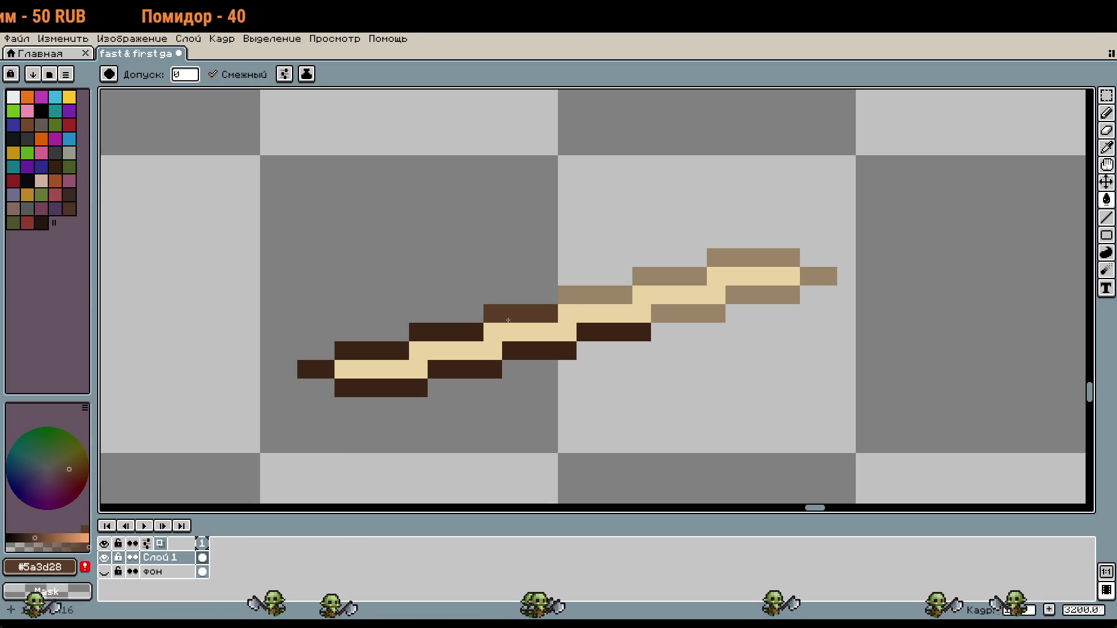
pyautogui.click(676, 316)
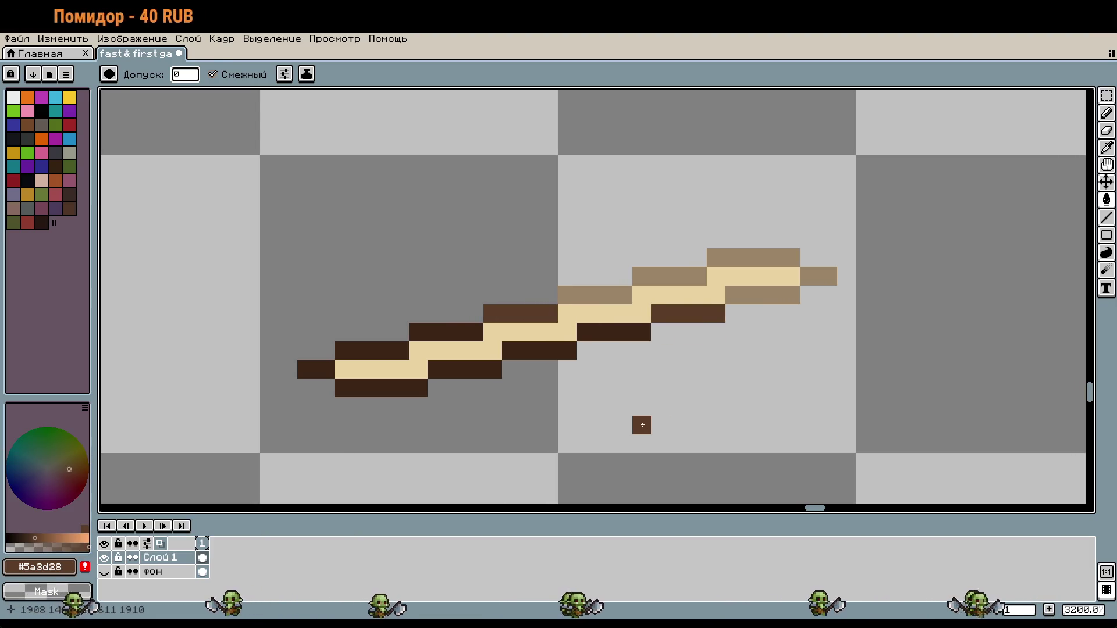
pyautogui.hotkey('ctrl', 'z')
pyautogui.hotkey('ctrl', 'z')
# Step: Recolour the five remaining near-black lower-edge blocks with #5a3d28
pyautogui.click(625, 332)
pyautogui.click(447, 332)
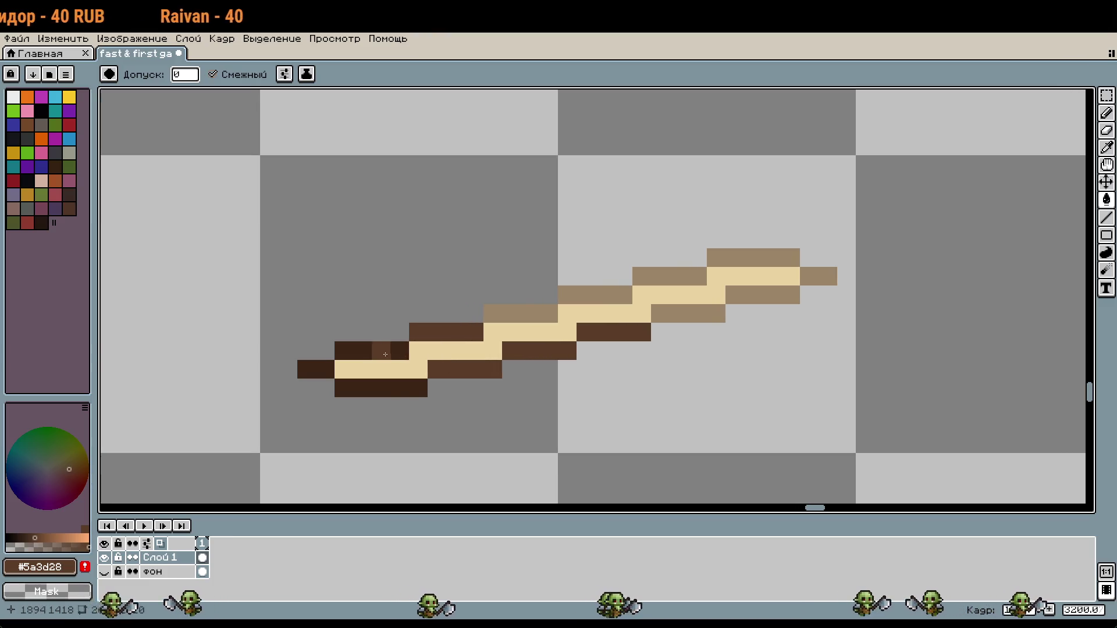
pyautogui.click(386, 355)
pyautogui.click(372, 388)
pyautogui.click(315, 369)
pyautogui.press('w')
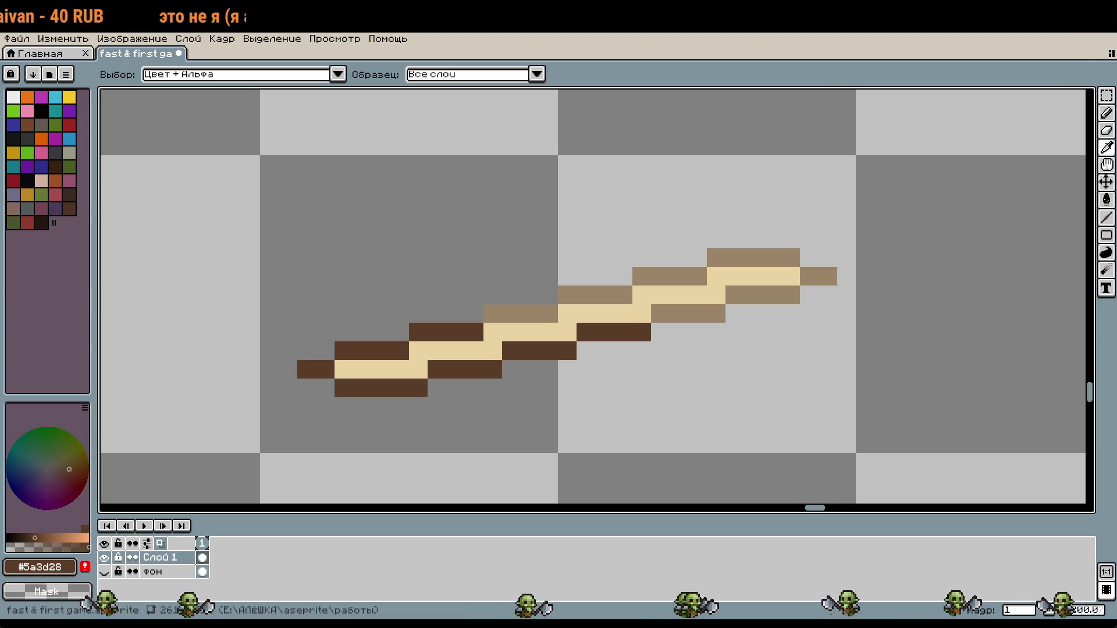
# Step: Try filling the stick's cream core with a mid brown
pyautogui.press('g')
pyautogui.click(39, 567)
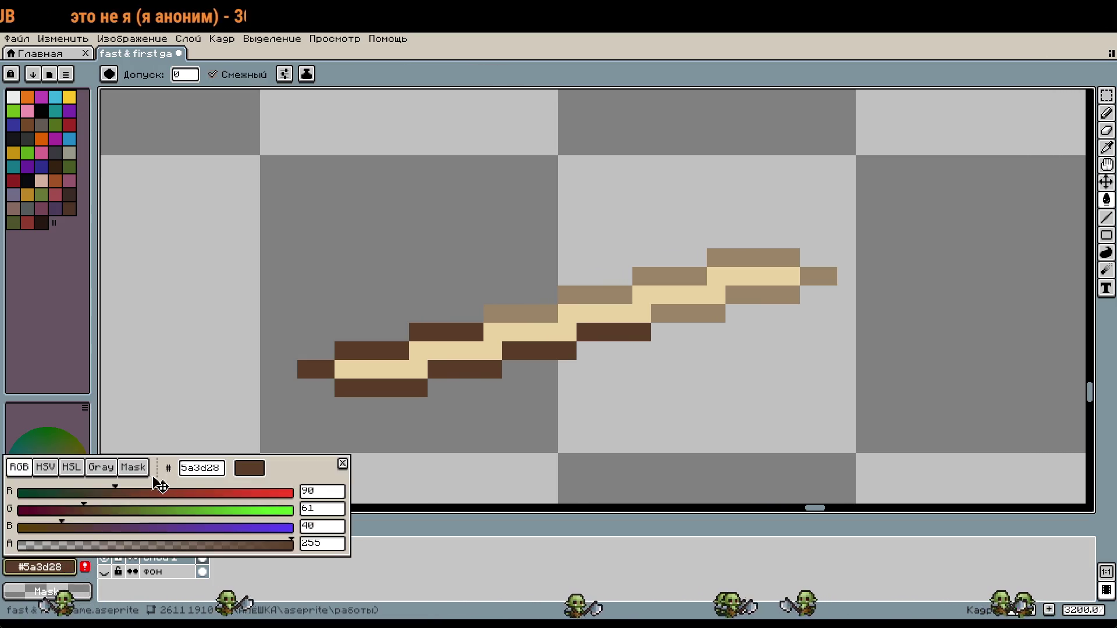
pyautogui.moveTo(234, 491); pyautogui.dragTo(242, 488)
pyautogui.press('Escape')
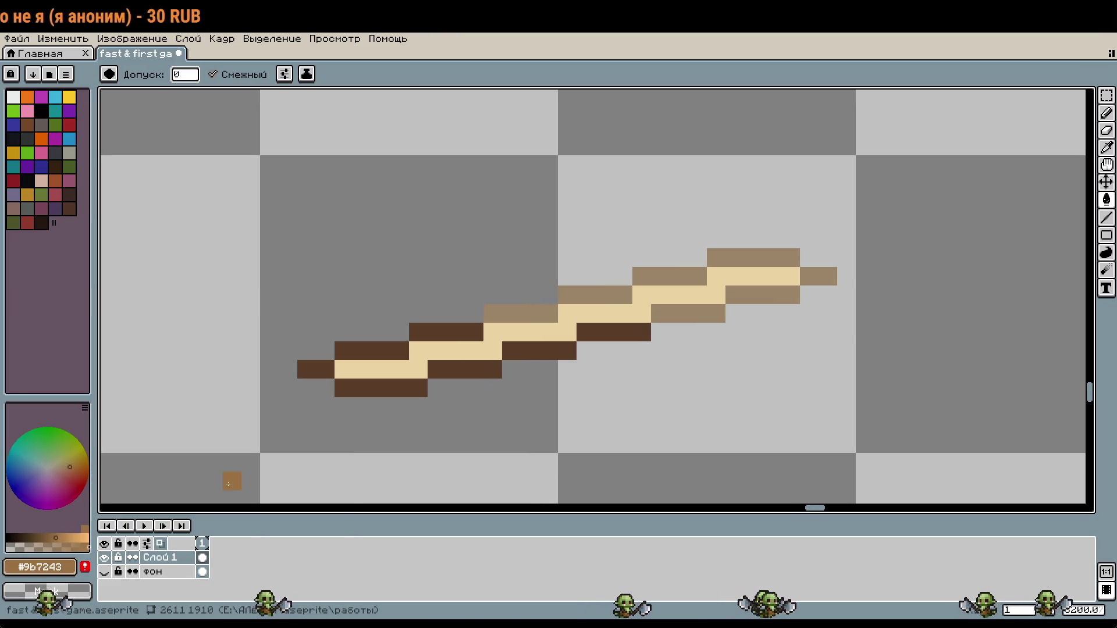
pyautogui.click(420, 370)
pyautogui.scroll(-1, 631, 398)
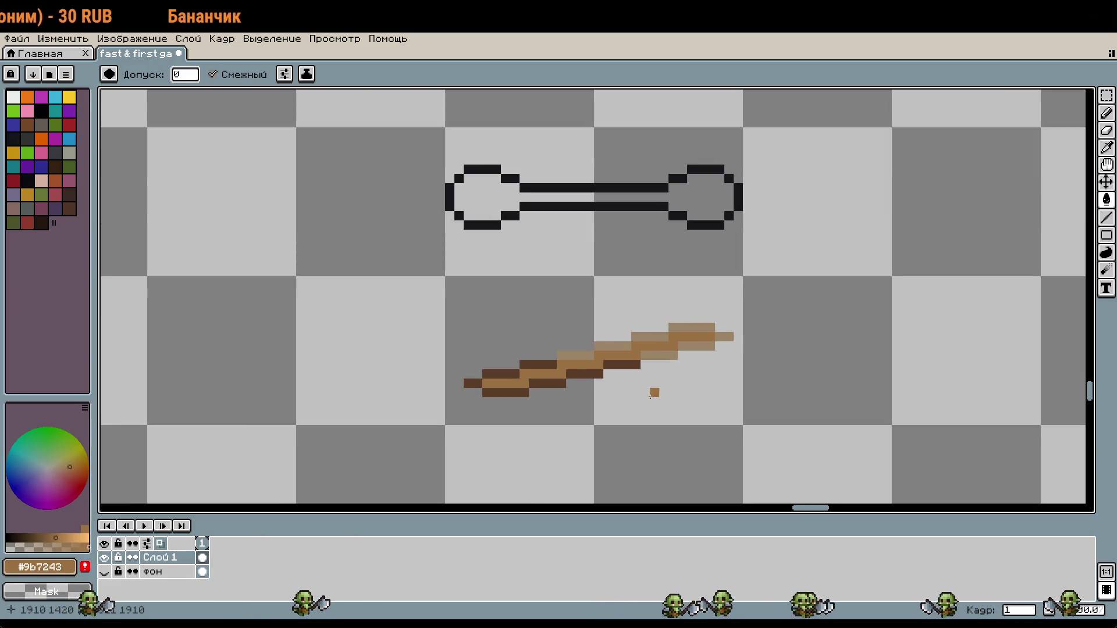
pyautogui.press('i')
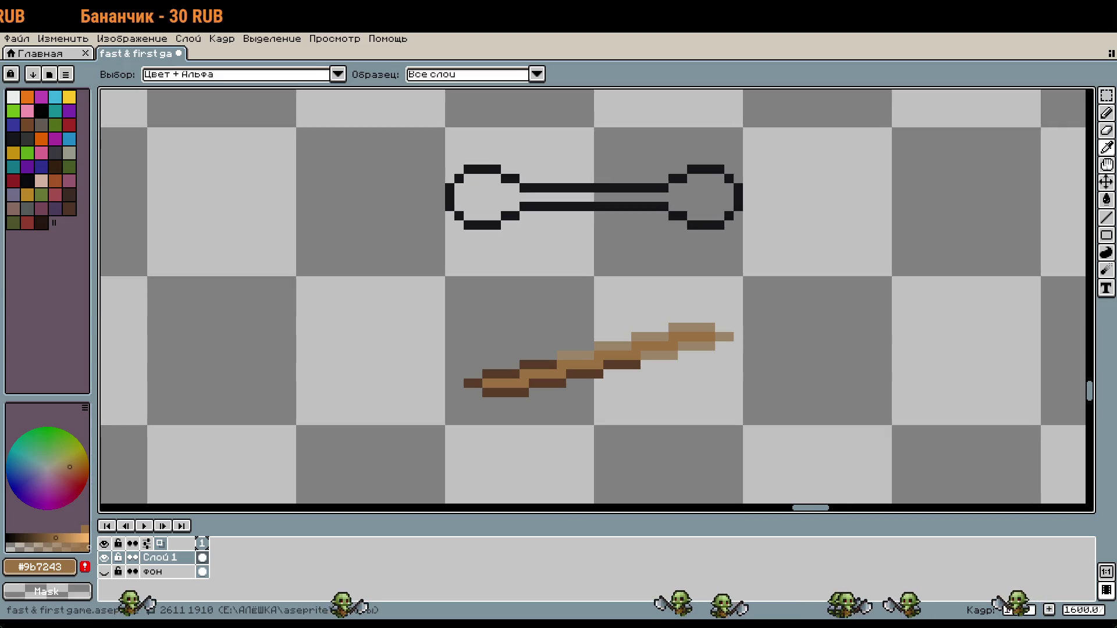
# Step: Set the colour to #ead2a2 and trial cream fills on the core, undoing both
pyautogui.press('g')
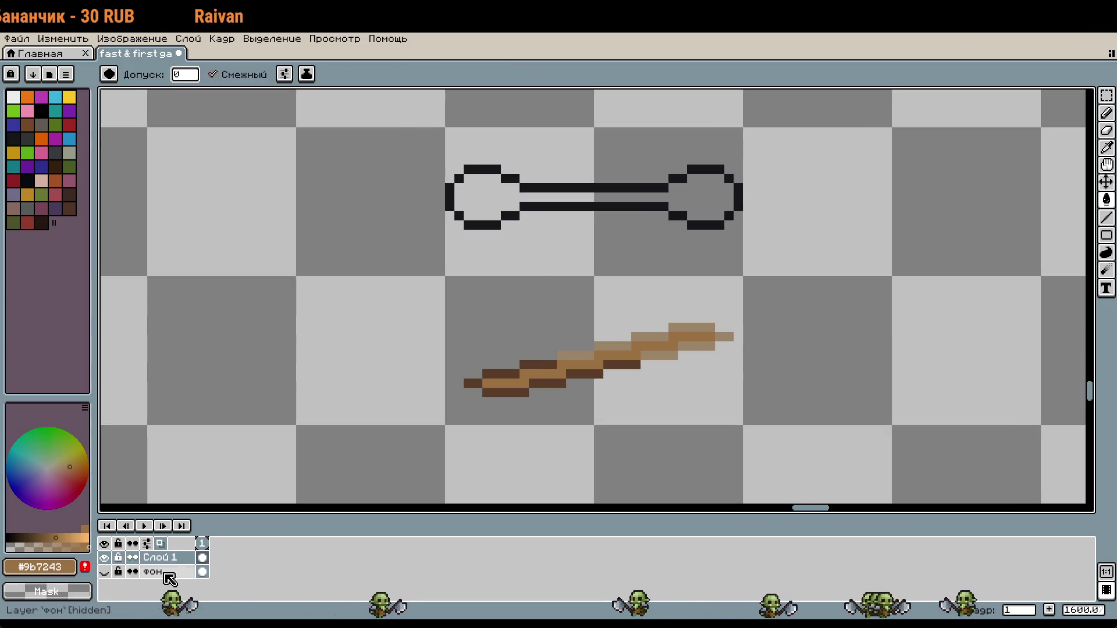
pyautogui.click(39, 567)
pyautogui.write('ead2a2')
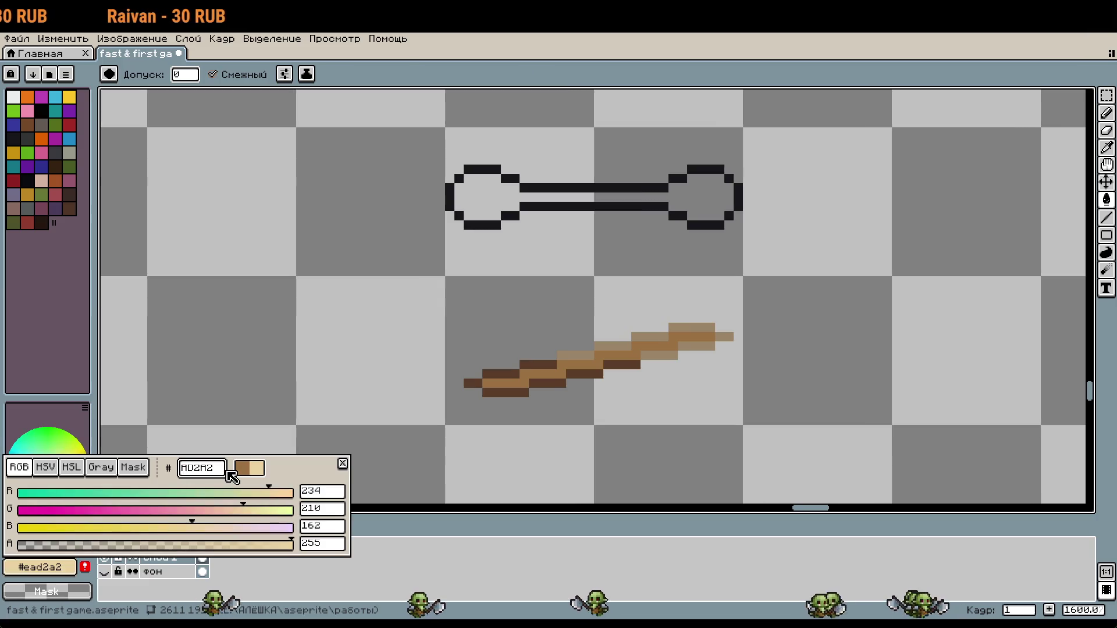
pyautogui.press('Return')
pyautogui.scroll(6, 496, 391)
pyautogui.click(505, 386)
pyautogui.scroll(-3, 504, 385)
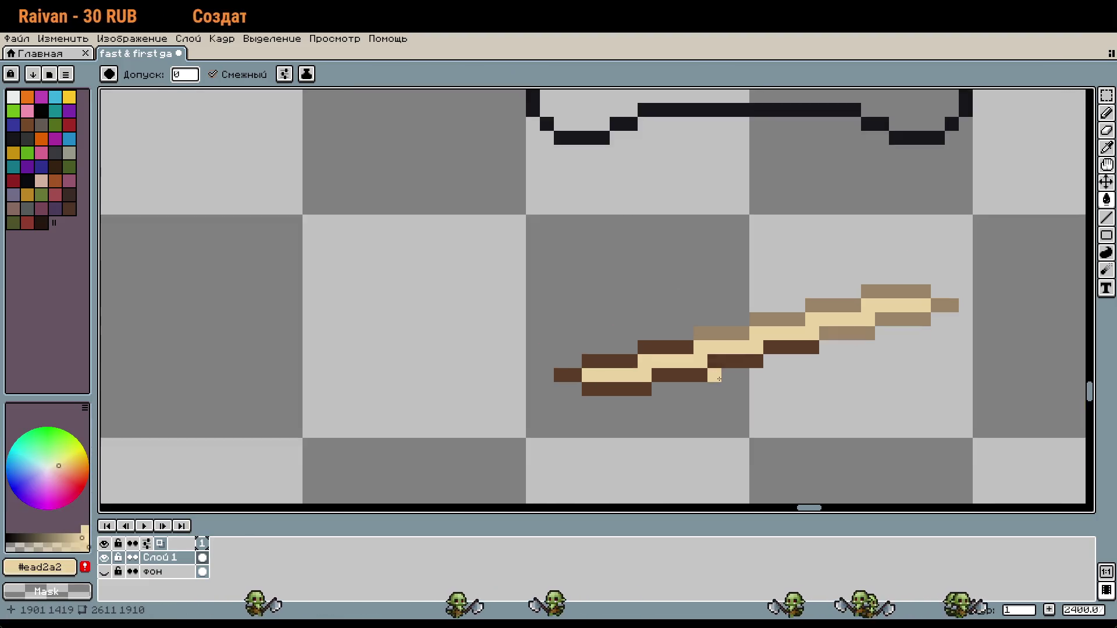
pyautogui.hotkey('ctrl', 'z')
pyautogui.scroll(3, 620, 321)
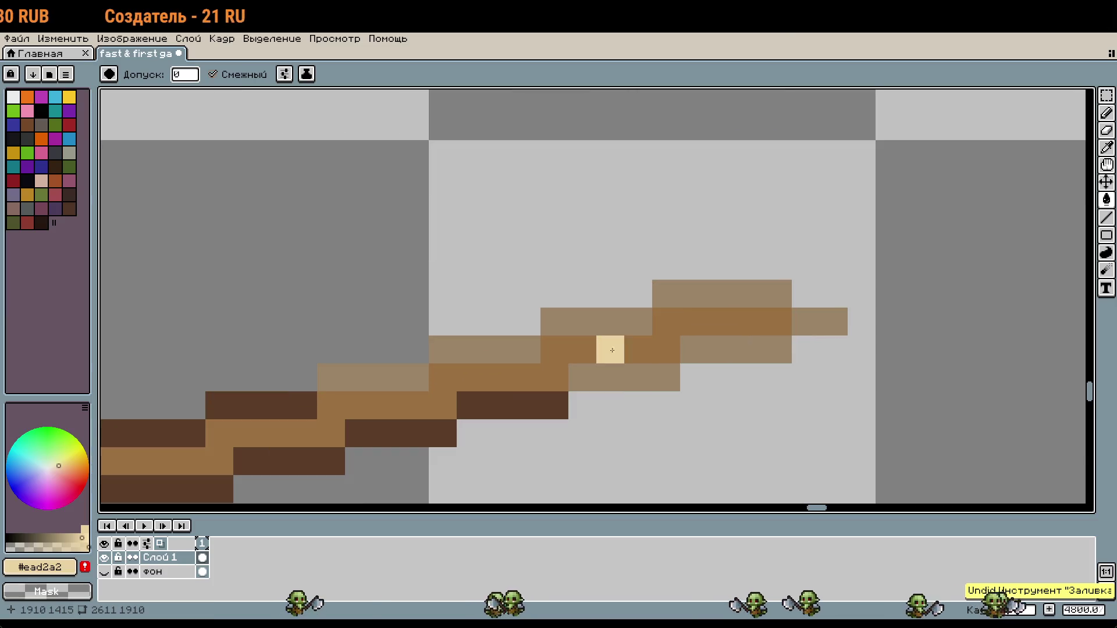
pyautogui.click(574, 361)
pyautogui.scroll(-2, 574, 360)
pyautogui.press('v')
pyautogui.hotkey('ctrl', 'z')
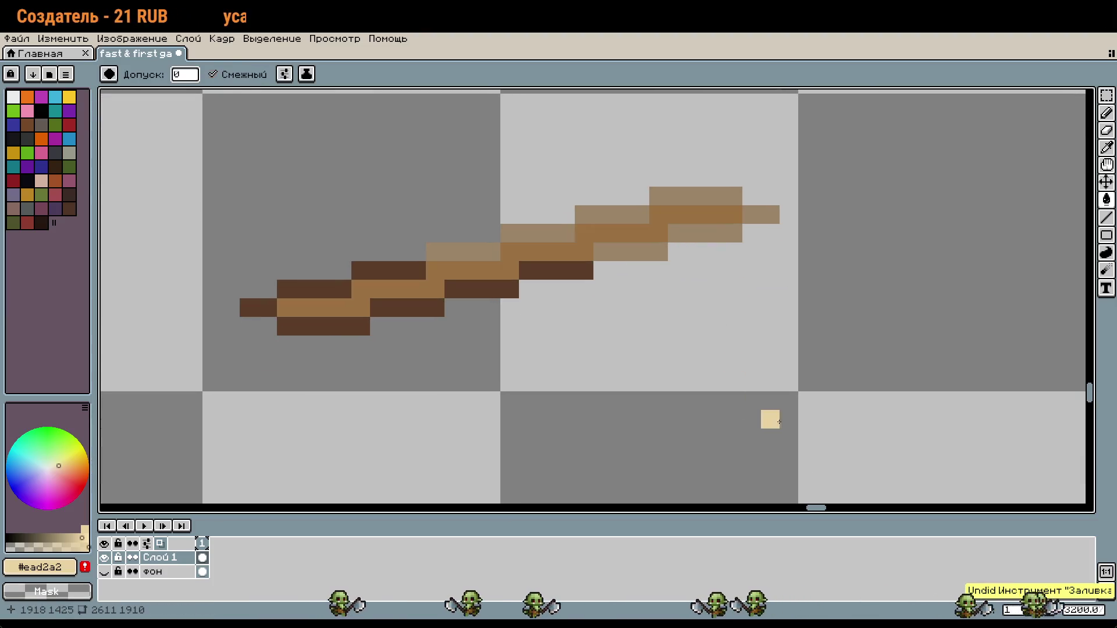
# Step: Pencil a cream shape right of the stick and cap its top with mid brown
pyautogui.press('b')
pyautogui.moveTo(900, 364)
pyautogui.mouseDown()
pyautogui.moveTo(870, 375)
pyautogui.moveTo(789, 345)
pyautogui.mouseUp()
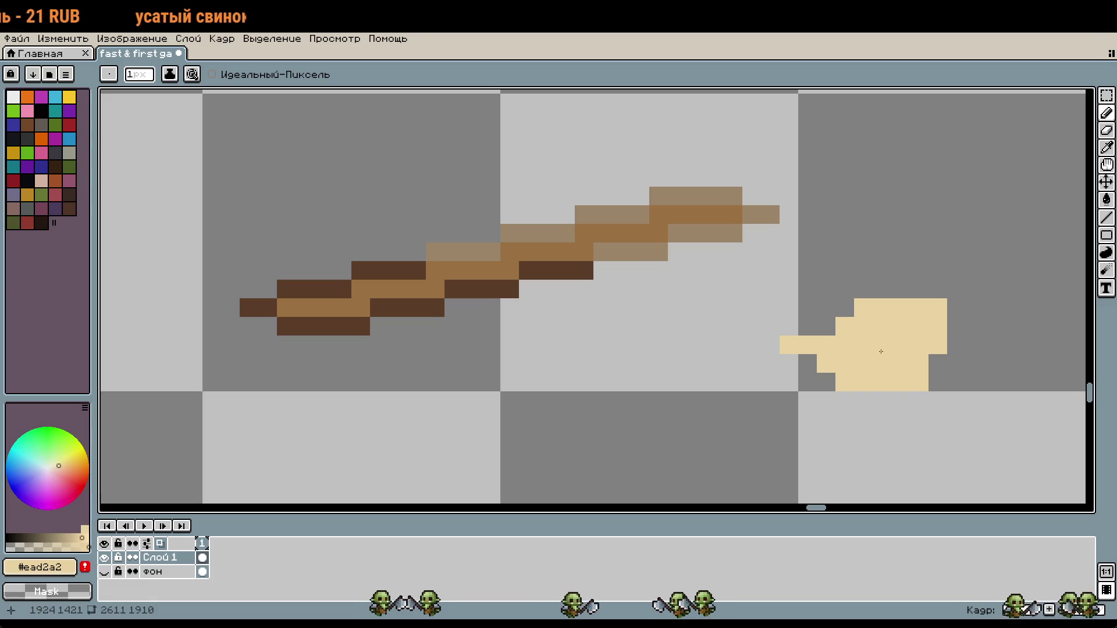
pyautogui.press('i')
pyautogui.click(616, 232)
pyautogui.press('b')
pyautogui.moveTo(860, 210)
pyautogui.mouseDown()
pyautogui.moveTo(959, 274)
pyautogui.moveTo(814, 180)
pyautogui.mouseUp()
pyautogui.press('i')
pyautogui.click(890, 326)
# Step: Refill the stick's core with the cream colour
pyautogui.press('b')
pyautogui.click(645, 246)
pyautogui.hotkey('ctrl', 'z')
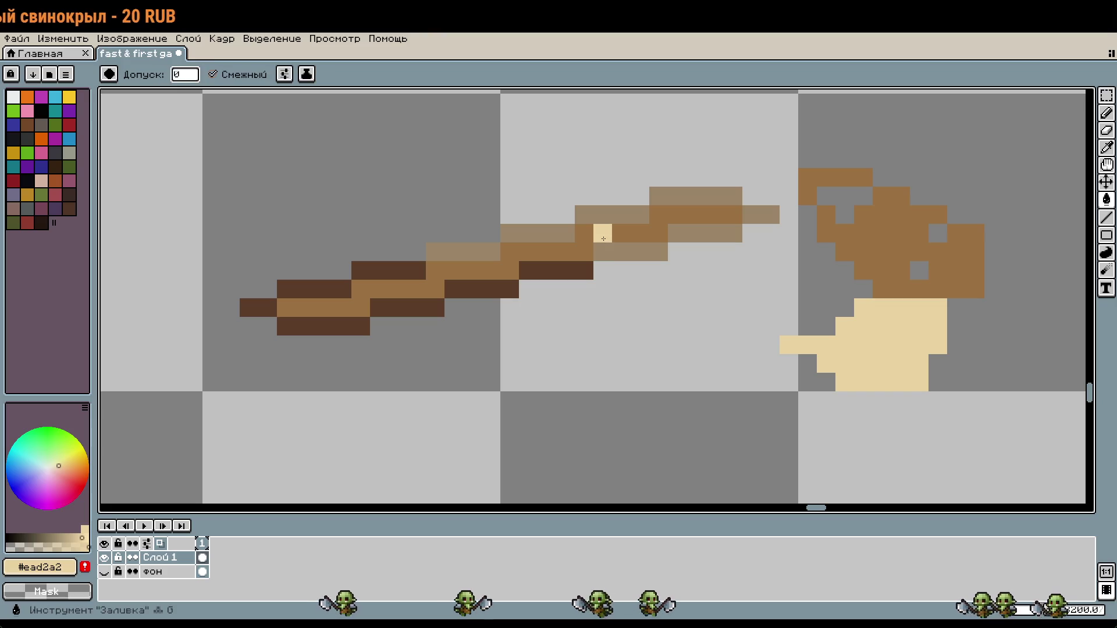
pyautogui.press('g')
pyautogui.click(640, 233)
# Step: Paint a pale cream #fff1d0 highlight row along the core near the stick's top
pyautogui.press('i')
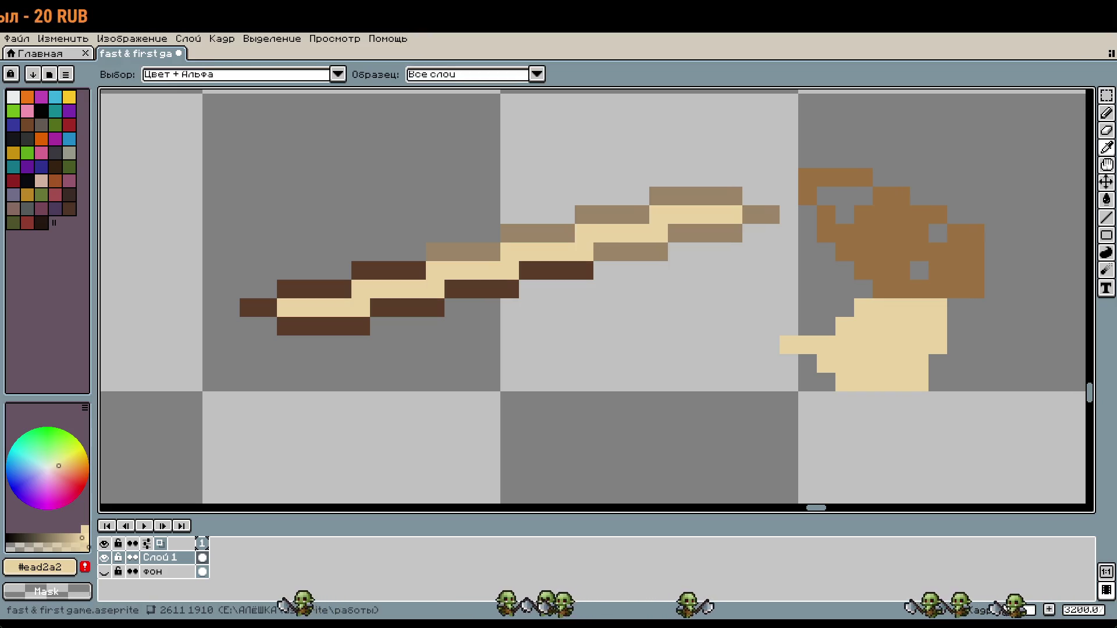
pyautogui.press('g')
pyautogui.click(39, 566)
pyautogui.click(199, 469)
pyautogui.write('fff1d0')
pyautogui.press('Return')
pyautogui.click(594, 207)
pyautogui.click(668, 214)
pyautogui.hotkey('ctrl', 'z')
pyautogui.hotkey('ctrl', 'z')
pyautogui.press('b')
pyautogui.click(714, 214)
pyautogui.moveTo(653, 214); pyautogui.dragTo(734, 214)
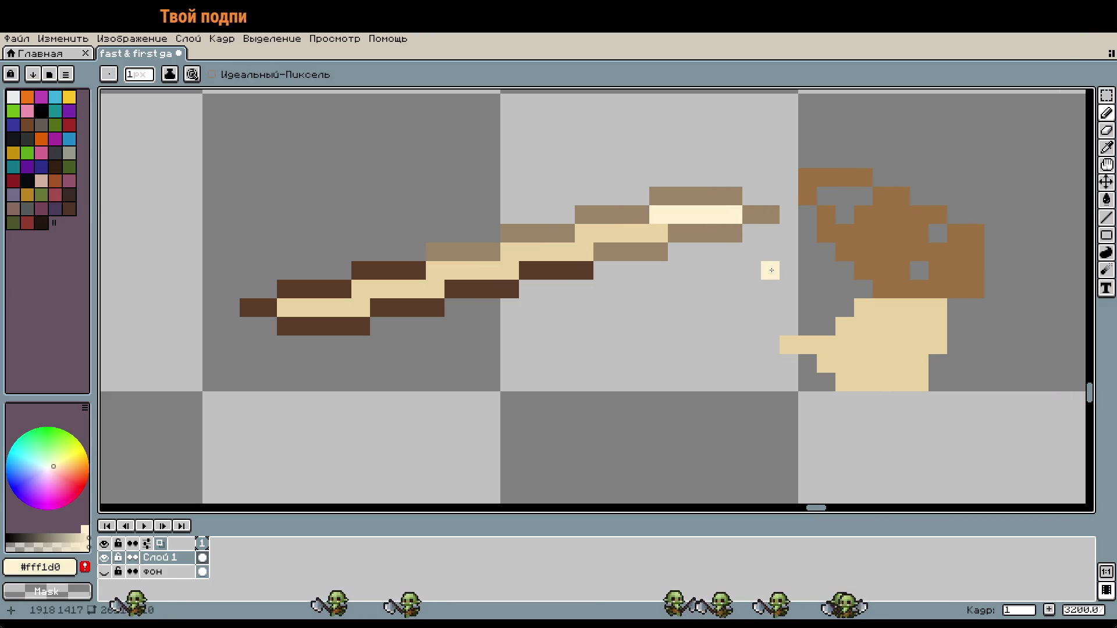
# Step: Recolour the six dark lower-edge runs of the stick to brown
pyautogui.press('i')
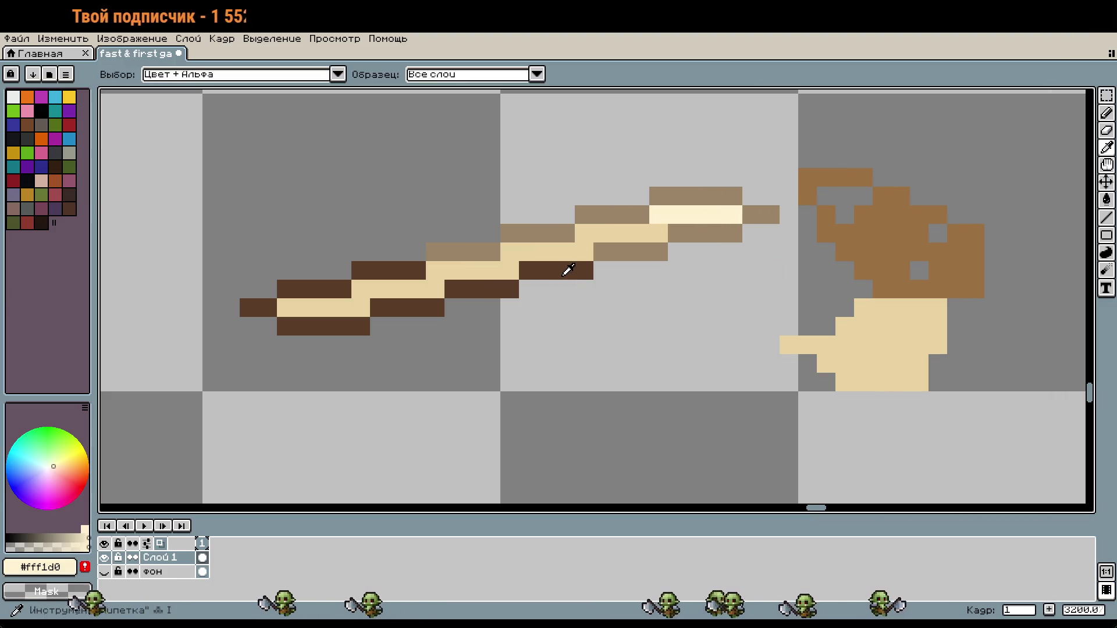
pyautogui.click(568, 269)
pyautogui.press('b')
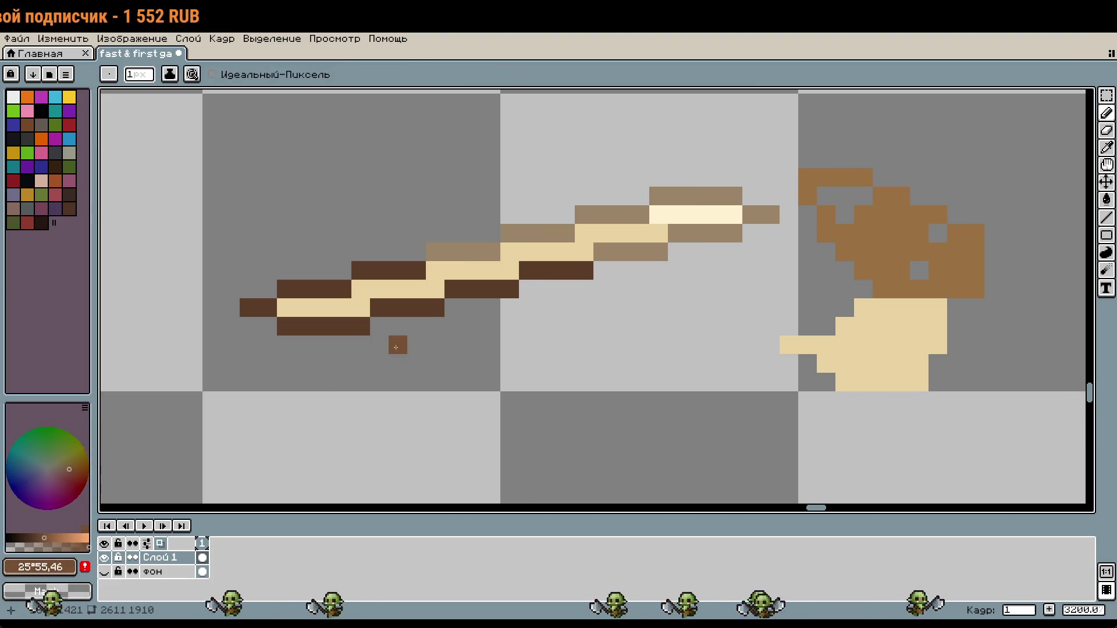
pyautogui.press('g')
pyautogui.click(314, 325)
pyautogui.click(407, 307)
pyautogui.click(315, 289)
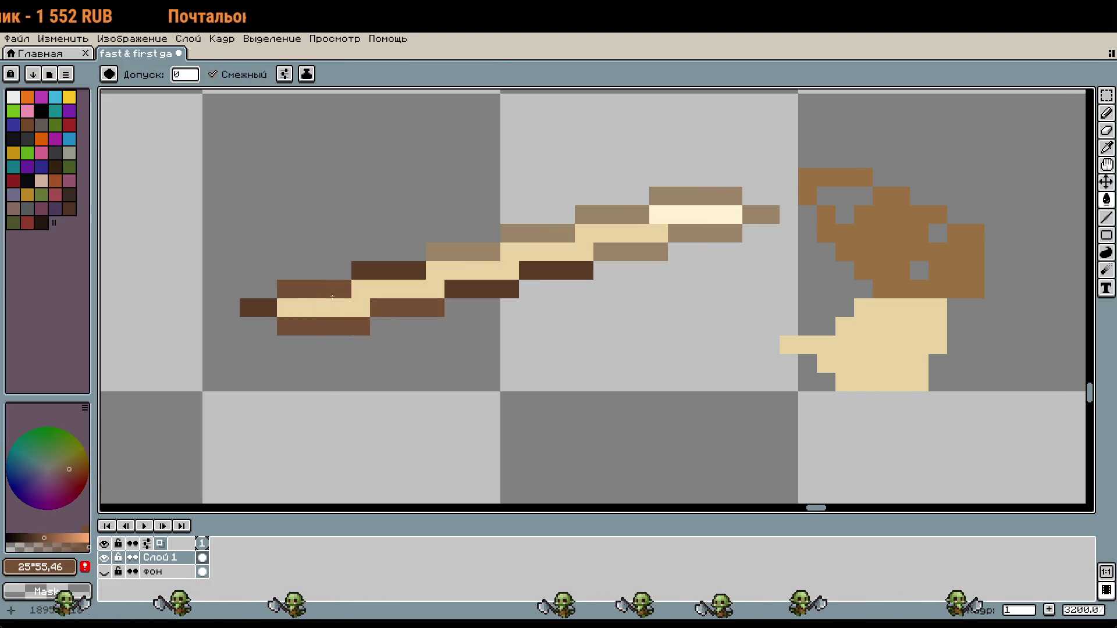
pyautogui.click(384, 270)
pyautogui.click(481, 289)
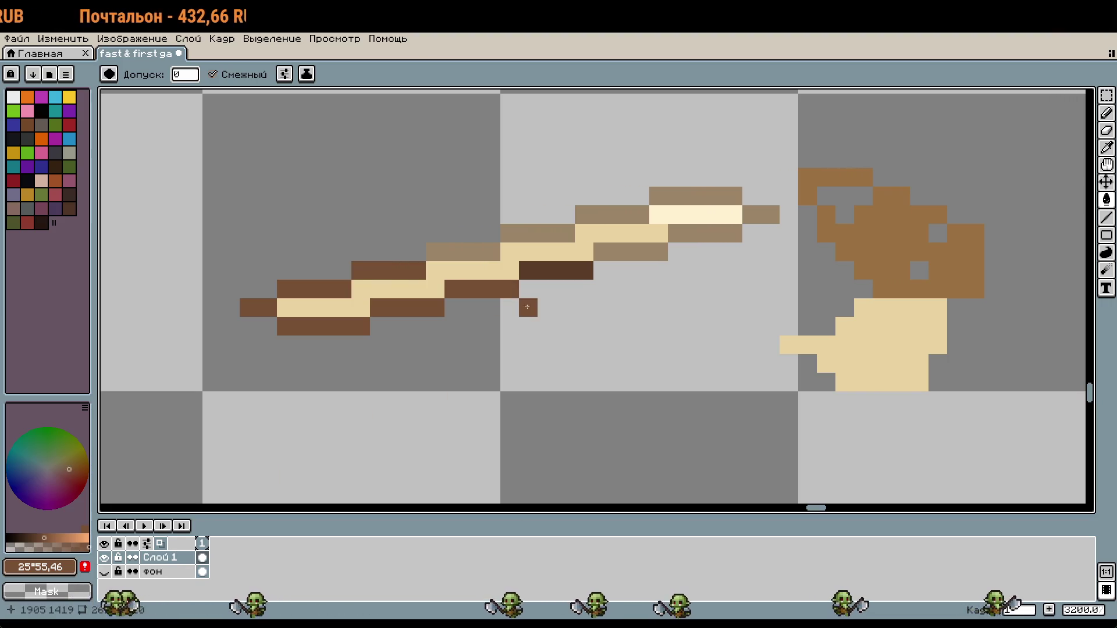
pyautogui.click(546, 272)
# Step: Recolour all upper-edge runs medium brown #8e603f, undoing an accidental background fill
pyautogui.click(435, 268)
pyautogui.click(463, 251)
pyautogui.click(538, 234)
pyautogui.click(612, 215)
pyautogui.click(696, 256)
pyautogui.hotkey('ctrl', 'z')
pyautogui.click(705, 233)
pyautogui.click(640, 251)
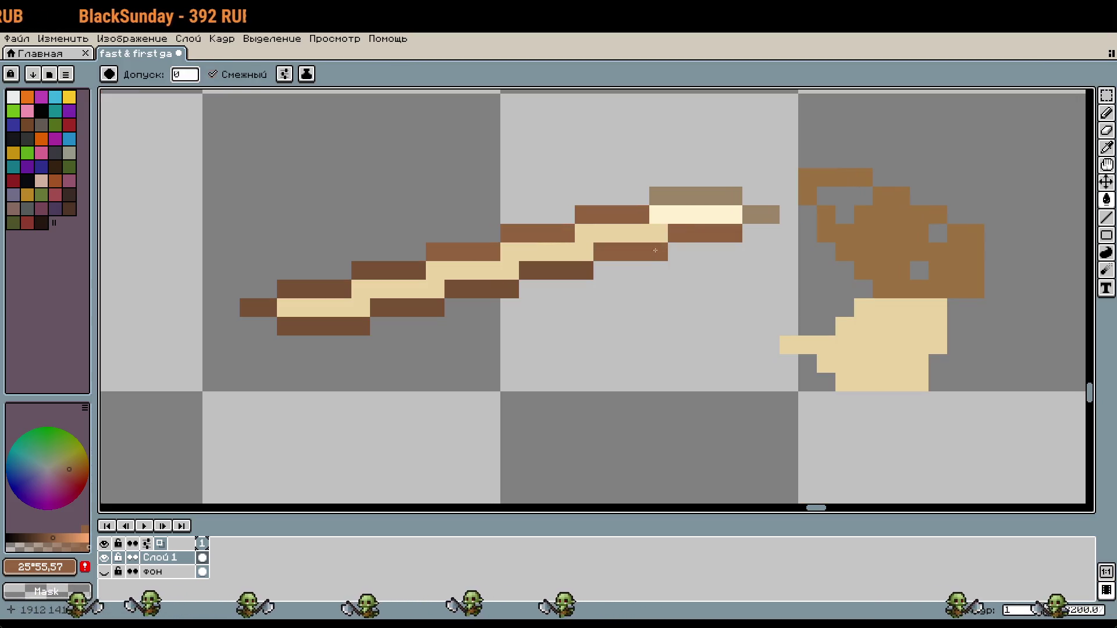
pyautogui.click(697, 196)
pyautogui.press('i')
pyautogui.click(699, 218)
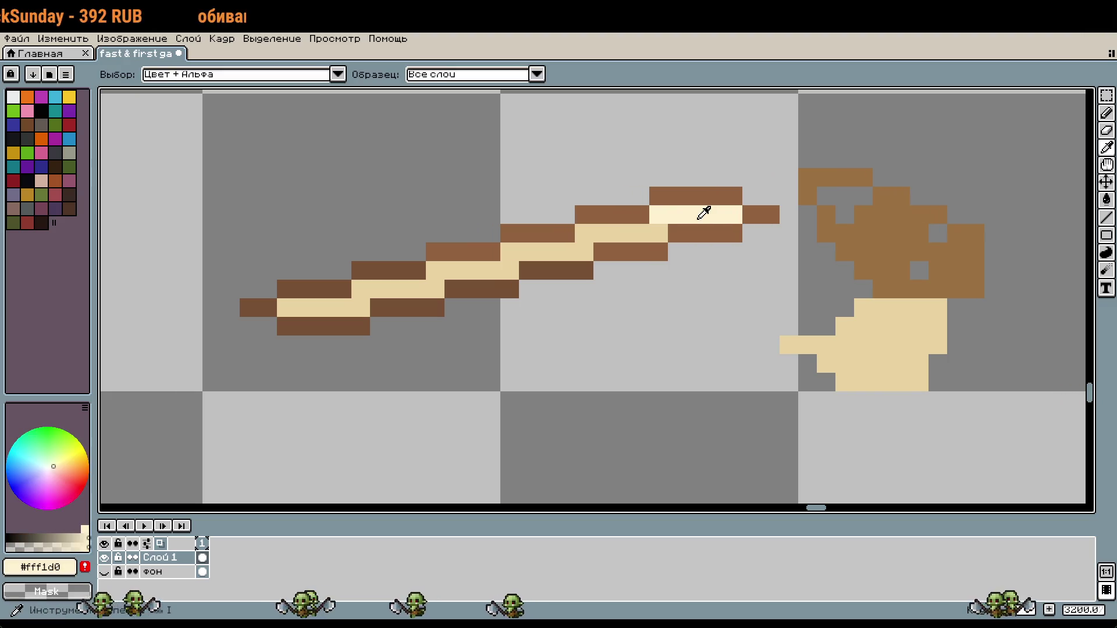
# Step: Zoom out and pan to frame the finished stick alongside the rat sprites
pyautogui.press('b')
pyautogui.scroll(-5, 689, 293)
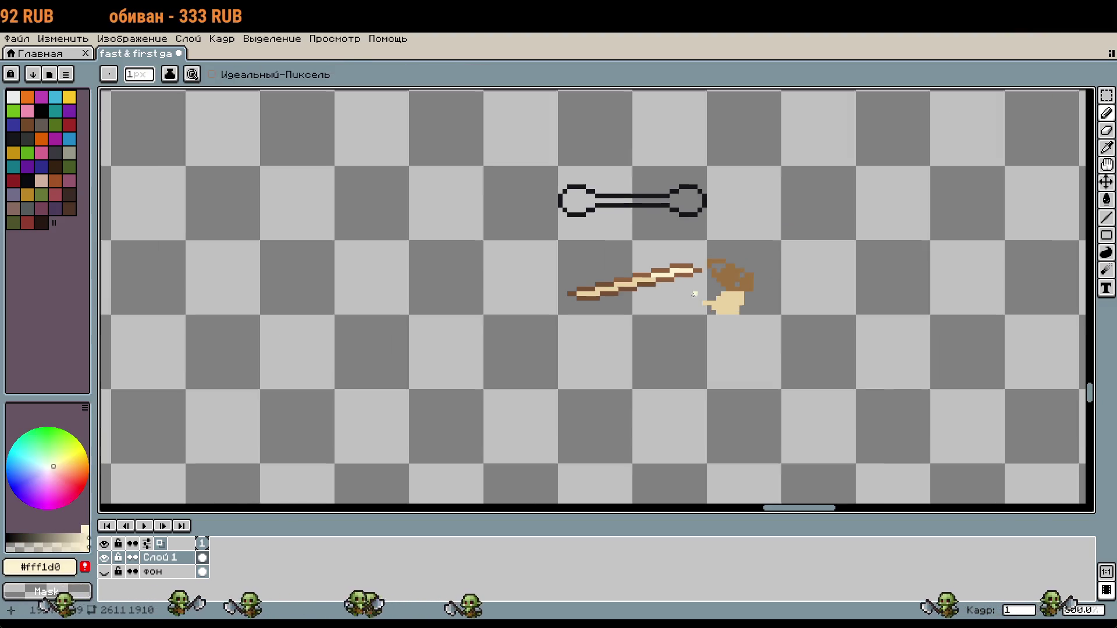
pyautogui.scroll(3, 735, 310)
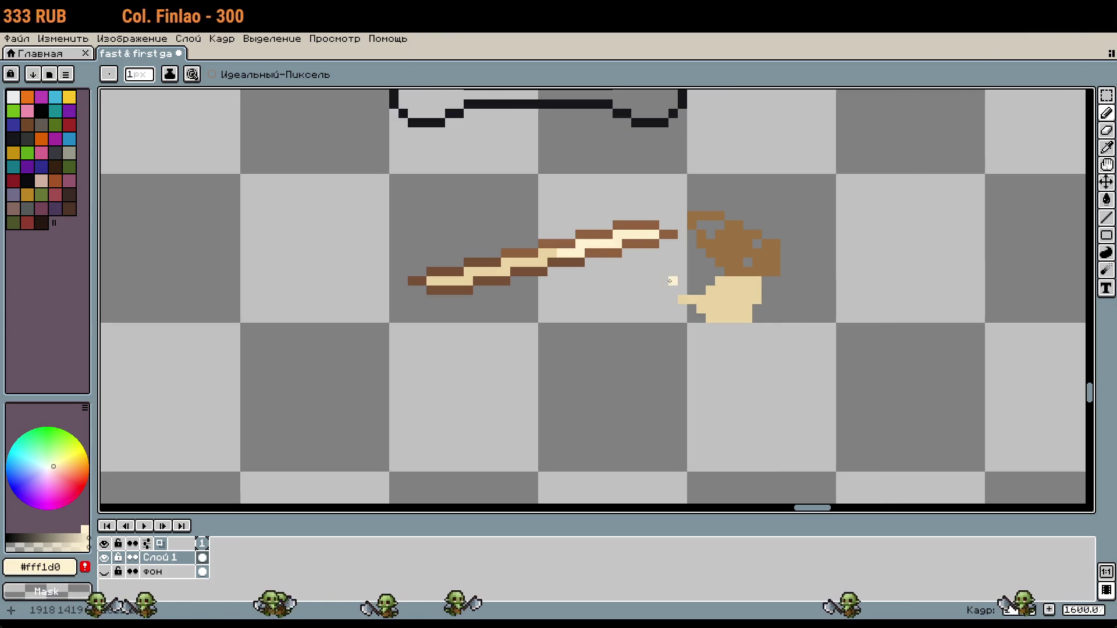
pyautogui.scroll(1, 701, 279)
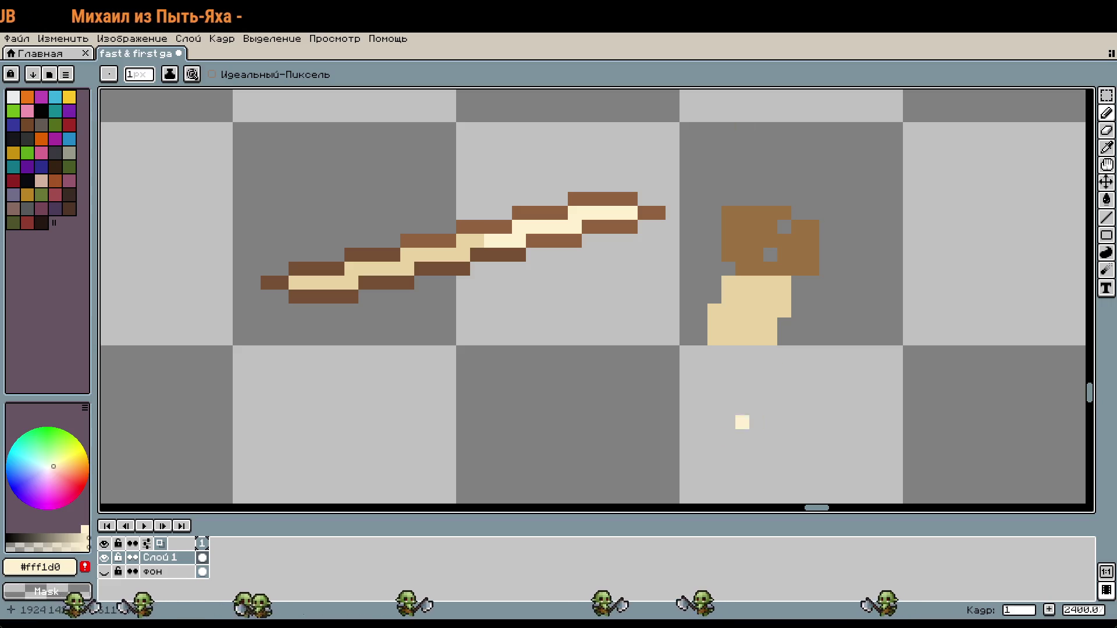
pyautogui.moveTo(686, 439); pyautogui.dragTo(787, 432)
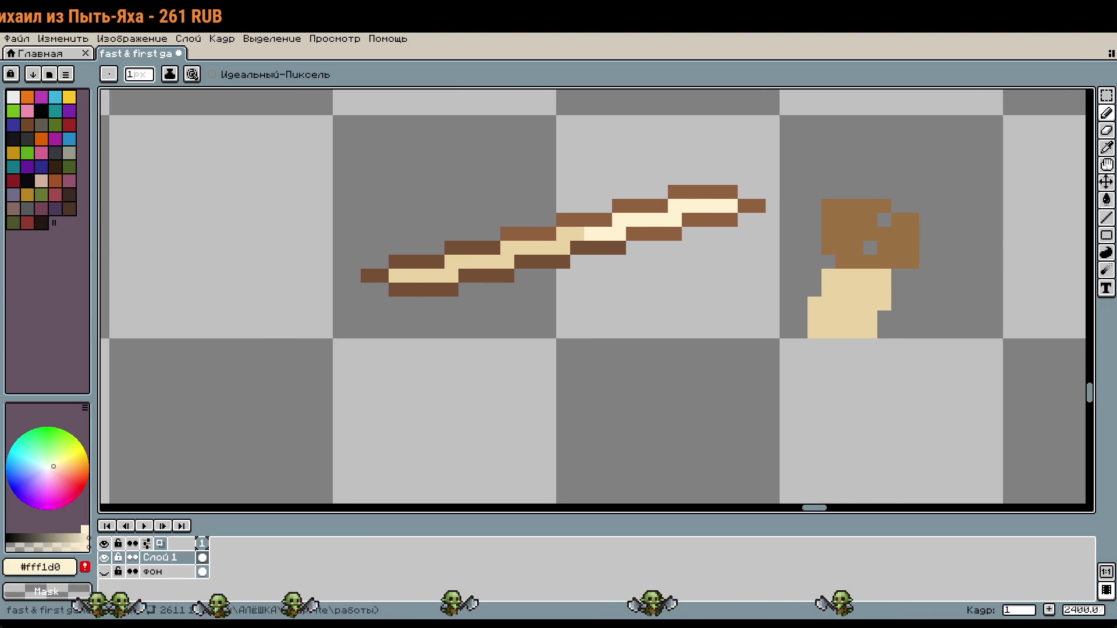
pyautogui.scroll(-2, 918, 379)
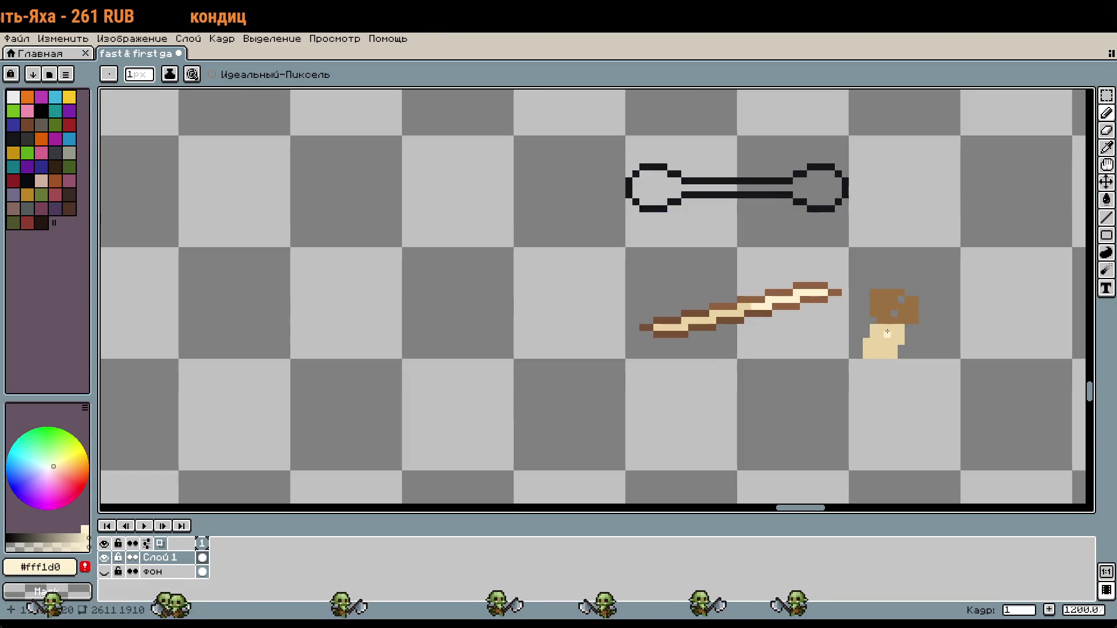
pyautogui.scroll(-1, 888, 321)
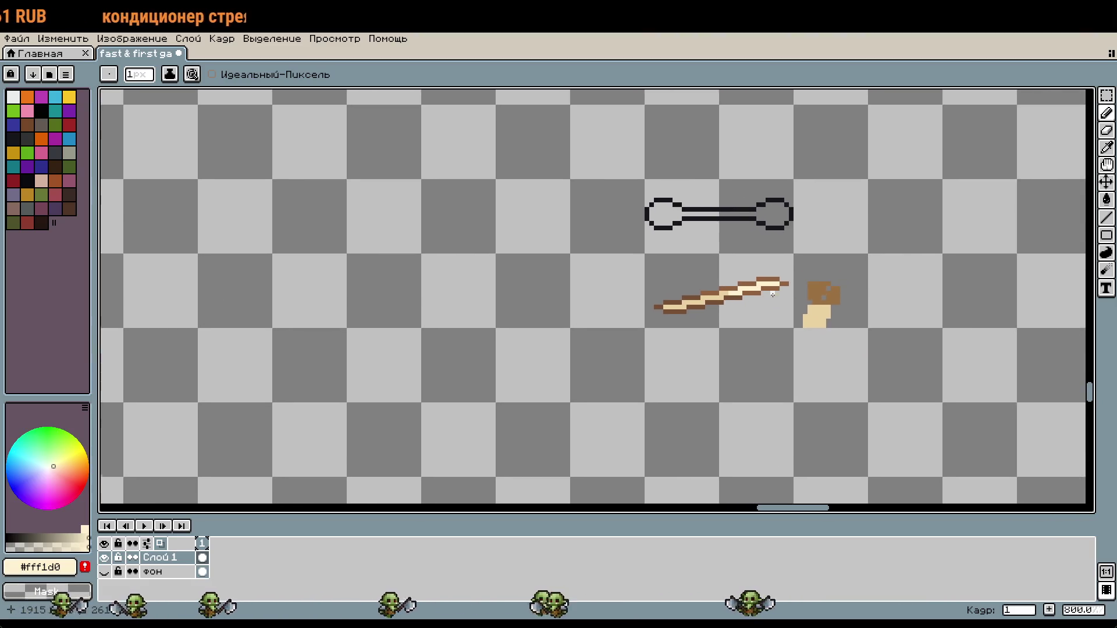
pyautogui.scroll(2, 770, 299)
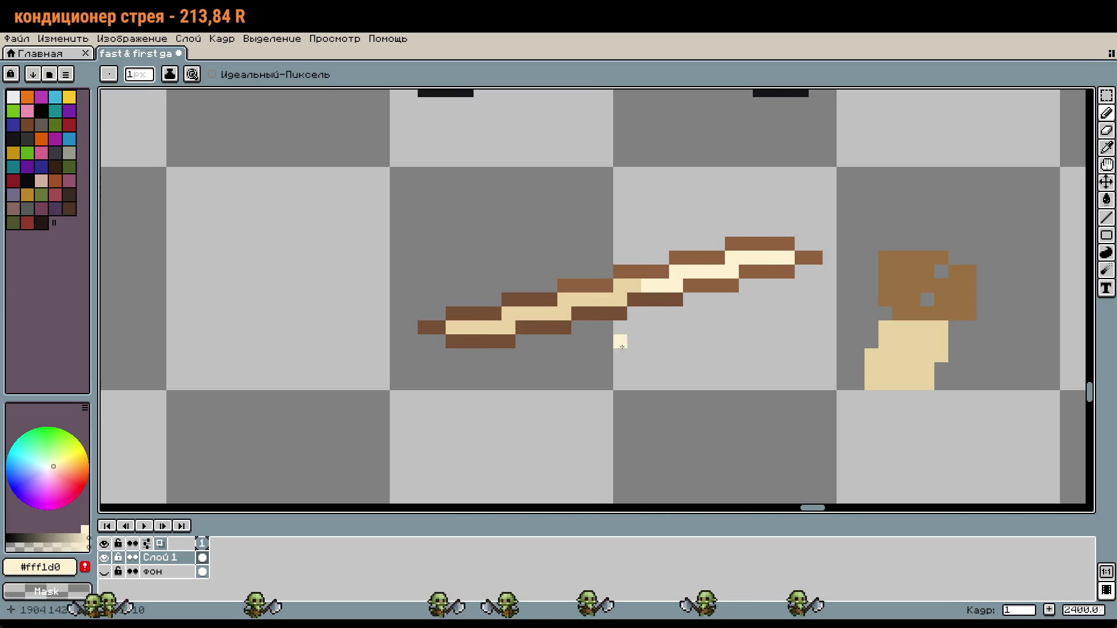
pyautogui.scroll(-5, 616, 353)
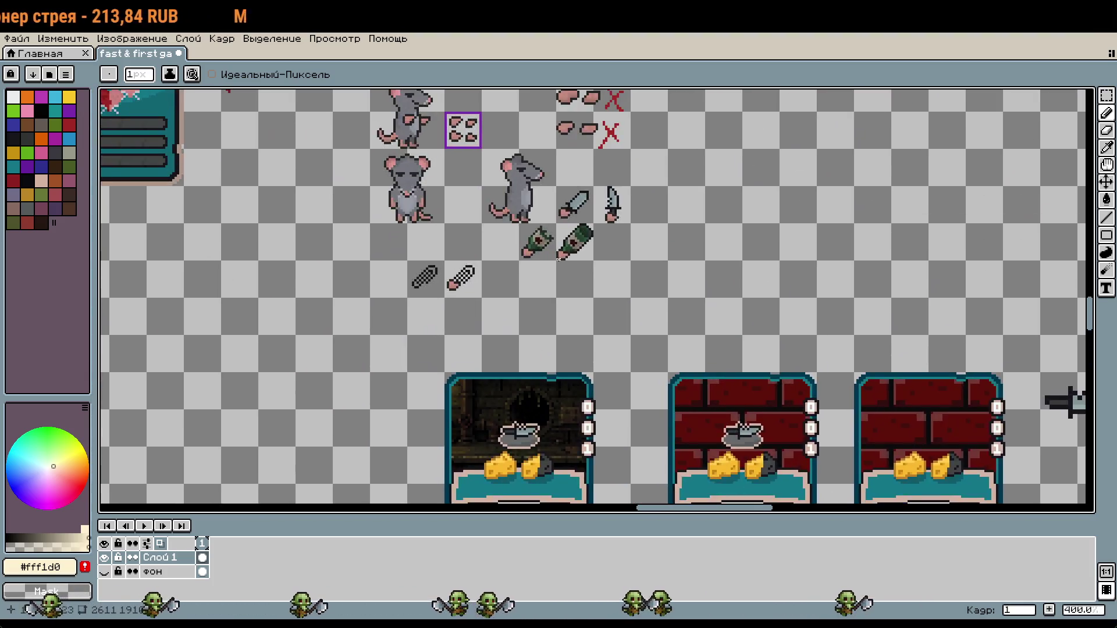
# Step: Move the purple frame's bottom edge further down using a rectangle selection
pyautogui.scroll(5, 572, 329)
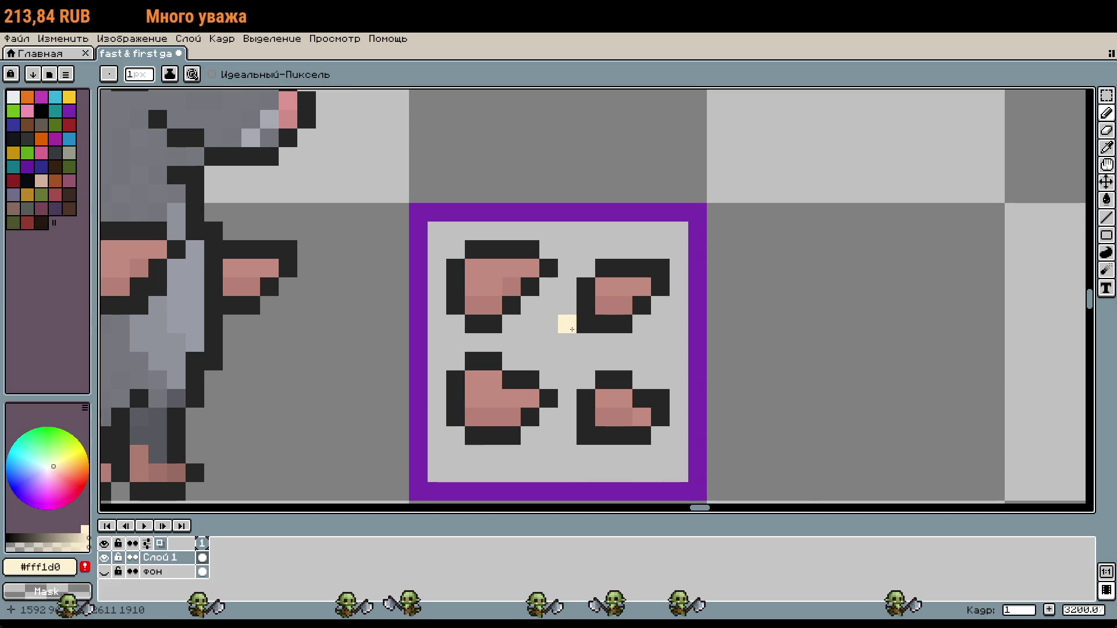
pyautogui.press('i')
pyautogui.scroll(-1, 731, 334)
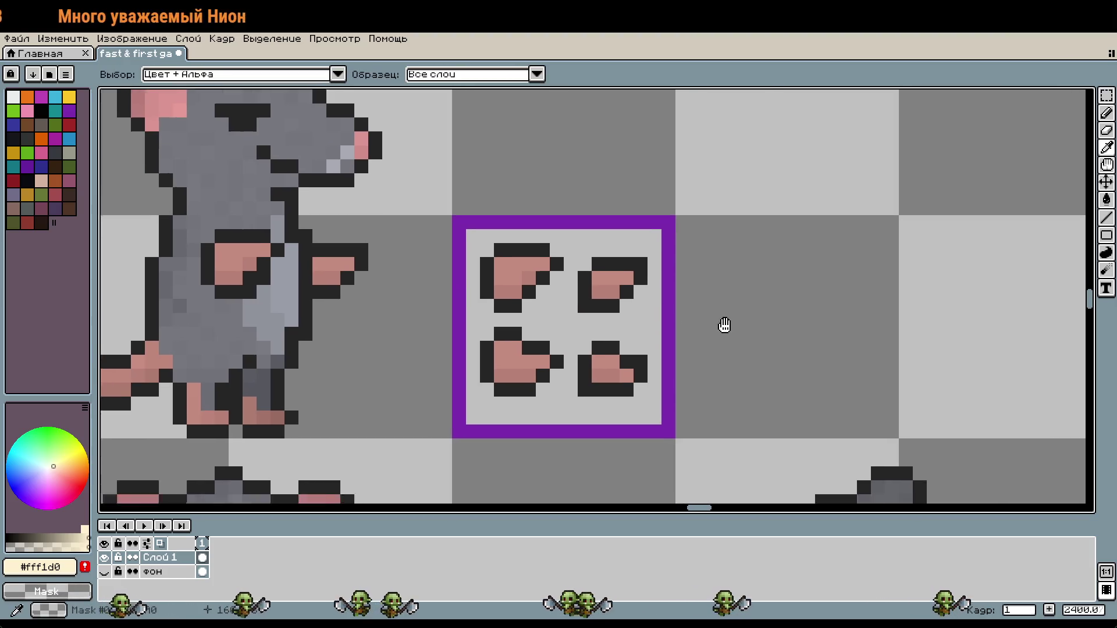
pyautogui.scroll(-3, 613, 294)
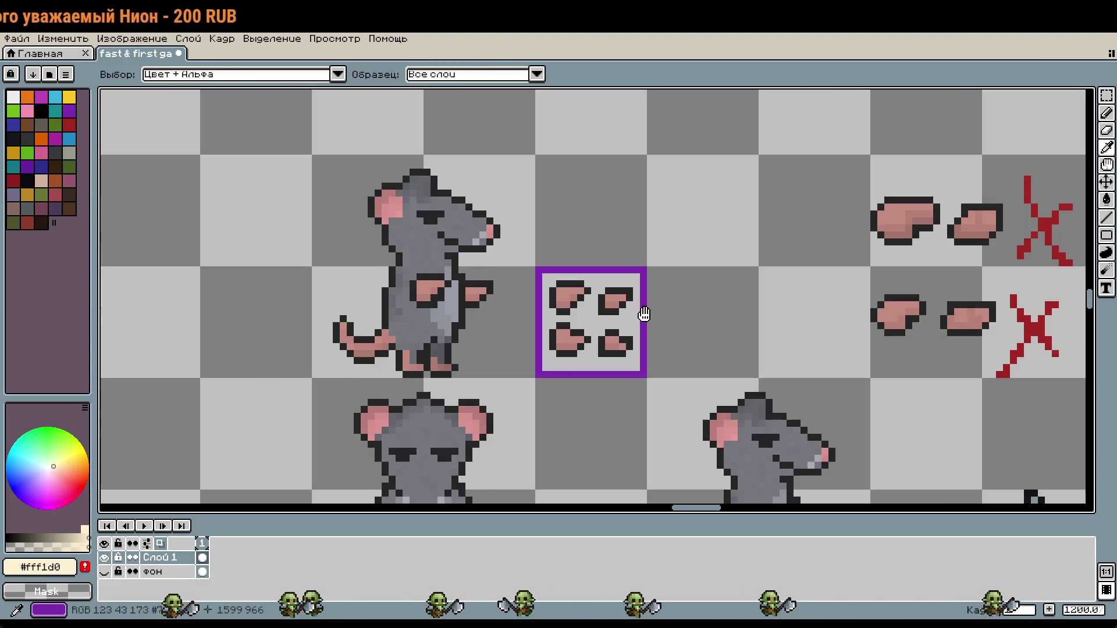
pyautogui.press('m')
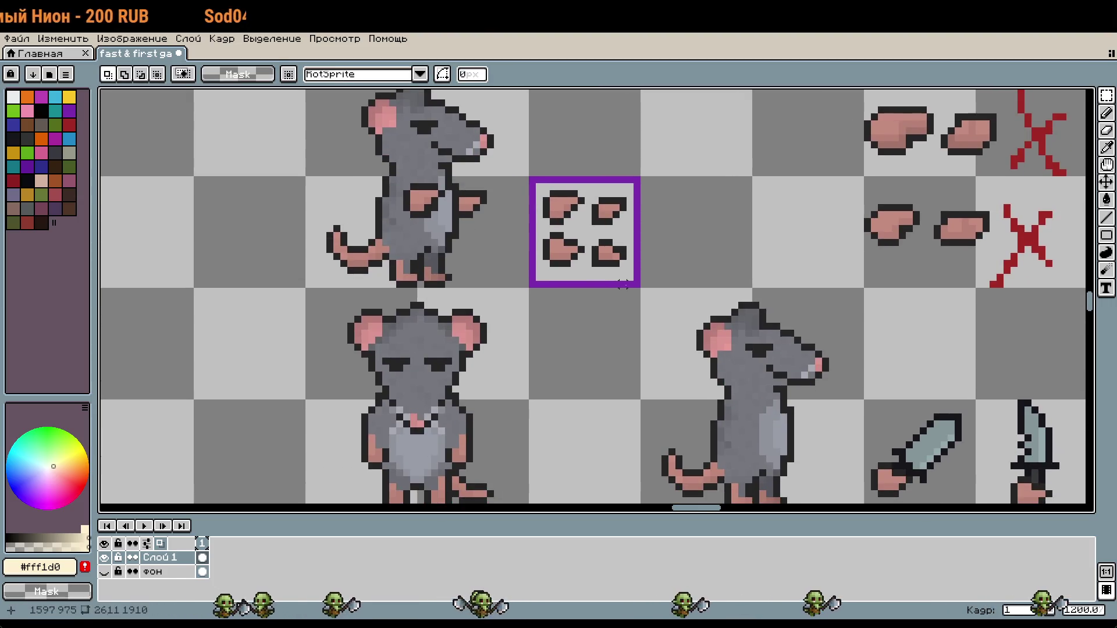
pyautogui.moveTo(642, 270)
pyautogui.mouseDown()
pyautogui.moveTo(526, 289)
pyautogui.moveTo(593, 344)
pyautogui.moveTo(593, 400)
pyautogui.mouseUp()
pyautogui.scroll(1, 581, 354)
pyautogui.press('Return')
# Step: Redraw the frame's left side as a straight purple line
pyautogui.press('i')
pyautogui.click(522, 238)
pyautogui.scroll(-3, 529, 282)
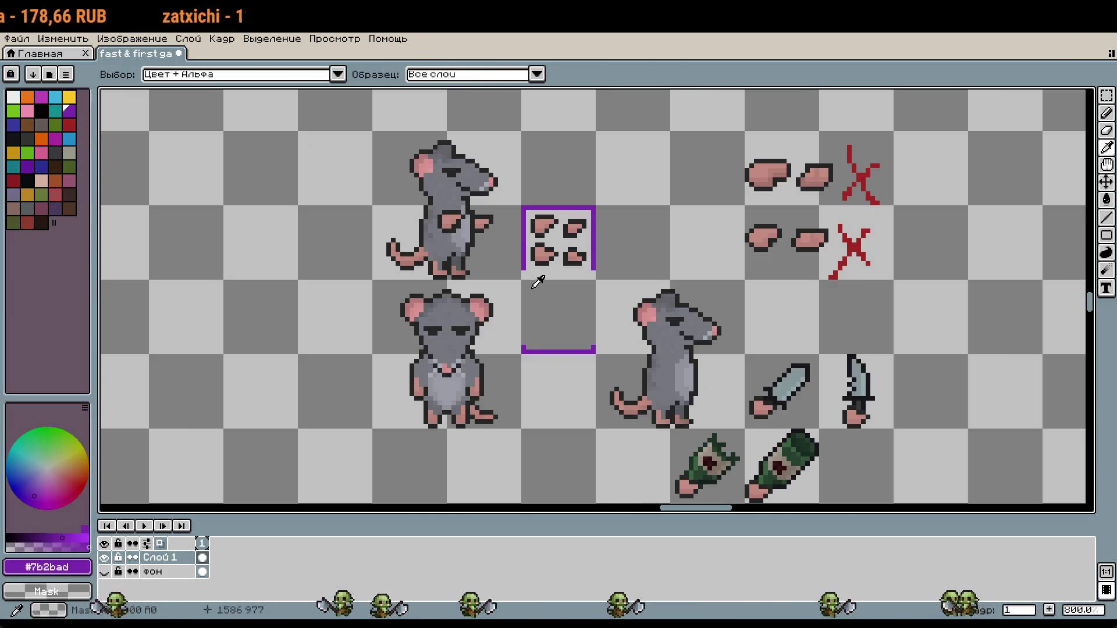
pyautogui.scroll(2, 526, 282)
pyautogui.press('l')
pyautogui.moveTo(522, 269); pyautogui.dragTo(522, 368)
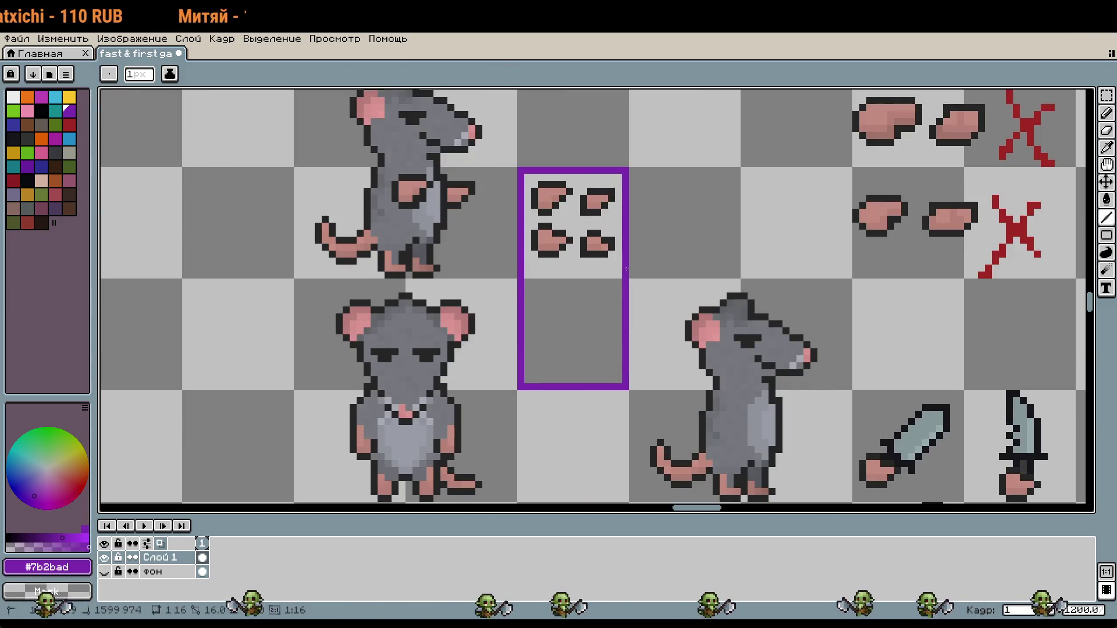
pyautogui.scroll(1, 532, 172)
# Step: Paste a copy of the ear piece below the original and darken two pink pixels
pyautogui.press('m')
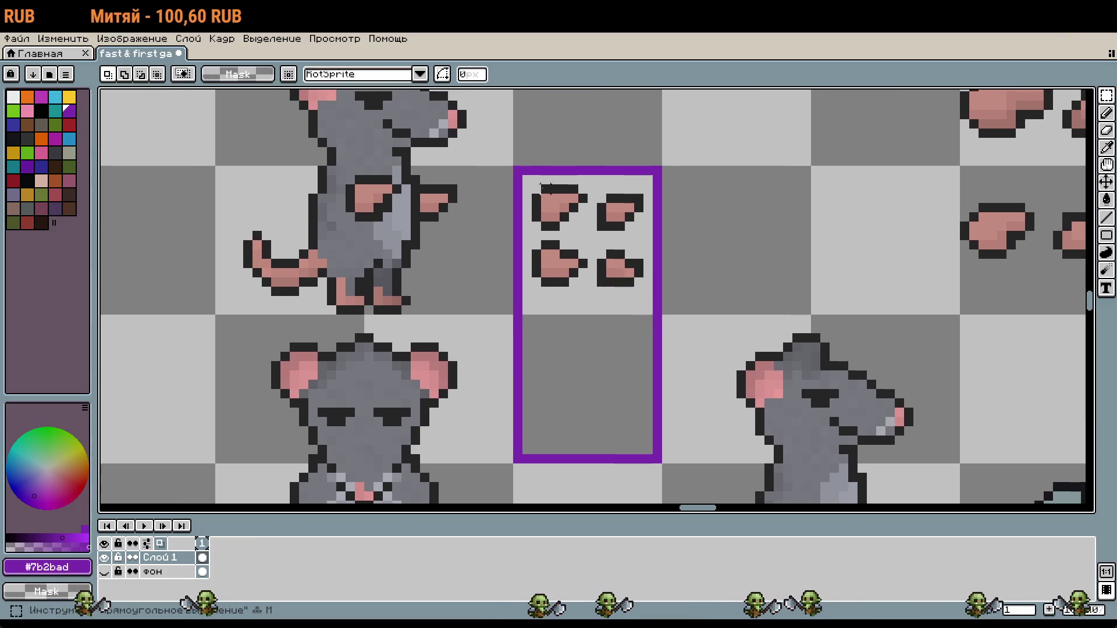
pyautogui.scroll(1, 579, 224)
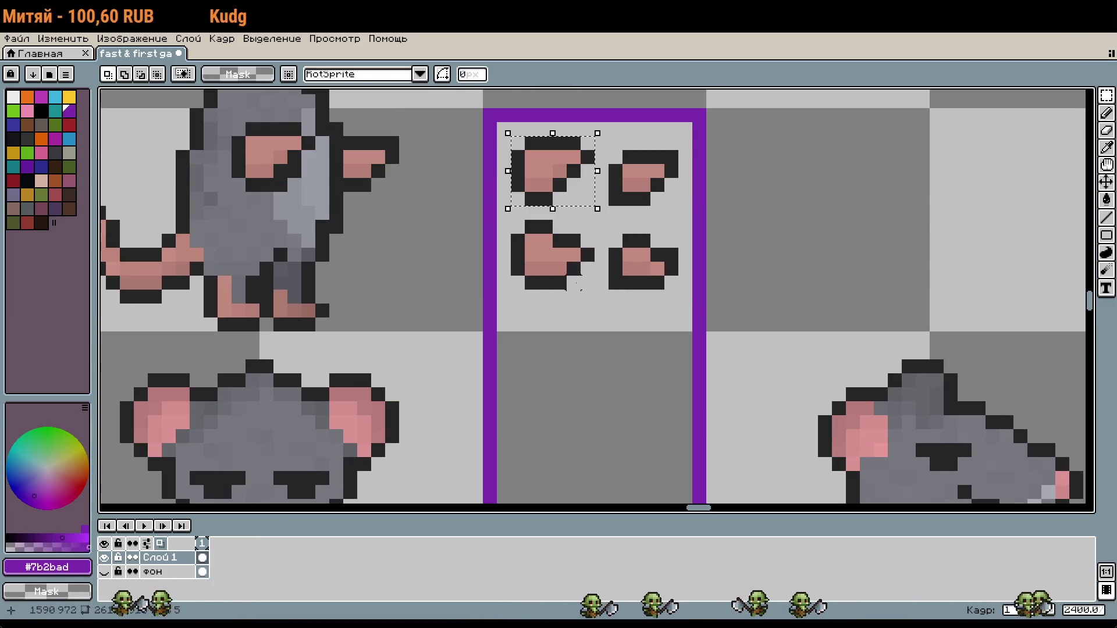
pyautogui.hotkey('ctrl', 'c')
pyautogui.hotkey('ctrl', 'v')
pyautogui.moveTo(563, 181)
pyautogui.mouseDown()
pyautogui.moveTo(574, 347)
pyautogui.moveTo(548, 342)
pyautogui.moveTo(565, 342)
pyautogui.mouseUp()
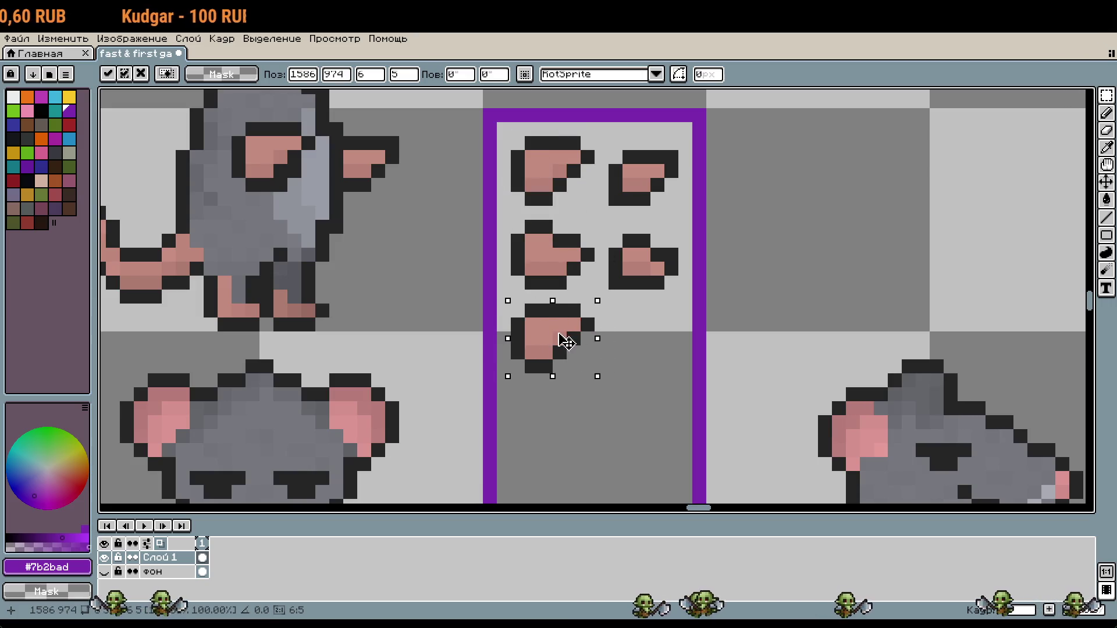
pyautogui.click(601, 422)
pyautogui.scroll(2, 573, 337)
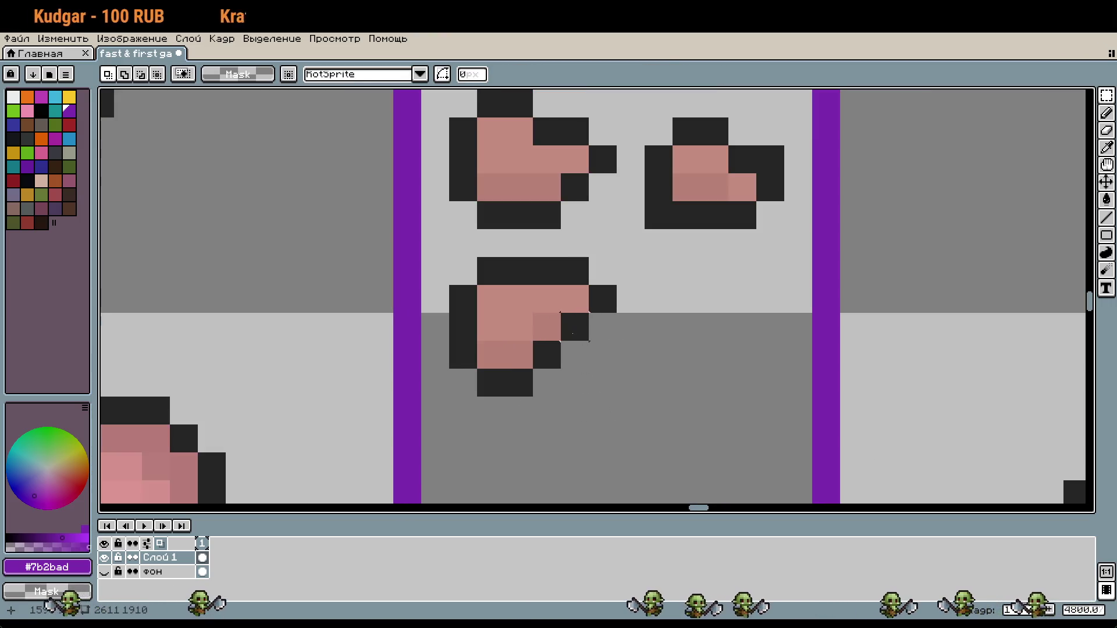
pyautogui.press('i')
pyautogui.click(578, 324)
pyautogui.press('b')
pyautogui.click(547, 326)
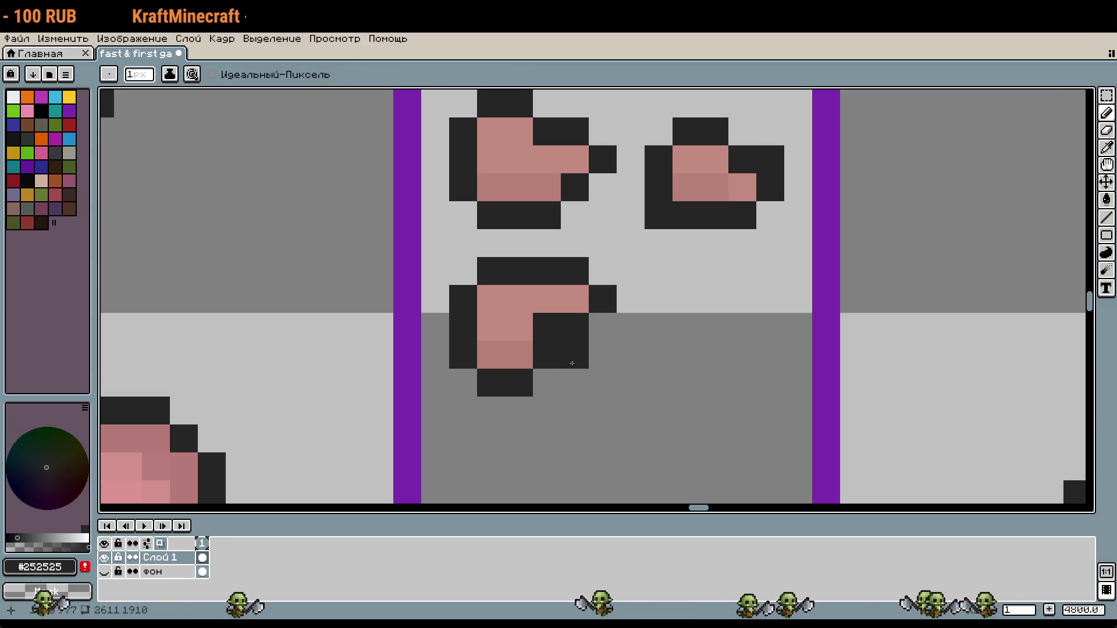
pyautogui.click(518, 354)
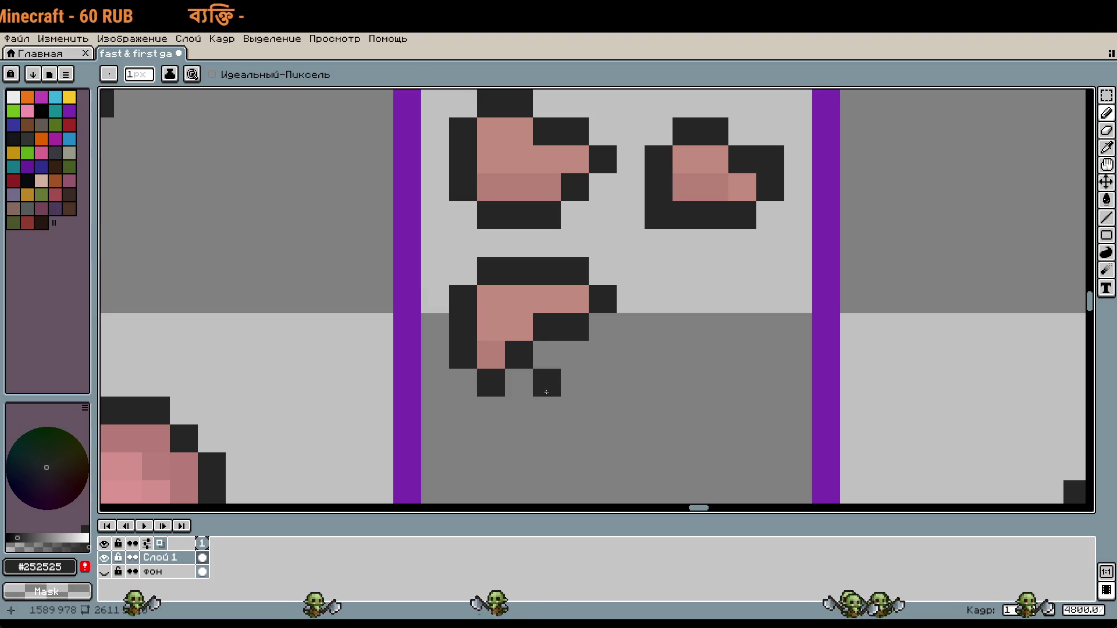
# Step: Rotate the reshaped ear copy 90° and nudge it down one pixel
pyautogui.press('m')
pyautogui.moveTo(449, 258); pyautogui.dragTo(617, 397)
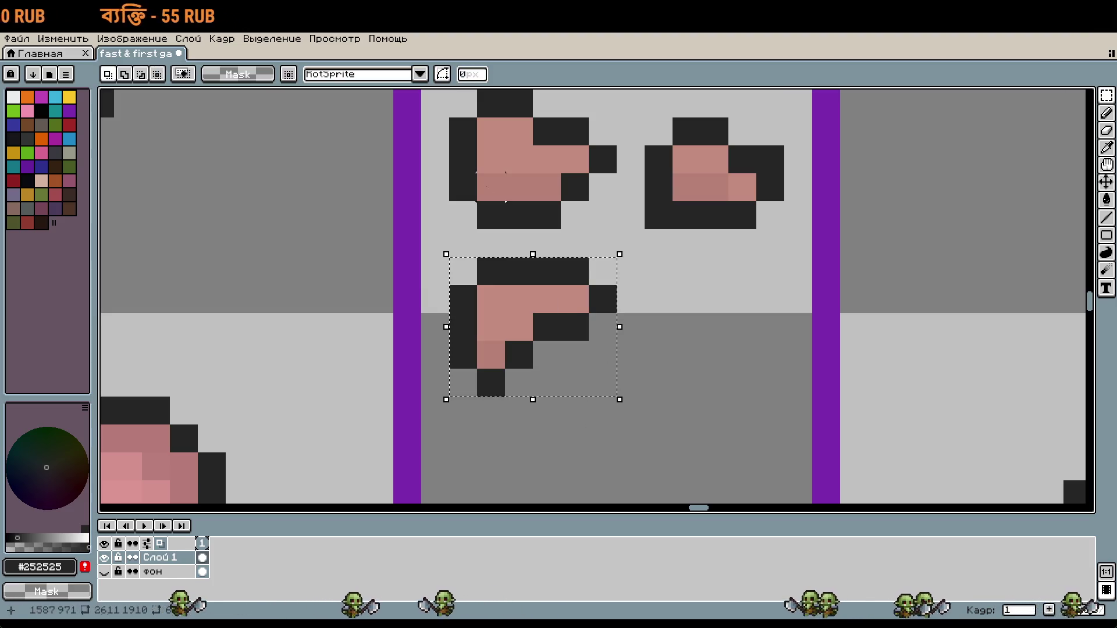
pyautogui.click(519, 301)
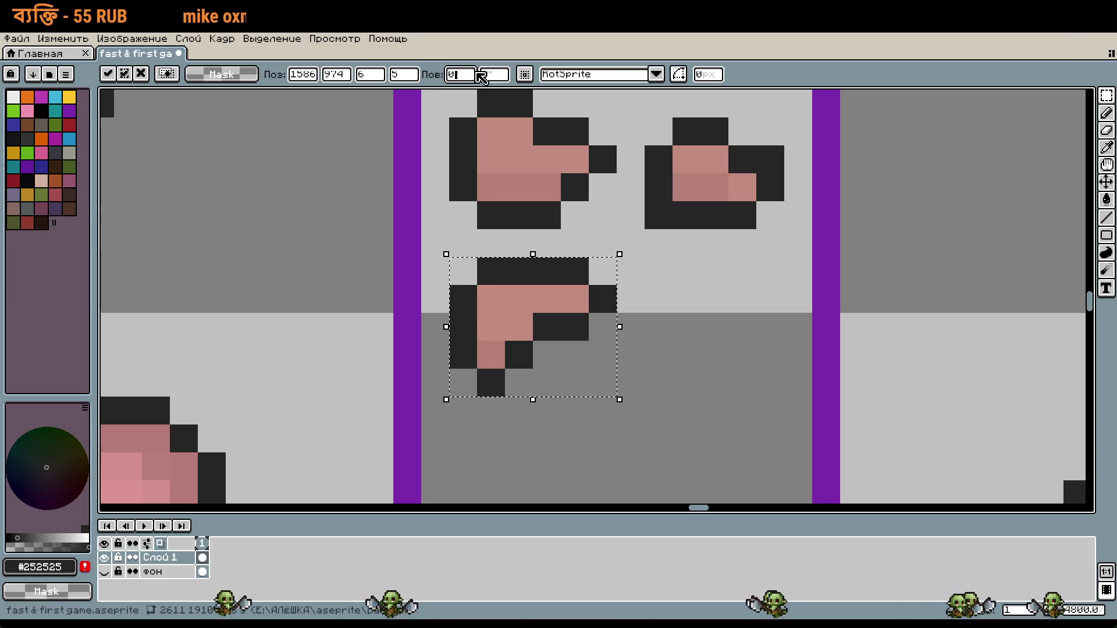
pyautogui.write('90')
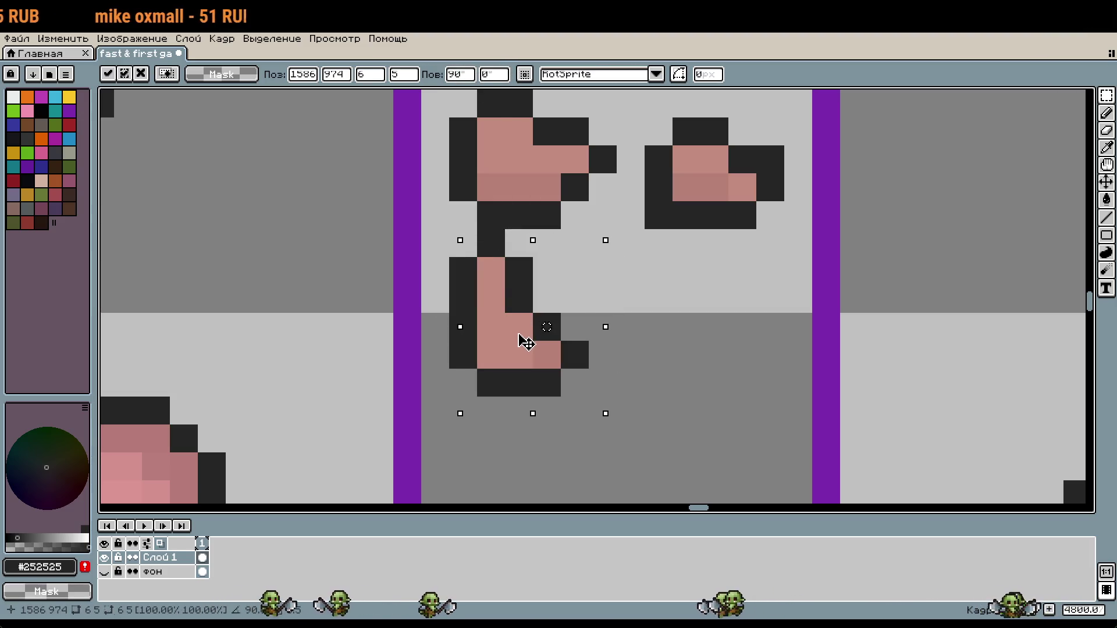
pyautogui.moveTo(522, 337); pyautogui.dragTo(536, 356)
pyautogui.click(658, 355)
pyautogui.scroll(-2, 658, 355)
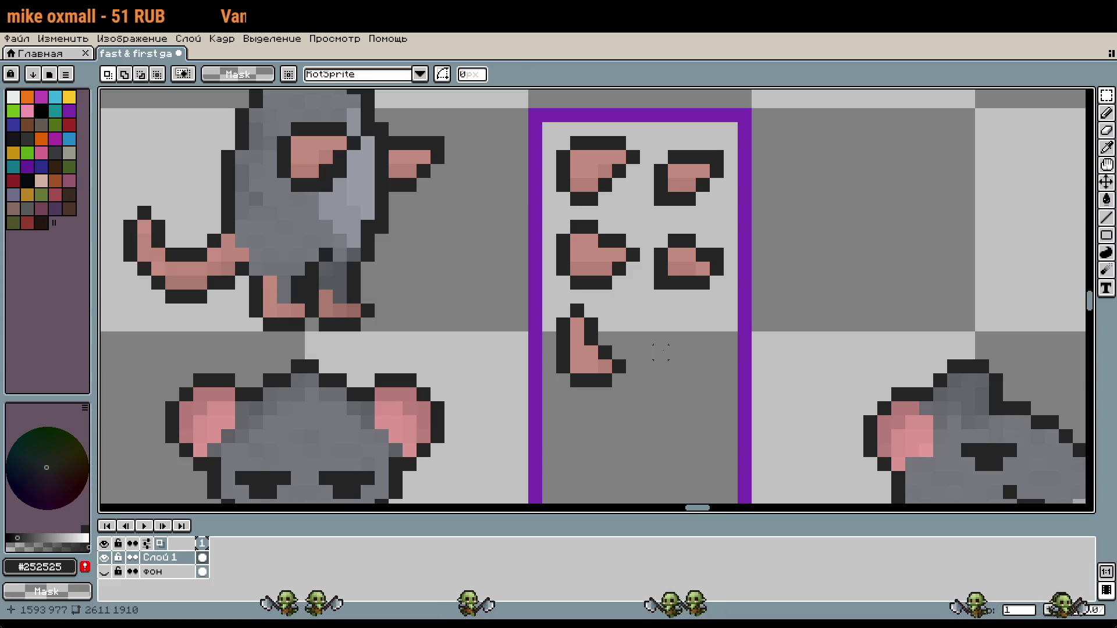
pyautogui.scroll(2, 613, 335)
pyautogui.scroll(-2, 630, 373)
pyautogui.scroll(2, 640, 378)
pyautogui.moveTo(566, 321); pyautogui.dragTo(640, 409)
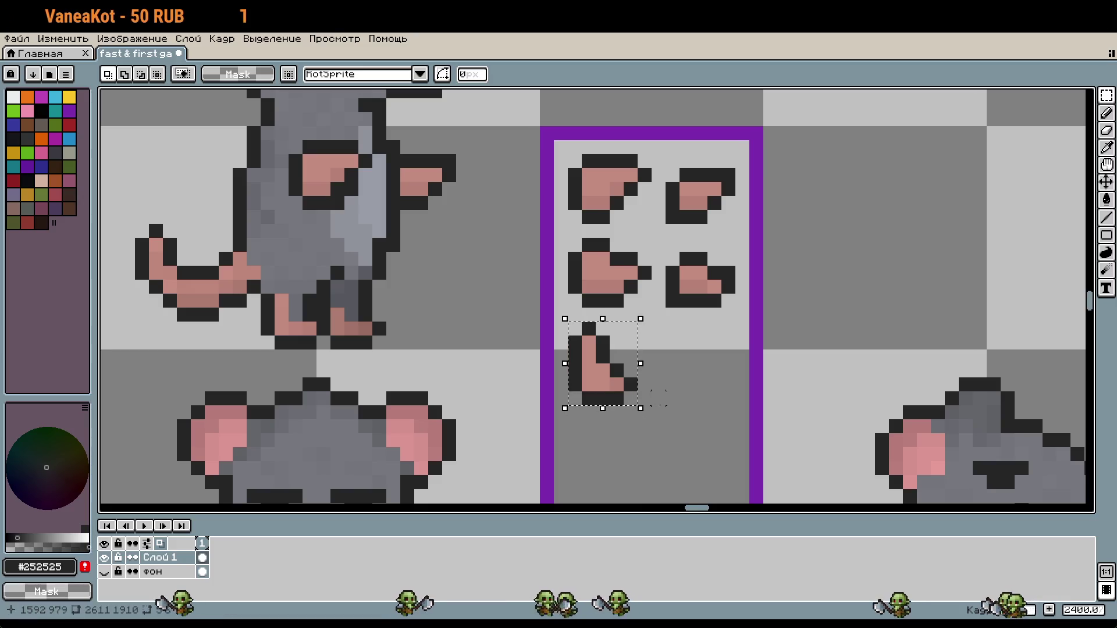
pyautogui.scroll(-5, 634, 360)
pyautogui.scroll(2, 714, 315)
pyautogui.hscroll(10, 663, 241)
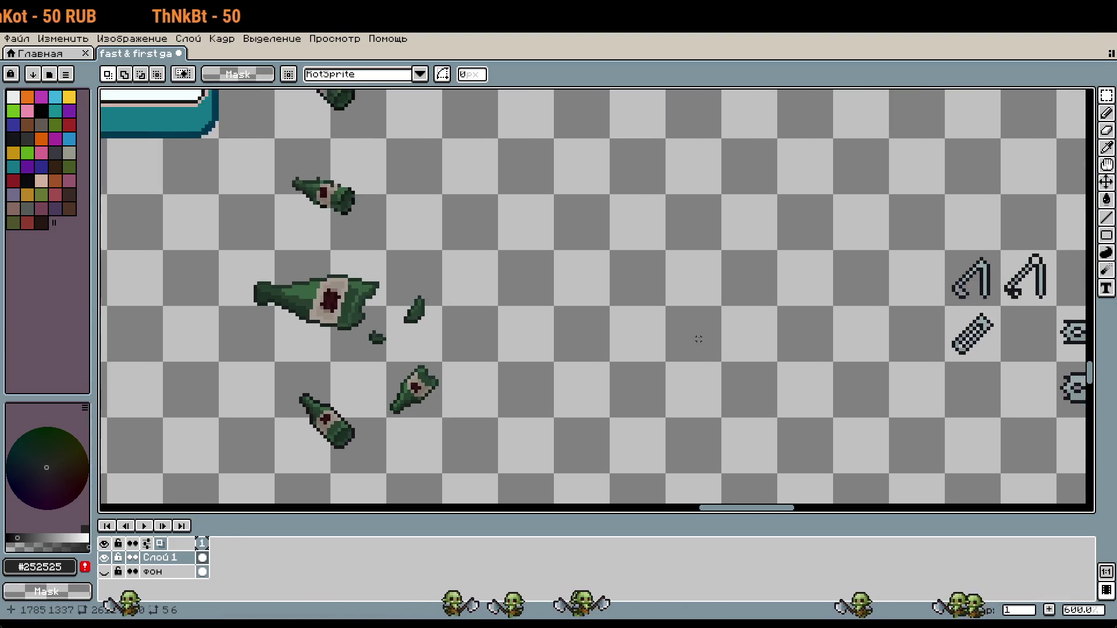
# Step: Paste the copied paw piece onto the stick, nudge it into position and commit it
pyautogui.scroll(3, 732, 271)
pyautogui.scroll(1, 735, 273)
pyautogui.hotkey('ctrl', 'v')
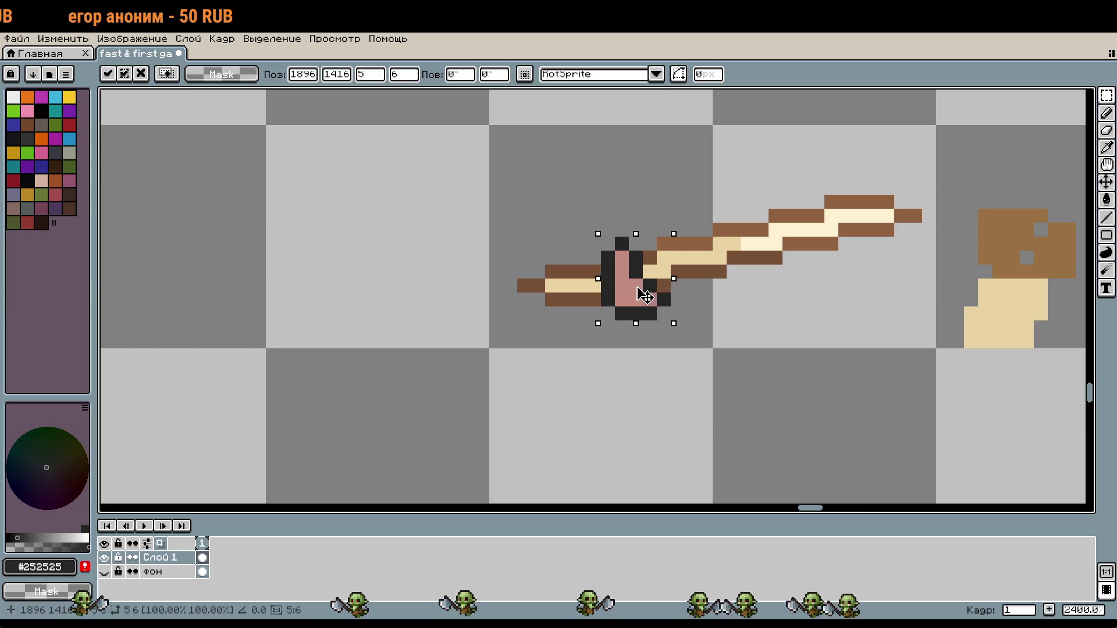
pyautogui.press('Left')
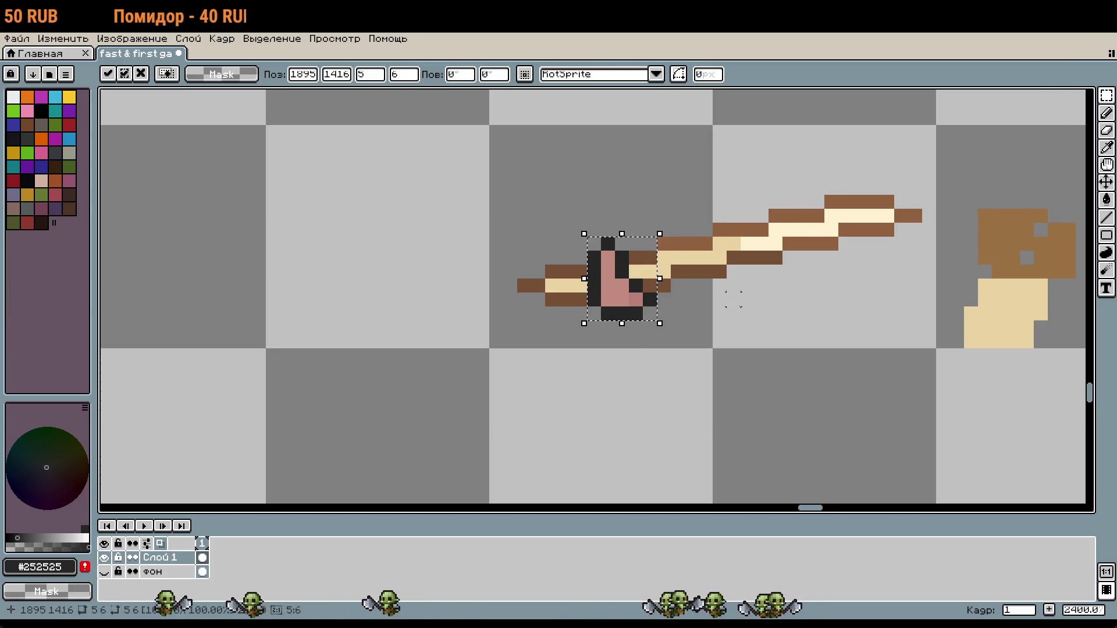
pyautogui.moveTo(637, 300); pyautogui.dragTo(650, 286)
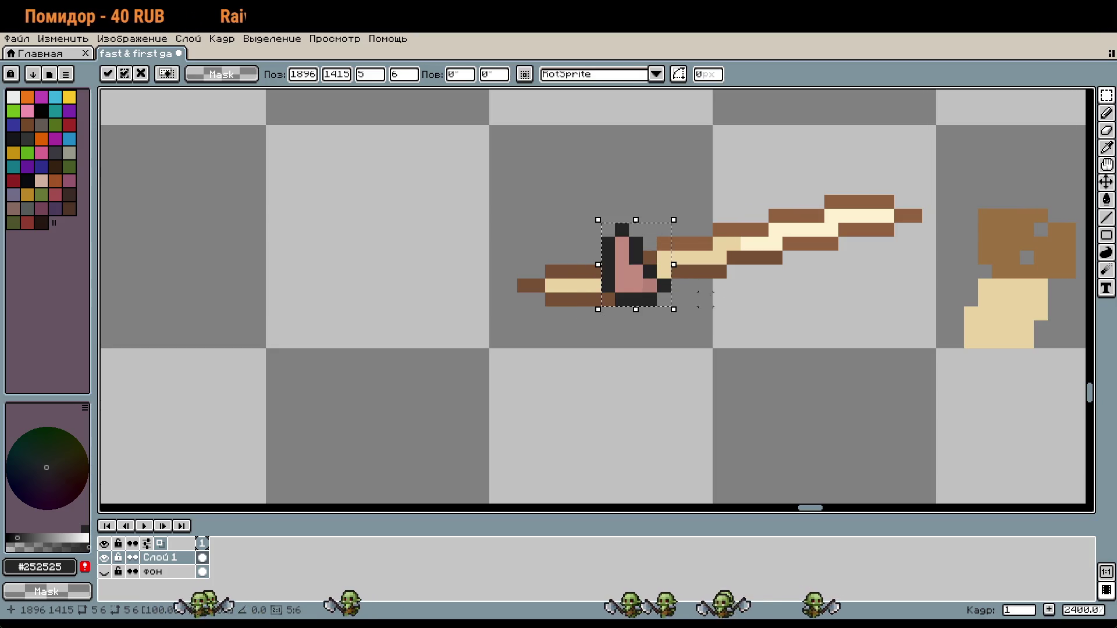
pyautogui.press('Return')
pyautogui.scroll(2, 643, 240)
# Step: Pencil-edit the paw: erase its top and left black pixels and darken a gap pixel
pyautogui.press('b')
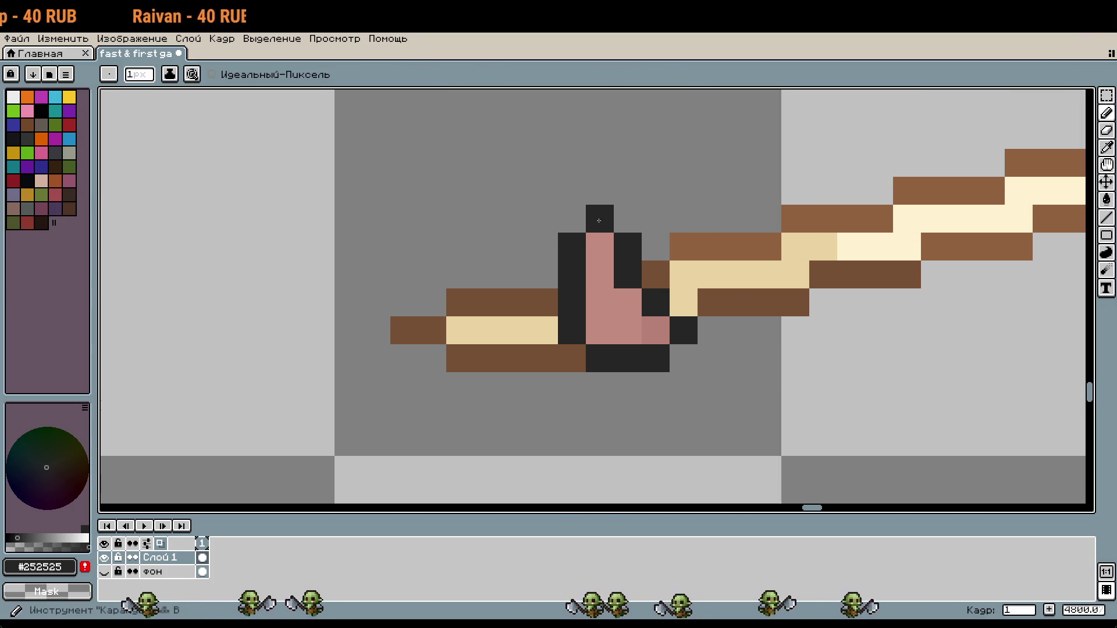
pyautogui.rightClick(599, 221)
pyautogui.click(599, 246)
pyautogui.rightClick(572, 246)
pyautogui.scroll(-1, 699, 250)
pyautogui.click(662, 241)
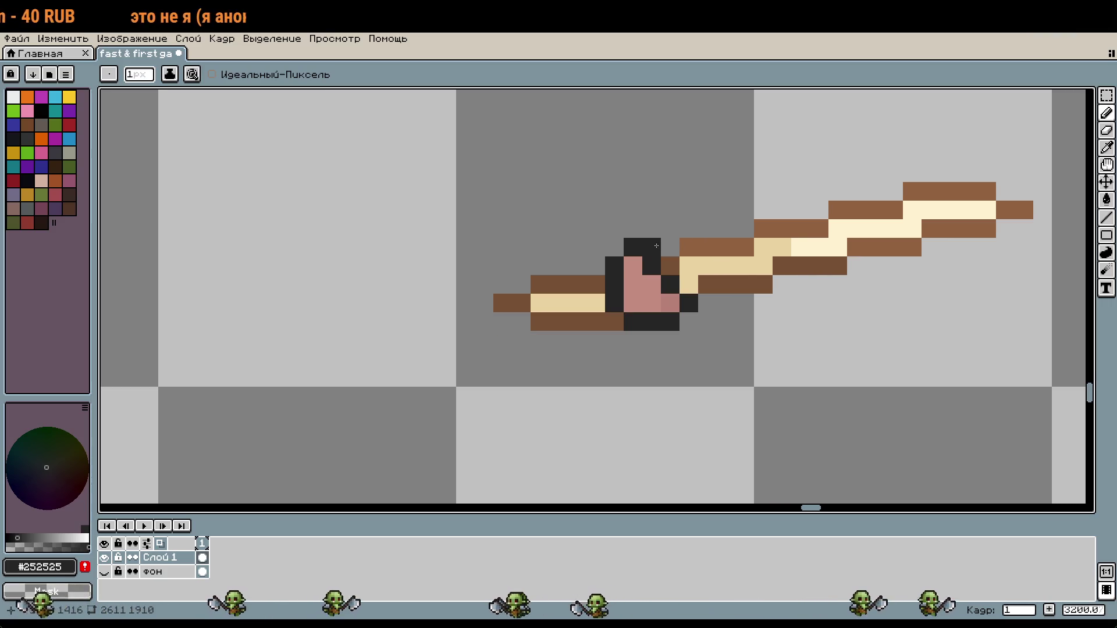
pyautogui.scroll(-1, 791, 267)
pyautogui.hotkey('ctrl', 'z')
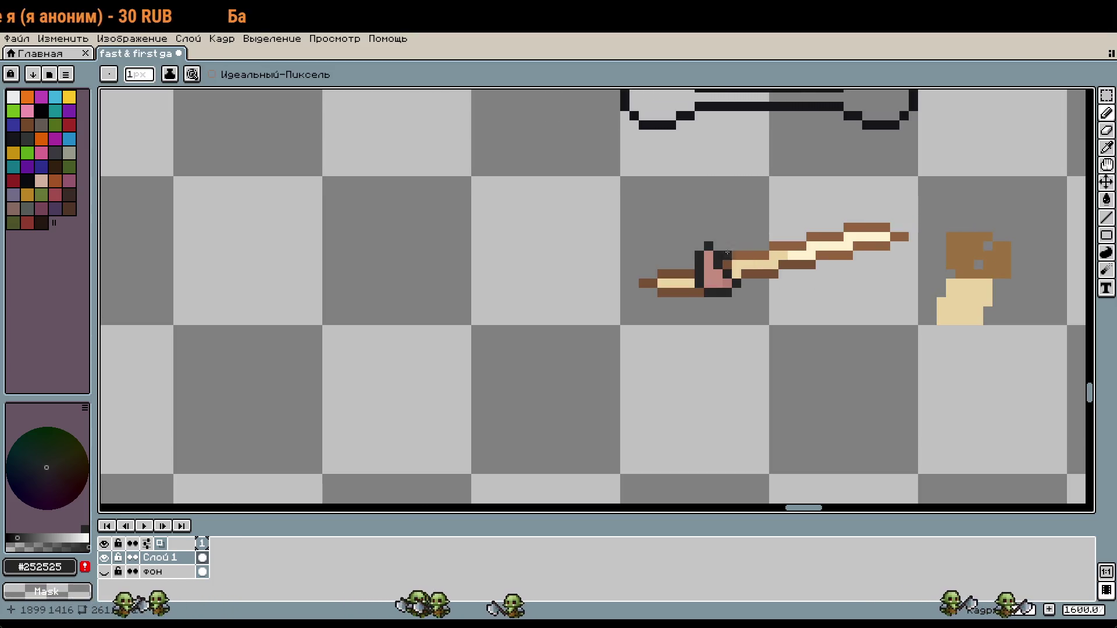
pyautogui.scroll(3, 712, 229)
# Step: Paint a pink guard pixel dark #252525 and marquee-select the wooden stick
pyautogui.click(698, 309)
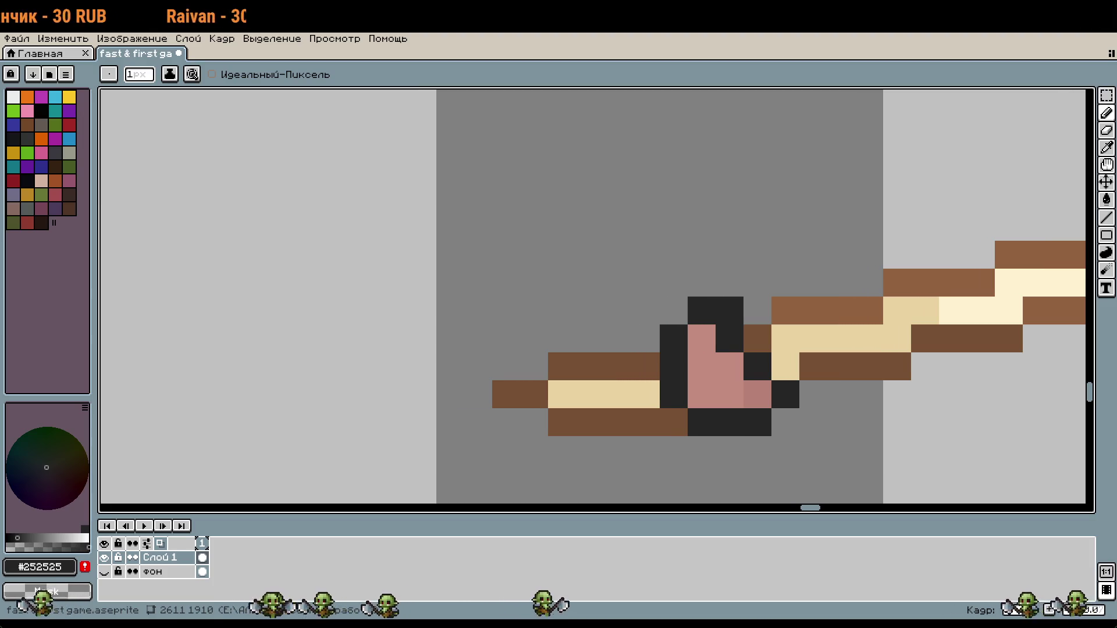
pyautogui.scroll(-5, 685, 394)
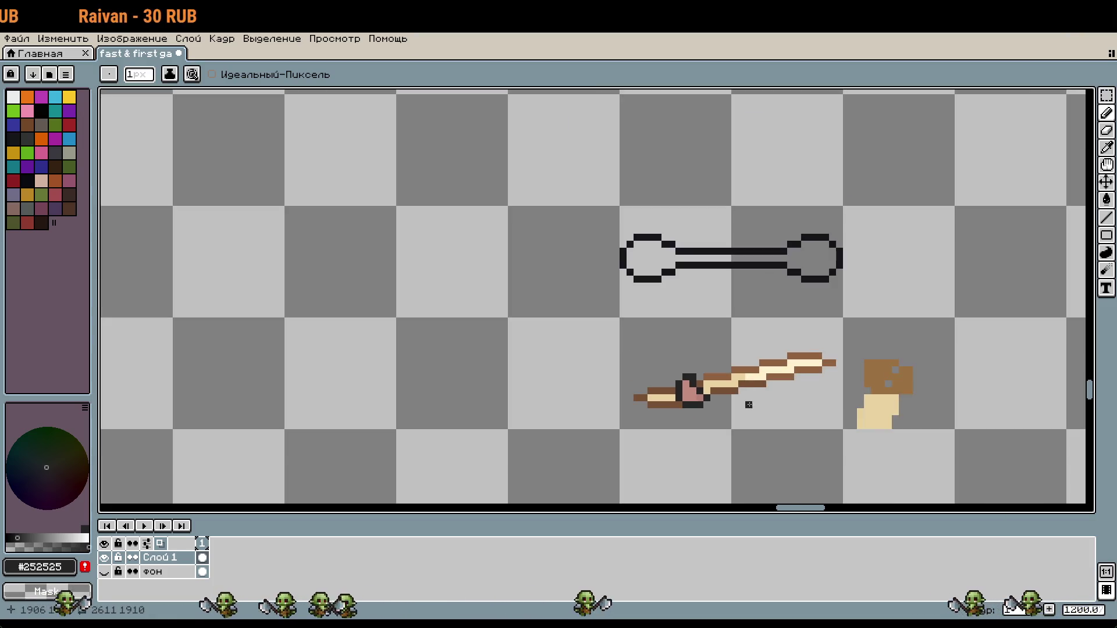
pyautogui.press('m')
pyautogui.moveTo(628, 326); pyautogui.dragTo(779, 420)
# Step: Copy the side-facing rat's cell to an empty spot on its right
pyautogui.scroll(-5, 760, 361)
pyautogui.scroll(3, 843, 477)
pyautogui.scroll(2, 788, 343)
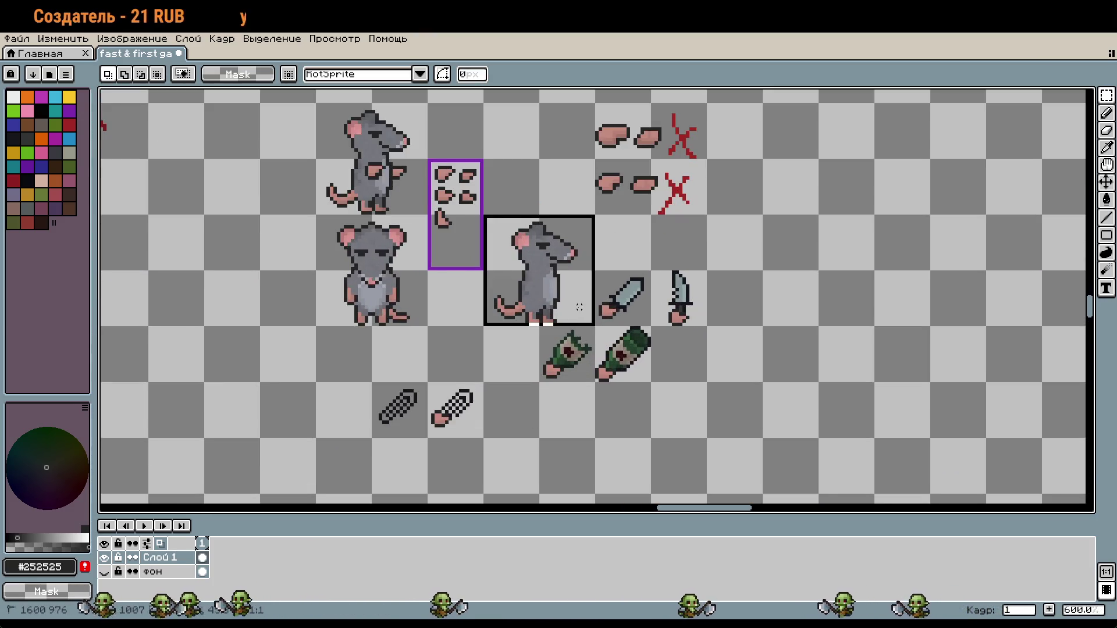
pyautogui.click(579, 306)
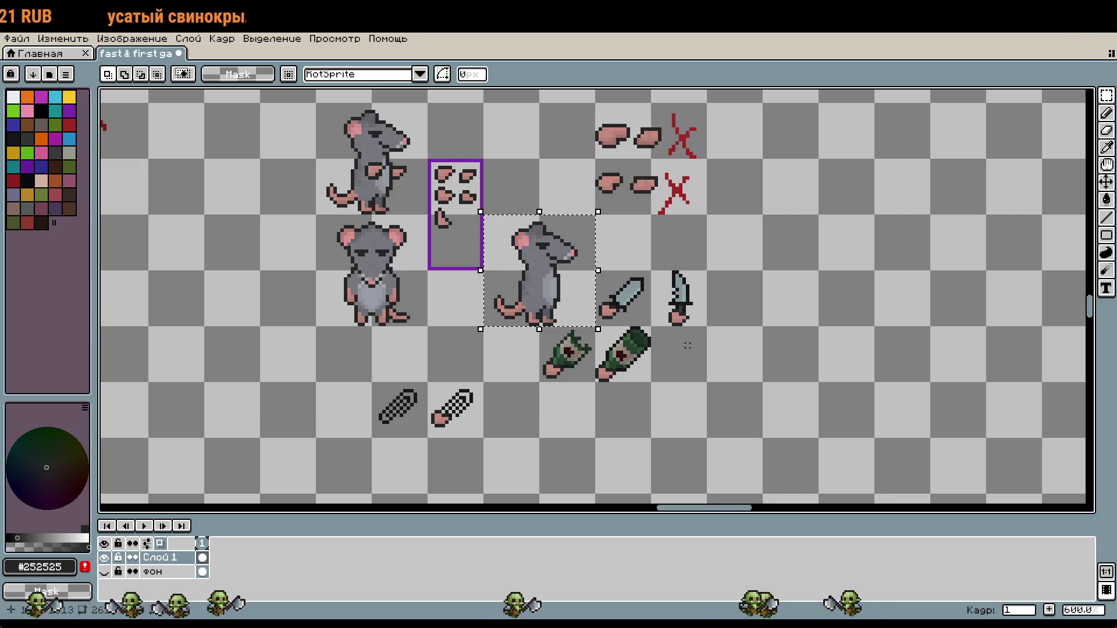
pyautogui.moveTo(539, 270); pyautogui.dragTo(818, 271)
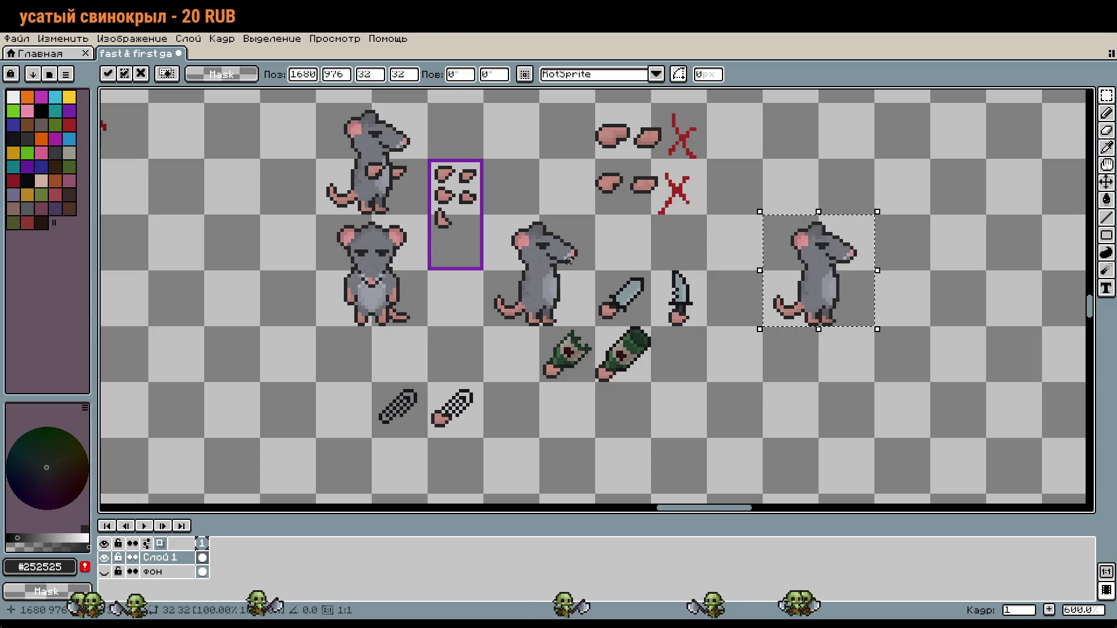
pyautogui.press('Return')
# Step: Paste the stick and drag it onto the copied rat
pyautogui.scroll(-3, 568, 260)
pyautogui.scroll(4, 764, 223)
pyautogui.scroll(-3, 734, 260)
pyautogui.hscroll(1, 734, 260)
pyautogui.scroll(-5, 781, 341)
pyautogui.scroll(3, 777, 259)
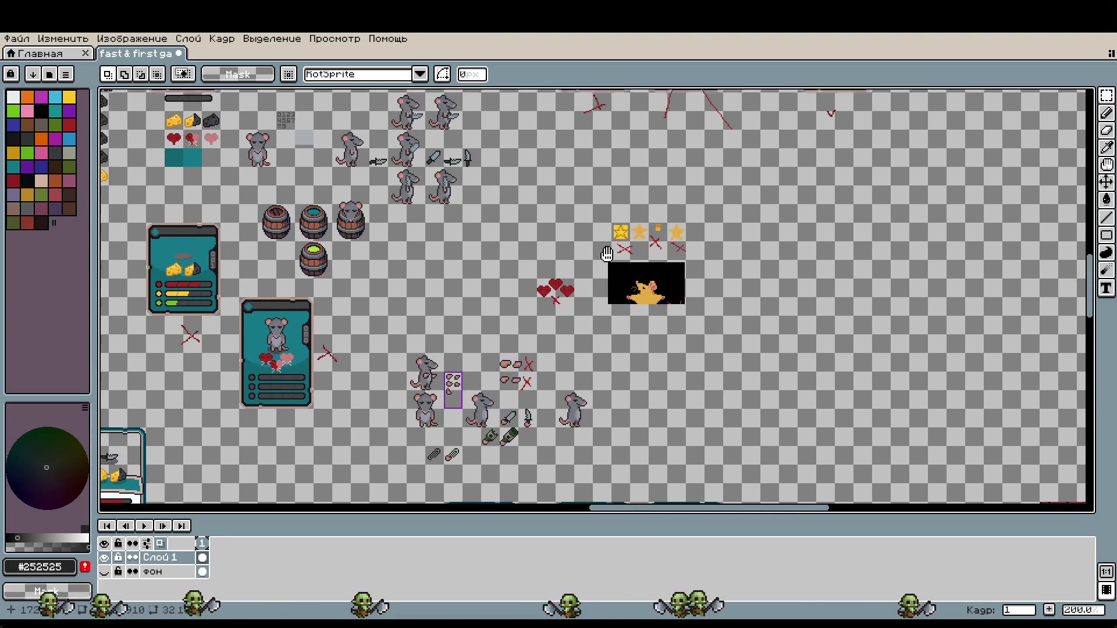
pyautogui.scroll(-2, 704, 316)
pyautogui.scroll(3, 769, 375)
pyautogui.scroll(4, 769, 374)
pyautogui.hotkey('ctrl', 'v')
pyautogui.moveTo(614, 314)
pyautogui.mouseDown()
pyautogui.moveTo(581, 387)
pyautogui.moveTo(563, 398)
pyautogui.moveTo(526, 358)
pyautogui.moveTo(543, 350)
pyautogui.moveTo(526, 370)
pyautogui.moveTo(548, 351)
pyautogui.moveTo(549, 382)
pyautogui.mouseUp()
# Step: Fine-tune the stick's position across the rat's mouth and commit the placement
pyautogui.moveTo(506, 345)
pyautogui.mouseDown()
pyautogui.moveTo(529, 385)
pyautogui.moveTo(552, 336)
pyautogui.mouseUp()
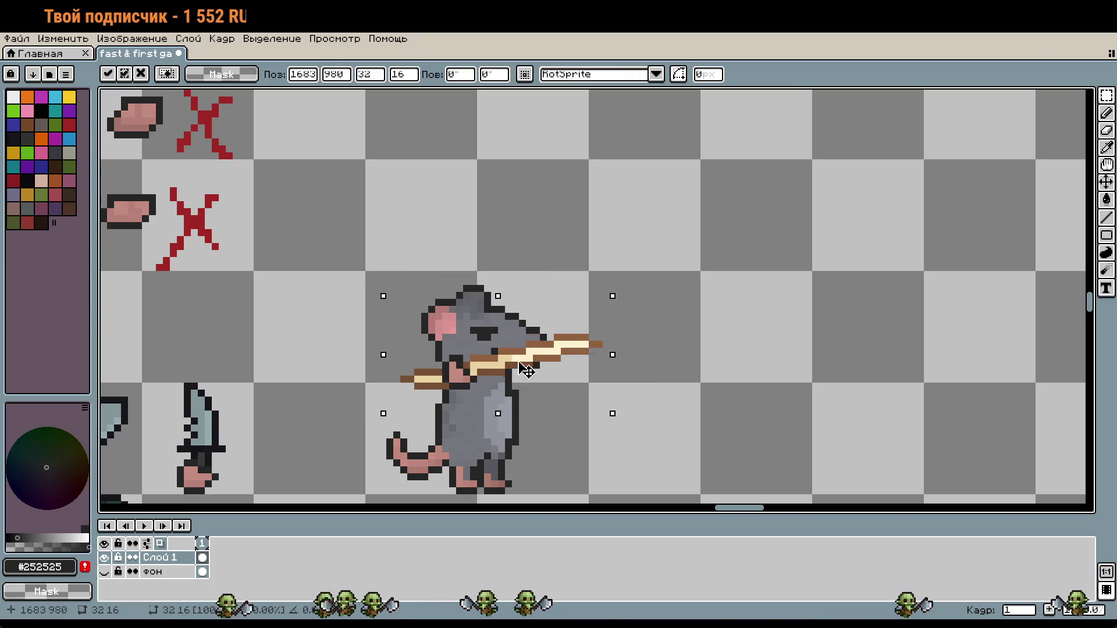
pyautogui.moveTo(563, 381)
pyautogui.mouseDown()
pyautogui.moveTo(528, 384)
pyautogui.moveTo(957, 398)
pyautogui.moveTo(525, 377)
pyautogui.mouseUp()
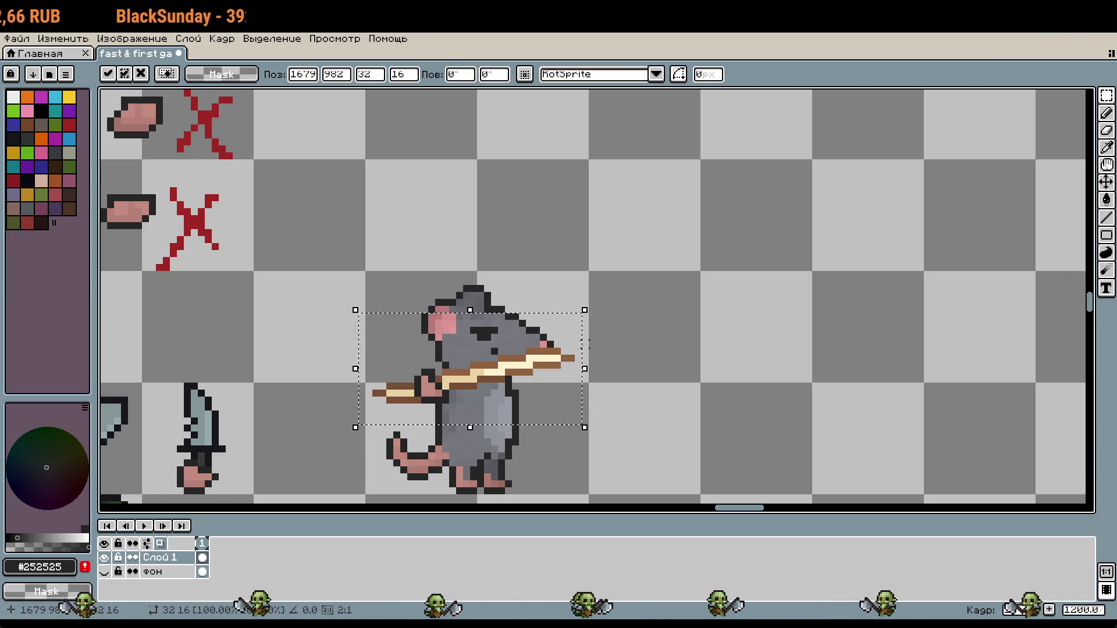
pyautogui.moveTo(524, 398); pyautogui.dragTo(558, 391)
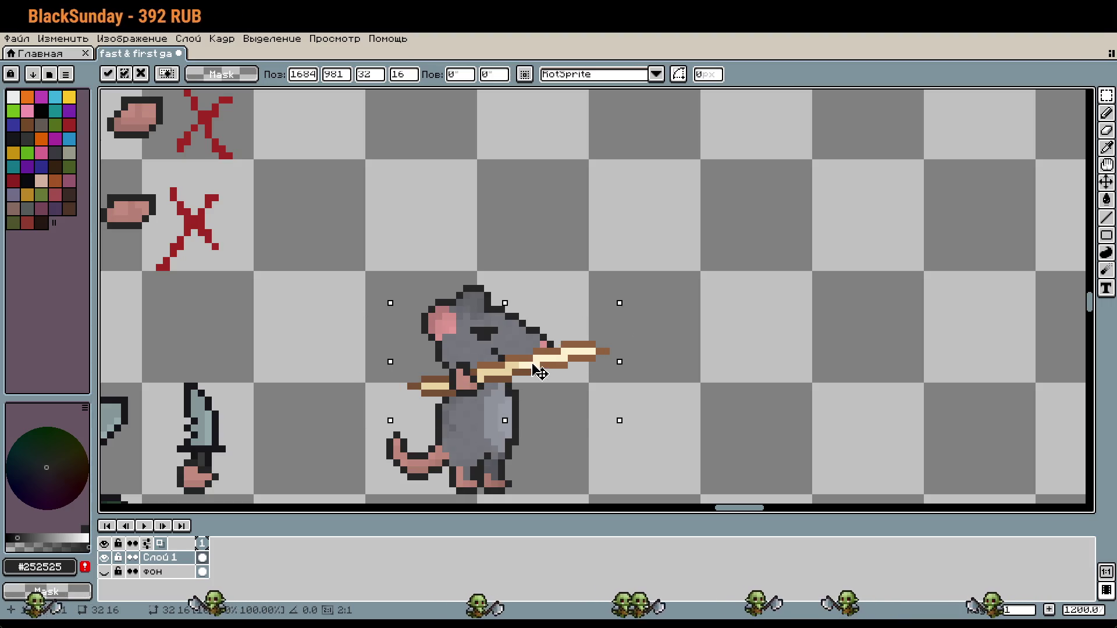
pyautogui.scroll(-2, 559, 391)
pyautogui.scroll(1, 593, 358)
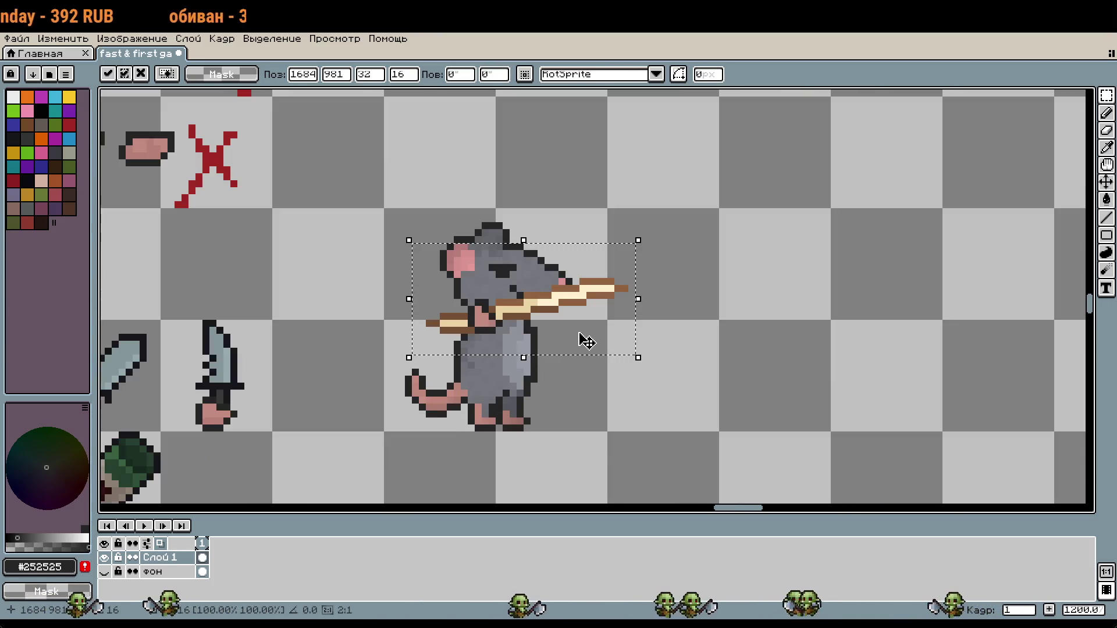
pyautogui.moveTo(576, 348); pyautogui.dragTo(582, 337)
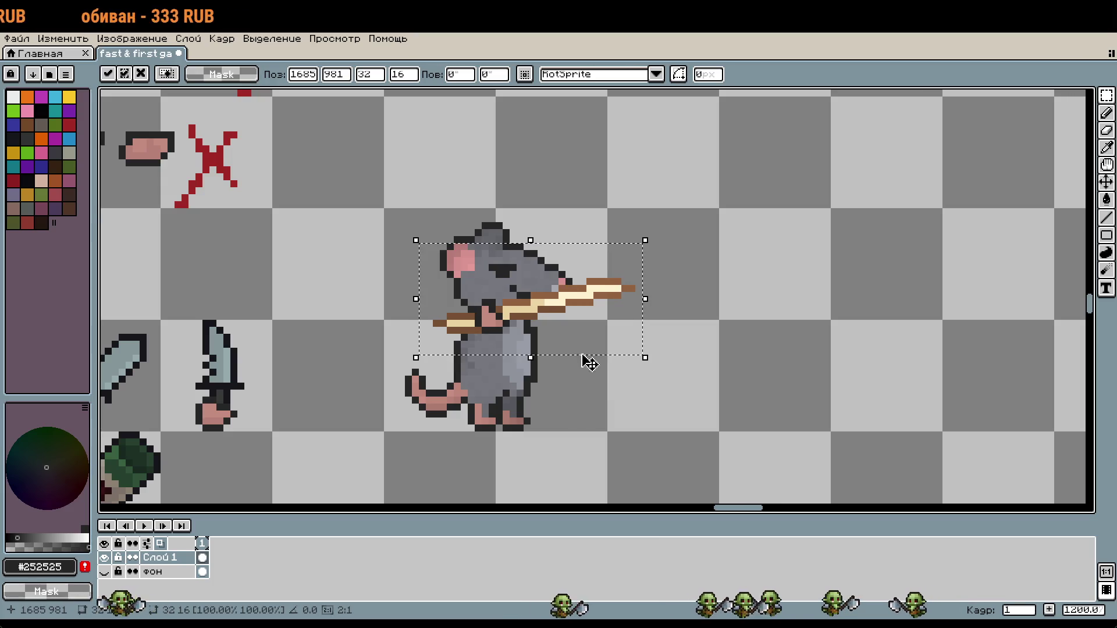
pyautogui.press('Return')
pyautogui.scroll(-7, 589, 372)
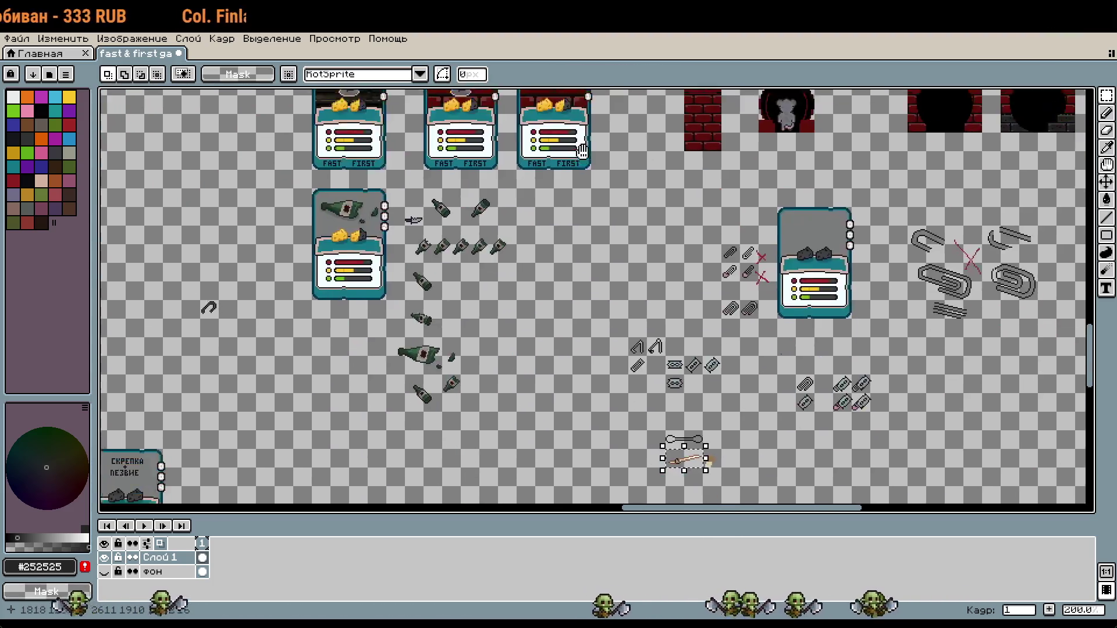
# Step: Repaint the guard pixels in browns #916341/#775035 and cream #ead2a2
pyautogui.scroll(8, 661, 357)
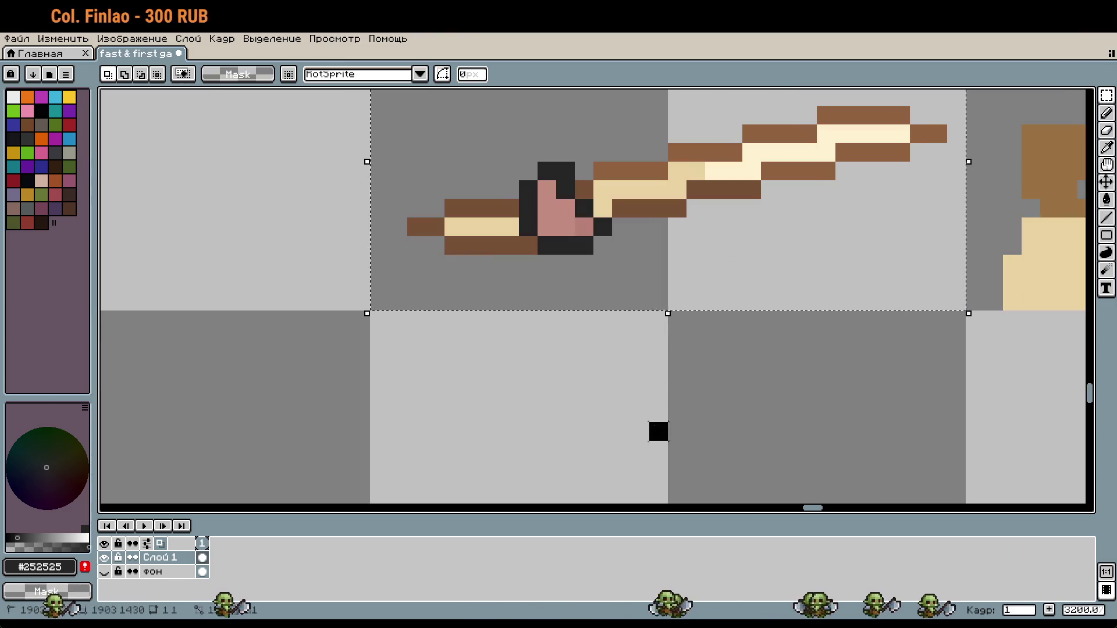
pyautogui.press('i')
pyautogui.click(643, 281)
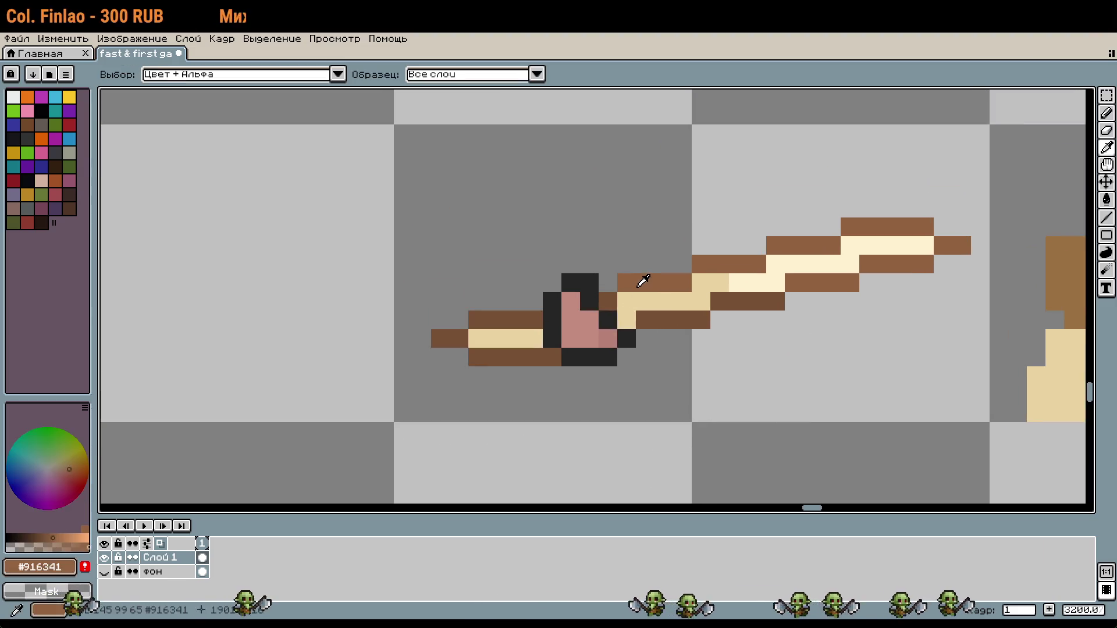
pyautogui.click(611, 300)
pyautogui.press('b')
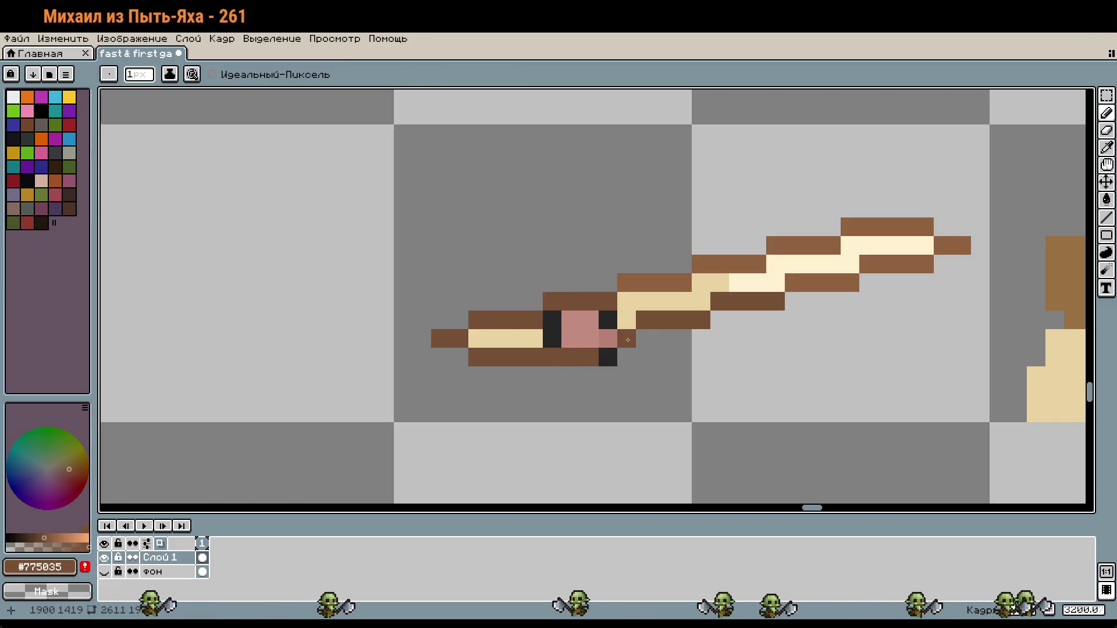
pyautogui.moveTo(604, 357)
pyautogui.mouseDown()
pyautogui.moveTo(564, 357)
pyautogui.moveTo(627, 339)
pyautogui.moveTo(559, 329)
pyautogui.mouseUp()
pyautogui.keyDown('alt'); pyautogui.click(630, 317); pyautogui.keyUp('alt')
# Step: Select the plain wooden stick and duplicate it directly below
pyautogui.scroll(-2, 560, 327)
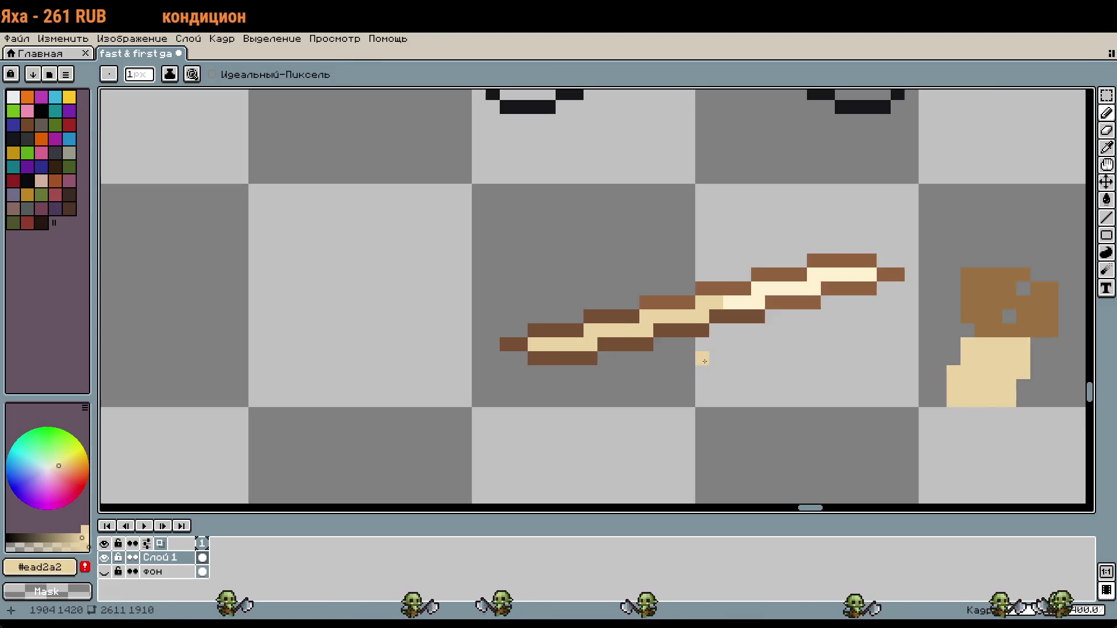
pyautogui.press('m')
pyautogui.moveTo(643, 347); pyautogui.dragTo(692, 366)
pyautogui.hotkey('ctrl', 'shift', 'Down')
pyautogui.press('Return')
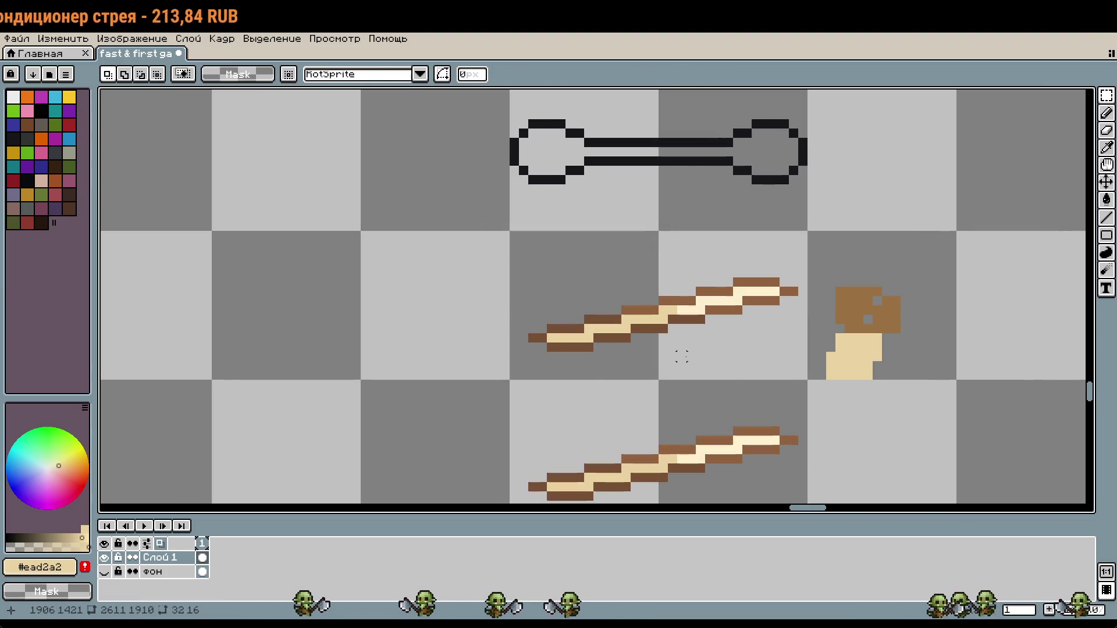
pyautogui.scroll(-3, 674, 356)
pyautogui.scroll(5, 673, 460)
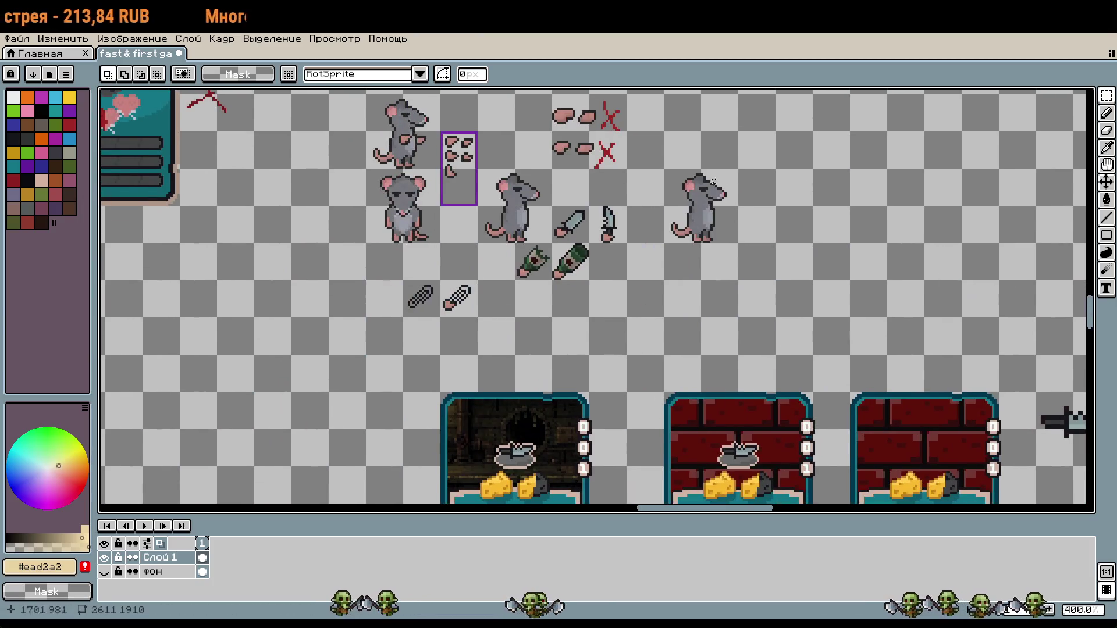
pyautogui.scroll(5, 637, 214)
pyautogui.scroll(1, 637, 214)
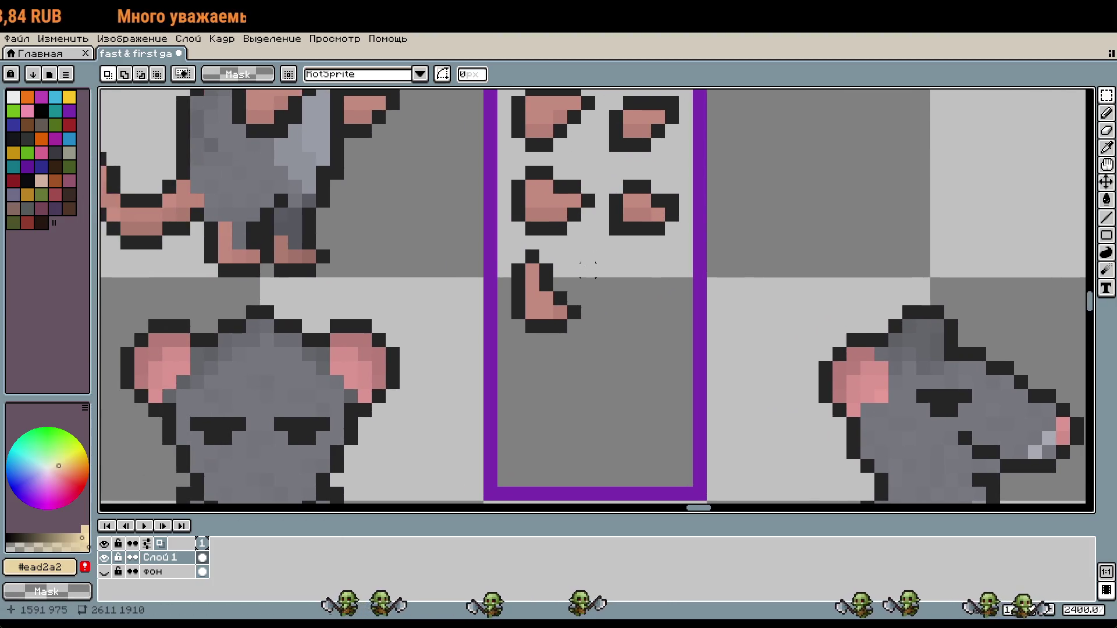
pyautogui.scroll(1, 587, 262)
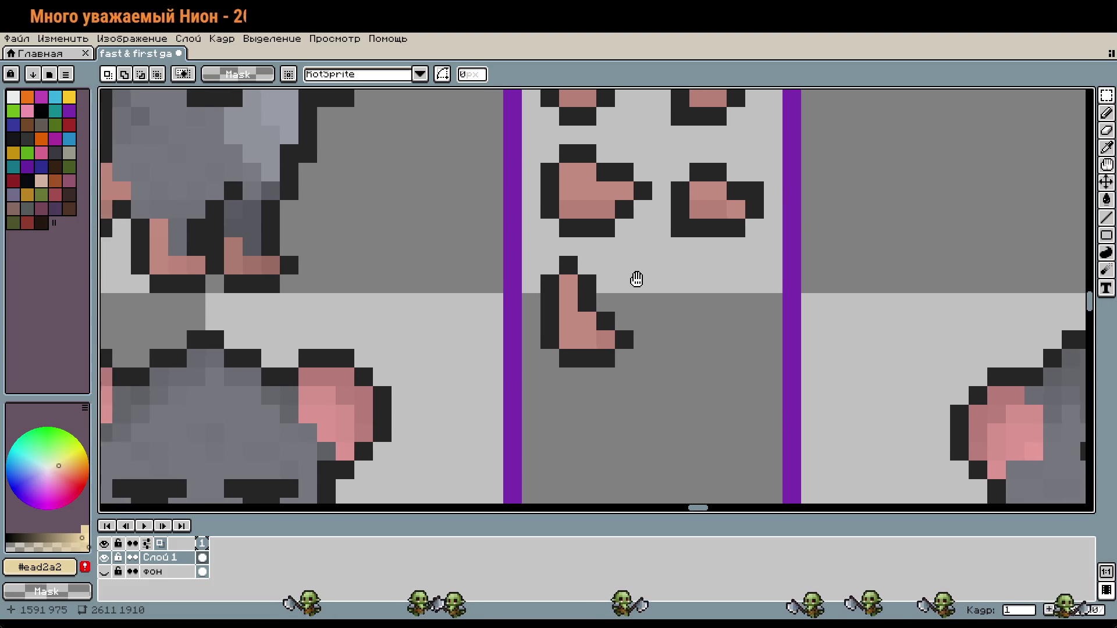
pyautogui.scroll(2, 611, 270)
pyautogui.press('i')
pyautogui.click(582, 284)
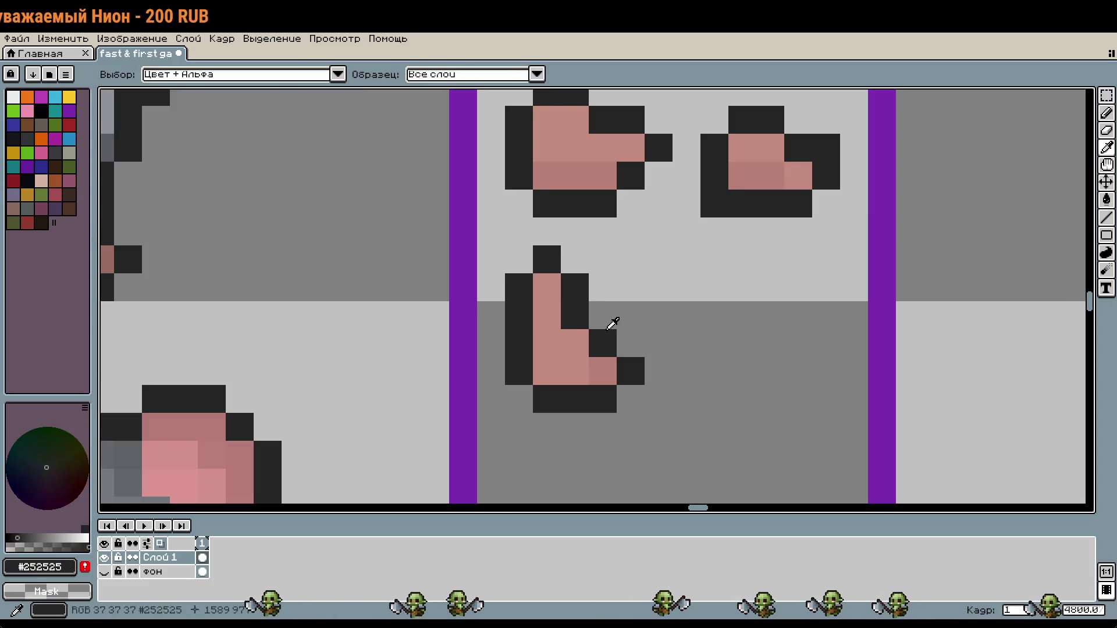
pyautogui.press('b')
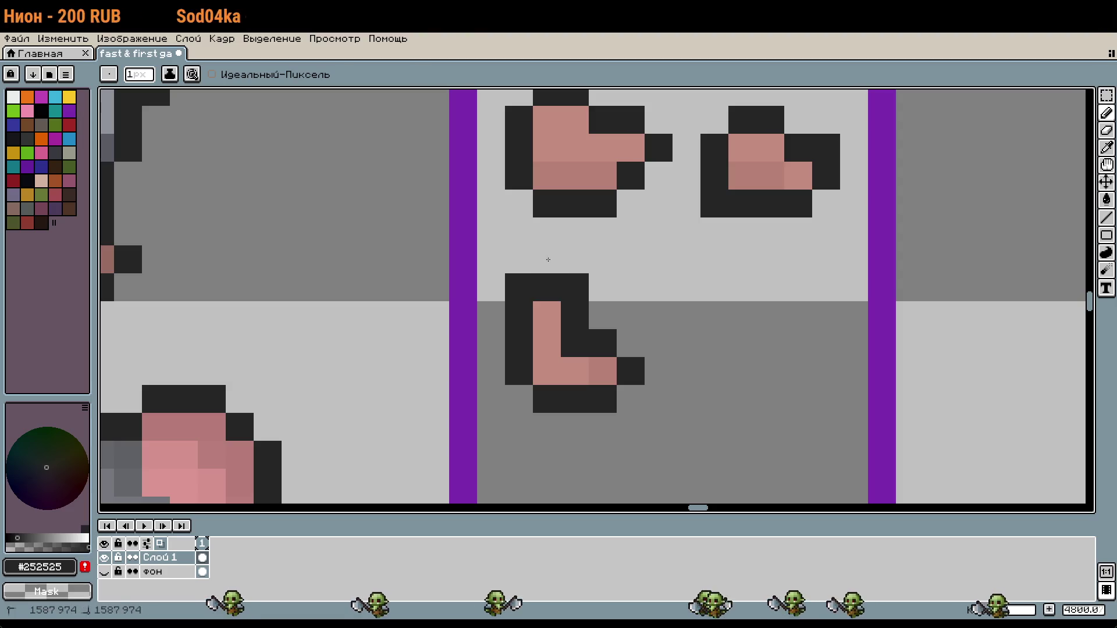
pyautogui.rightClick(575, 288)
pyautogui.rightClick(519, 288)
pyautogui.scroll(-3, 685, 318)
pyautogui.click(692, 319)
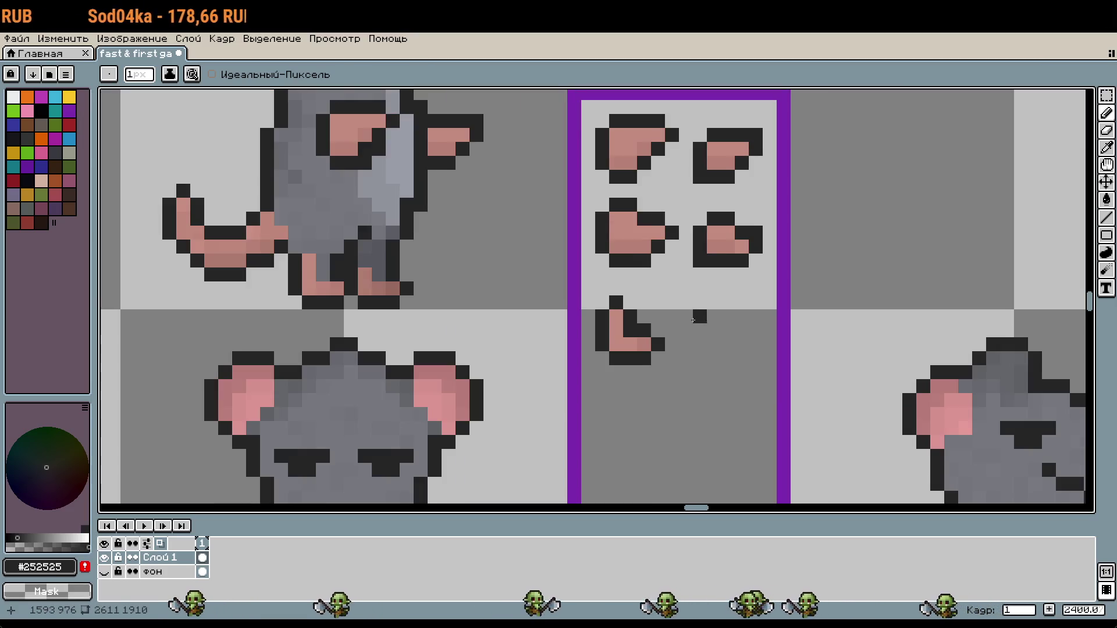
pyautogui.press('v')
pyautogui.hotkey('ctrl', 'z')
pyautogui.hotkey('ctrl', 'z')
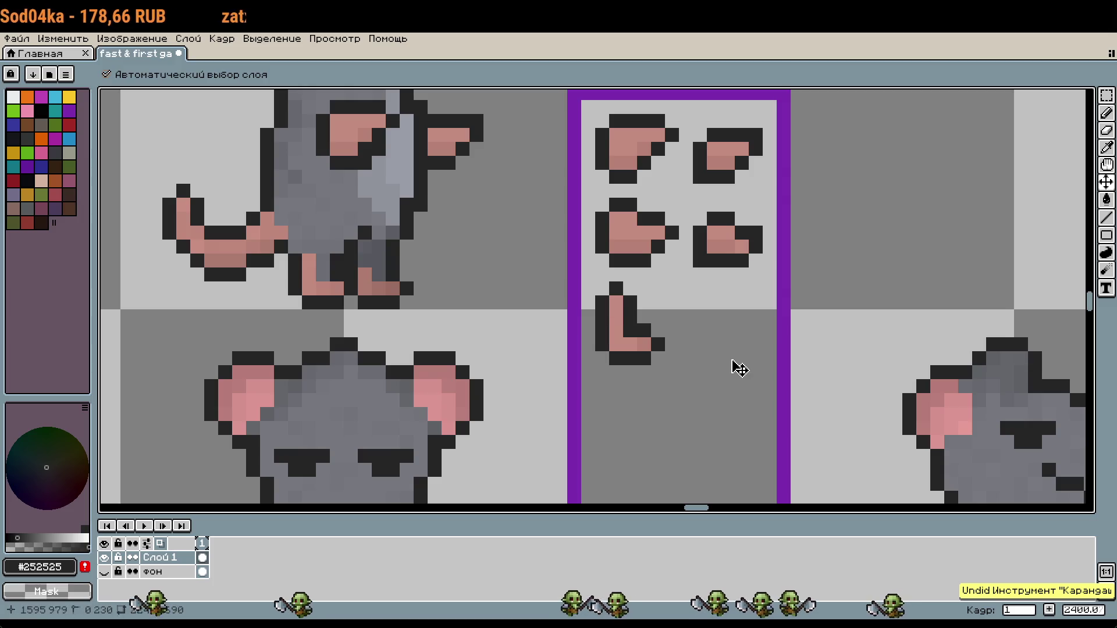
pyautogui.press('b')
pyautogui.scroll(1, 708, 324)
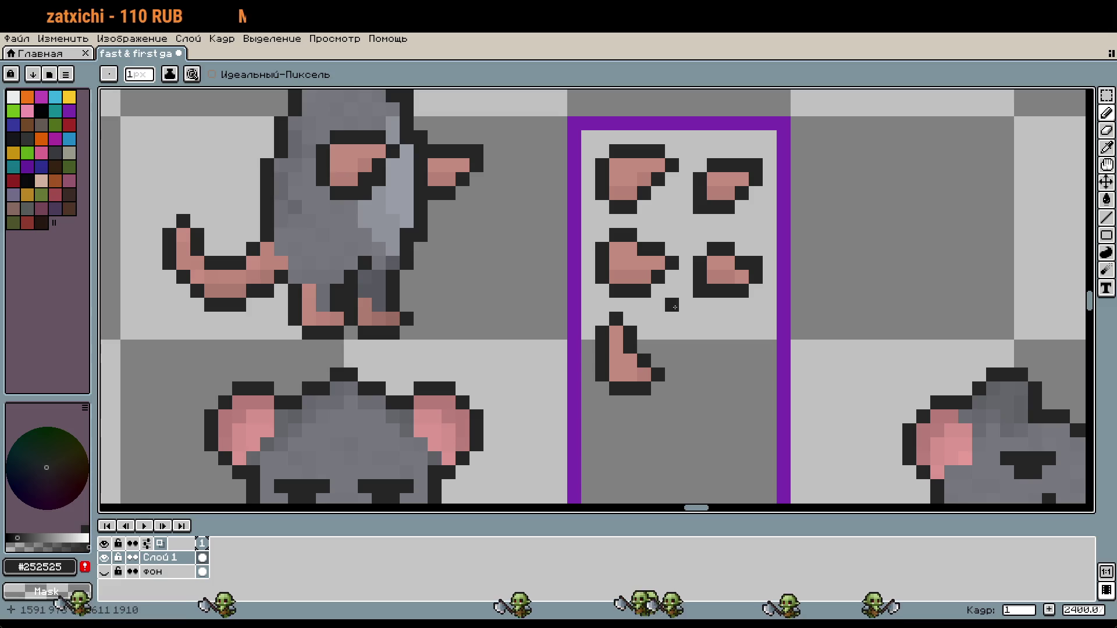
pyautogui.press('m')
pyautogui.moveTo(594, 143); pyautogui.dragTo(598, 332)
pyautogui.click(653, 192)
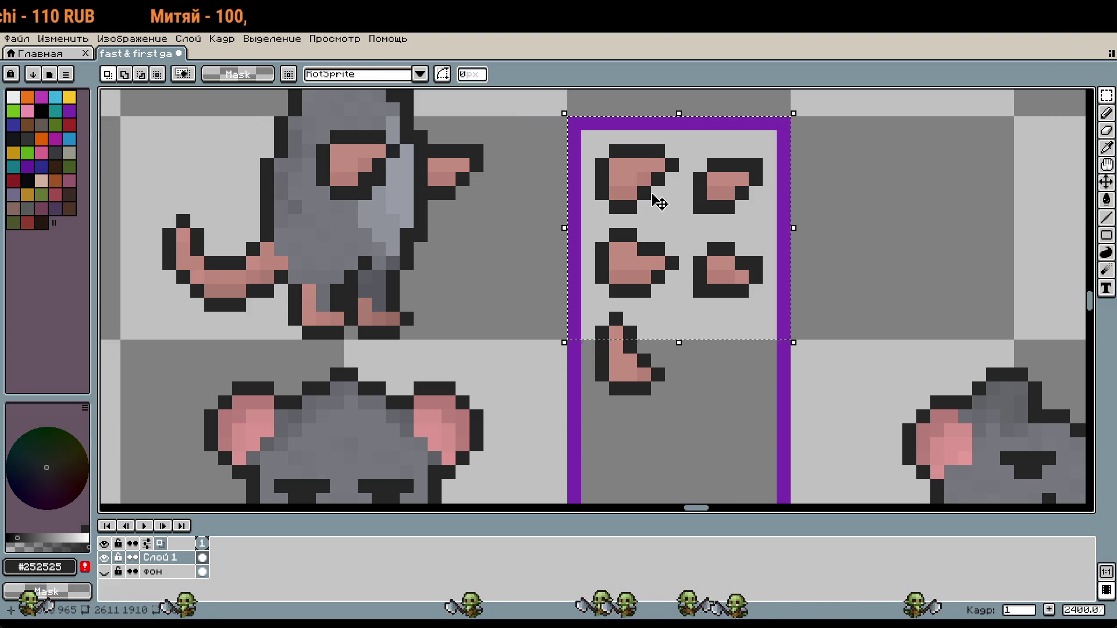
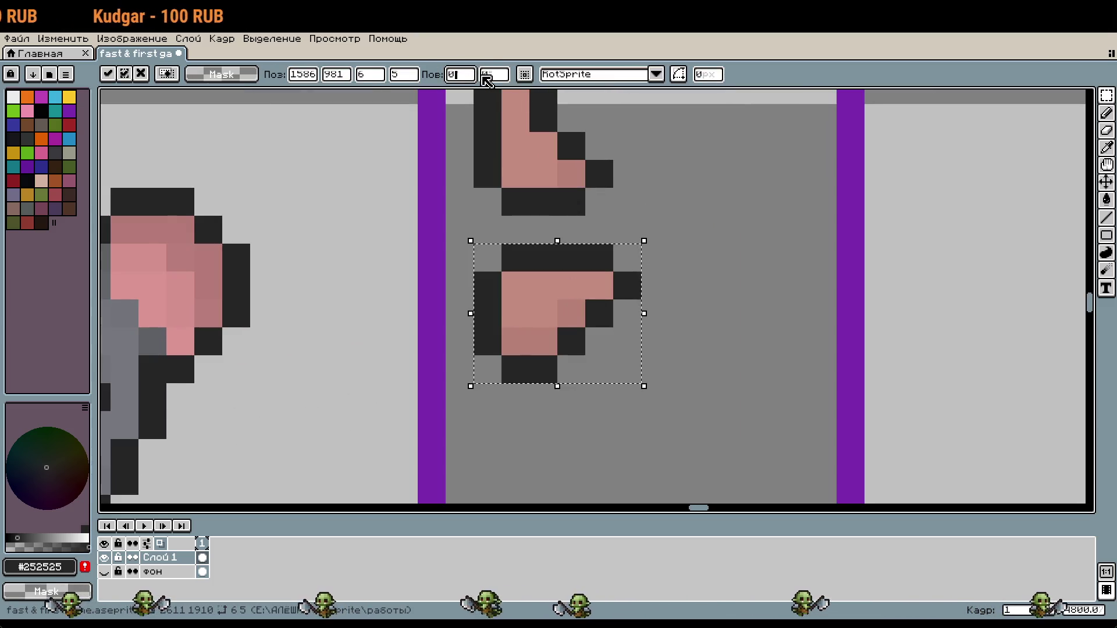
# Step: Rotate the ear piece a quarter turn and nudge it down one pixel
pyautogui.hotkey('ctrl', 'shift', 'r')
pyautogui.press('Return')
pyautogui.click(540, 345)
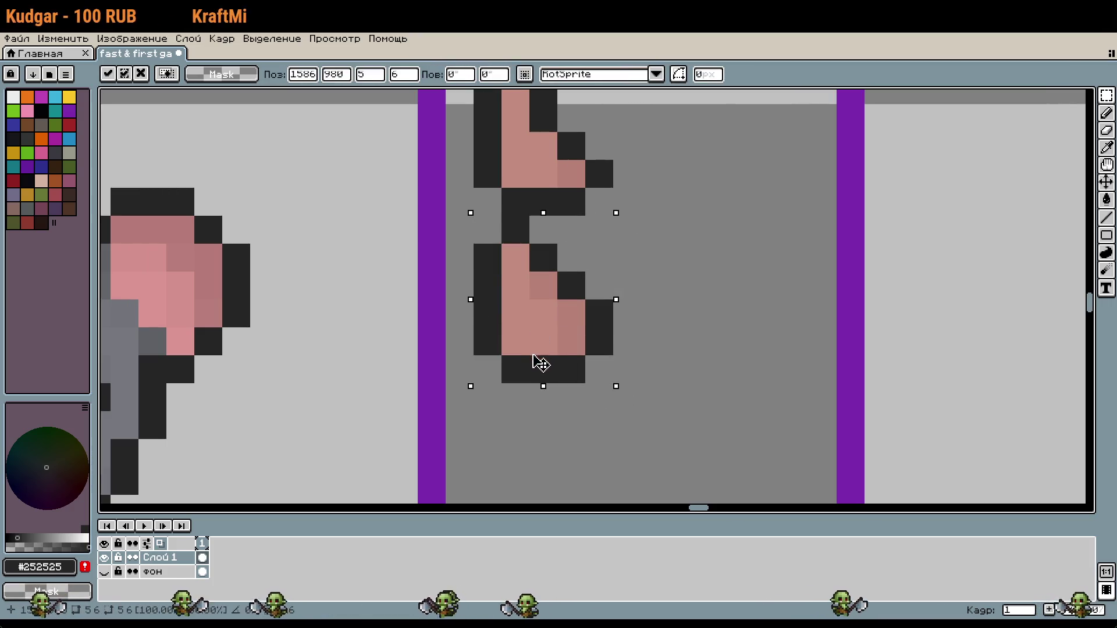
pyautogui.moveTo(539, 363); pyautogui.dragTo(539, 392)
pyautogui.press('Return')
pyautogui.scroll(-1, 659, 337)
# Step: Select the lower ear piece to copy it as a hand, with the sticks in view
pyautogui.moveTo(569, 288); pyautogui.dragTo(640, 375)
pyautogui.click(602, 334)
pyautogui.scroll(-2, 671, 365)
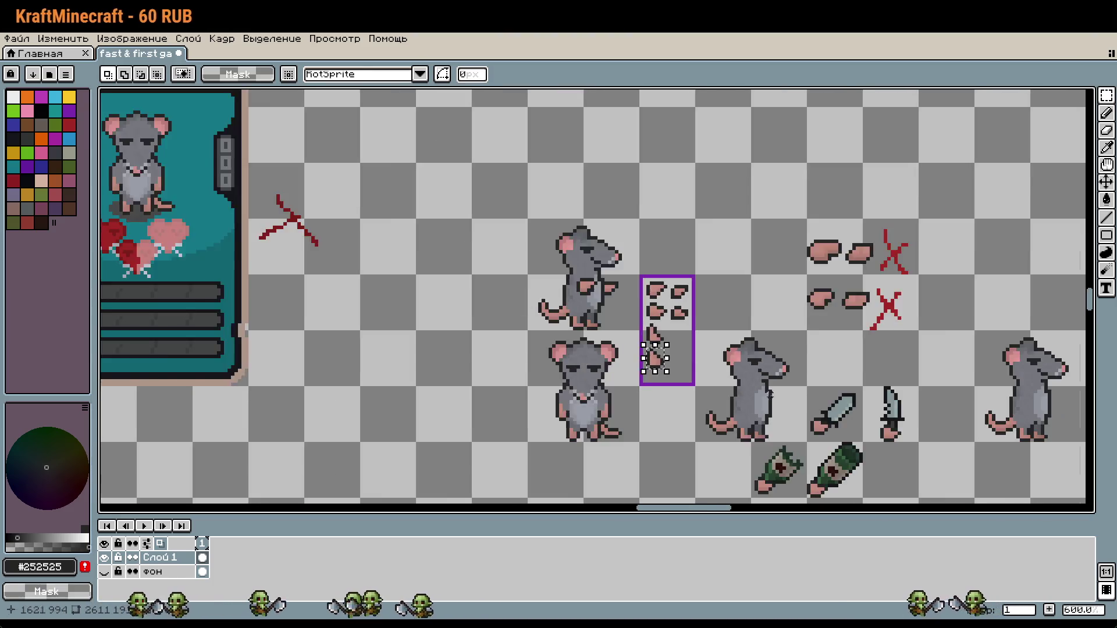
pyautogui.scroll(-1, 767, 395)
pyautogui.moveTo(767, 395)
pyautogui.mouseDown()
pyautogui.moveTo(669, 262)
pyautogui.moveTo(589, 89)
pyautogui.moveTo(697, 131)
pyautogui.moveTo(829, 290)
pyautogui.mouseUp()
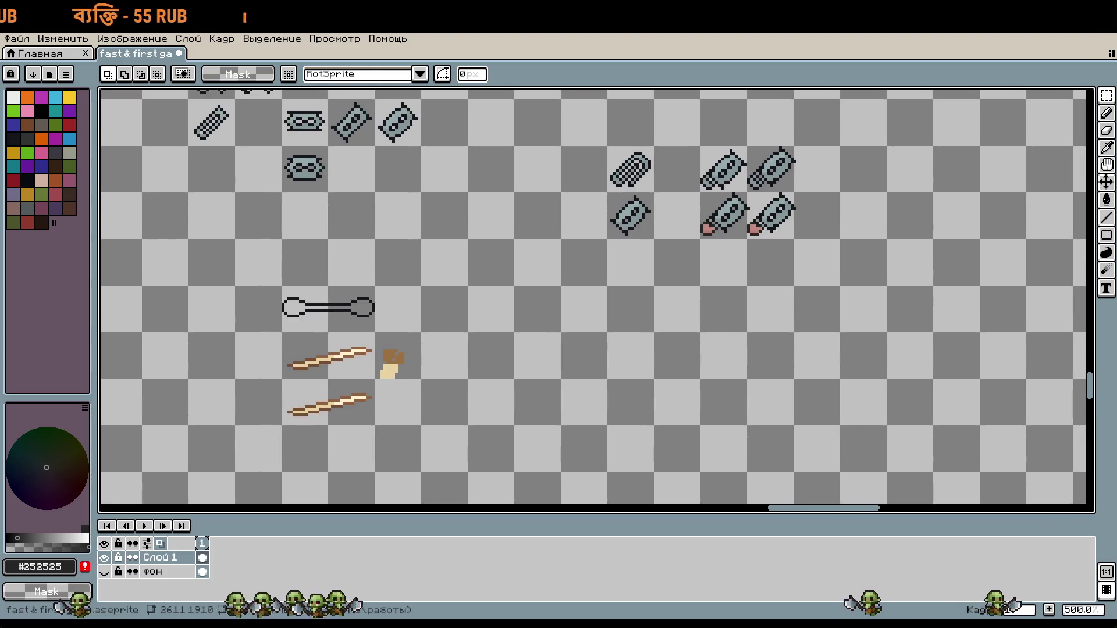
pyautogui.hscroll(-8, 720, 141)
pyautogui.scroll(-2, 851, 447)
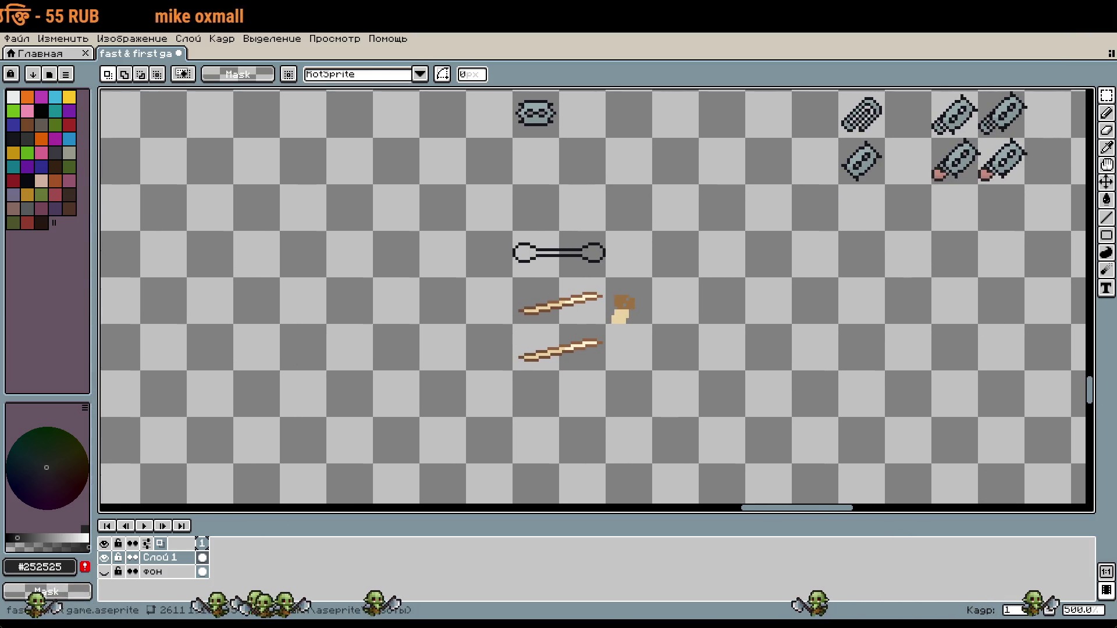
pyautogui.scroll(7, 517, 352)
# Step: Paste the pink hand onto the lower stick near its left end
pyautogui.hotkey('ctrl', 'v')
pyautogui.moveTo(605, 333)
pyautogui.mouseDown()
pyautogui.moveTo(626, 341)
pyautogui.moveTo(626, 372)
pyautogui.mouseUp()
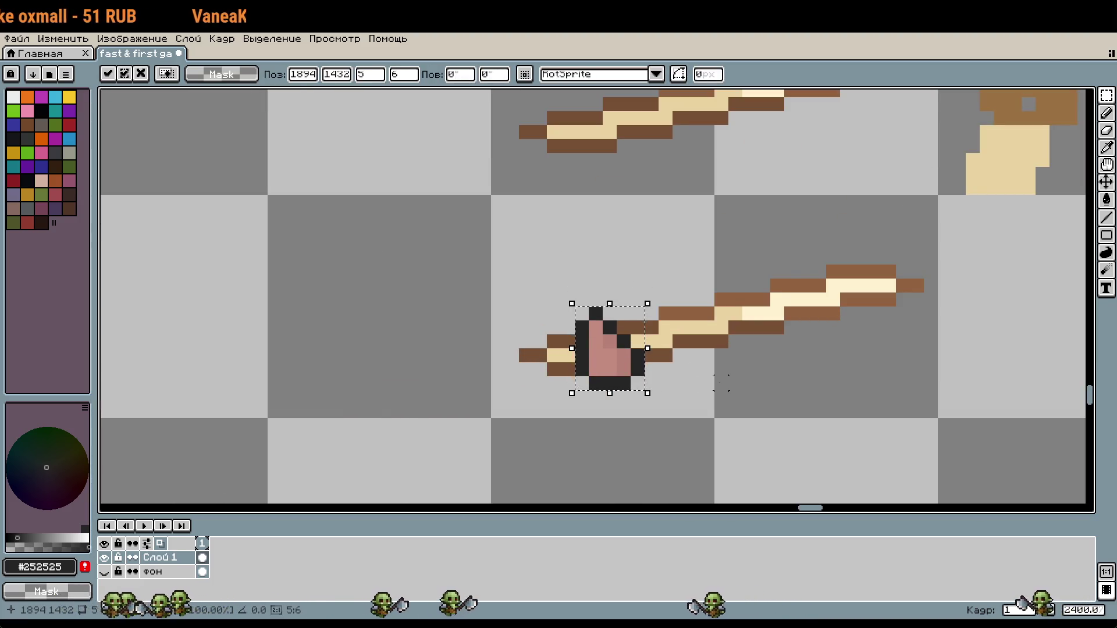
pyautogui.click(721, 382)
pyautogui.scroll(-1, 762, 354)
pyautogui.hotkey('ctrl', 'z')
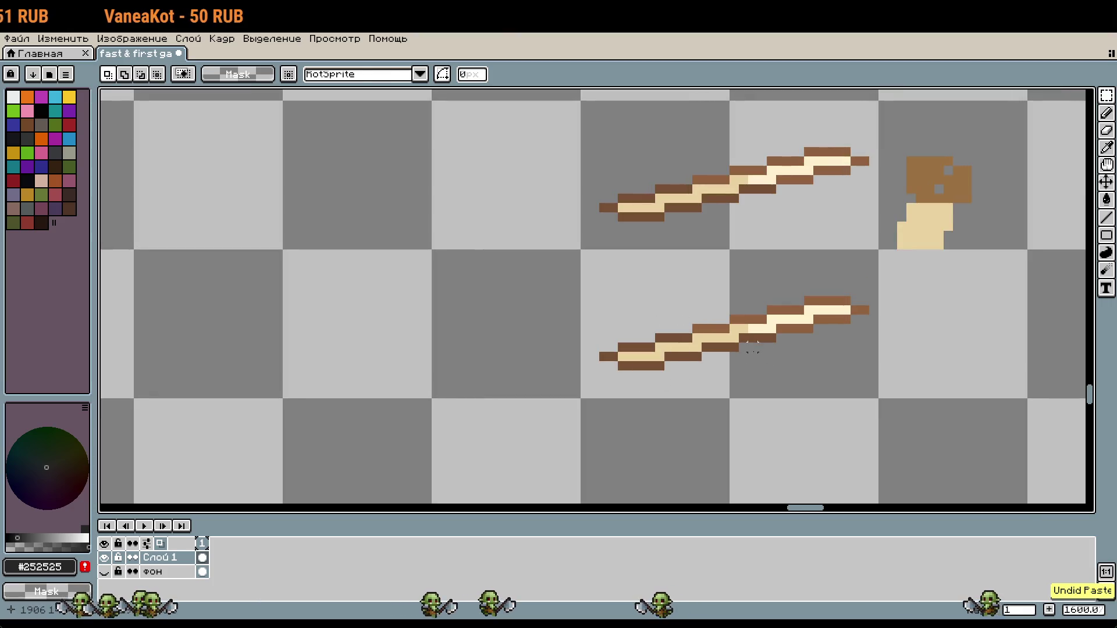
pyautogui.hotkey('ctrl', 'v')
pyautogui.moveTo(603, 305); pyautogui.dragTo(704, 353)
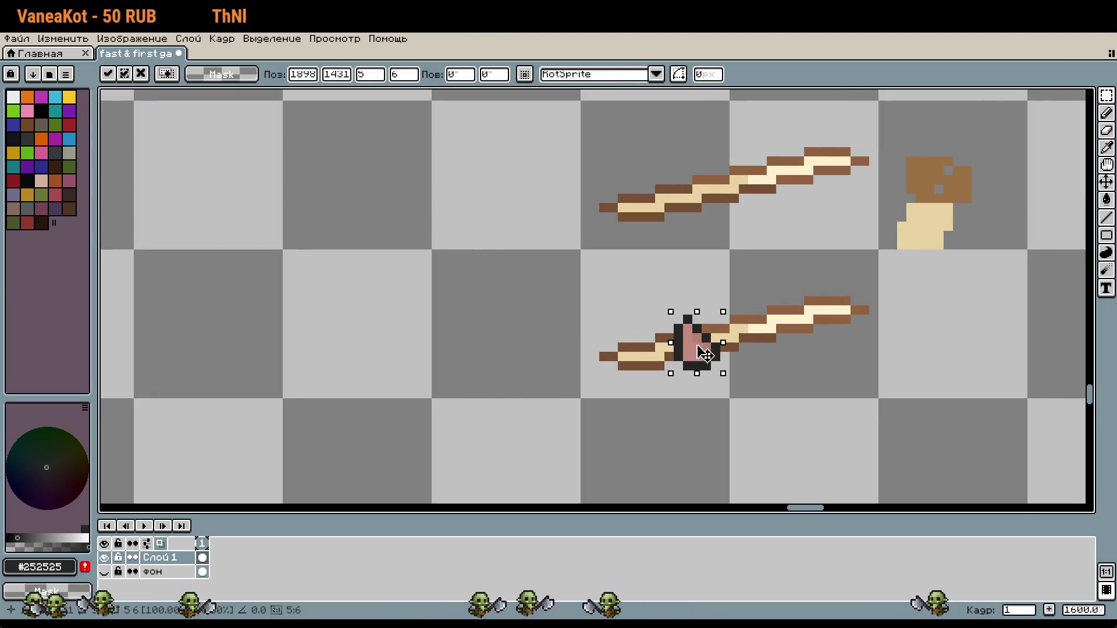
pyautogui.click(780, 365)
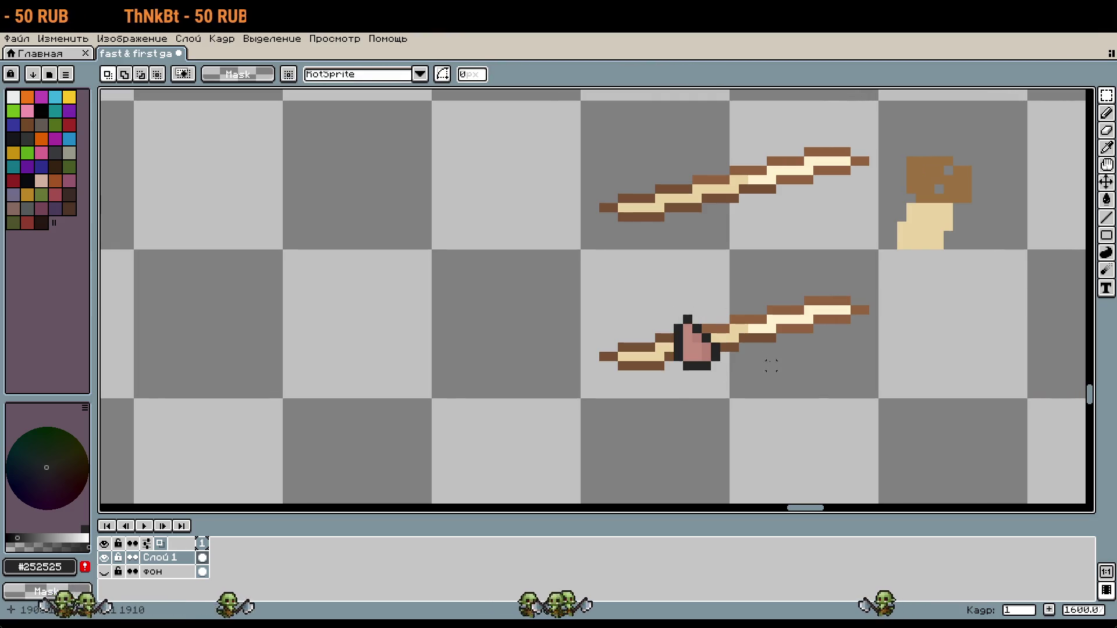
pyautogui.scroll(-1, 776, 361)
pyautogui.moveTo(740, 371)
pyautogui.mouseDown()
pyautogui.moveTo(808, 366)
pyautogui.moveTo(835, 502)
pyautogui.mouseUp()
pyautogui.scroll(-3, 814, 372)
pyautogui.moveTo(637, 235)
pyautogui.mouseDown()
pyautogui.moveTo(675, 310)
pyautogui.moveTo(610, 299)
pyautogui.moveTo(605, 281)
pyautogui.moveTo(601, 292)
pyautogui.moveTo(609, 289)
pyautogui.mouseUp()
pyautogui.scroll(7, 612, 278)
pyautogui.hotkey('ctrl', 'v')
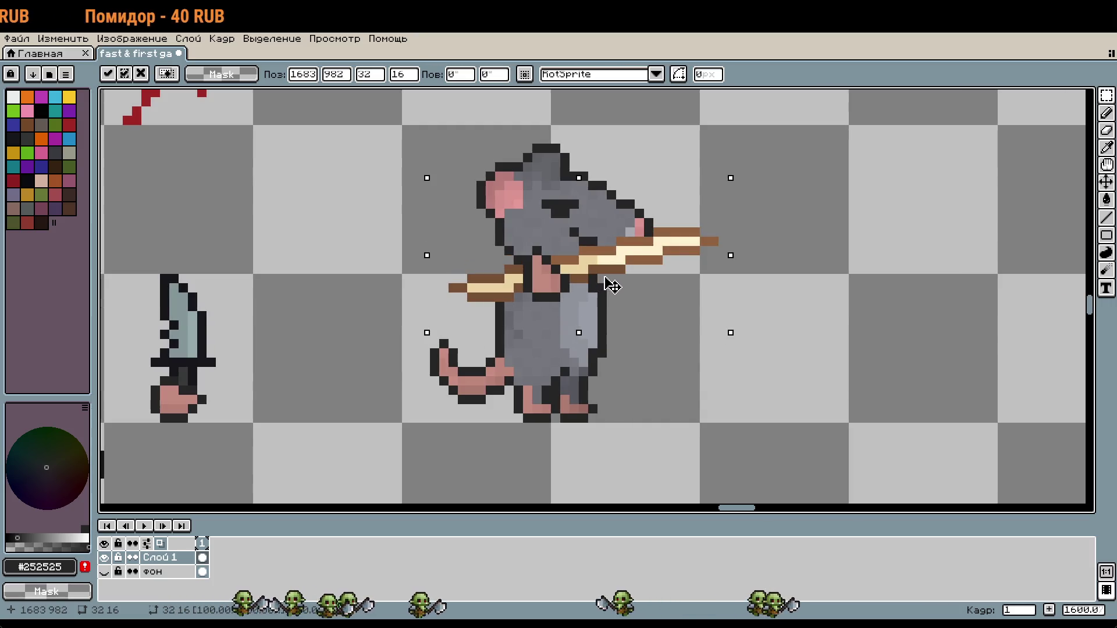
pyautogui.click(807, 316)
pyautogui.scroll(-1, 807, 316)
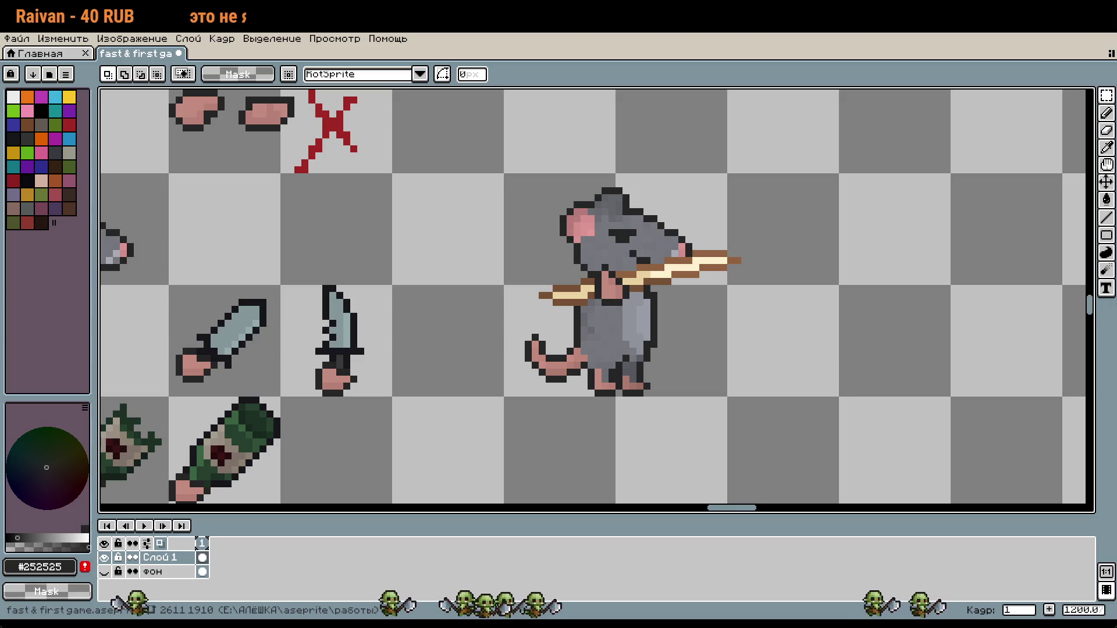
pyautogui.moveTo(765, 307); pyautogui.dragTo(647, 277)
pyautogui.scroll(-10, 651, 278)
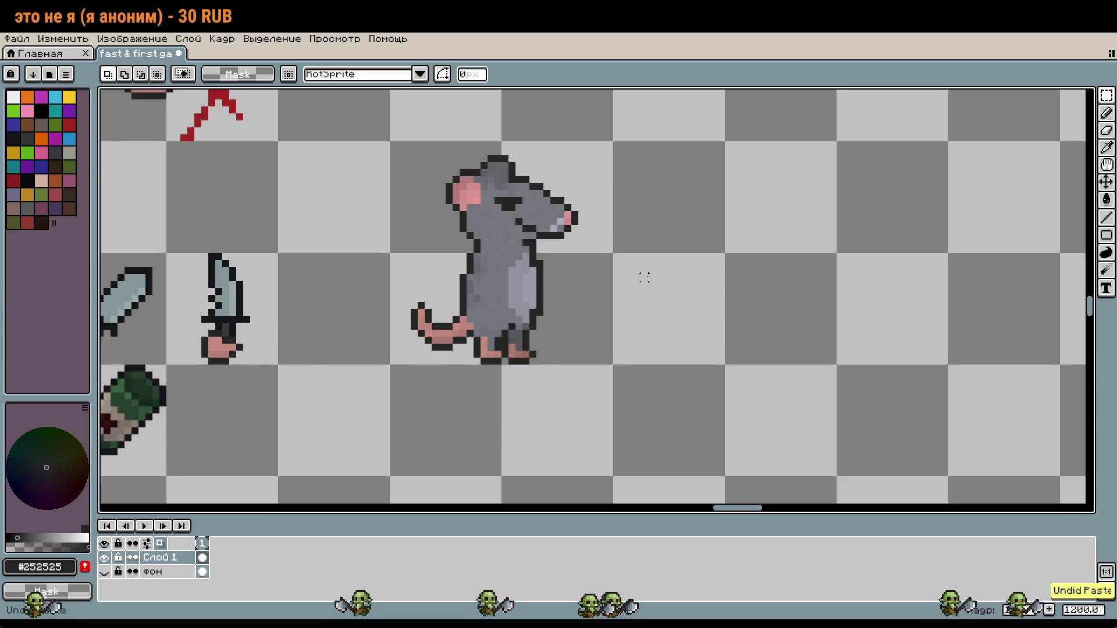
pyautogui.scroll(3, 668, 335)
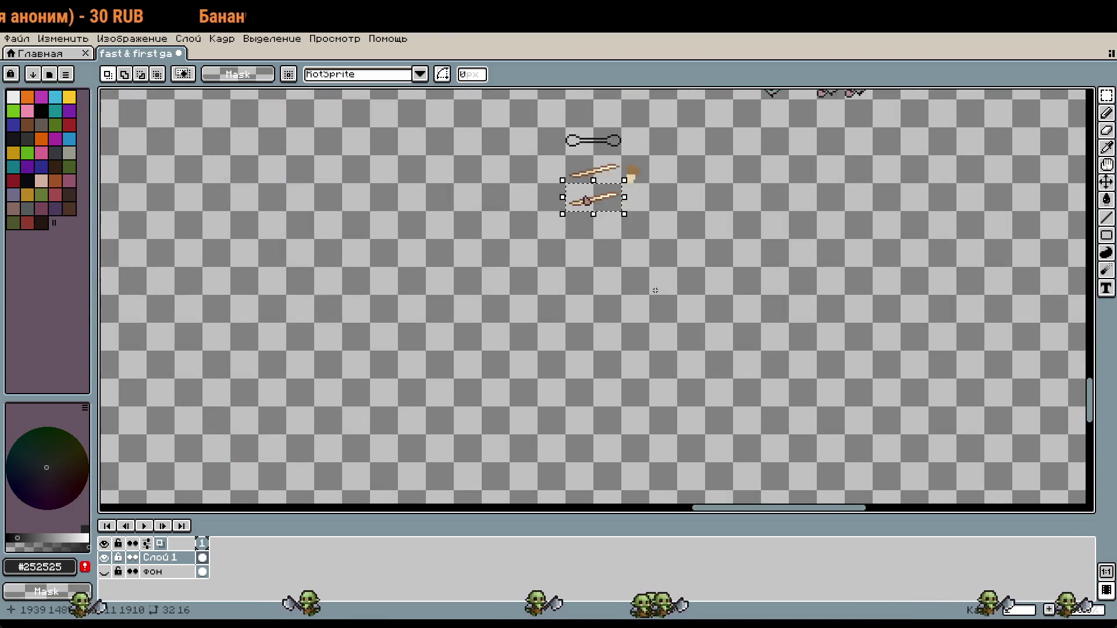
# Step: Switch to the Pencil and enlarge the brush size
pyautogui.scroll(2, 665, 291)
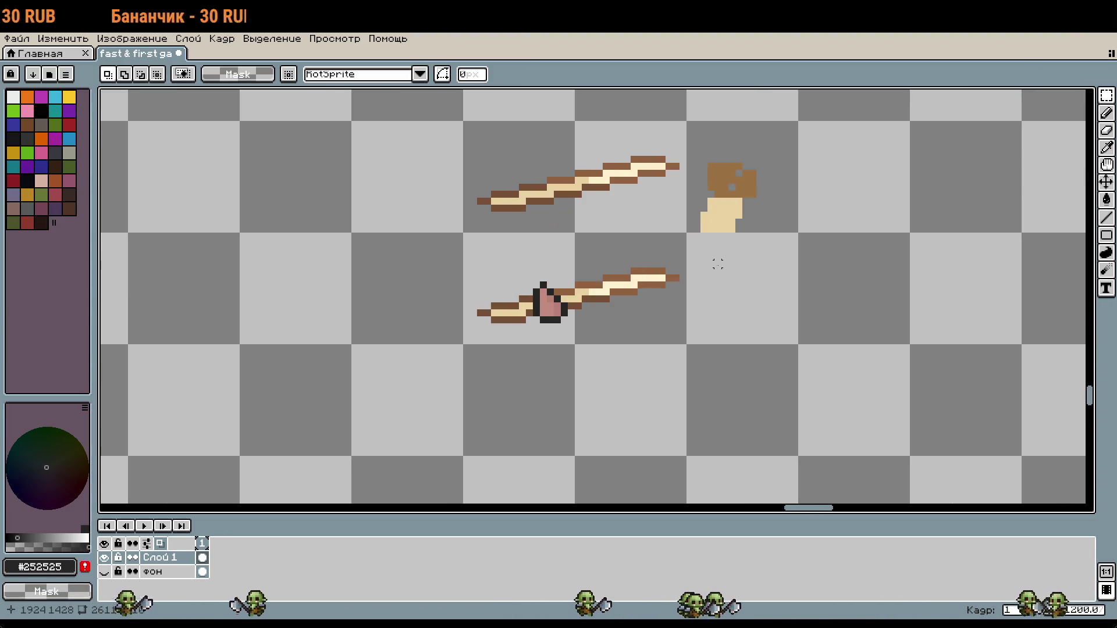
pyautogui.moveTo(718, 261); pyautogui.dragTo(720, 351)
pyautogui.press('b')
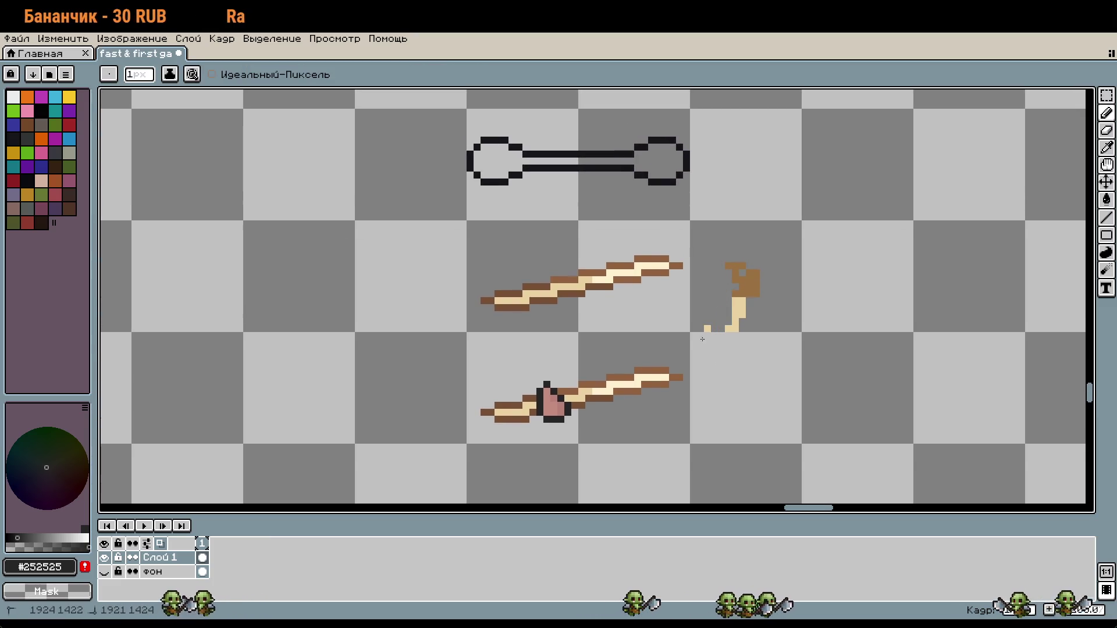
pyautogui.press('+')
pyautogui.press('+')
pyautogui.press('+')
pyautogui.scroll(1, 748, 305)
pyautogui.click(748, 308)
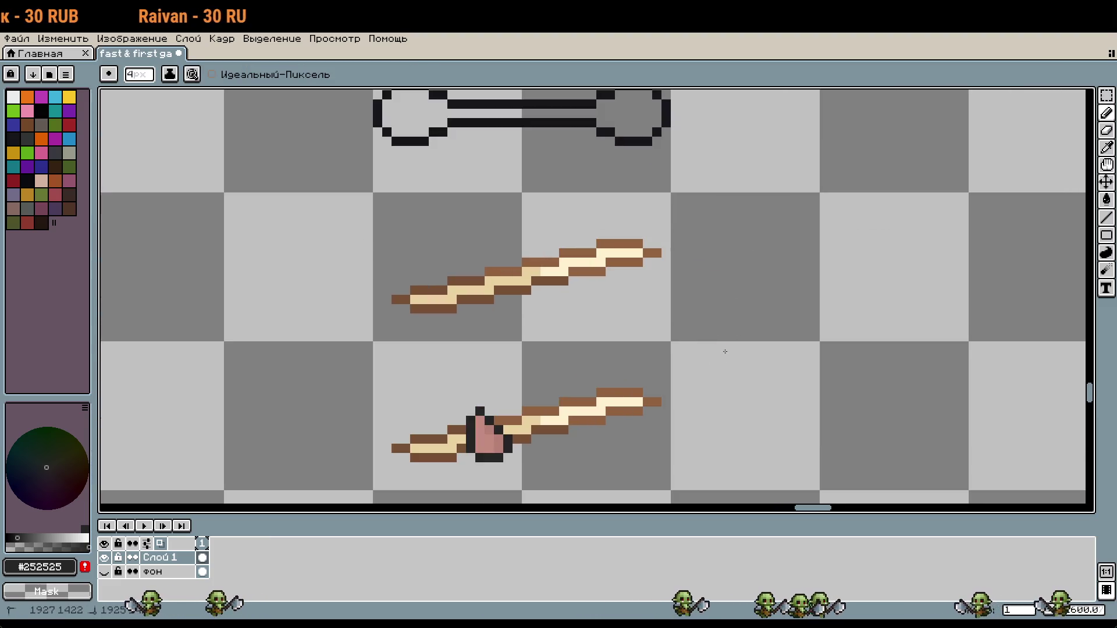
pyautogui.scroll(-1, 731, 355)
pyautogui.scroll(2, 622, 307)
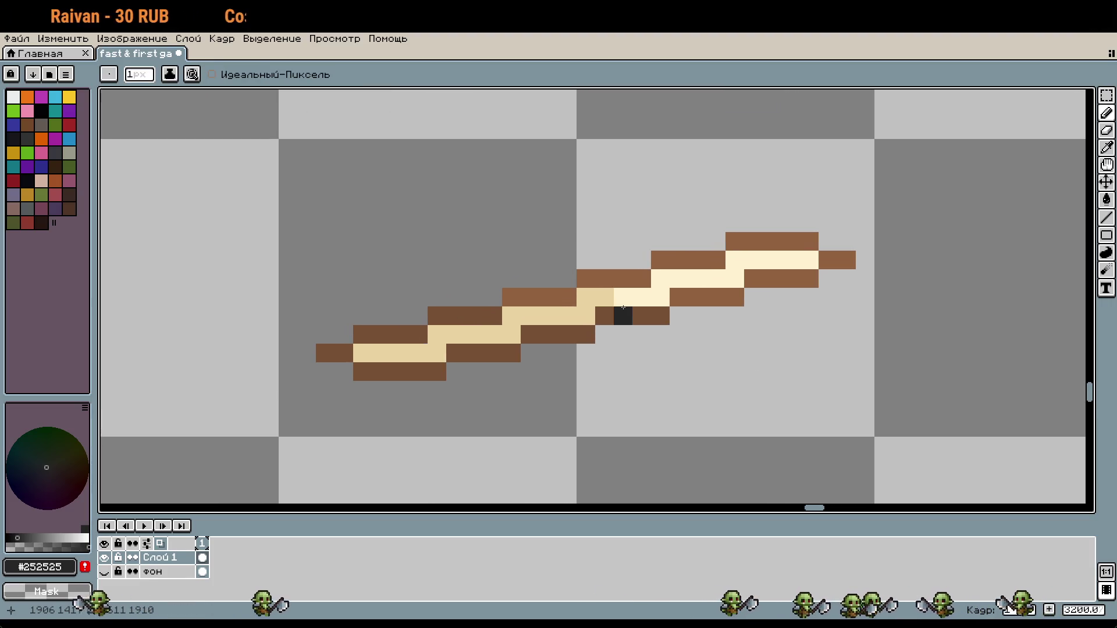
# Step: Sample the stick's cream and tan colours and choose a slightly darker tan
pyautogui.press('i')
pyautogui.click(642, 297)
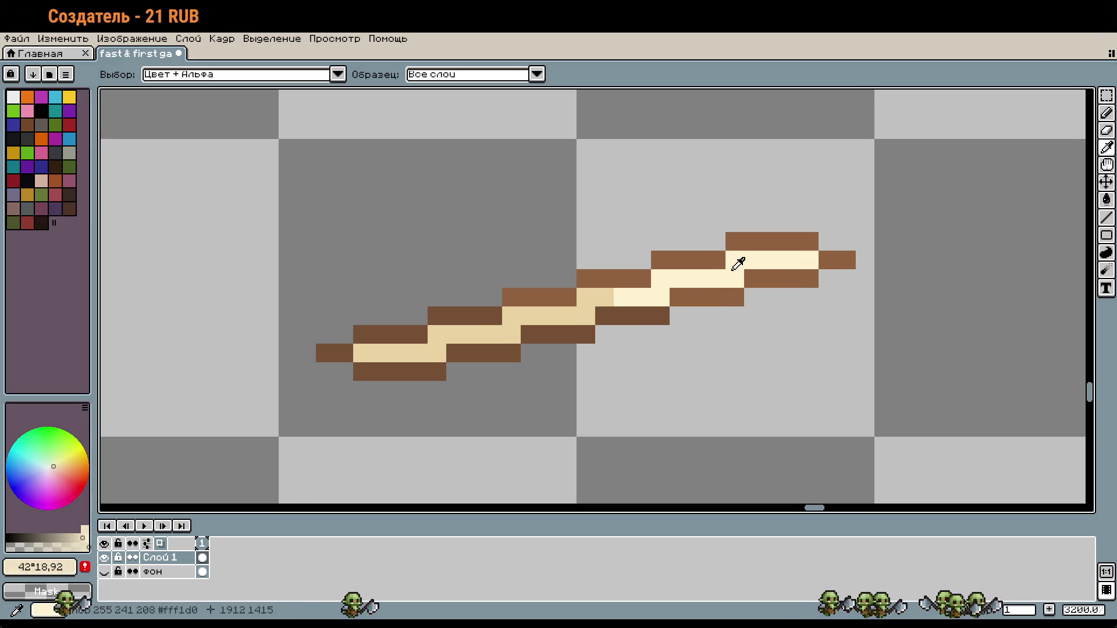
pyautogui.press('b')
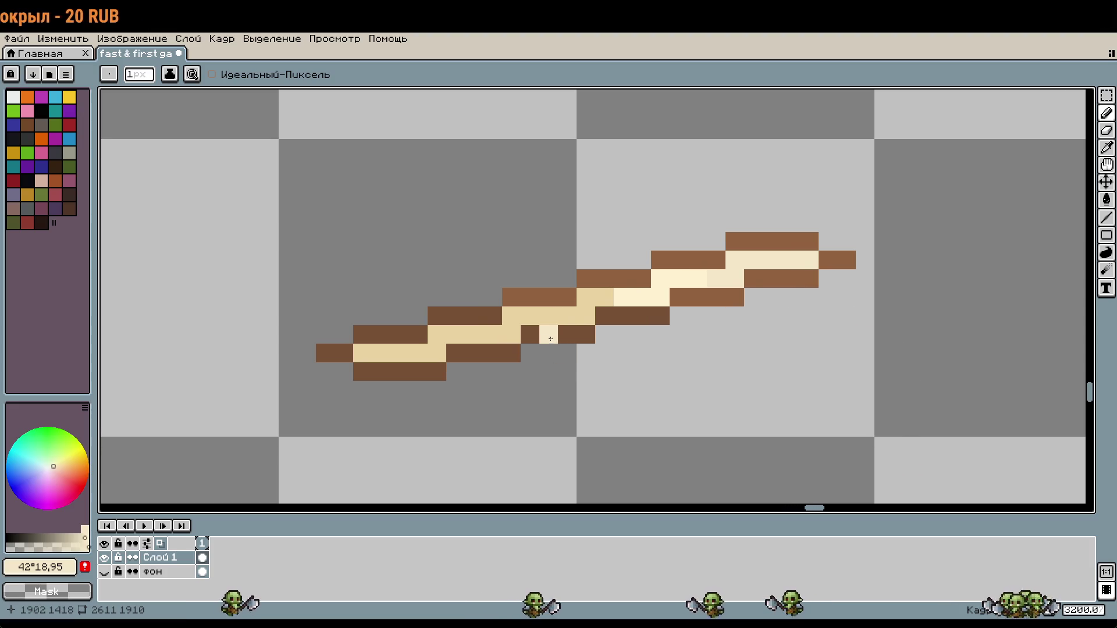
pyautogui.scroll(1, 559, 334)
pyautogui.keyDown('alt'); pyautogui.click(588, 306); pyautogui.keyUp('alt')
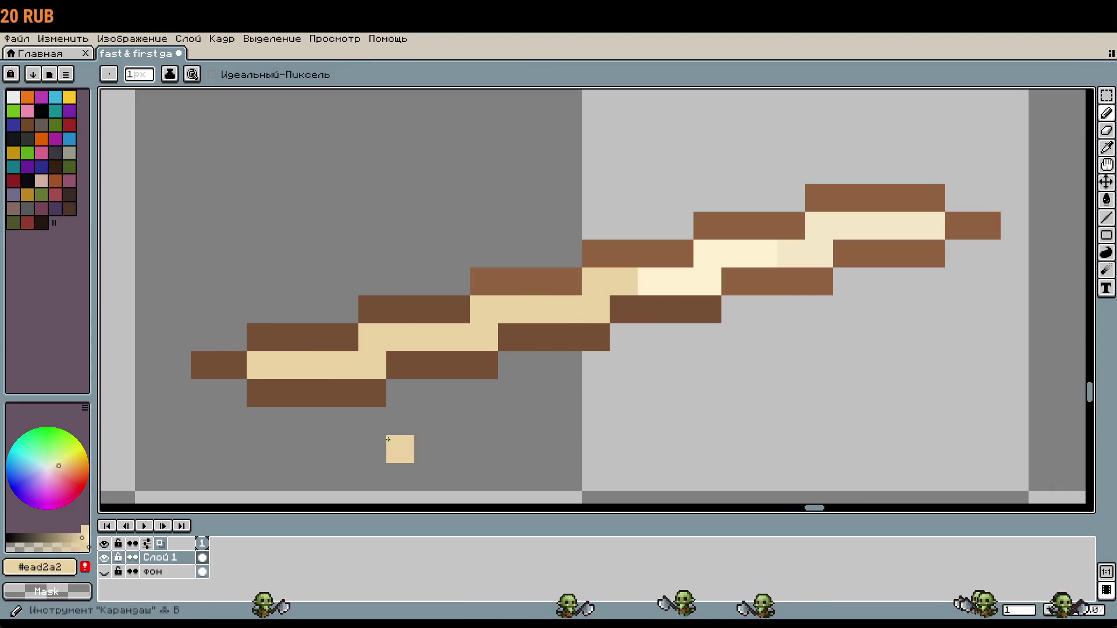
pyautogui.click(82, 538)
# Step: Repaint the upper stick's bright cream highlight pixels in tan, undoing one stray stroke
pyautogui.click(738, 260)
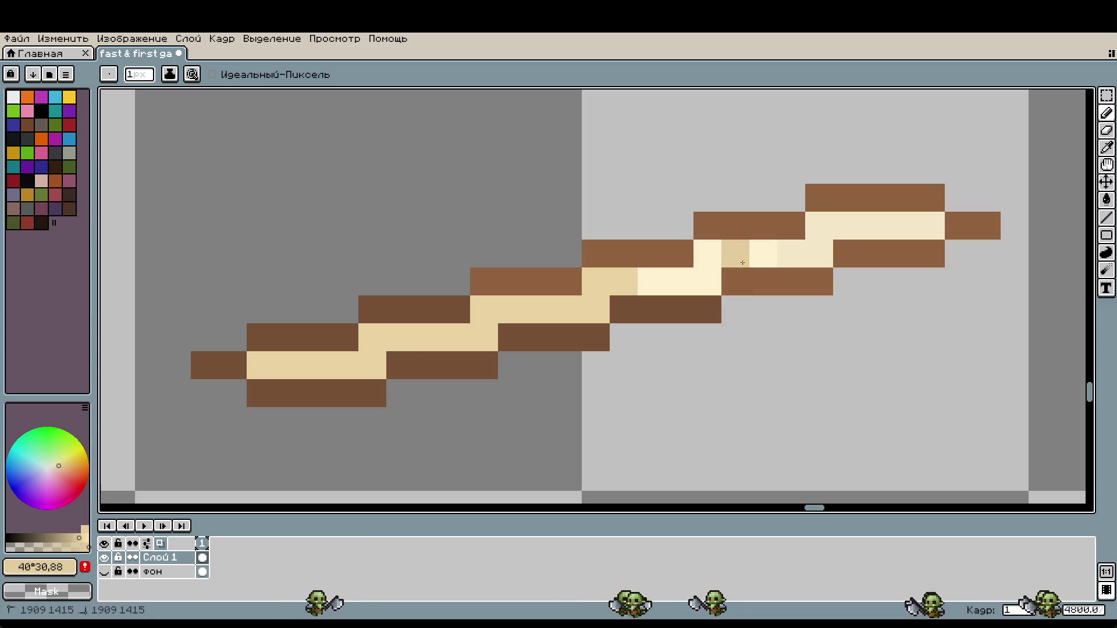
pyautogui.moveTo(714, 261); pyautogui.dragTo(614, 285)
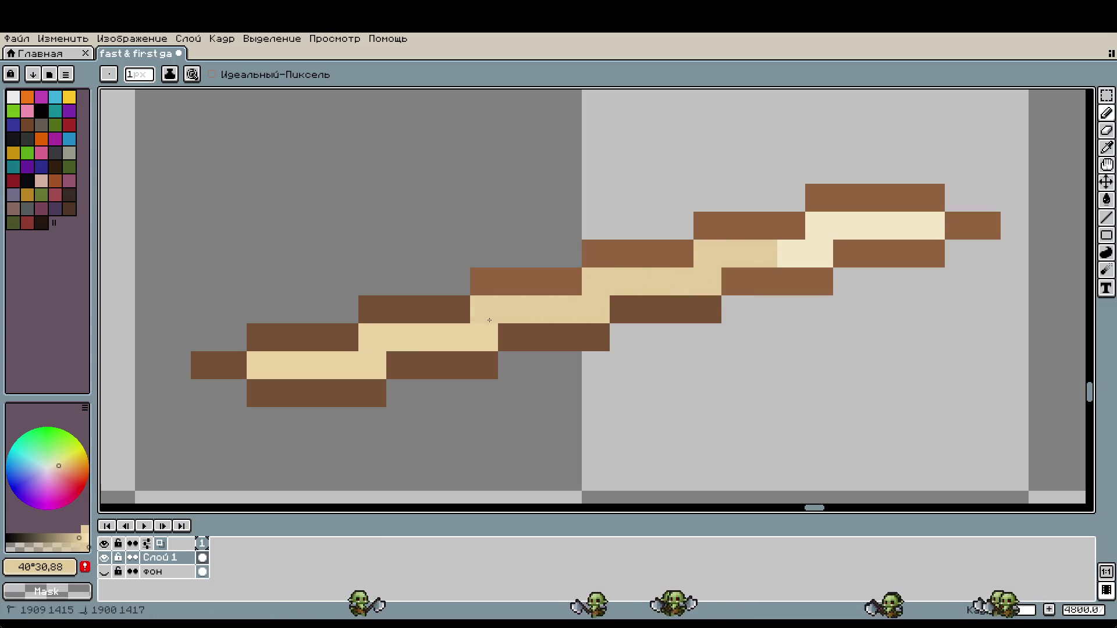
pyautogui.scroll(-3, 507, 407)
pyautogui.click(526, 405)
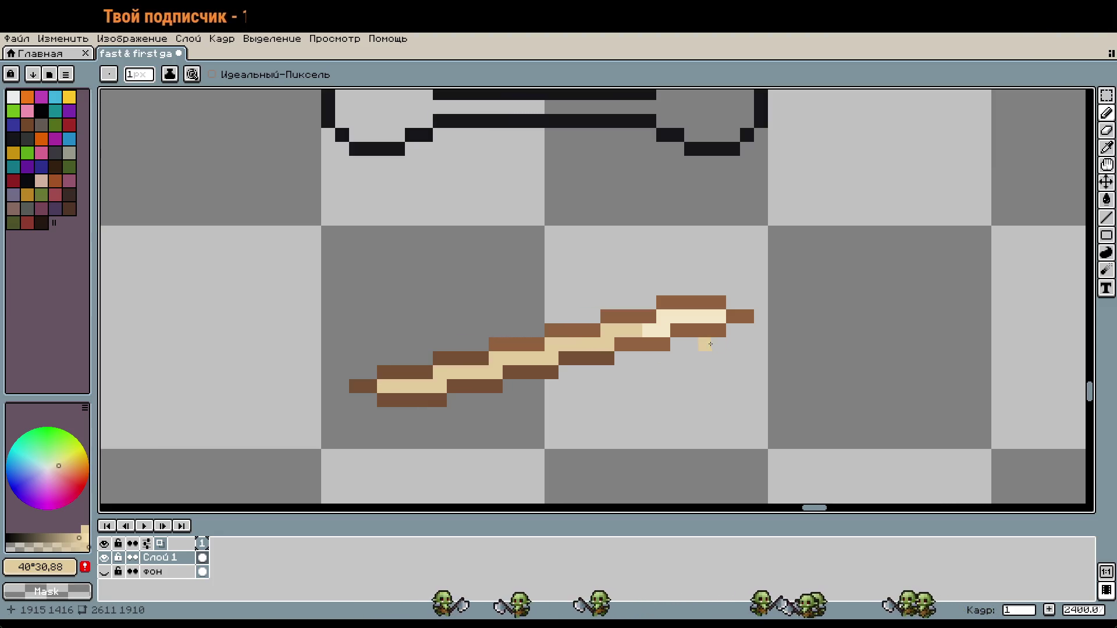
pyautogui.scroll(5, 700, 345)
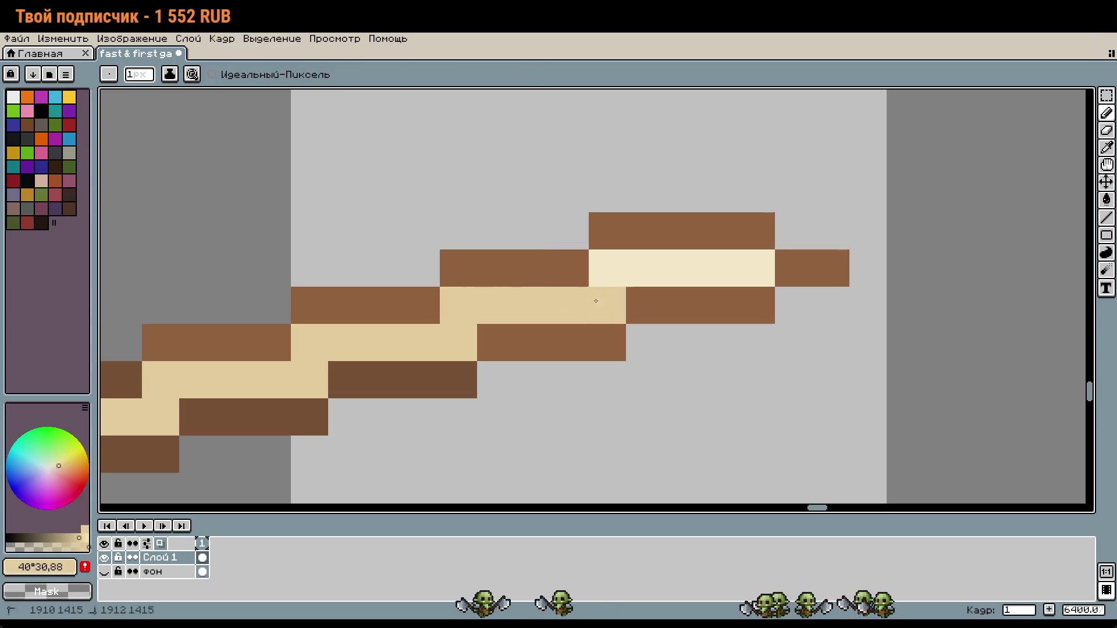
pyautogui.scroll(-3, 797, 317)
pyautogui.hotkey('ctrl', 'z')
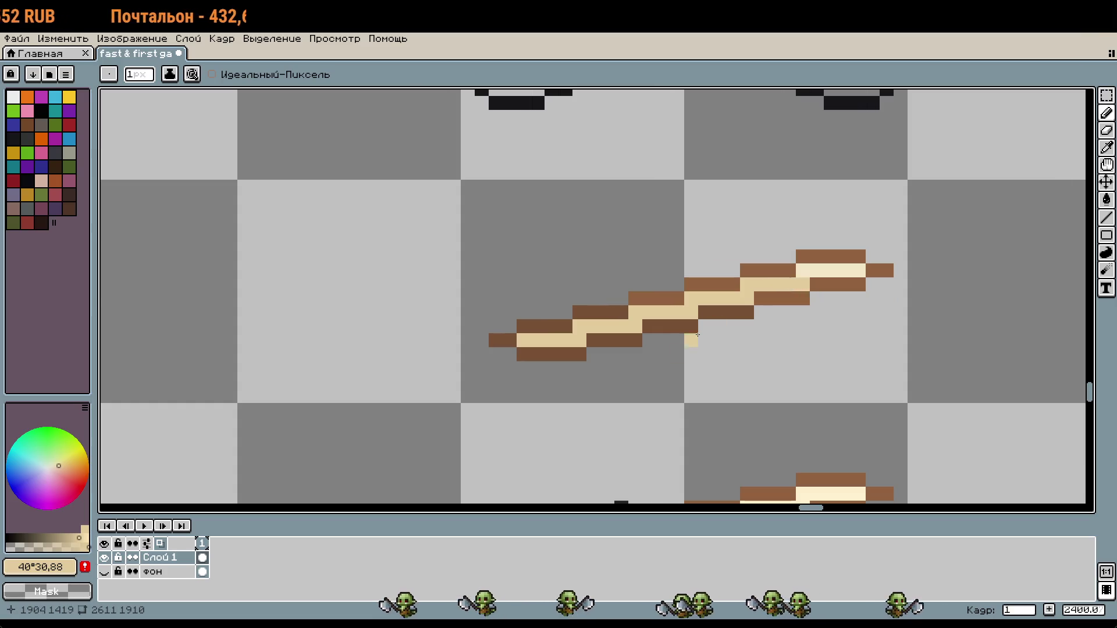
pyautogui.scroll(-1, 666, 380)
pyautogui.scroll(2, 687, 379)
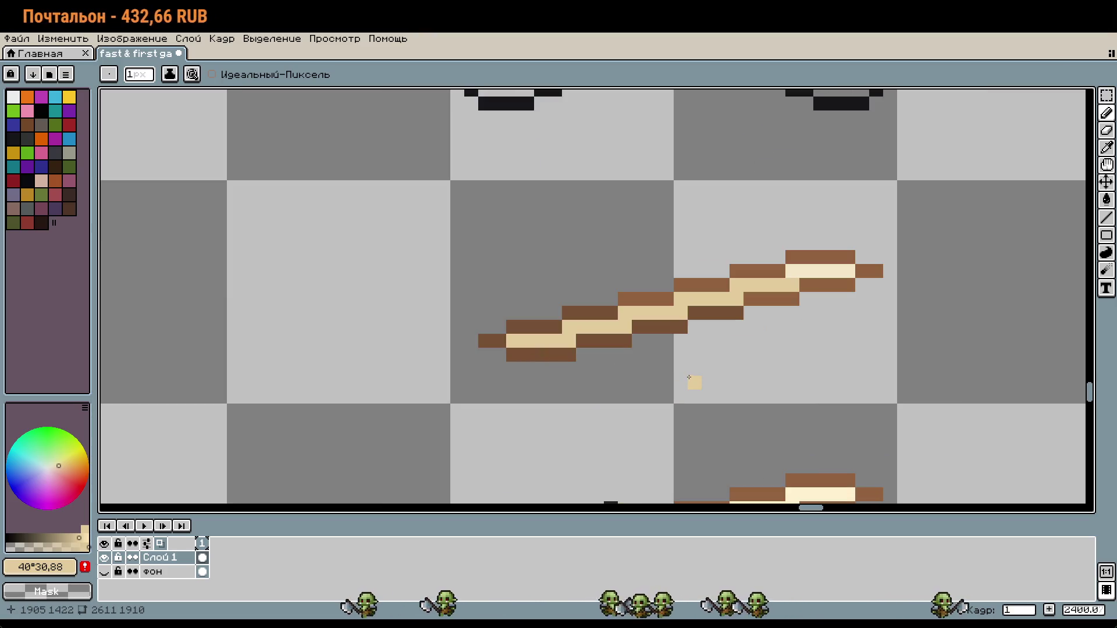
pyautogui.scroll(-3, 690, 377)
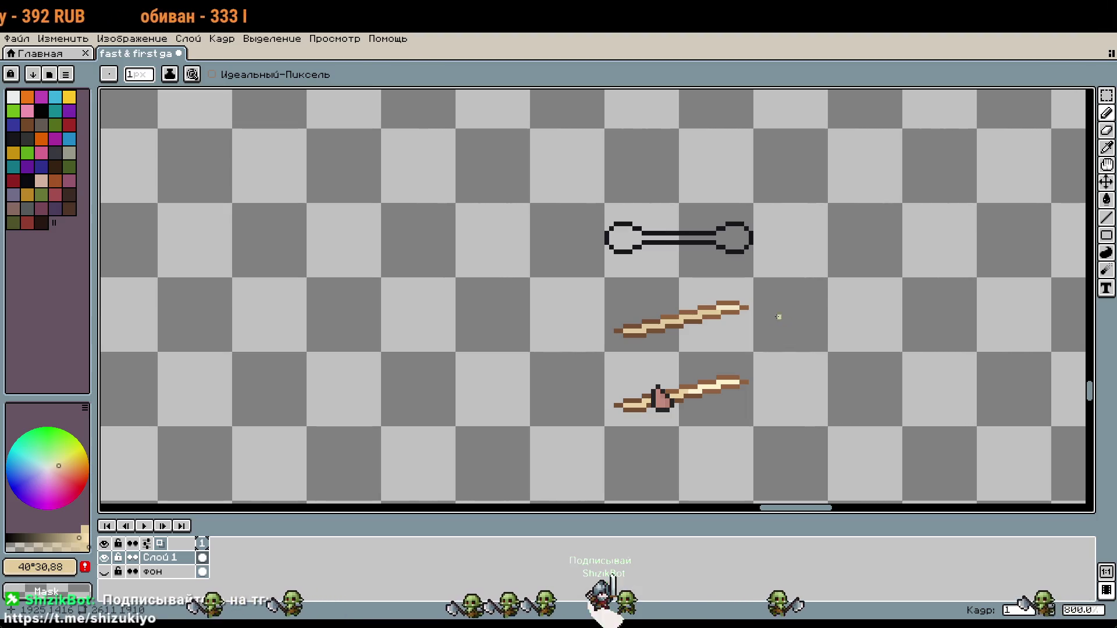
# Step: Try moving and rotating the middle stick, leaving it in its original place
pyautogui.moveTo(778, 315); pyautogui.dragTo(736, 306)
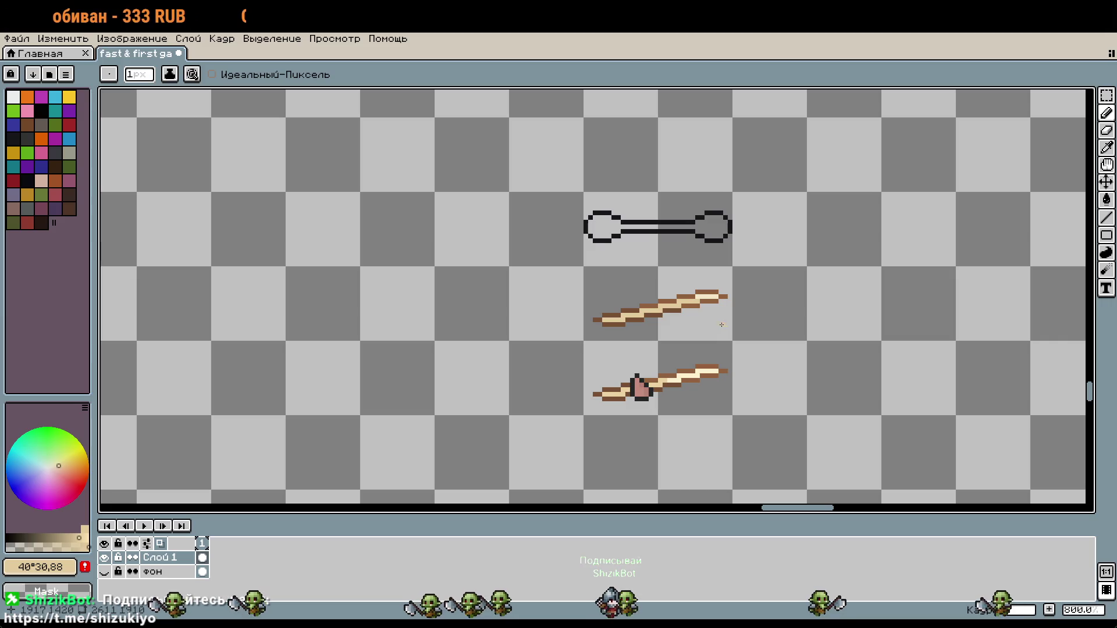
pyautogui.press('m')
pyautogui.moveTo(584, 266)
pyautogui.mouseDown()
pyautogui.moveTo(656, 336)
pyautogui.moveTo(733, 342)
pyautogui.mouseUp()
pyautogui.moveTo(650, 330)
pyautogui.mouseDown()
pyautogui.moveTo(830, 259)
pyautogui.moveTo(896, 325)
pyautogui.mouseUp()
pyautogui.hotkey('ctrl', 'z')
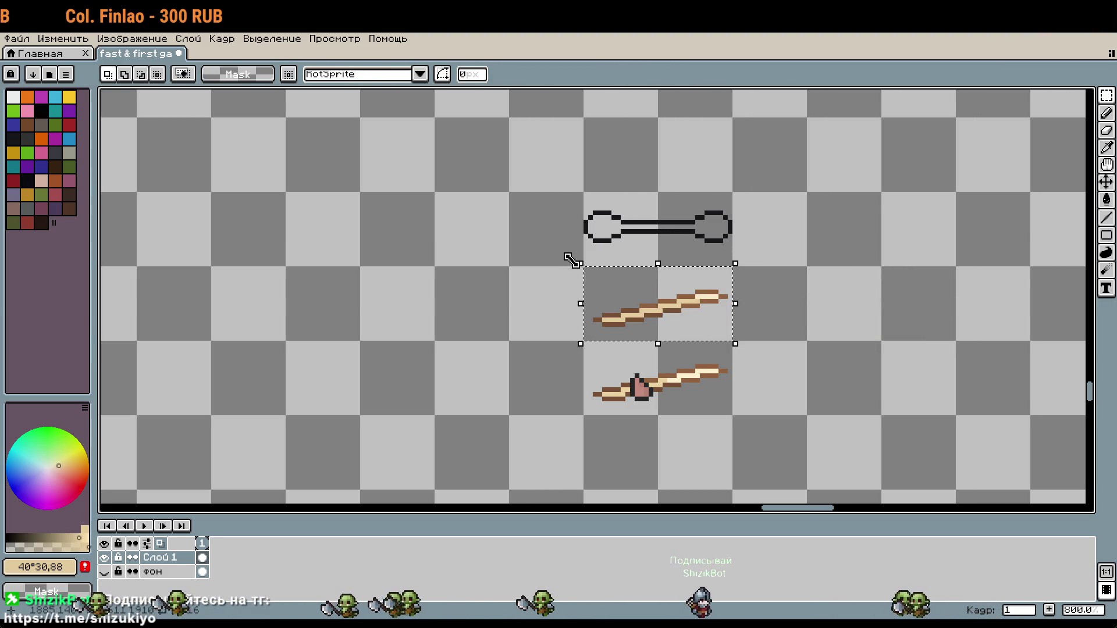
pyautogui.hotkey('ctrl', 't')
pyautogui.moveTo(584, 257)
pyautogui.mouseDown()
pyautogui.moveTo(636, 237)
pyautogui.moveTo(691, 240)
pyautogui.moveTo(553, 251)
pyautogui.mouseUp()
pyautogui.press('Return')
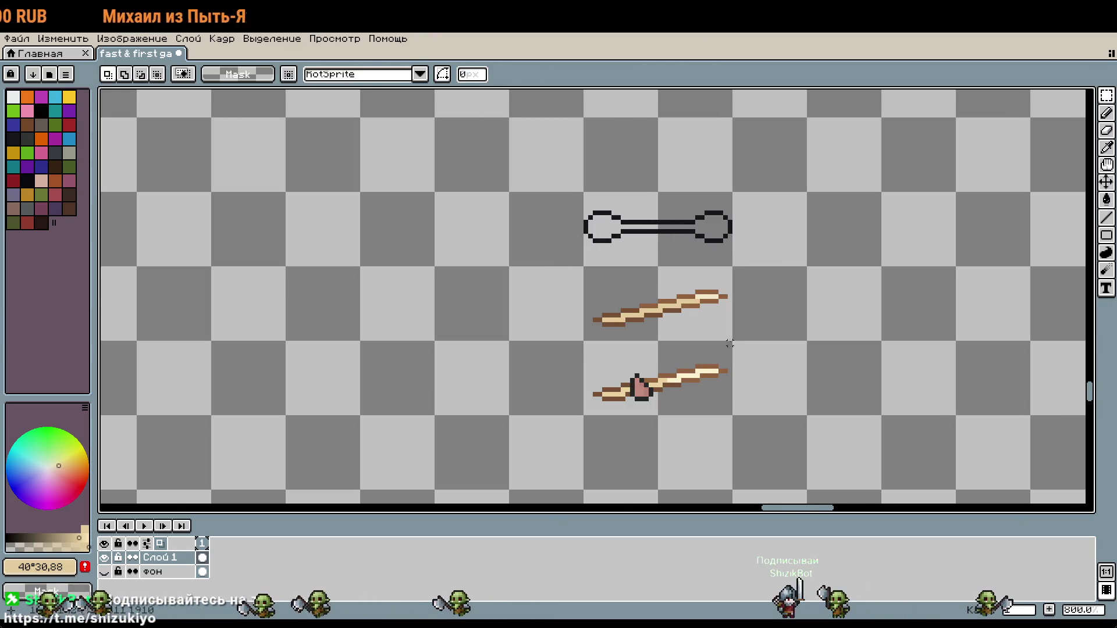
pyautogui.scroll(1, 726, 347)
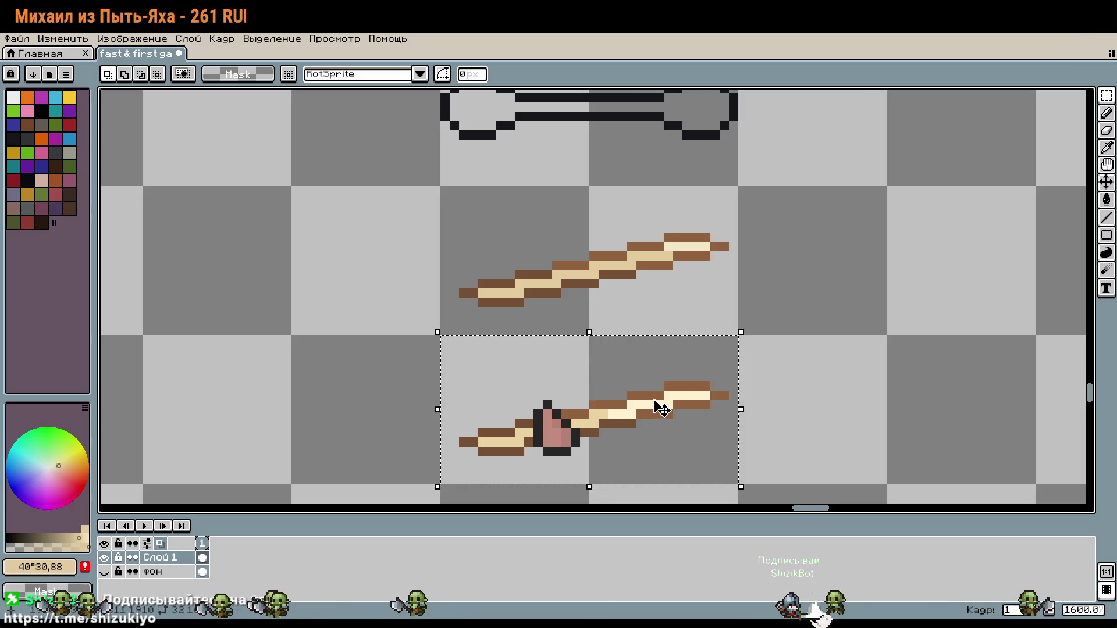
# Step: Delete the hand-holding stick and place a wooden stick copy in row 6 of the list
pyautogui.press('Delete')
pyautogui.hotkey('ctrl', 'z')
pyautogui.scroll(-5, 648, 282)
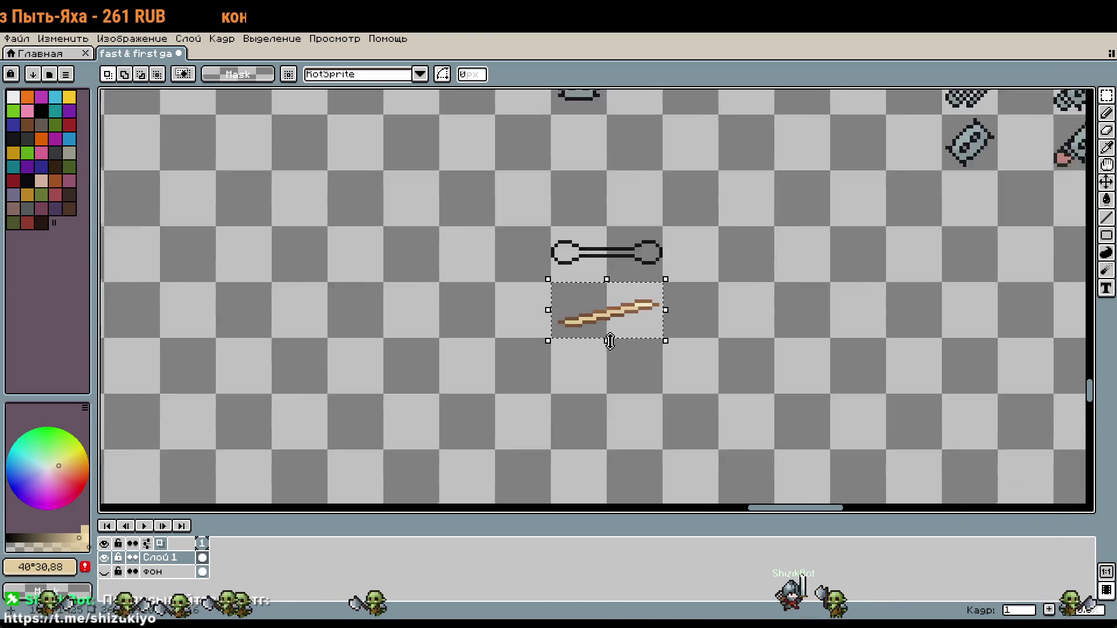
pyautogui.scroll(5, 551, 340)
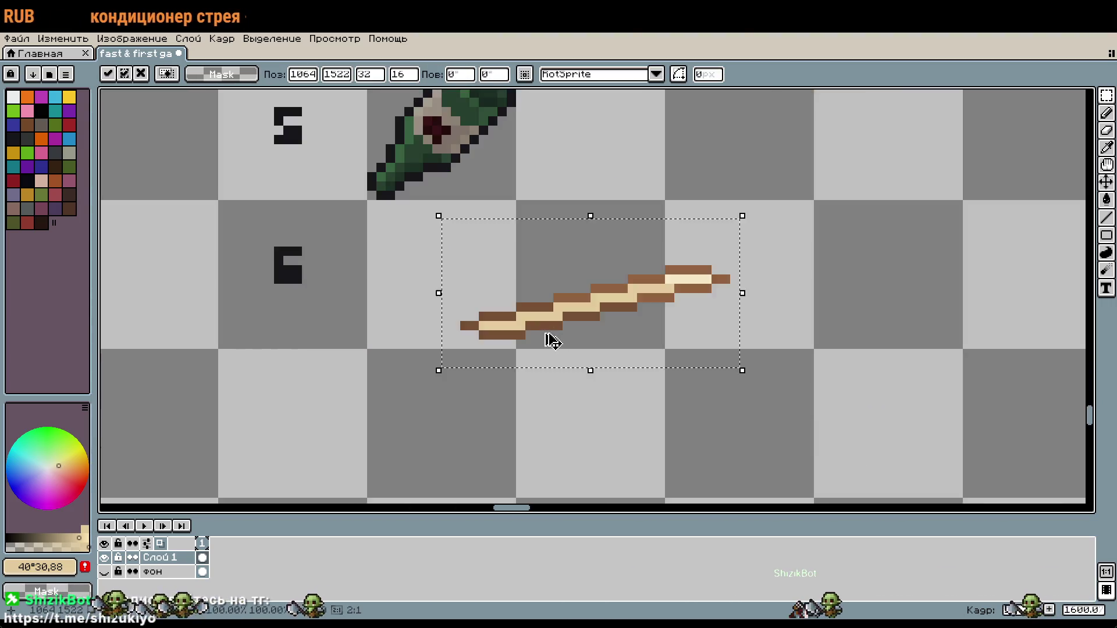
pyautogui.moveTo(552, 340)
pyautogui.mouseDown()
pyautogui.moveTo(470, 300)
pyautogui.moveTo(466, 309)
pyautogui.mouseUp()
pyautogui.scroll(-5, 811, 336)
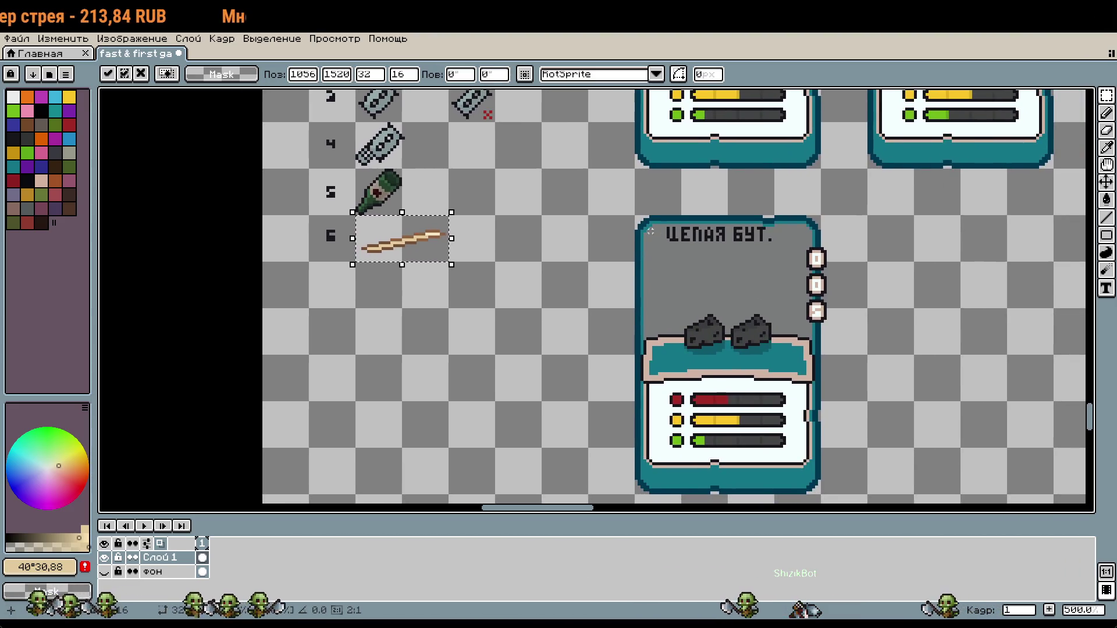
# Step: Duplicate the ЦЕЛАЯ БУТ. card beside the original
pyautogui.moveTo(634, 215)
pyautogui.mouseDown()
pyautogui.moveTo(675, 256)
pyautogui.moveTo(774, 448)
pyautogui.moveTo(823, 495)
pyautogui.moveTo(866, 494)
pyautogui.mouseUp()
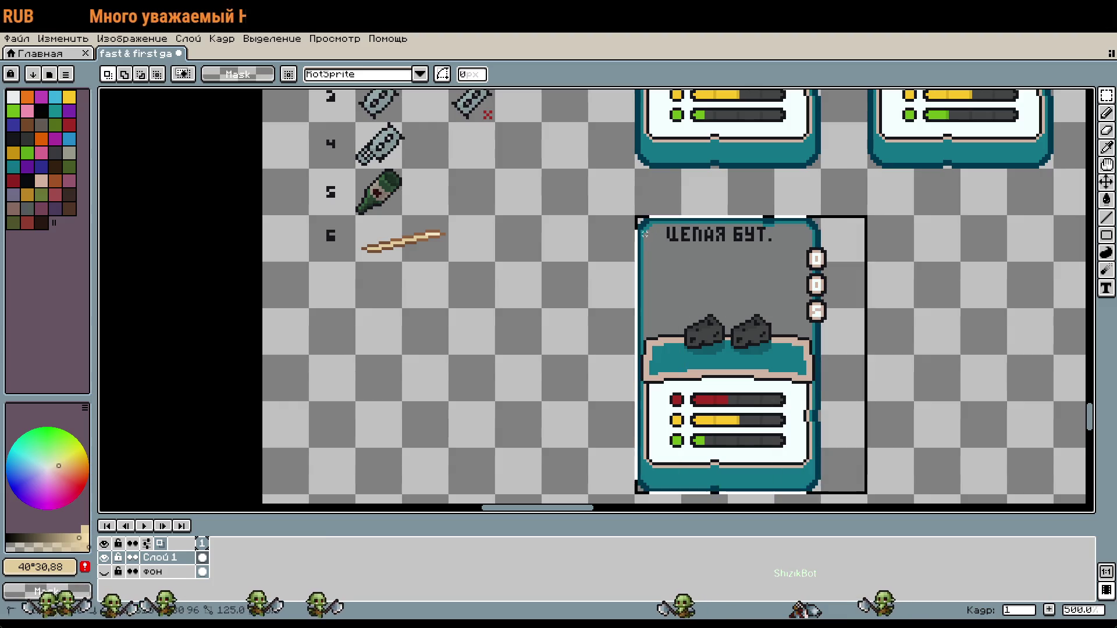
pyautogui.moveTo(869, 285); pyautogui.dragTo(531, 269)
pyautogui.moveTo(305, 278)
pyautogui.mouseDown()
pyautogui.moveTo(585, 277)
pyautogui.moveTo(538, 277)
pyautogui.mouseUp()
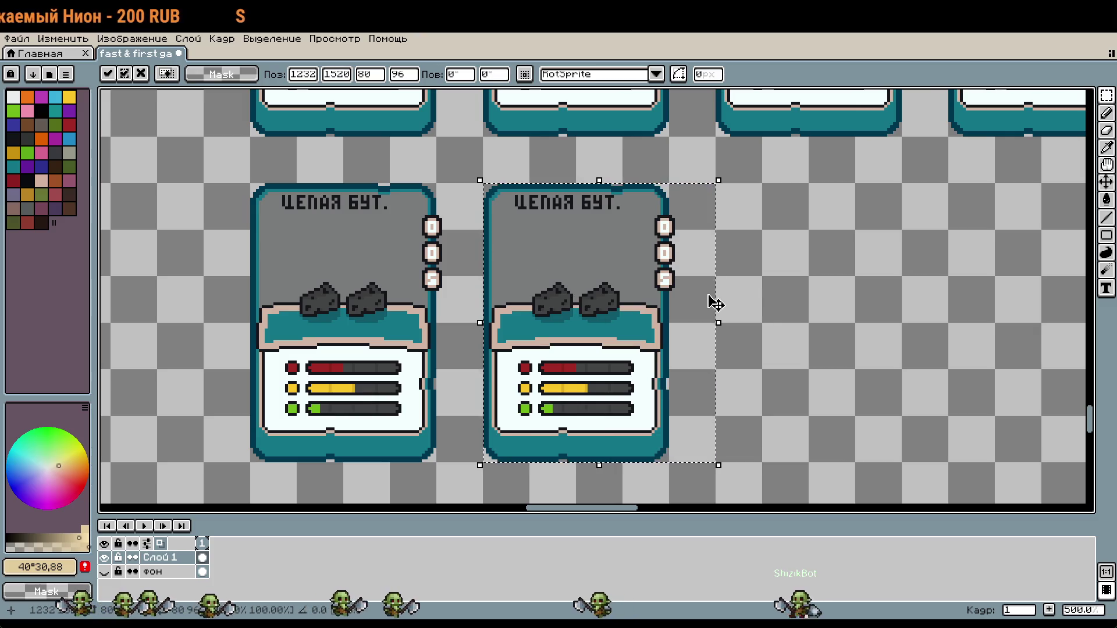
pyautogui.click(730, 252)
pyautogui.scroll(-1, 713, 251)
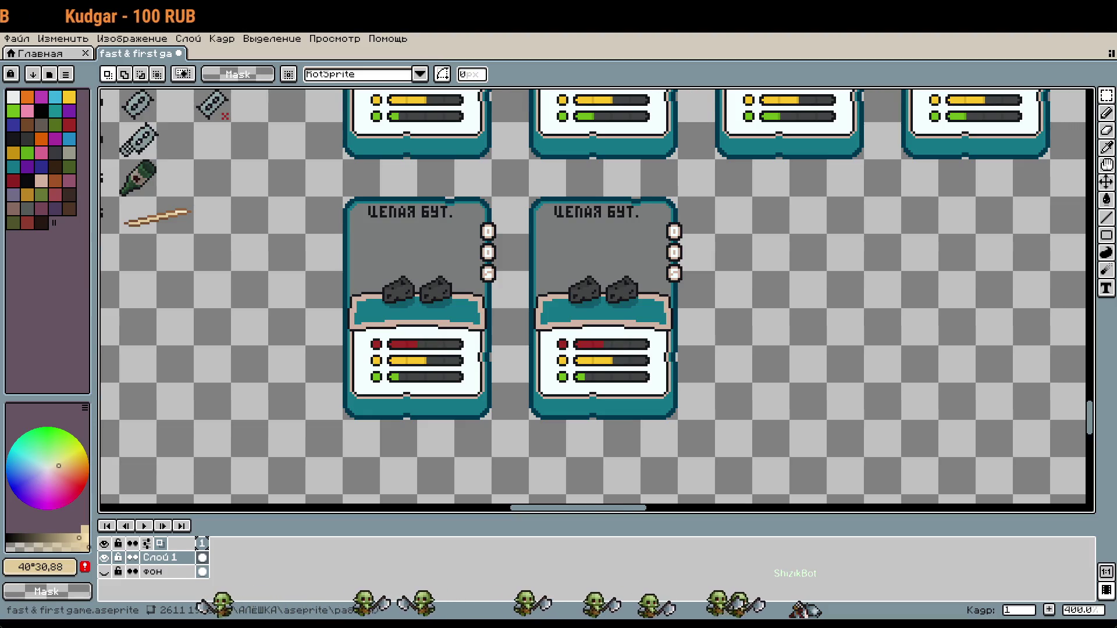
# Step: Duplicate the wooden stick to the right of the dumbbell
pyautogui.scroll(-6, 657, 353)
pyautogui.scroll(3, 657, 352)
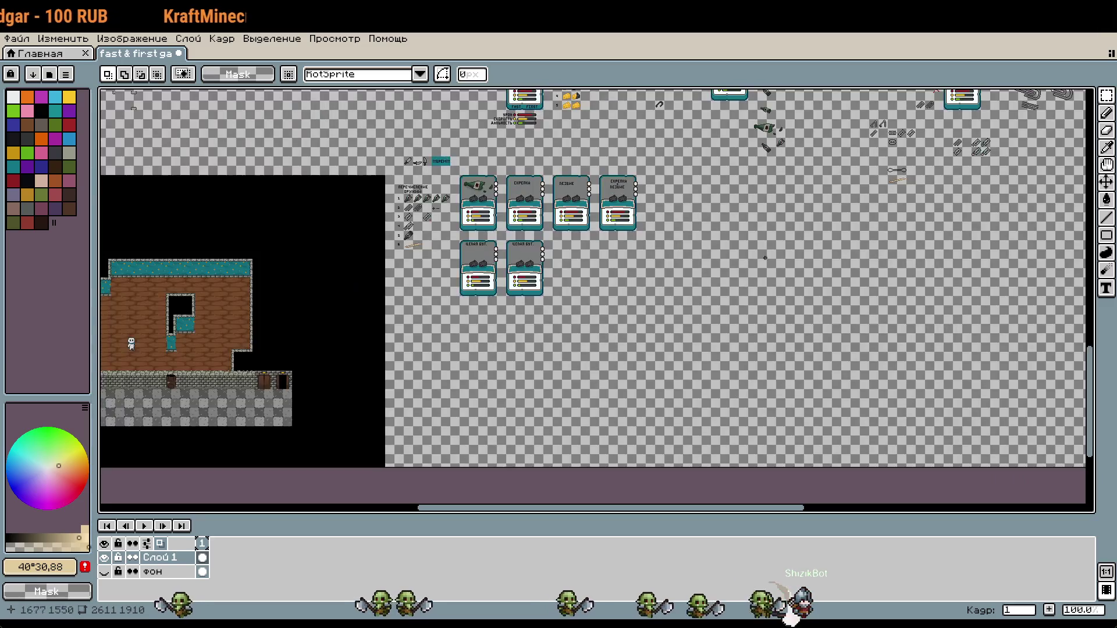
pyautogui.scroll(5, 745, 308)
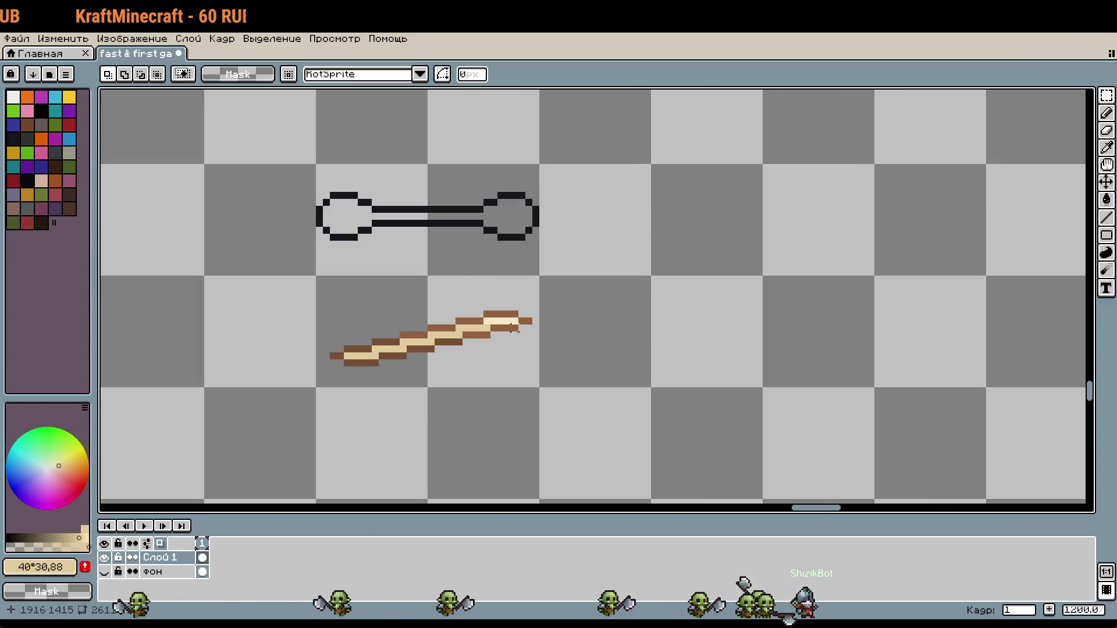
pyautogui.scroll(1, 326, 229)
pyautogui.moveTo(731, 275)
pyautogui.mouseDown()
pyautogui.moveTo(654, 190)
pyautogui.moveTo(640, 284)
pyautogui.moveTo(656, 309)
pyautogui.moveTo(677, 249)
pyautogui.mouseUp()
pyautogui.moveTo(419, 312); pyautogui.dragTo(610, 386)
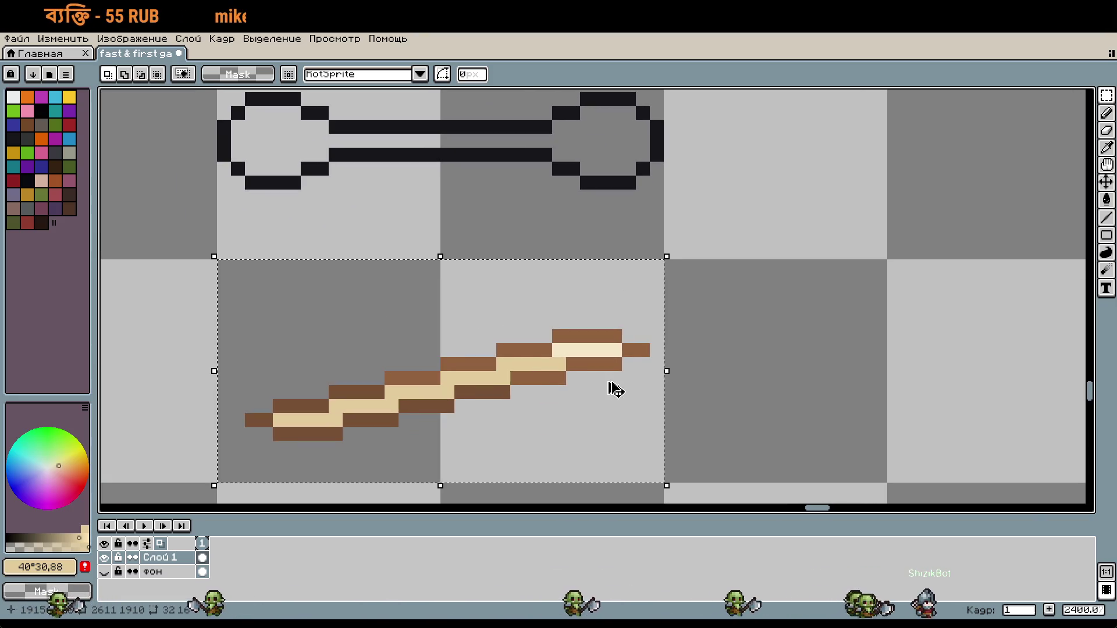
pyautogui.moveTo(762, 286); pyautogui.dragTo(611, 395)
pyautogui.hotkey('ctrl', 'v')
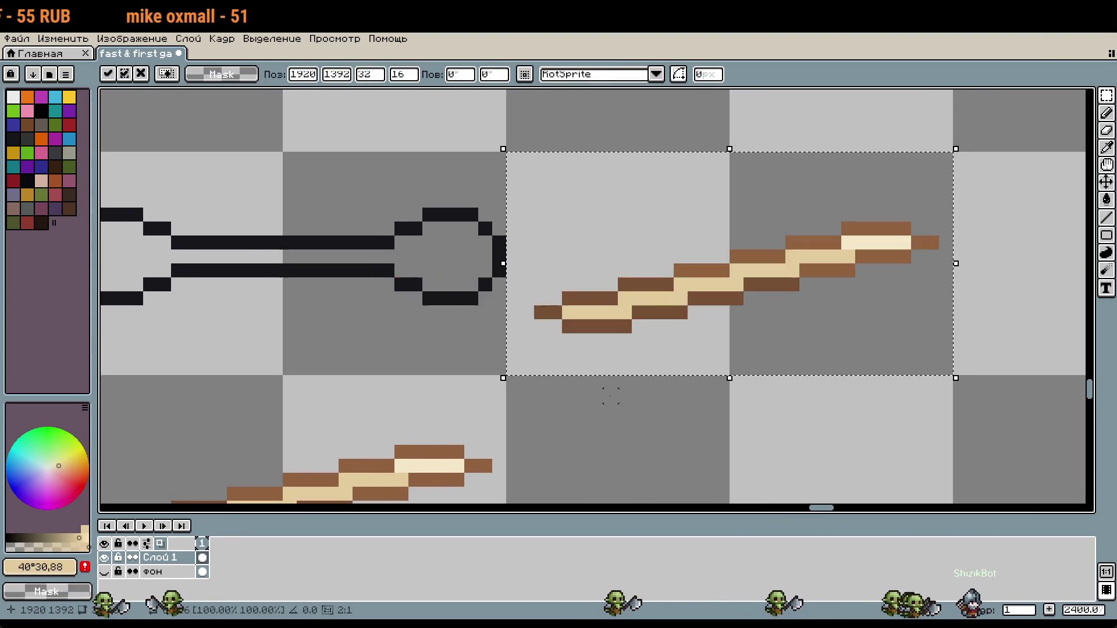
# Step: Turn the stick copy's brown outline black and clear its tan stripe to transparent
pyautogui.click(501, 243)
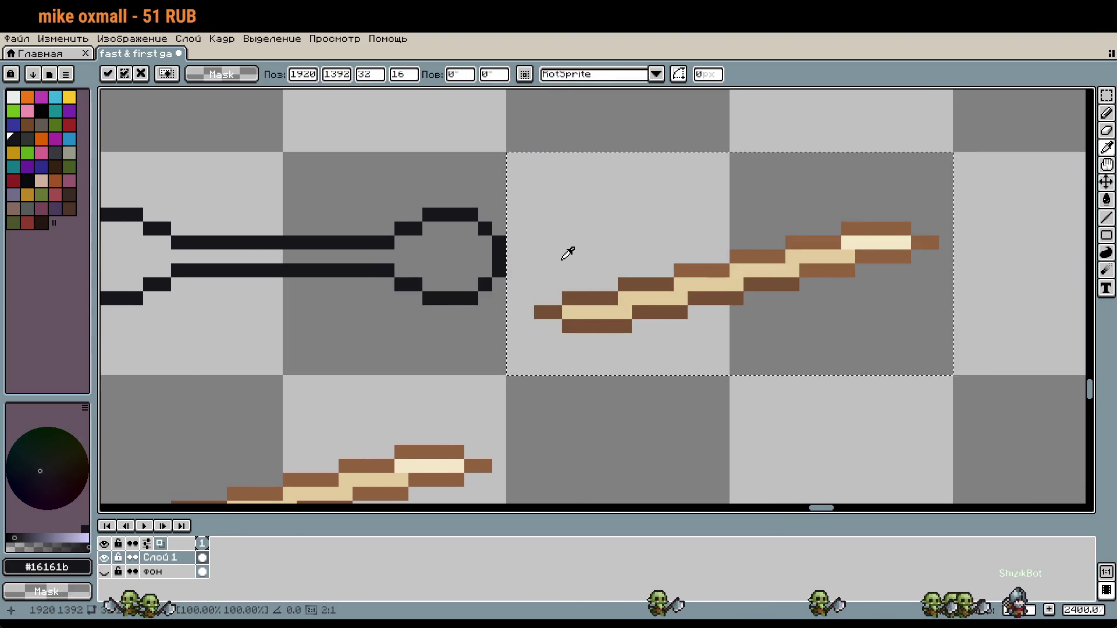
pyautogui.hotkey('ctrl', 'd')
pyautogui.press('b')
pyautogui.moveTo(712, 271); pyautogui.dragTo(656, 311)
pyautogui.click(656, 311)
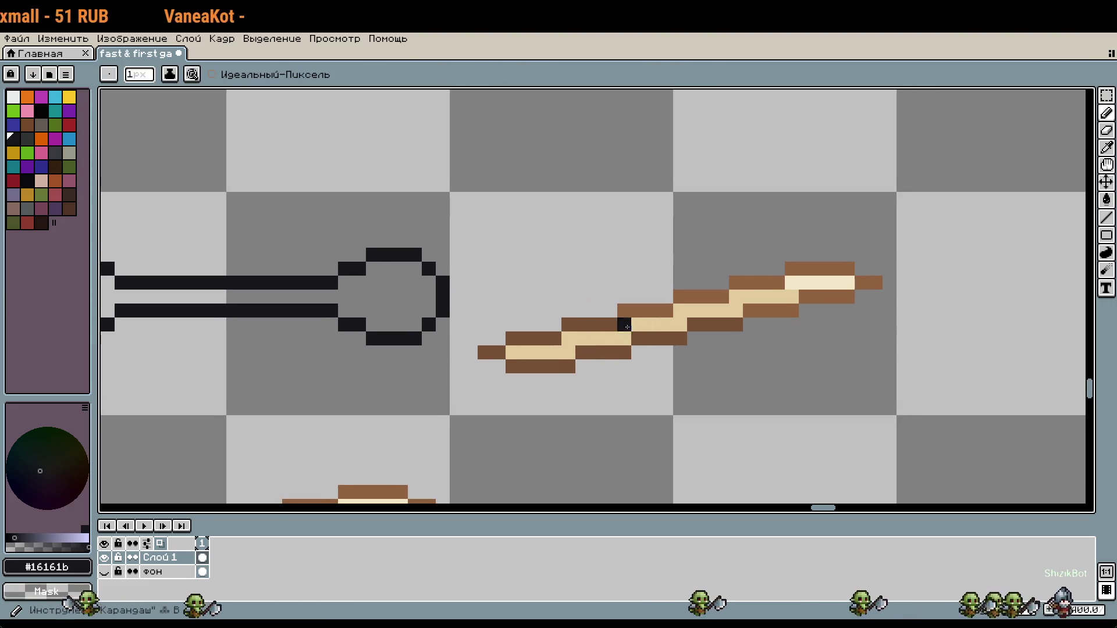
pyautogui.click(662, 309)
pyautogui.press('g')
pyautogui.click(631, 310)
pyautogui.hotkey('ctrl', 'z')
pyautogui.click(631, 310)
pyautogui.click(727, 296)
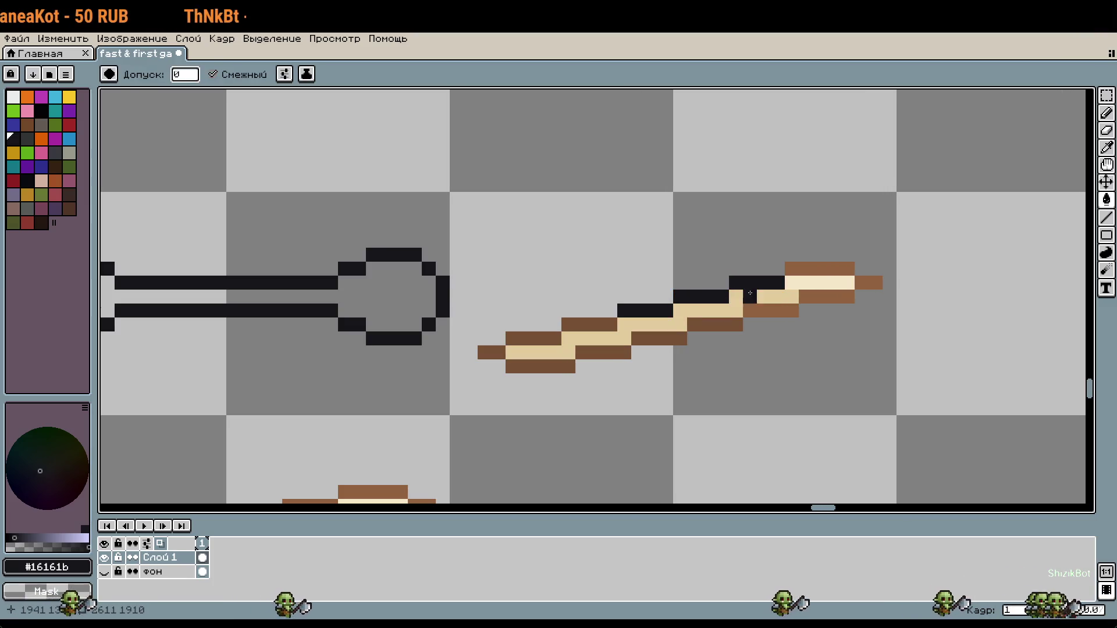
pyautogui.rightClick(749, 292)
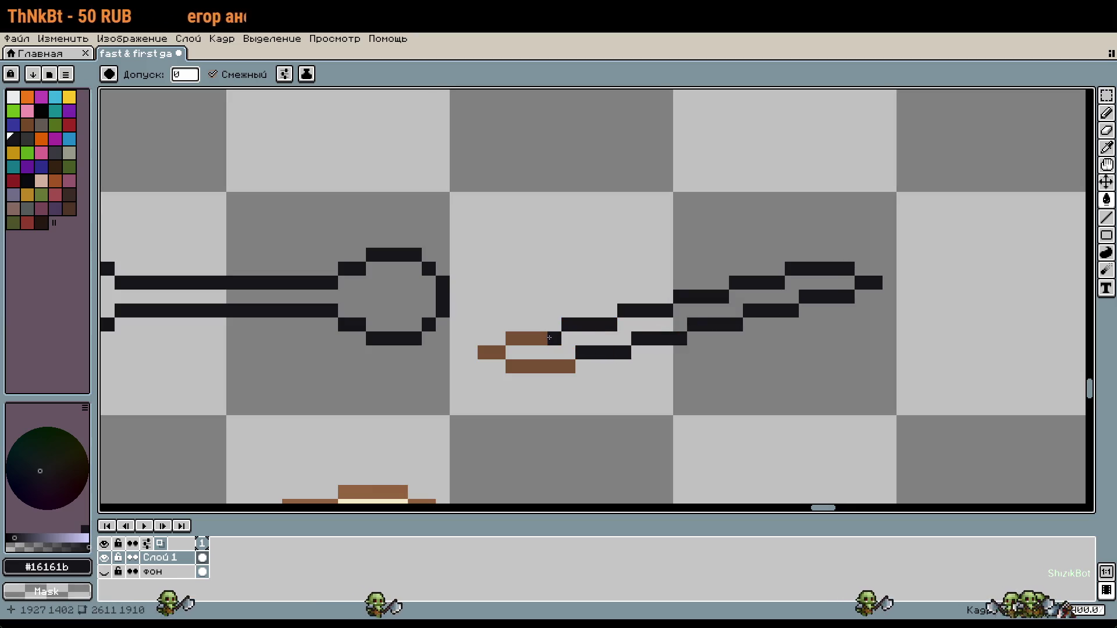
# Step: Add black pixels to the stick outline, extending its upper-right tip
pyautogui.scroll(-1, 647, 339)
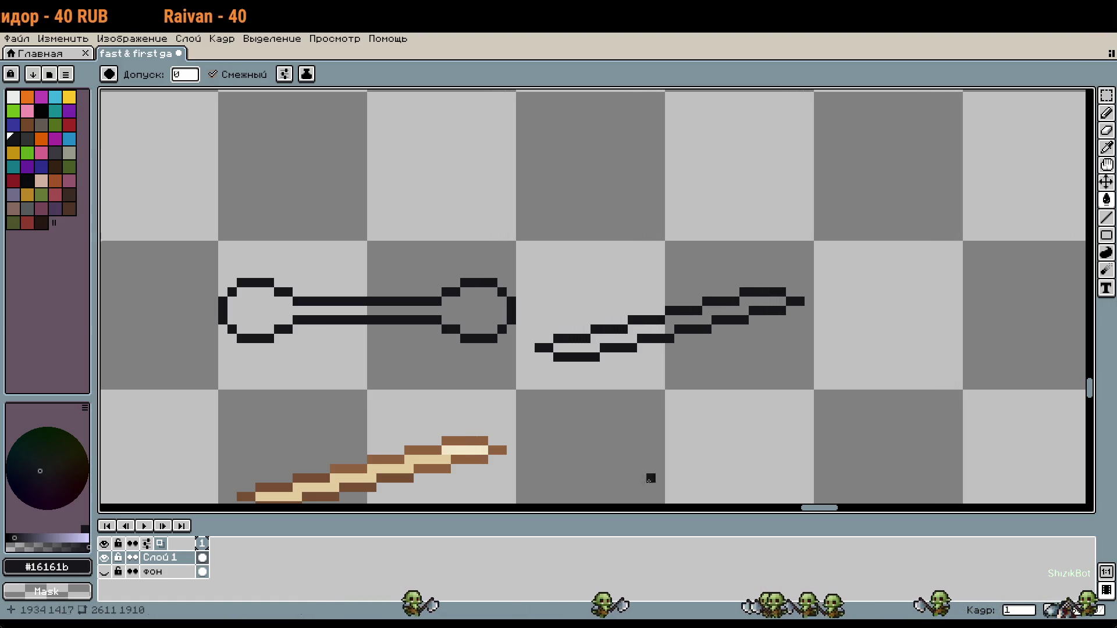
pyautogui.scroll(1, 772, 366)
pyautogui.moveTo(564, 367)
pyautogui.mouseDown()
pyautogui.moveTo(821, 331)
pyautogui.moveTo(429, 381)
pyautogui.mouseUp()
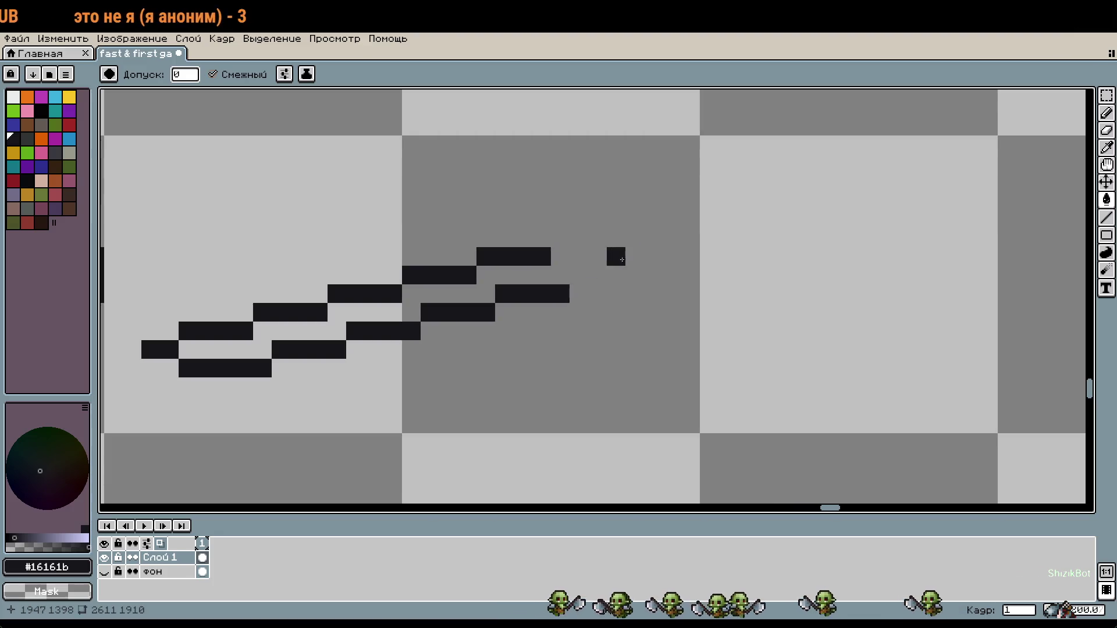
pyautogui.press('b')
pyautogui.hscroll(-3, 507, 318)
pyautogui.click(502, 394)
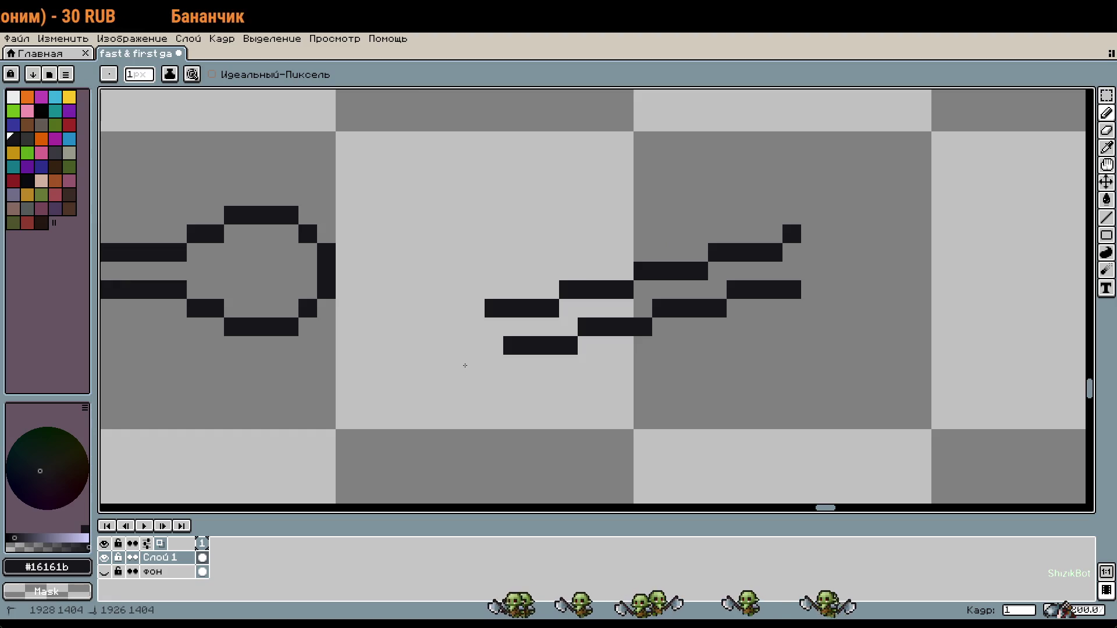
pyautogui.scroll(-2, 589, 401)
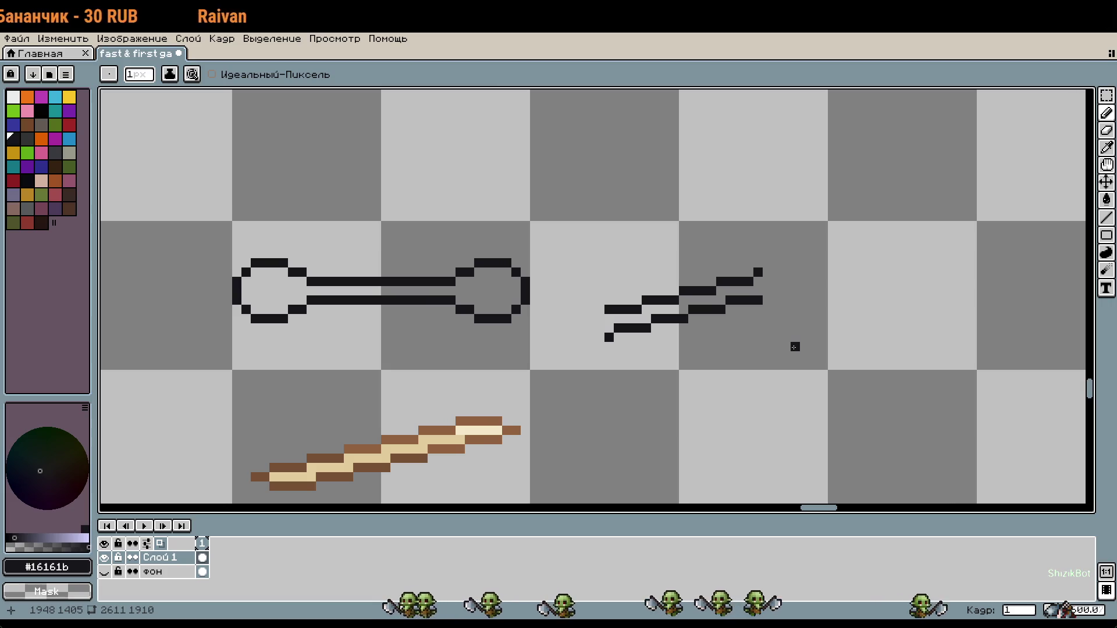
pyautogui.moveTo(641, 344)
pyautogui.mouseDown()
pyautogui.moveTo(690, 343)
pyautogui.moveTo(621, 343)
pyautogui.mouseUp()
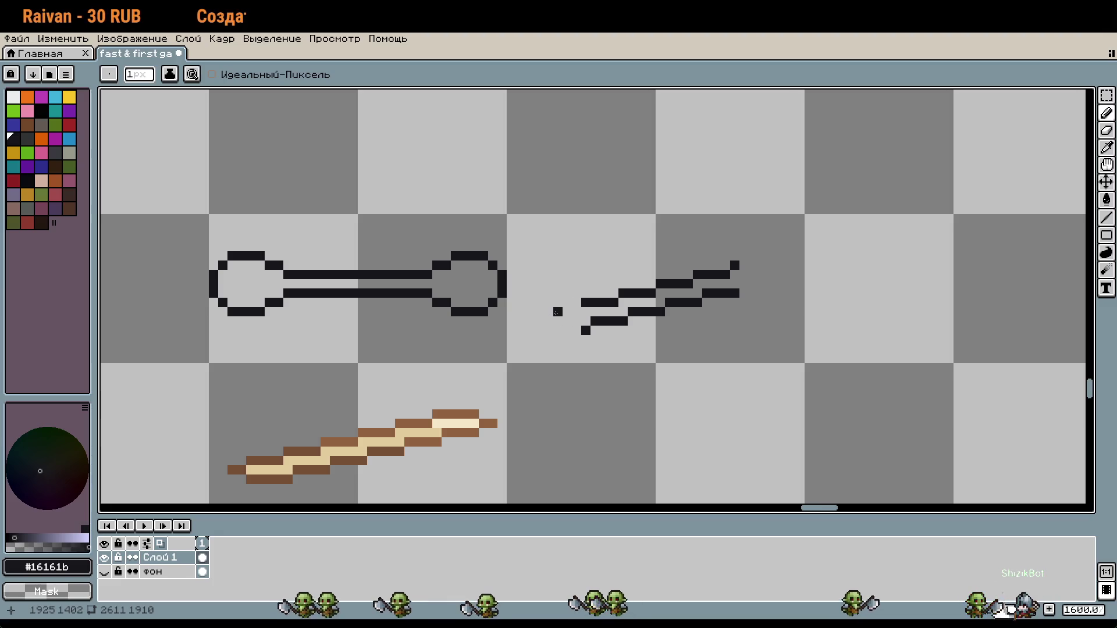
pyautogui.scroll(1, 553, 311)
pyautogui.click(616, 308)
pyautogui.hscroll(3, 669, 303)
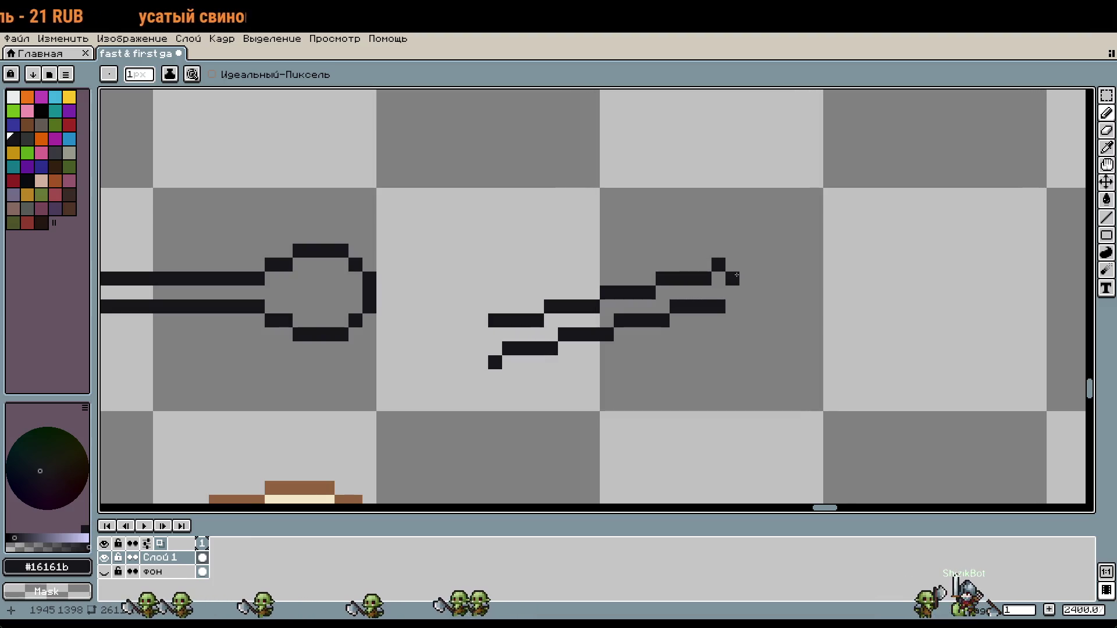
pyautogui.hscroll(-12, 611, 374)
# Step: Paste a copy of the dumbbell outline to the right of the stick outline
pyautogui.press('m')
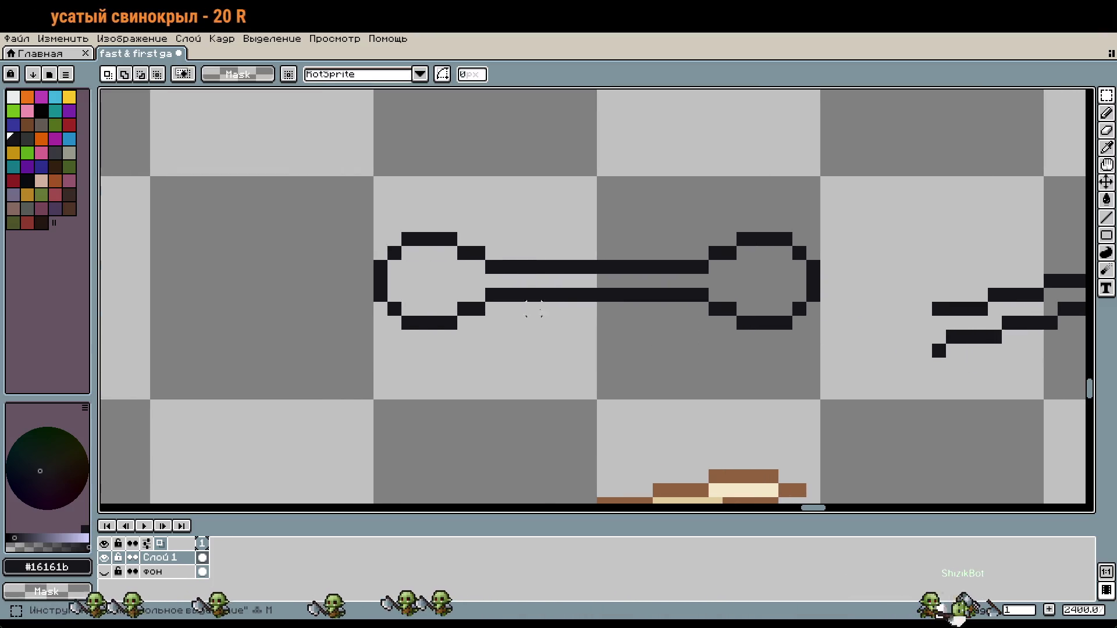
pyautogui.moveTo(575, 323)
pyautogui.mouseDown()
pyautogui.moveTo(516, 336)
pyautogui.moveTo(855, 349)
pyautogui.mouseUp()
pyautogui.click(546, 332)
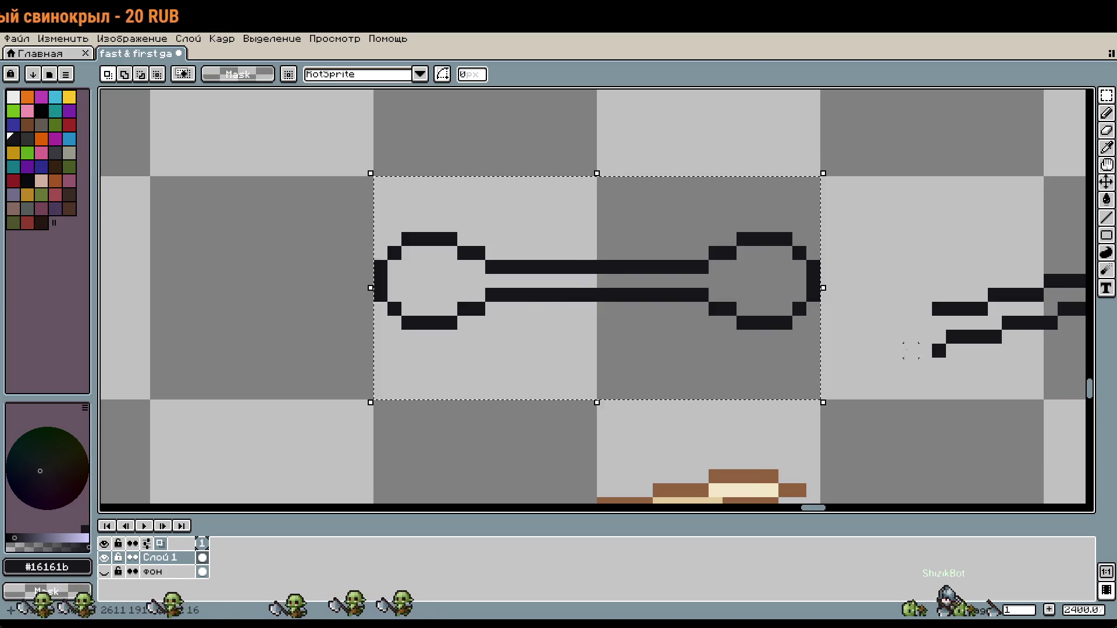
pyautogui.hscroll(15, 640, 326)
pyautogui.scroll(-1, 487, 281)
pyautogui.hotkey('ctrl', 'v')
pyautogui.moveTo(569, 316)
pyautogui.mouseDown()
pyautogui.moveTo(613, 312)
pyautogui.moveTo(603, 312)
pyautogui.mouseUp()
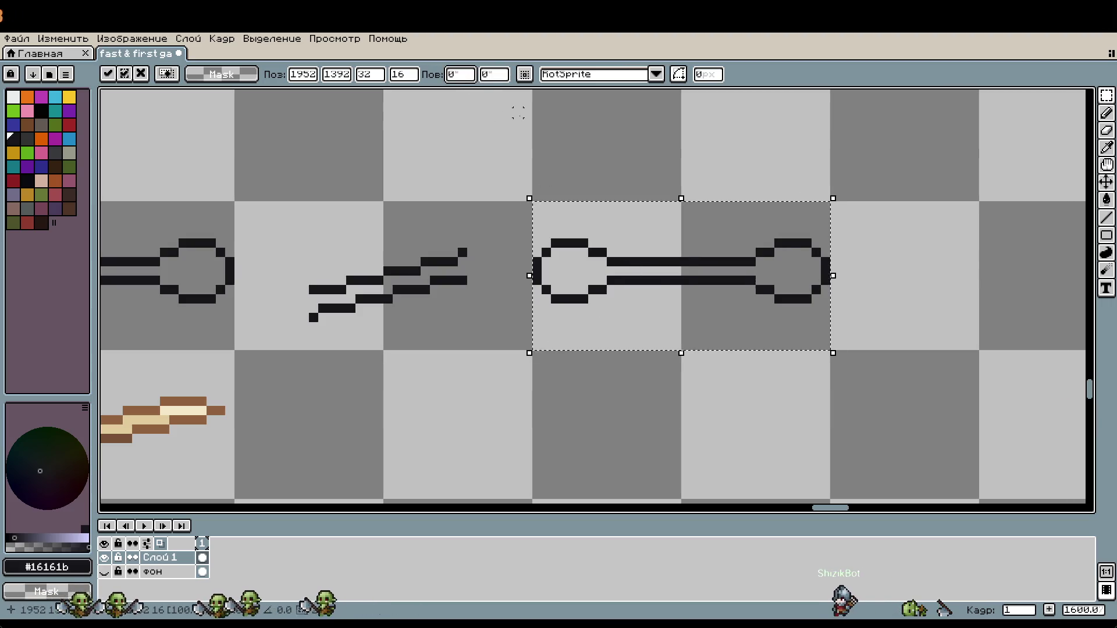
# Step: Rotate the dumbbell copy by 15 degrees
pyautogui.write('25')
pyautogui.press('BackSpace')
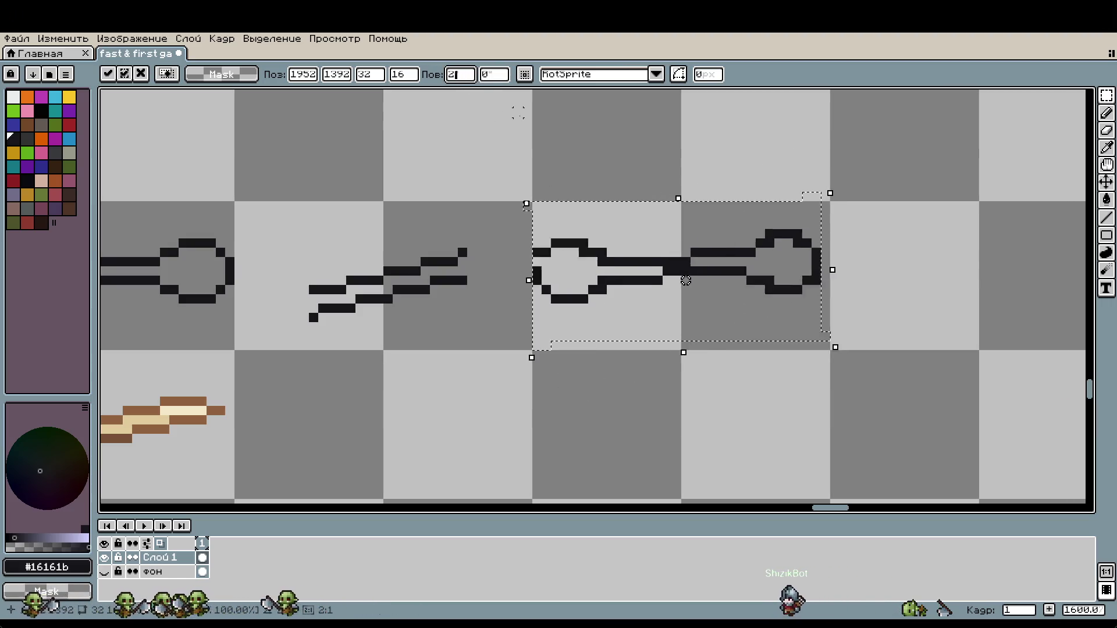
pyautogui.press('BackSpace')
pyautogui.write('150')
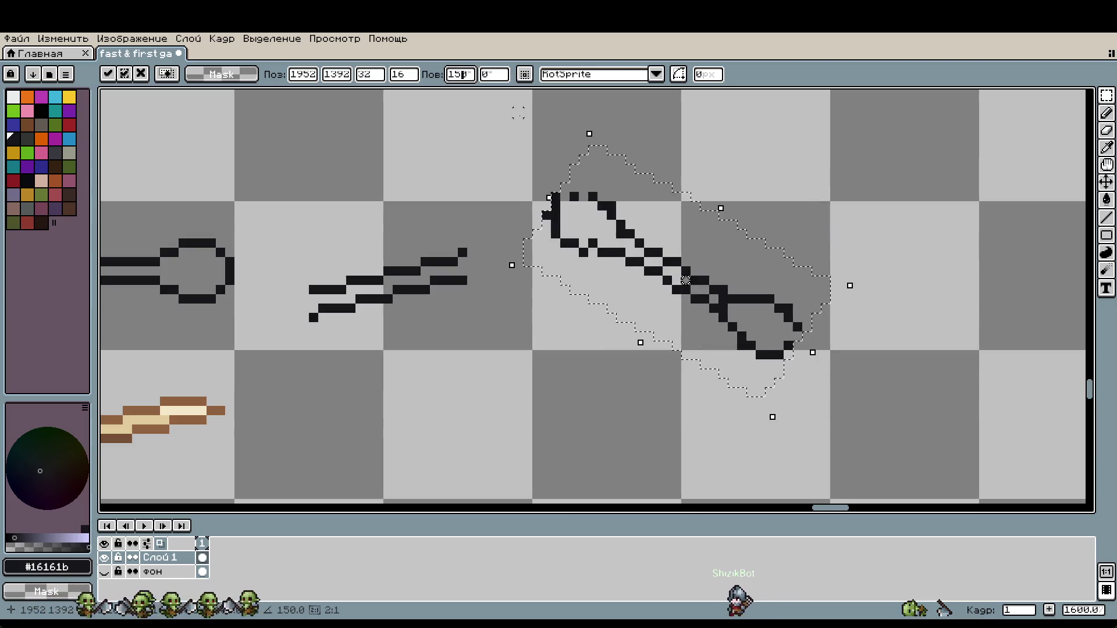
pyautogui.press('BackSpace')
pyautogui.press('BackSpace')
pyautogui.press('BackSpace')
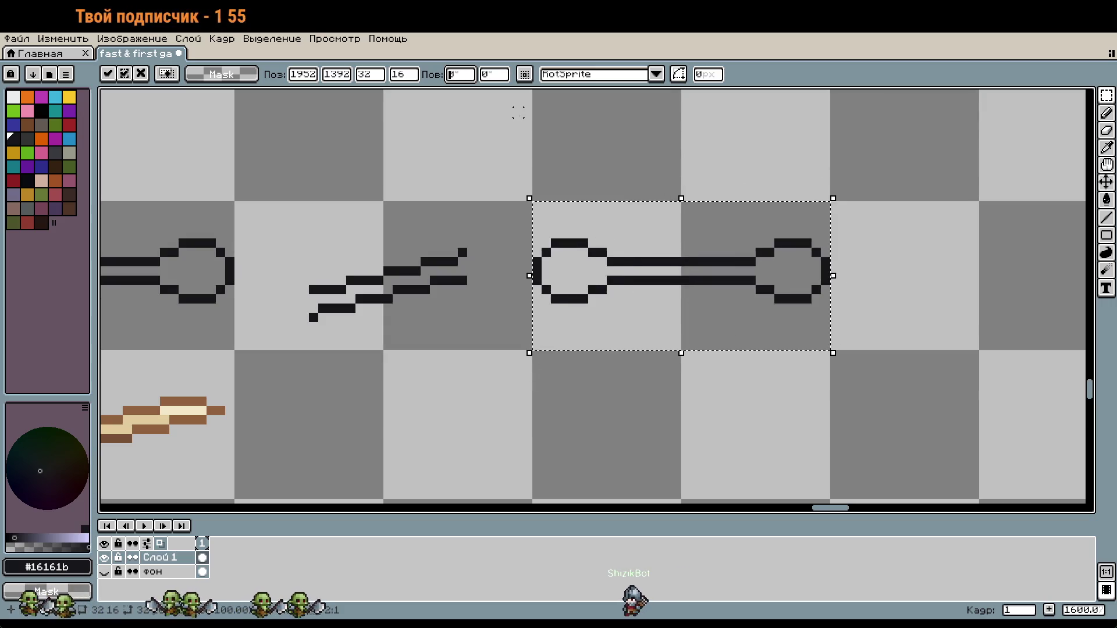
pyautogui.write('015')
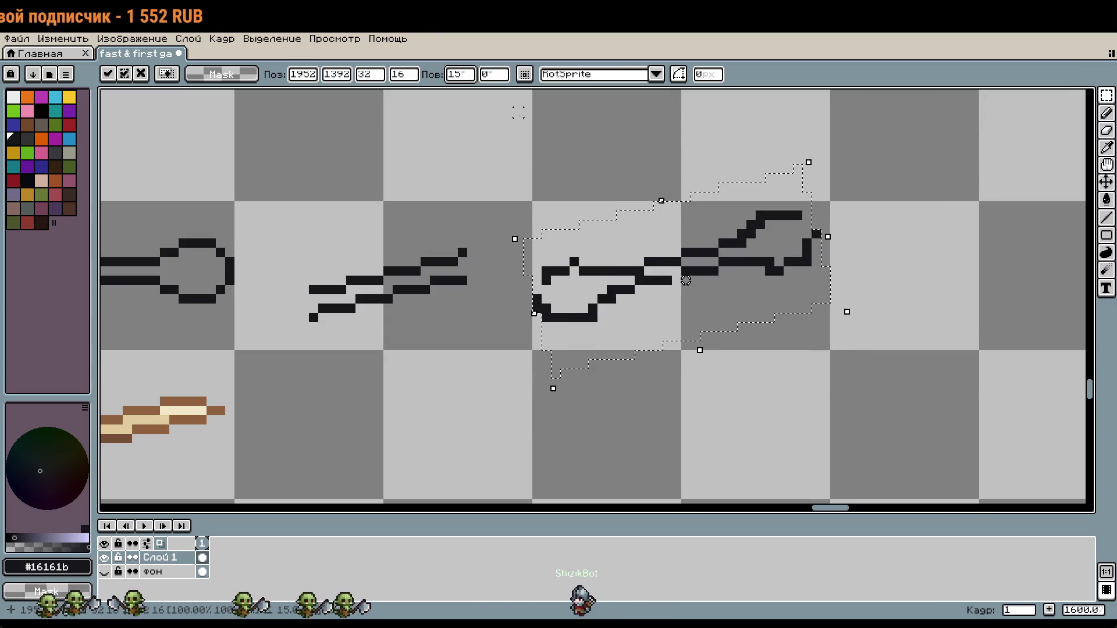
pyautogui.press('Return')
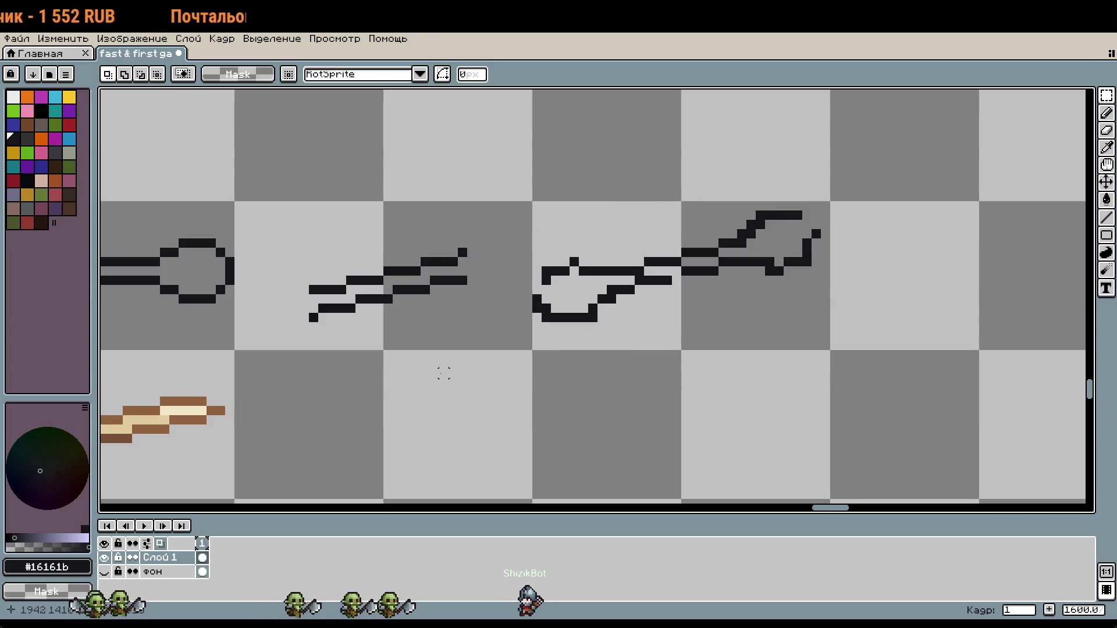
# Step: Pick black and add one pixel to the club head outline, erasing its stray neighbour
pyautogui.scroll(1, 814, 235)
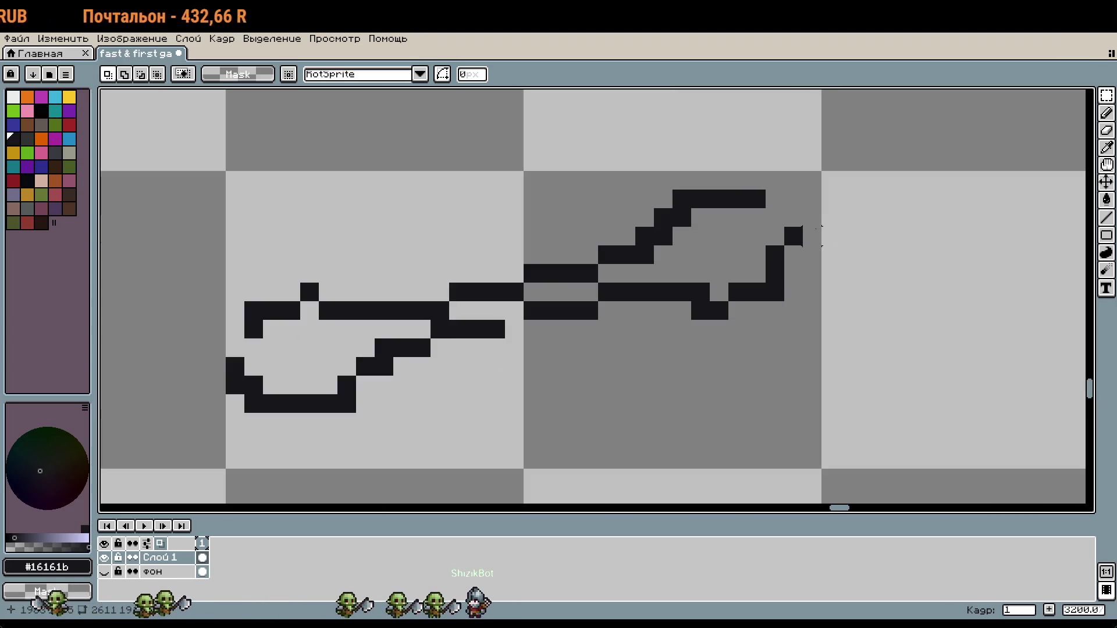
pyautogui.scroll(-1, 812, 235)
pyautogui.scroll(2, 759, 191)
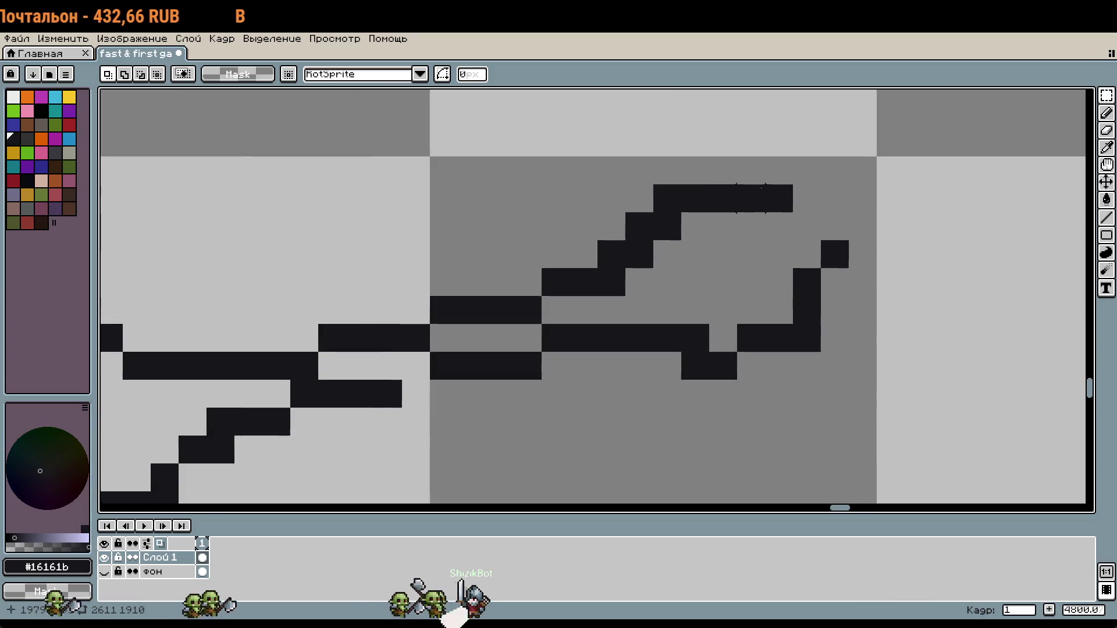
pyautogui.press('i')
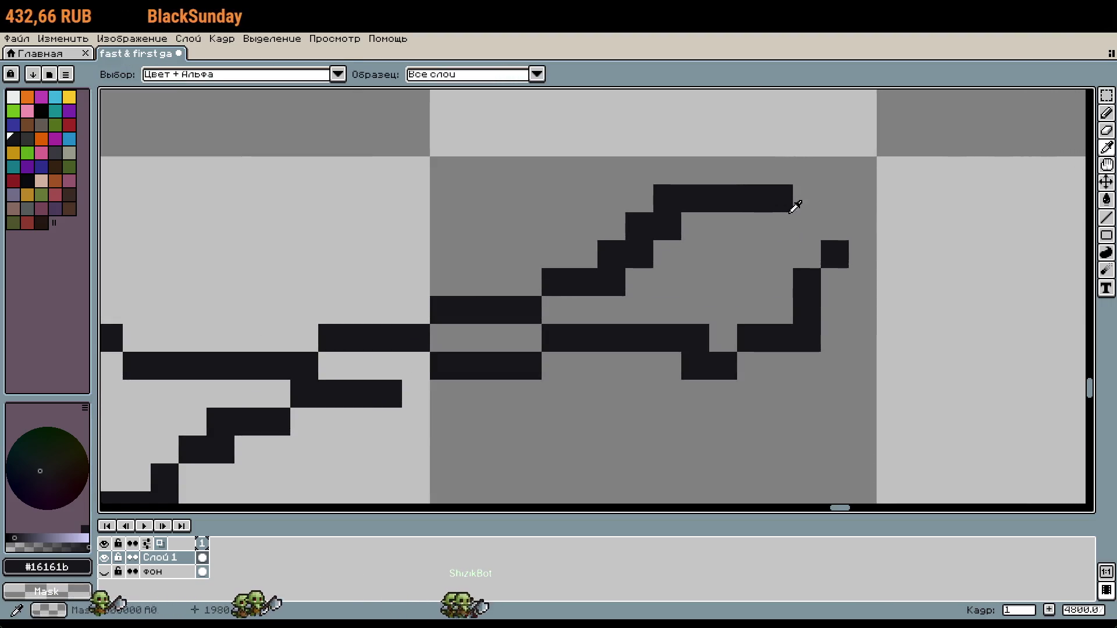
pyautogui.press('b')
pyautogui.click(805, 221)
pyautogui.click(806, 254)
pyautogui.rightClick(834, 254)
# Step: Box-select the middle slash sketch with the rectangular marquee
pyautogui.scroll(-3, 830, 281)
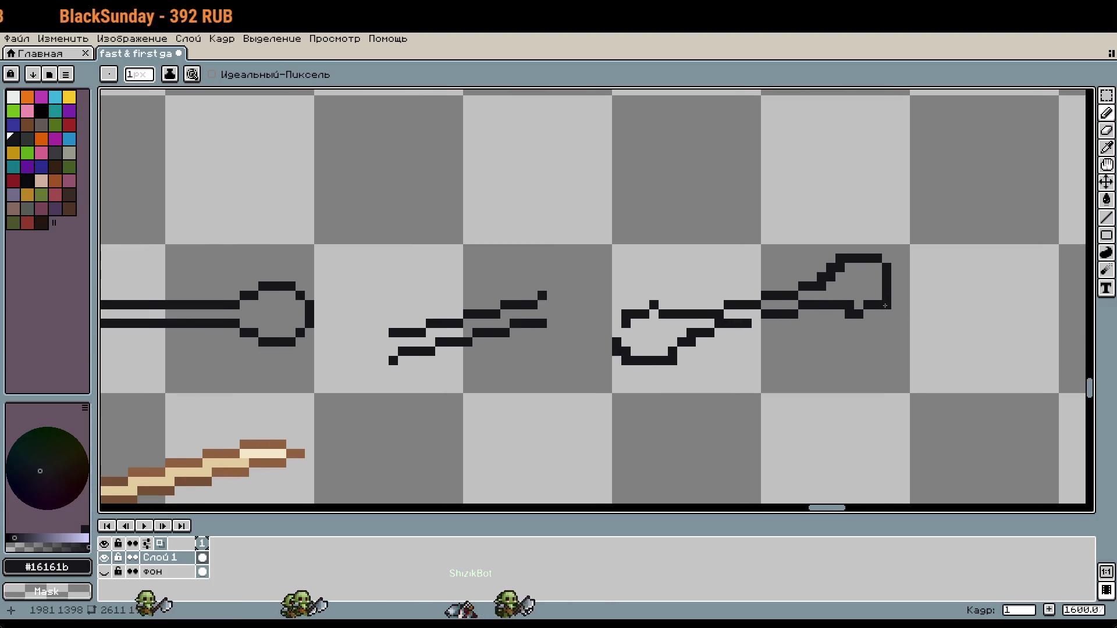
pyautogui.scroll(1, 636, 329)
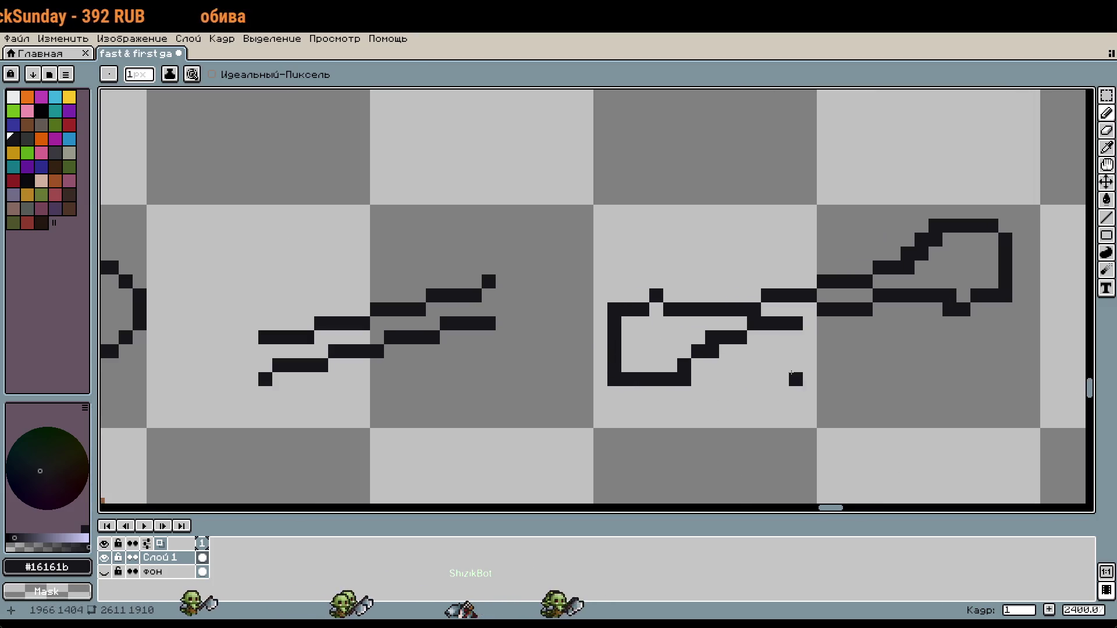
pyautogui.scroll(-1, 814, 365)
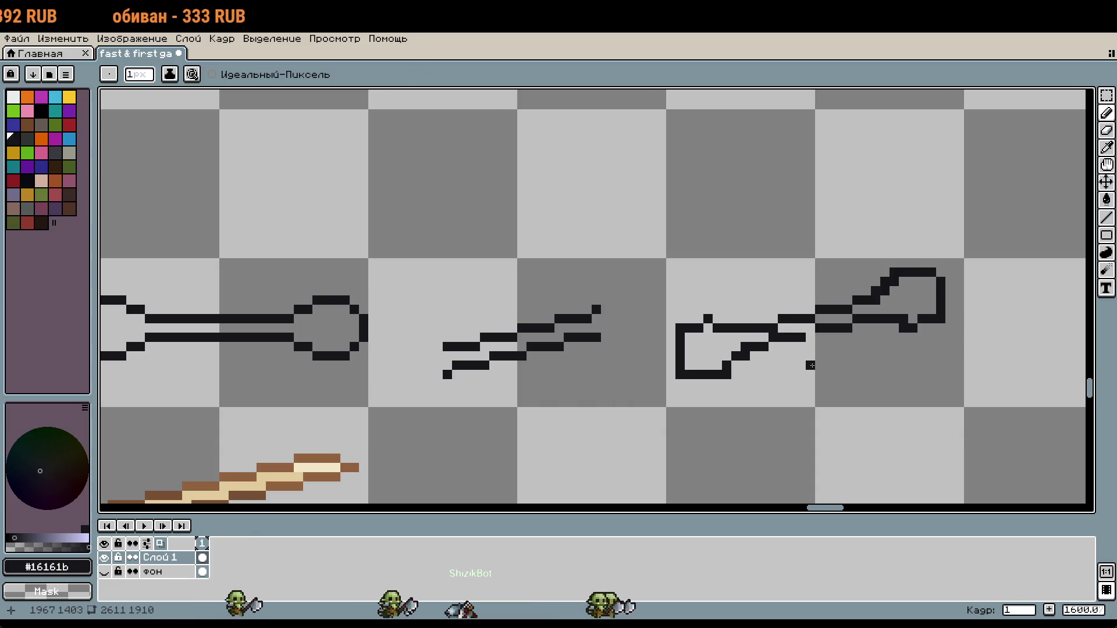
pyautogui.scroll(-1, 682, 180)
pyautogui.scroll(1, 600, 285)
pyautogui.press('m')
pyautogui.moveTo(452, 257); pyautogui.dragTo(653, 319)
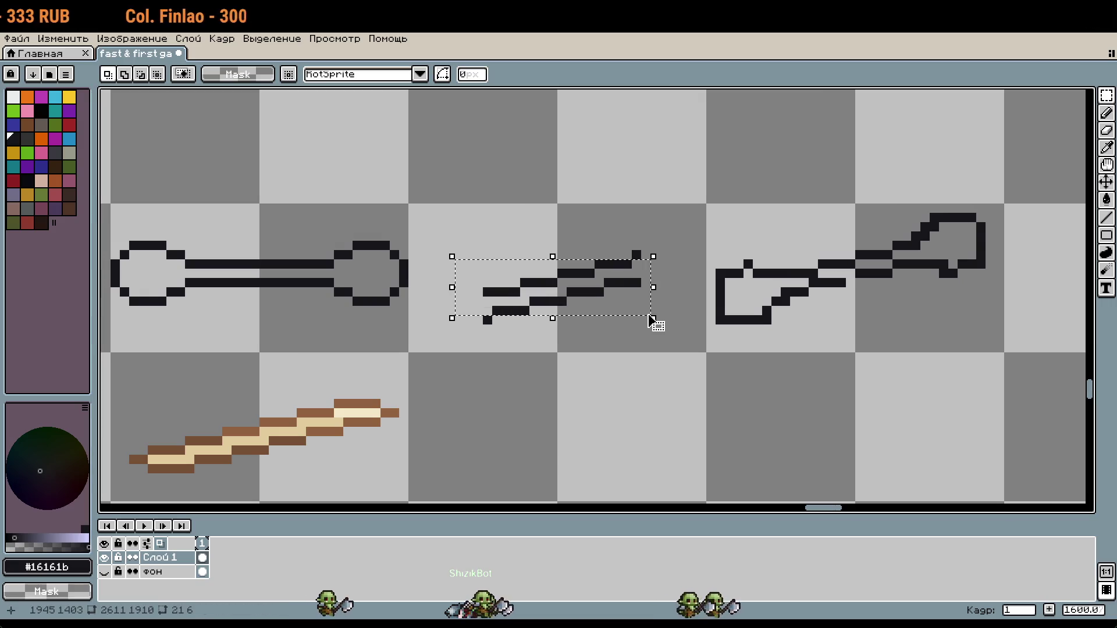
# Step: Raise the whole middle slash sketch by one pixel and apply the move
pyautogui.moveTo(452, 210); pyautogui.dragTo(681, 355)
pyautogui.hotkey('ctrl', 't')
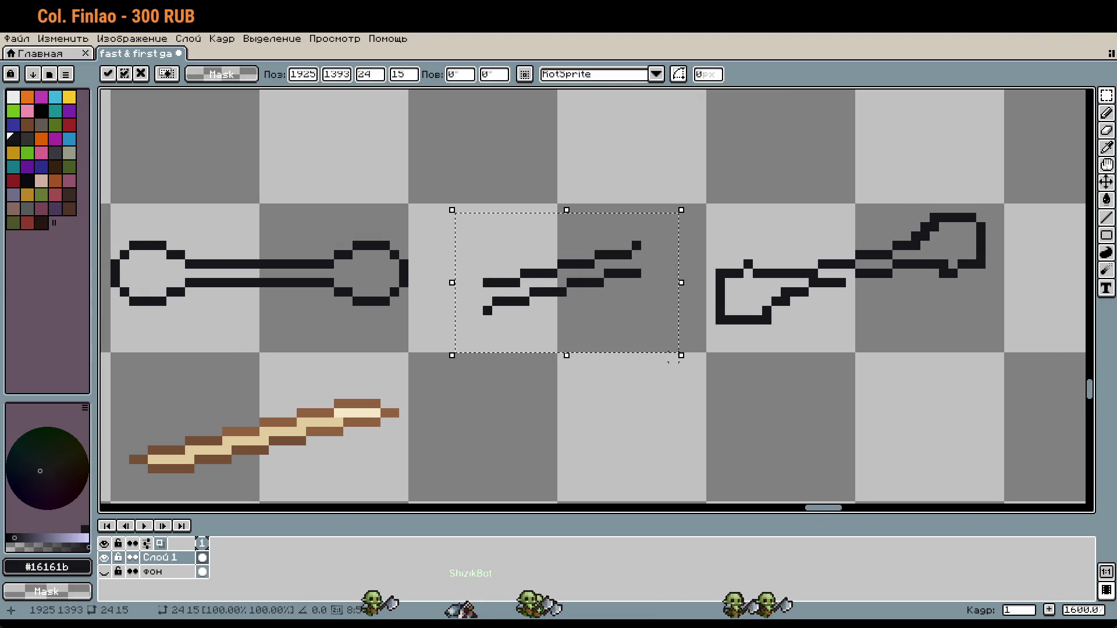
pyautogui.click(673, 372)
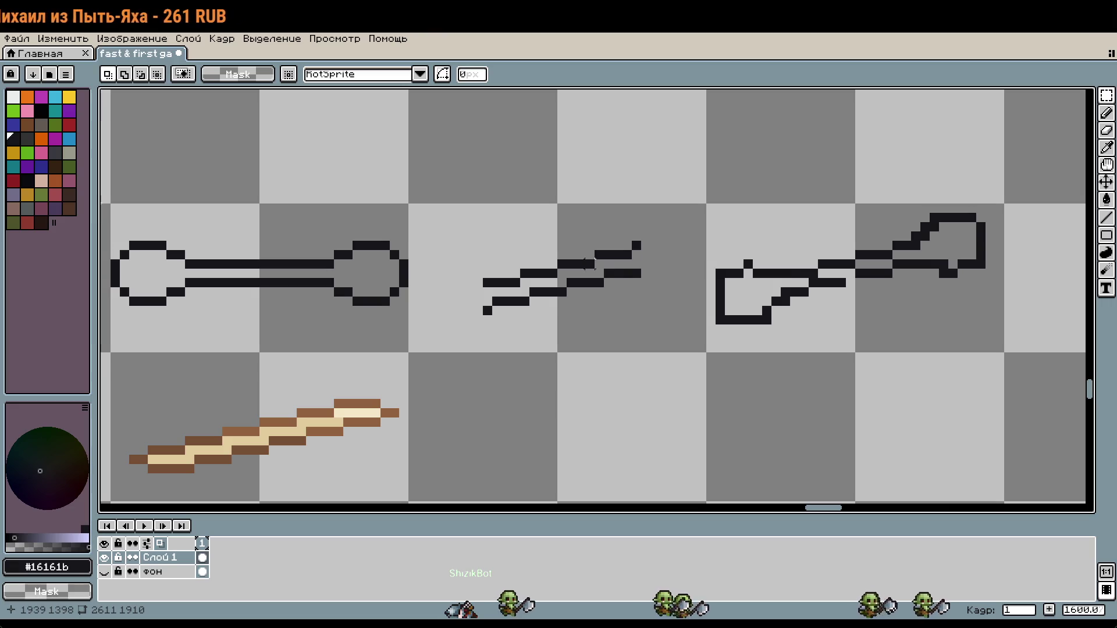
pyautogui.scroll(5, 541, 238)
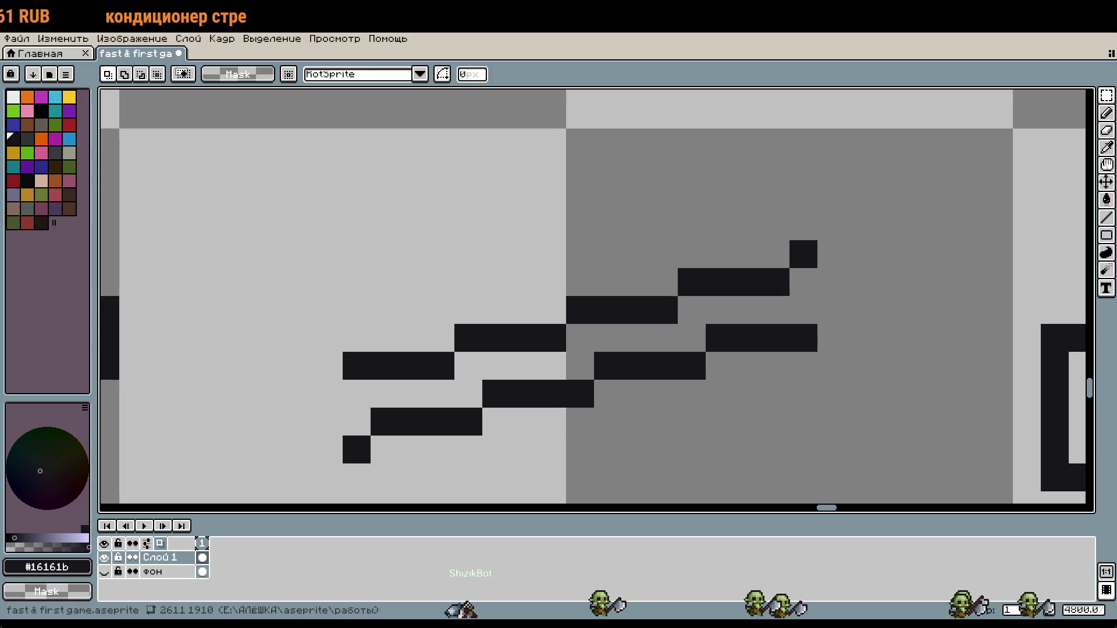
pyautogui.press('b')
pyautogui.scroll(-5, 727, 245)
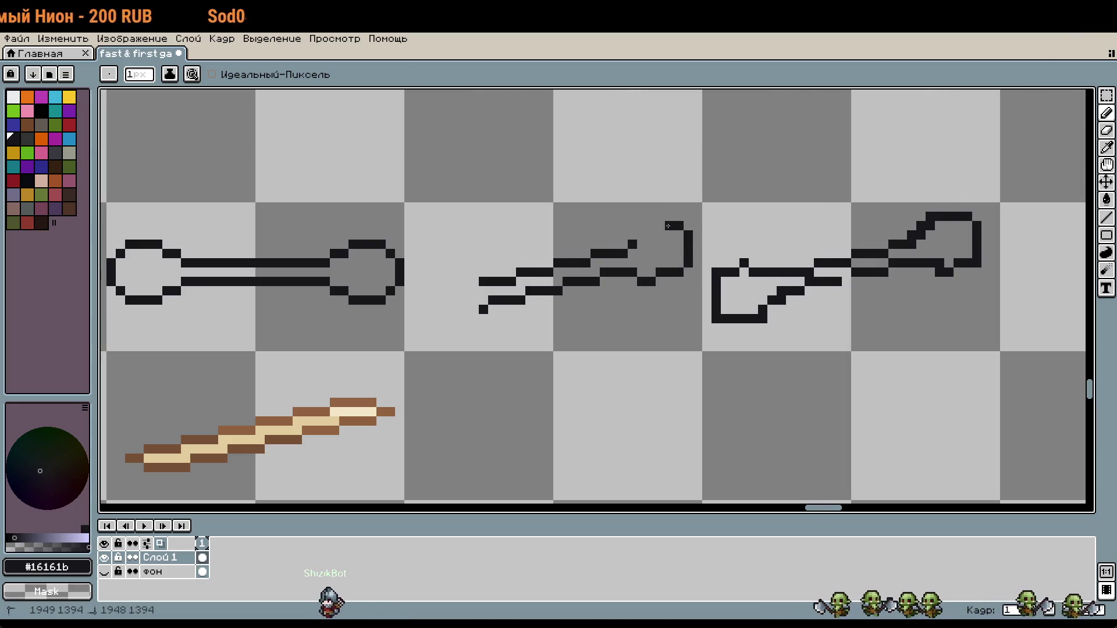
pyautogui.scroll(-1, 693, 260)
pyautogui.scroll(2, 668, 286)
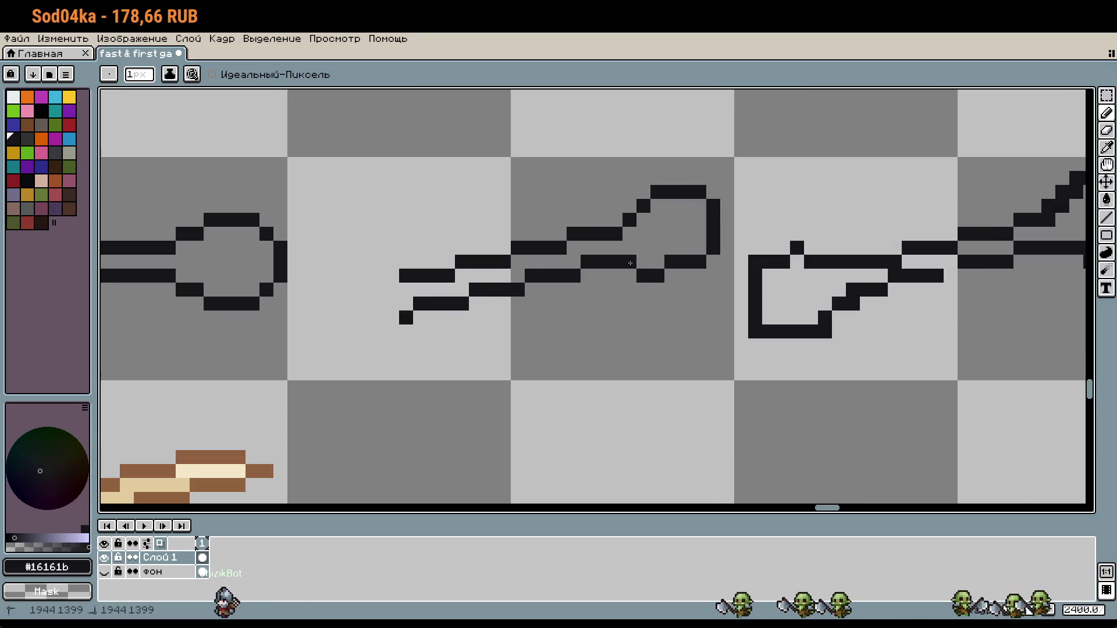
pyautogui.scroll(-1, 683, 279)
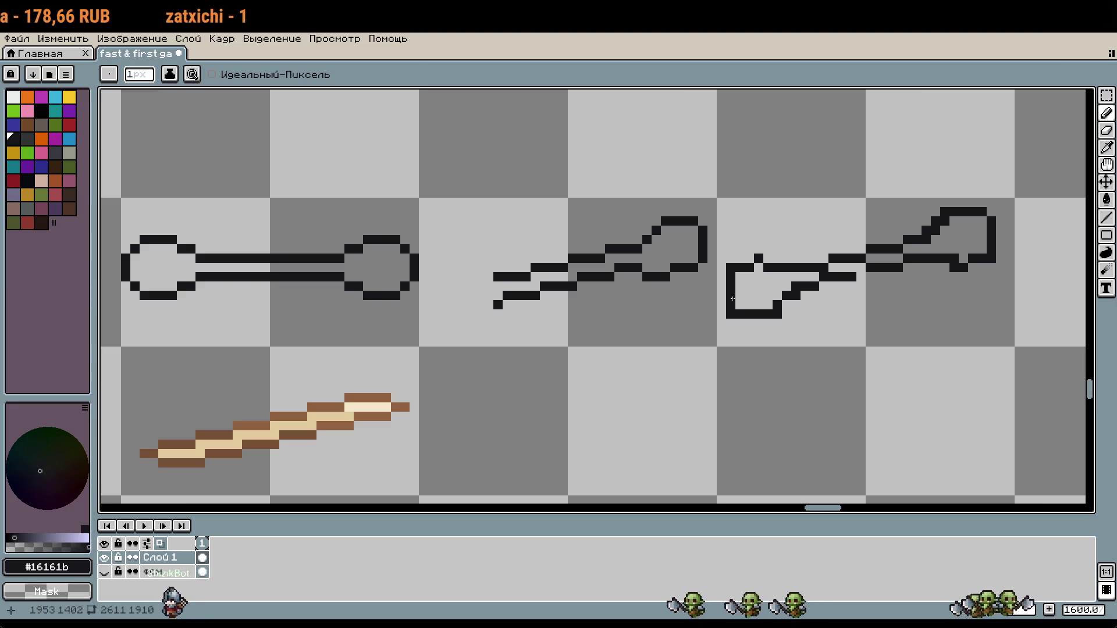
pyautogui.hotkey('ctrl', 'z')
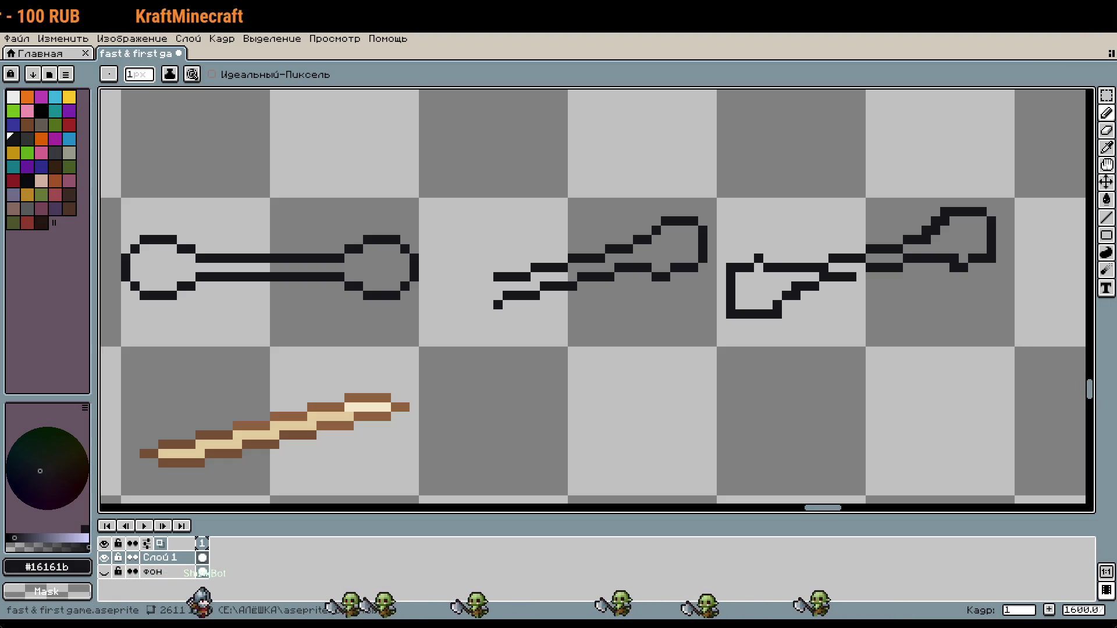
pyautogui.scroll(2, 637, 240)
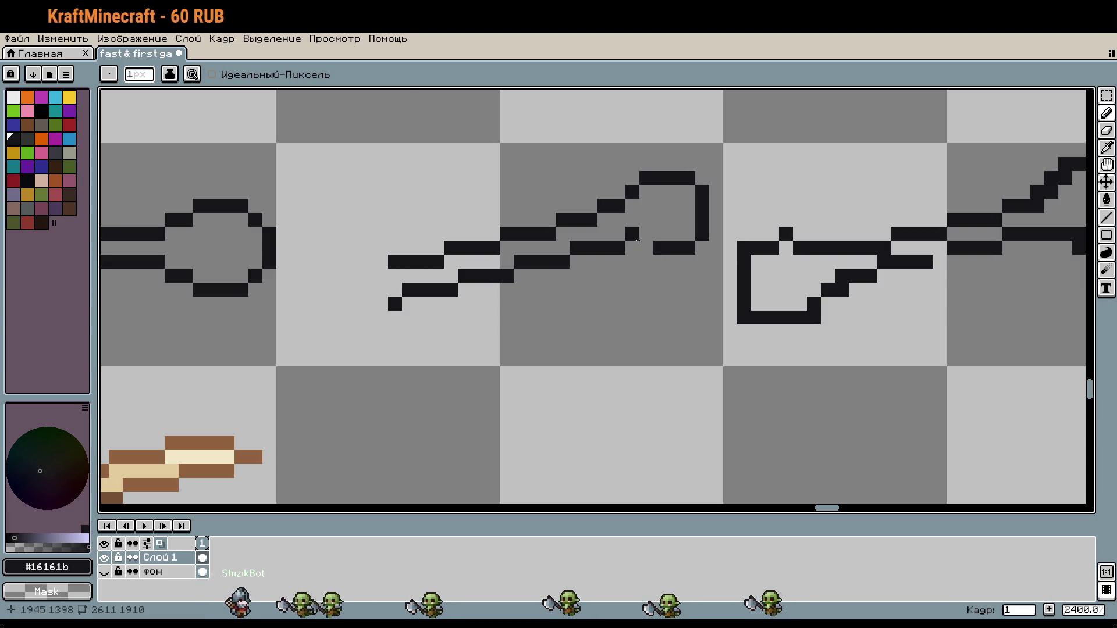
pyautogui.hotkey('ctrl', 'z')
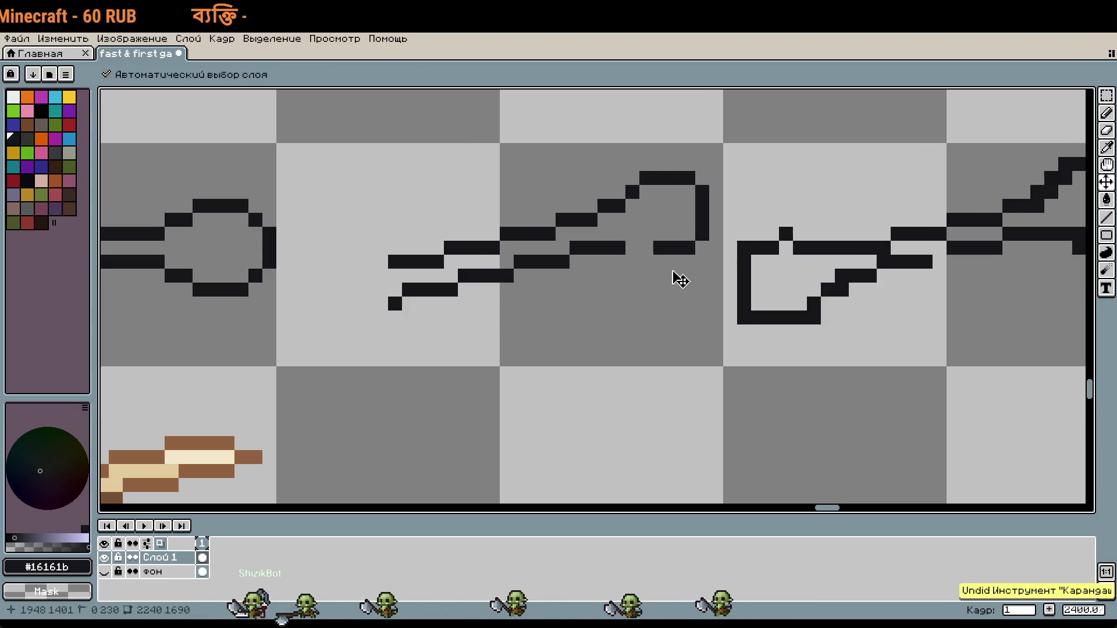
pyautogui.moveTo(618, 261); pyautogui.dragTo(577, 261)
pyautogui.hotkey('ctrl', 'z')
pyautogui.click(592, 249)
pyautogui.hotkey('ctrl', 'z')
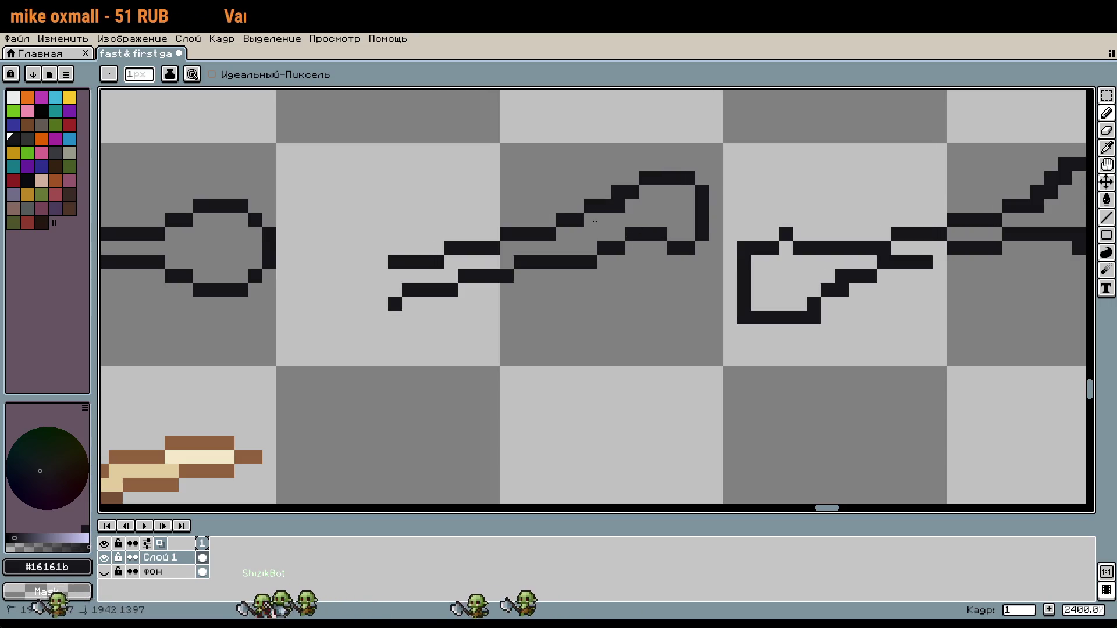
pyautogui.scroll(-1, 689, 268)
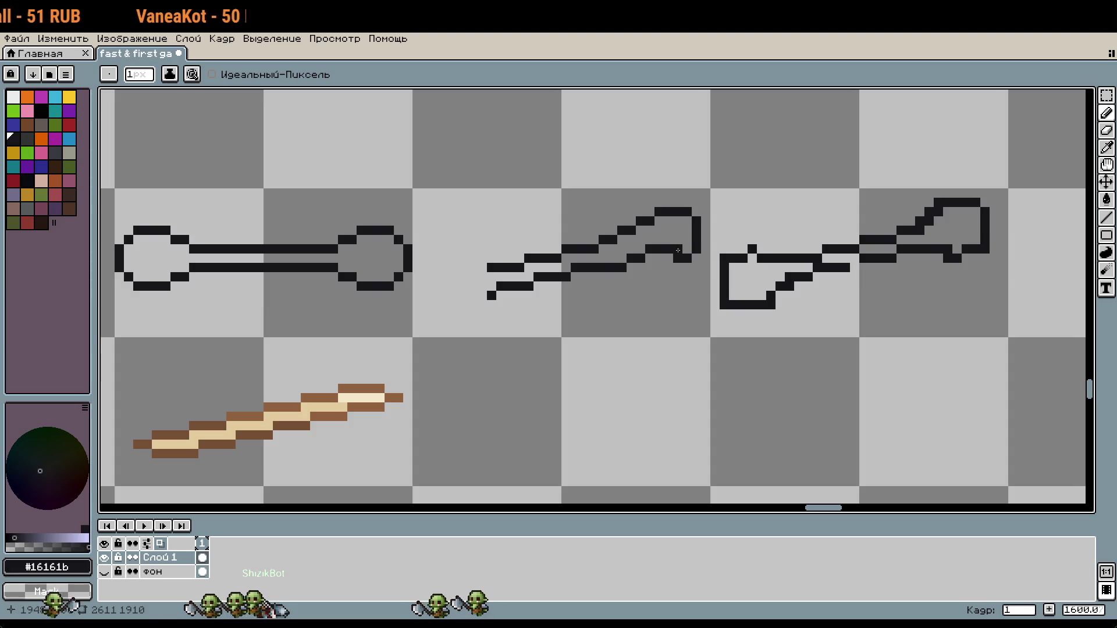
pyautogui.scroll(-1, 696, 304)
pyautogui.press('v')
pyautogui.hotkey('ctrl', 'z')
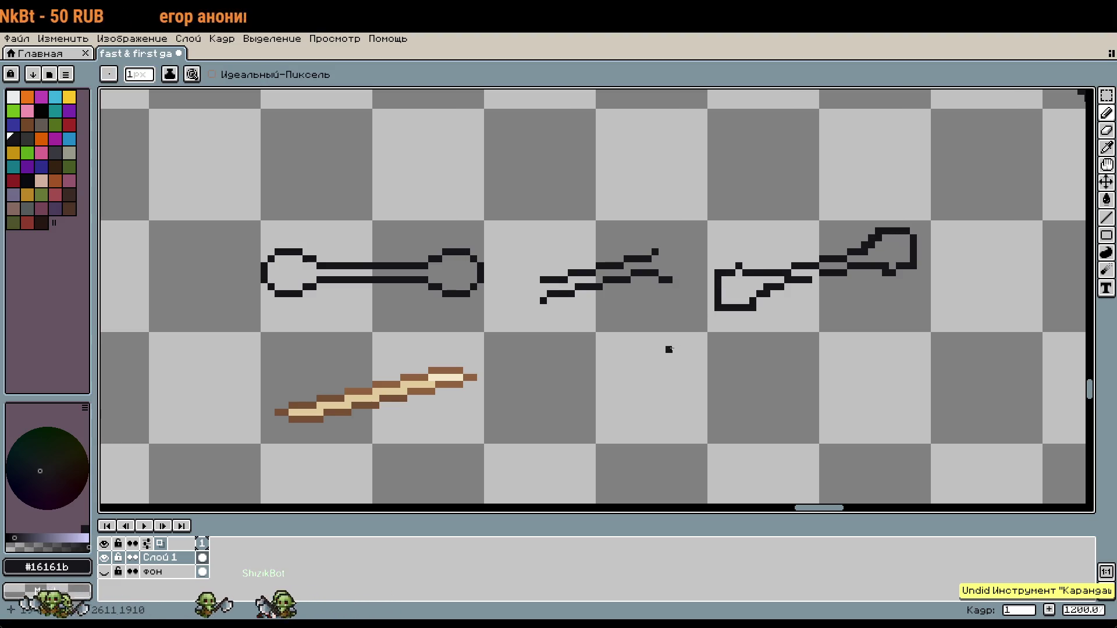
pyautogui.moveTo(675, 349); pyautogui.dragTo(723, 279)
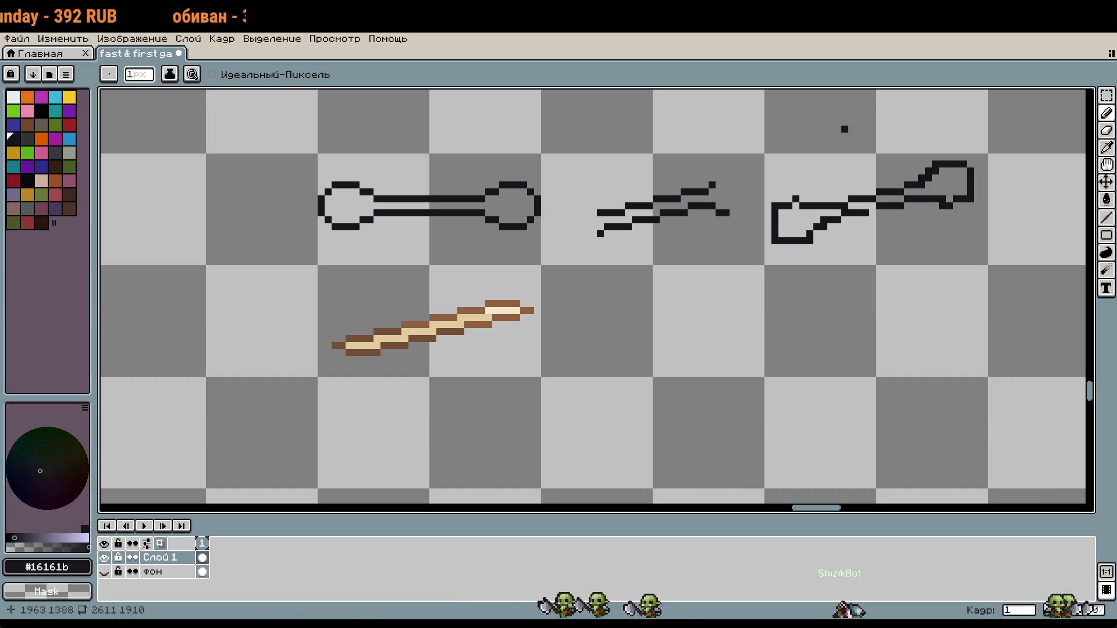
# Step: Touch up the middle slash: add dark pixels at its left end, erase a stray block, extend its right end
pyautogui.moveTo(780, 382); pyautogui.dragTo(603, 369)
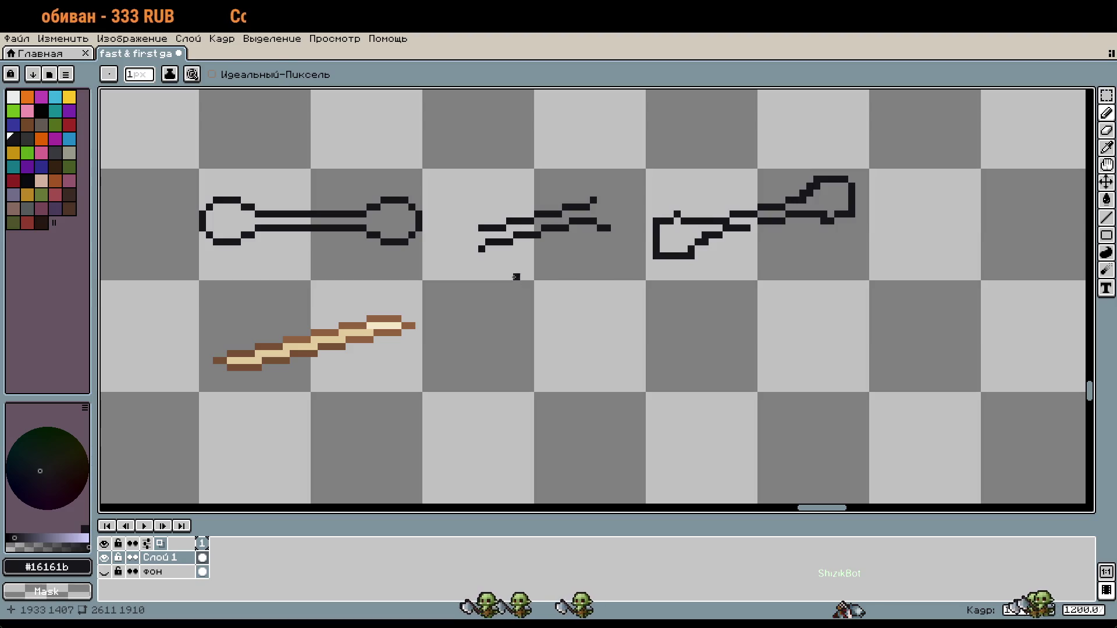
pyautogui.press('m')
pyautogui.moveTo(514, 277); pyautogui.dragTo(519, 223)
pyautogui.hotkey('ctrl', 'd')
pyautogui.scroll(3, 519, 261)
pyautogui.press('i')
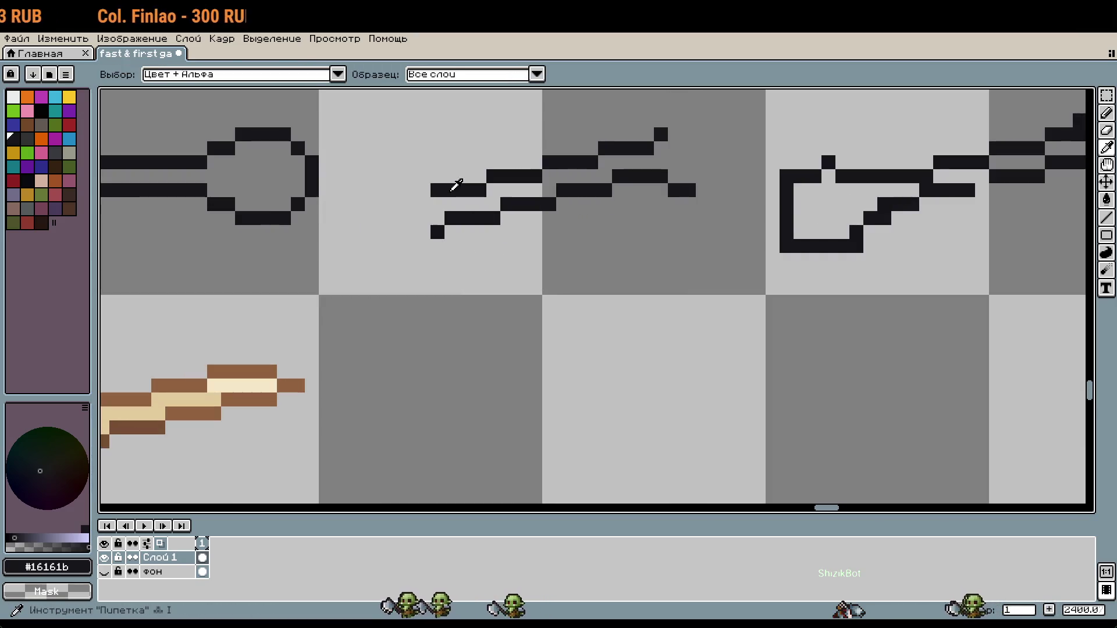
pyautogui.press('b')
pyautogui.moveTo(396, 231); pyautogui.dragTo(405, 207)
pyautogui.click(389, 204)
pyautogui.rightClick(682, 190)
pyautogui.moveTo(677, 163)
pyautogui.mouseDown()
pyautogui.moveTo(716, 163)
pyautogui.moveTo(703, 134)
pyautogui.mouseUp()
# Step: Copy the middle slash sketch into the empty row below, nudged down one pixel
pyautogui.moveTo(677, 307); pyautogui.dragTo(726, 262)
pyautogui.press('m')
pyautogui.moveTo(818, 252); pyautogui.dragTo(365, 28)
pyautogui.moveTo(605, 212)
pyautogui.mouseDown()
pyautogui.moveTo(588, 219)
pyautogui.moveTo(591, 429)
pyautogui.mouseUp()
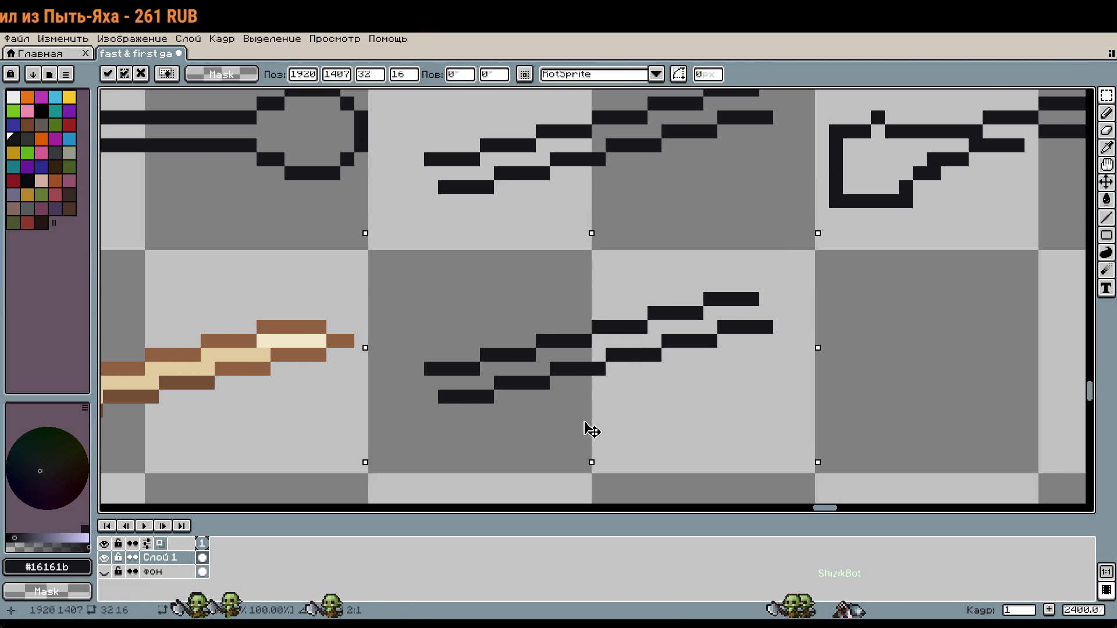
pyautogui.press('Down')
pyautogui.moveTo(718, 421); pyautogui.dragTo(745, 391)
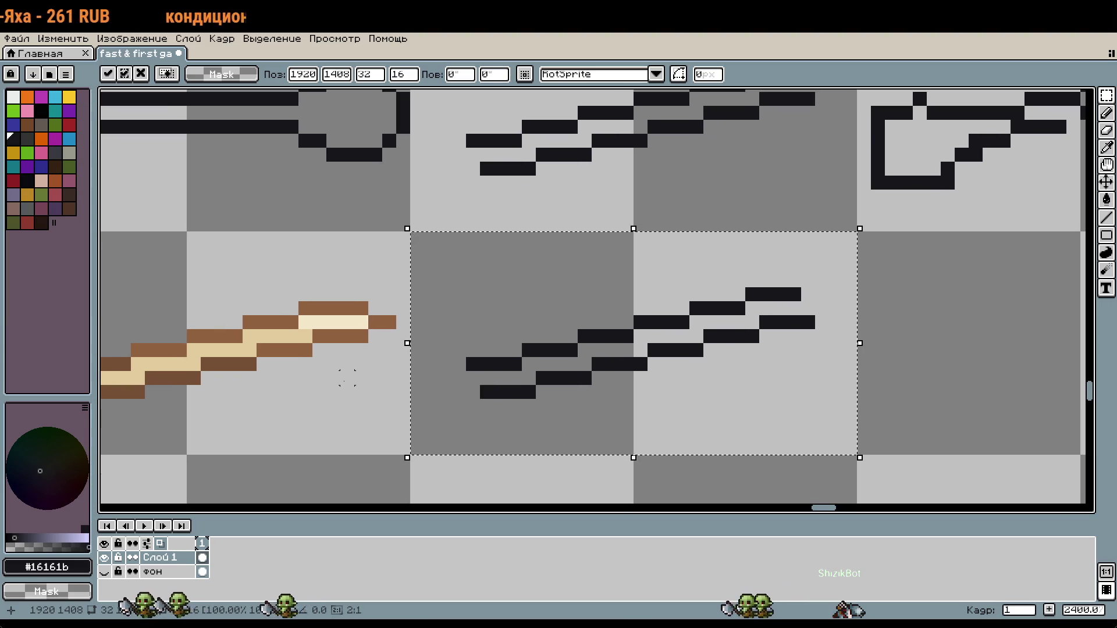
pyautogui.press('Return')
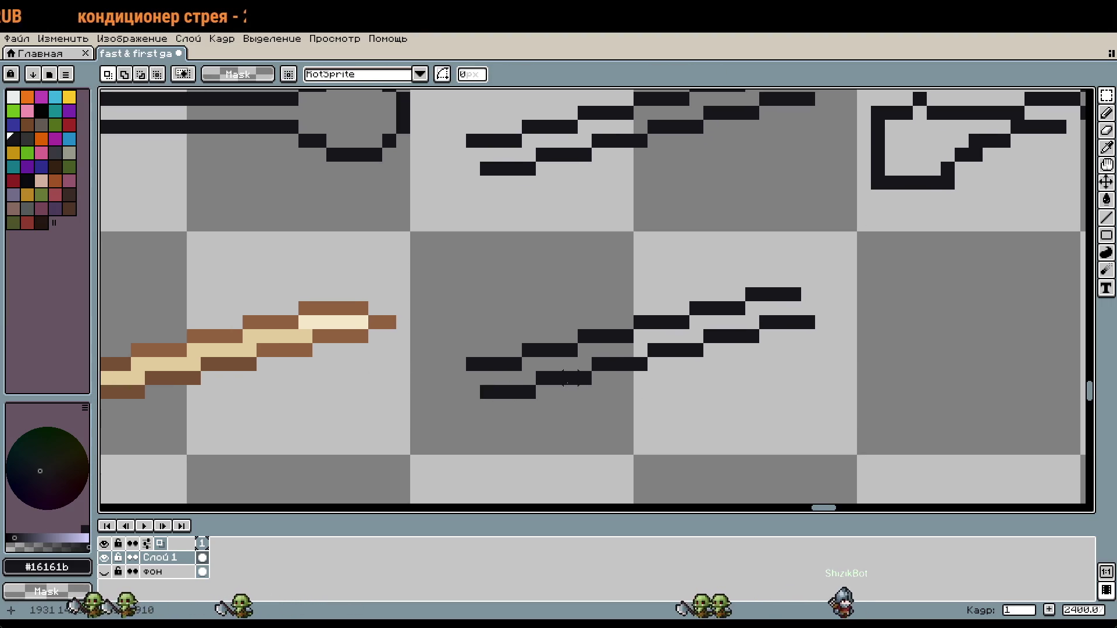
# Step: Draw the bottom edge and lower curve of a small loop at the copy's lower-left end
pyautogui.press('b')
pyautogui.press('b')
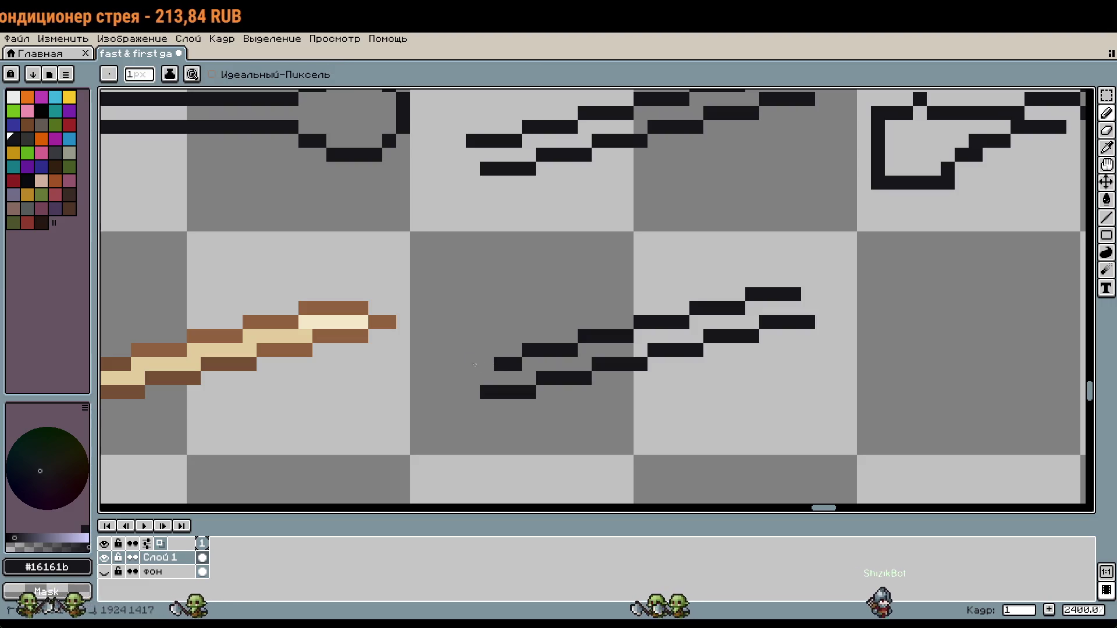
pyautogui.scroll(1, 475, 365)
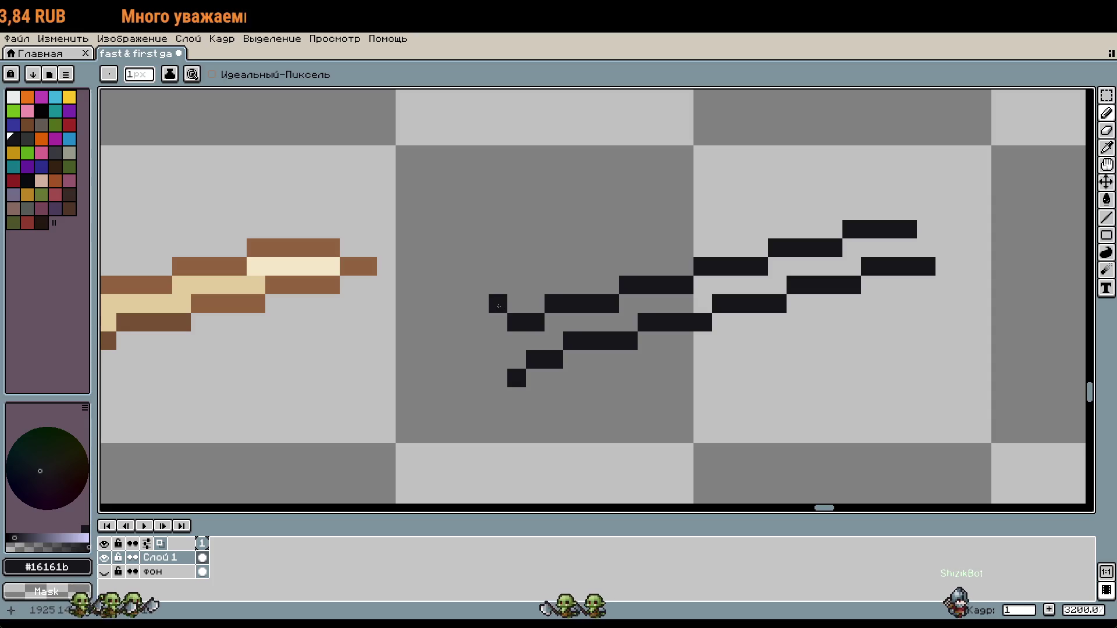
pyautogui.moveTo(480, 305); pyautogui.dragTo(431, 303)
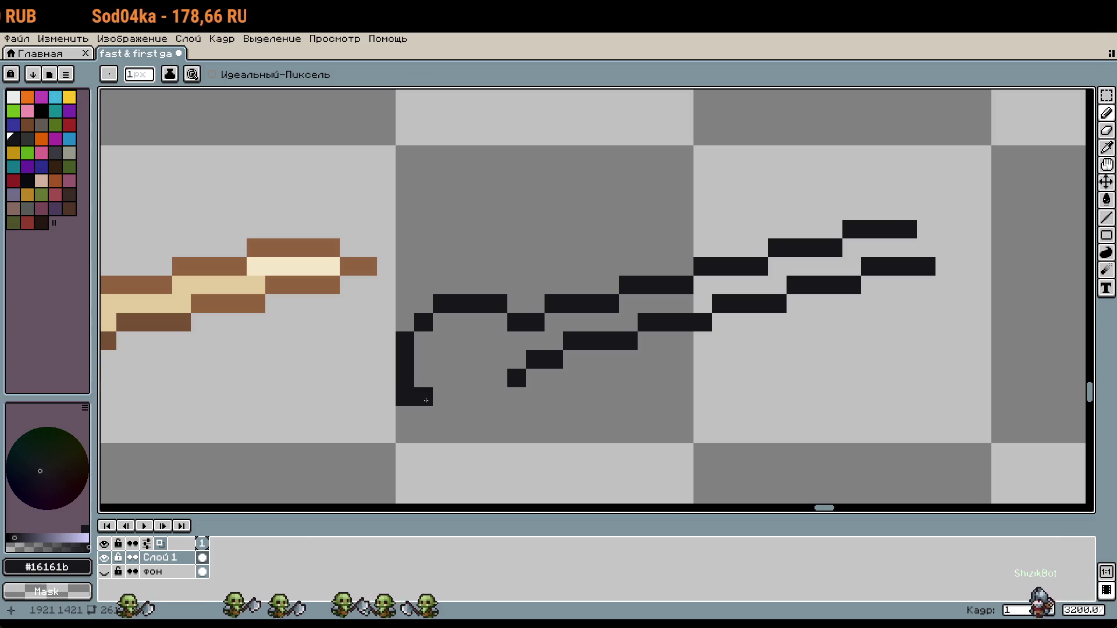
pyautogui.hotkey('ctrl', 'z')
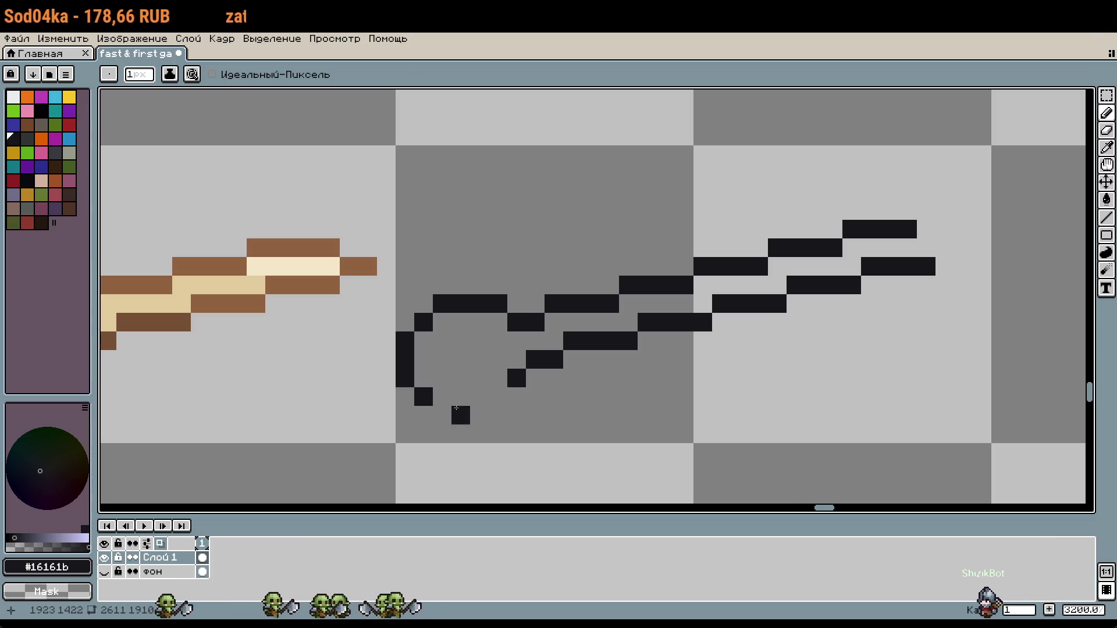
pyautogui.moveTo(437, 416); pyautogui.dragTo(501, 409)
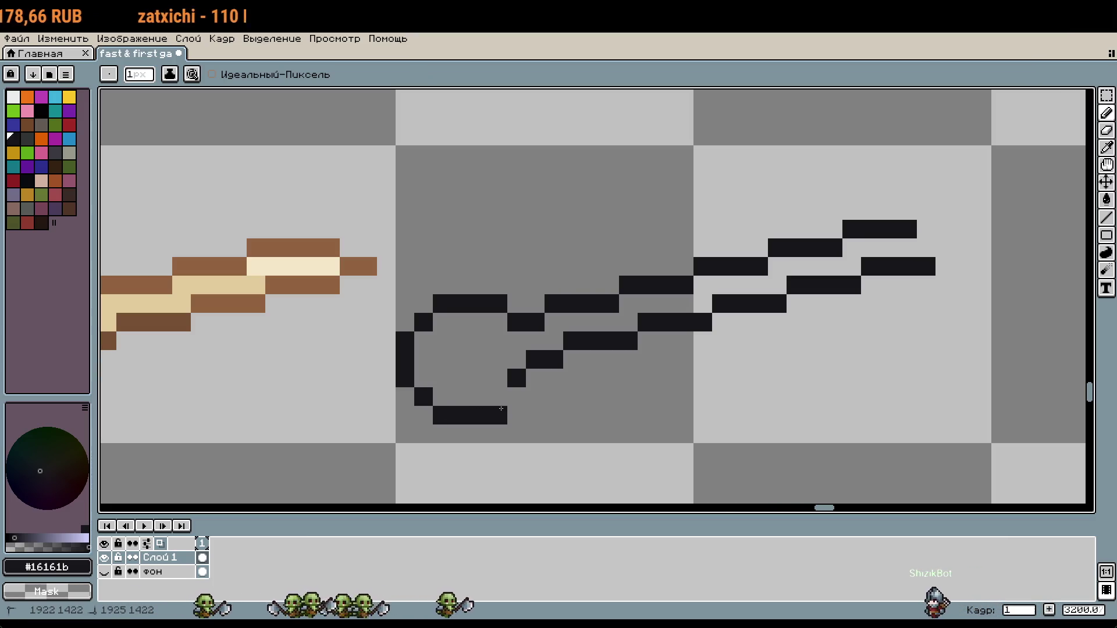
pyautogui.scroll(-3, 488, 399)
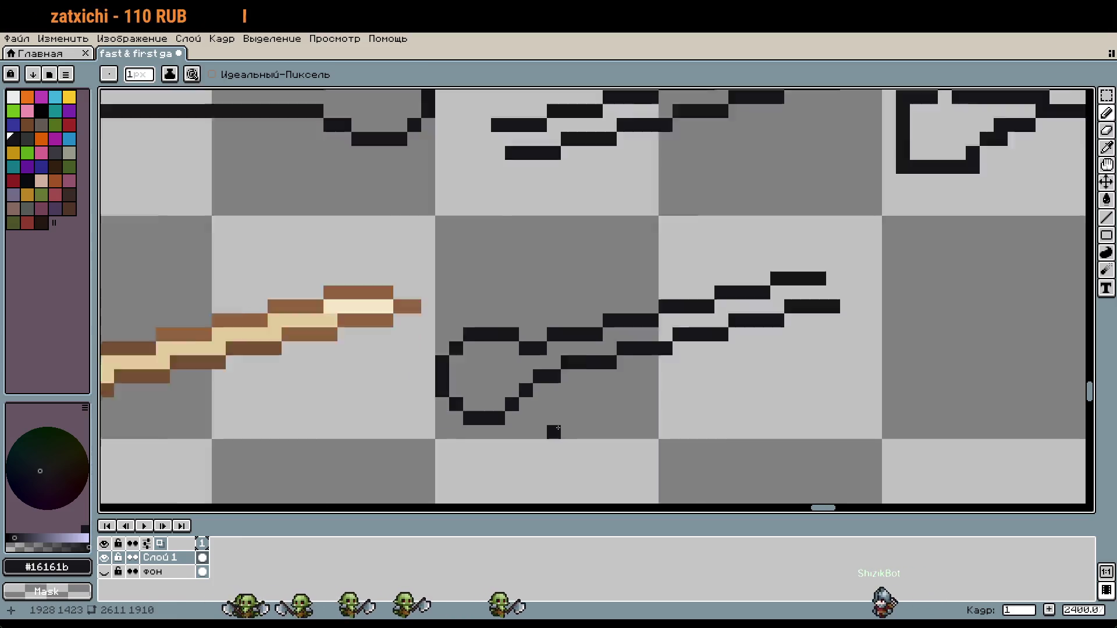
pyautogui.click(591, 429)
pyautogui.scroll(3, 590, 429)
# Step: Raise the loop's bottom pixels up one pixel with a rectangular selection, then deselect
pyautogui.press('m')
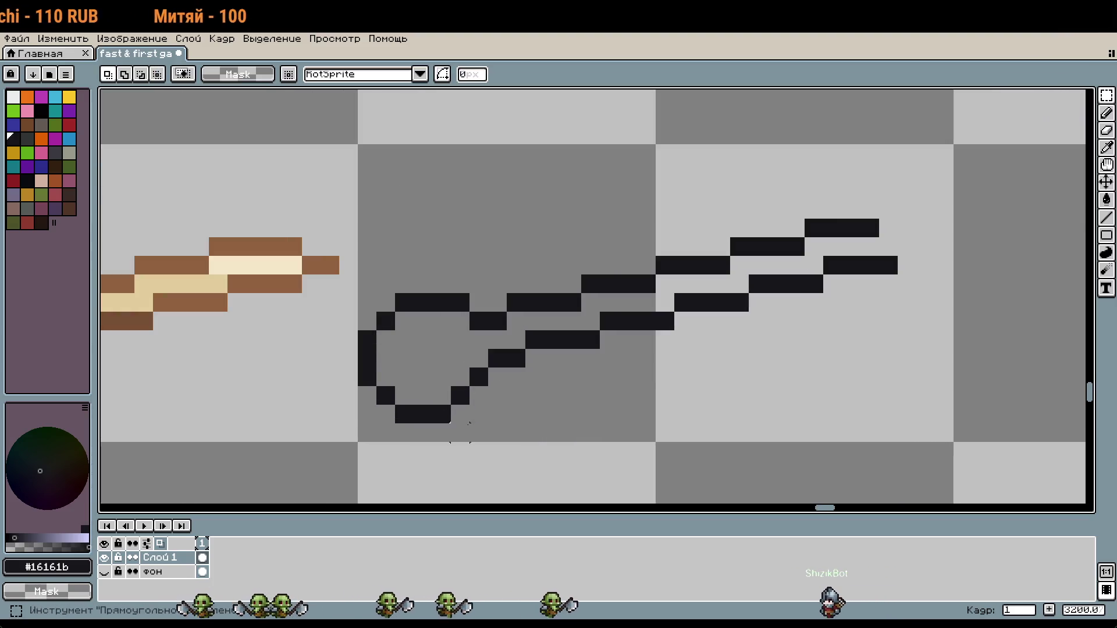
pyautogui.moveTo(467, 424)
pyautogui.mouseDown()
pyautogui.moveTo(458, 402)
pyautogui.moveTo(358, 348)
pyautogui.mouseUp()
pyautogui.moveTo(468, 422); pyautogui.dragTo(468, 403)
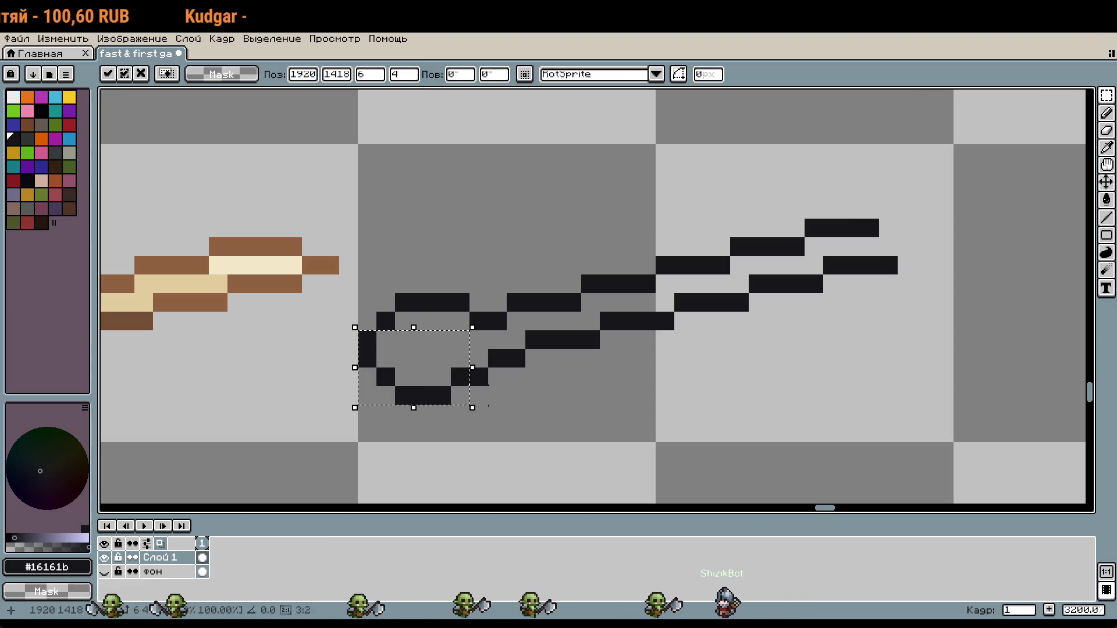
pyautogui.hotkey('ctrl', 'd')
pyautogui.scroll(-2, 561, 407)
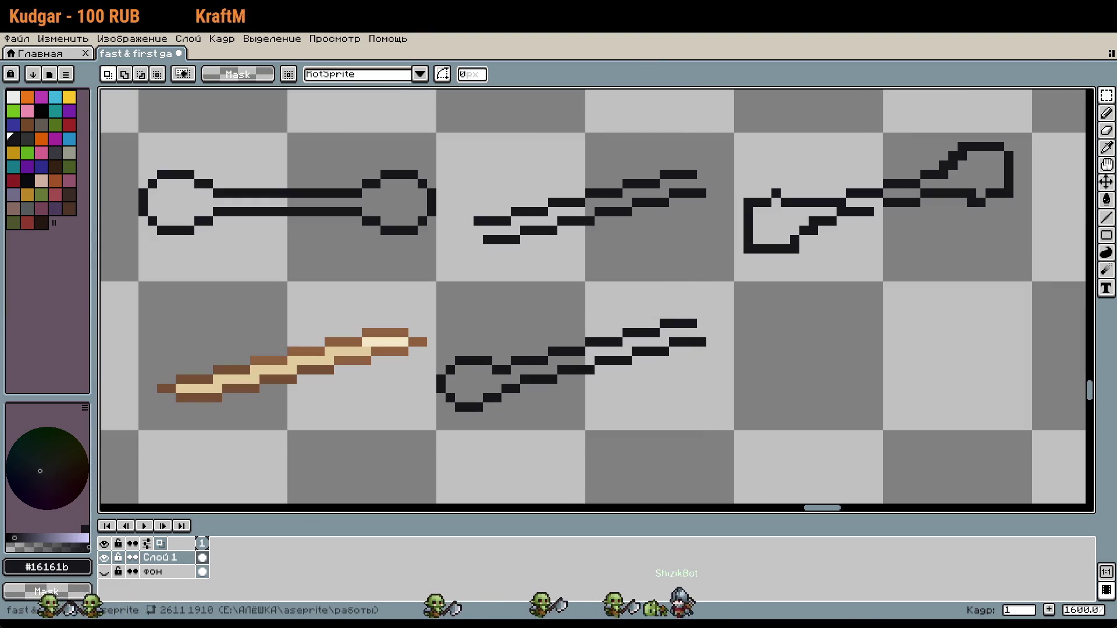
pyautogui.scroll(-2, 815, 312)
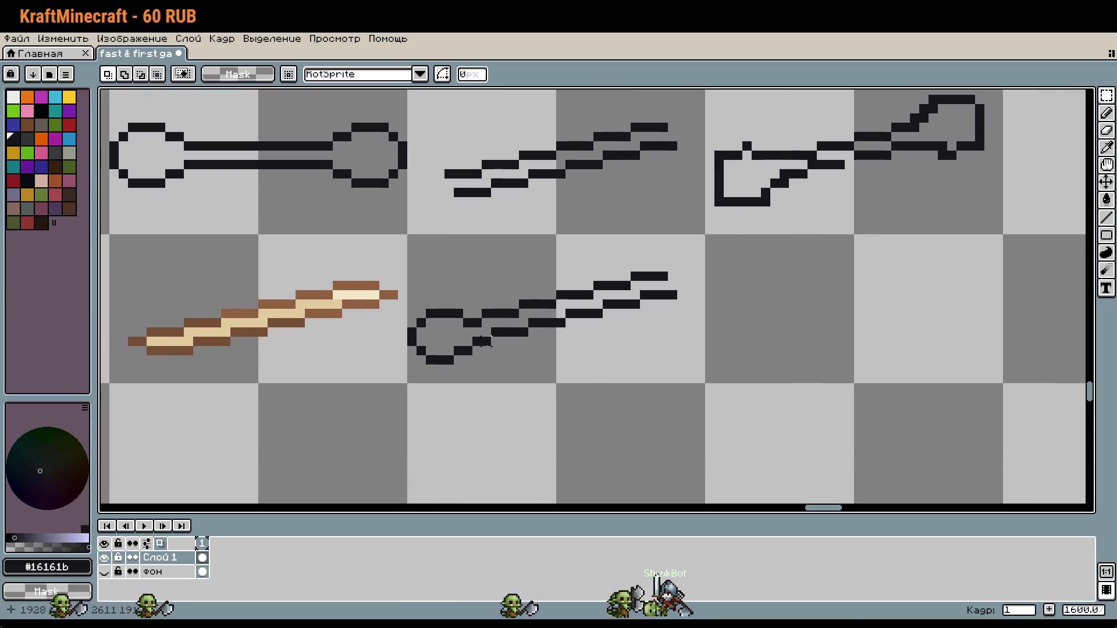
pyautogui.scroll(2, 634, 326)
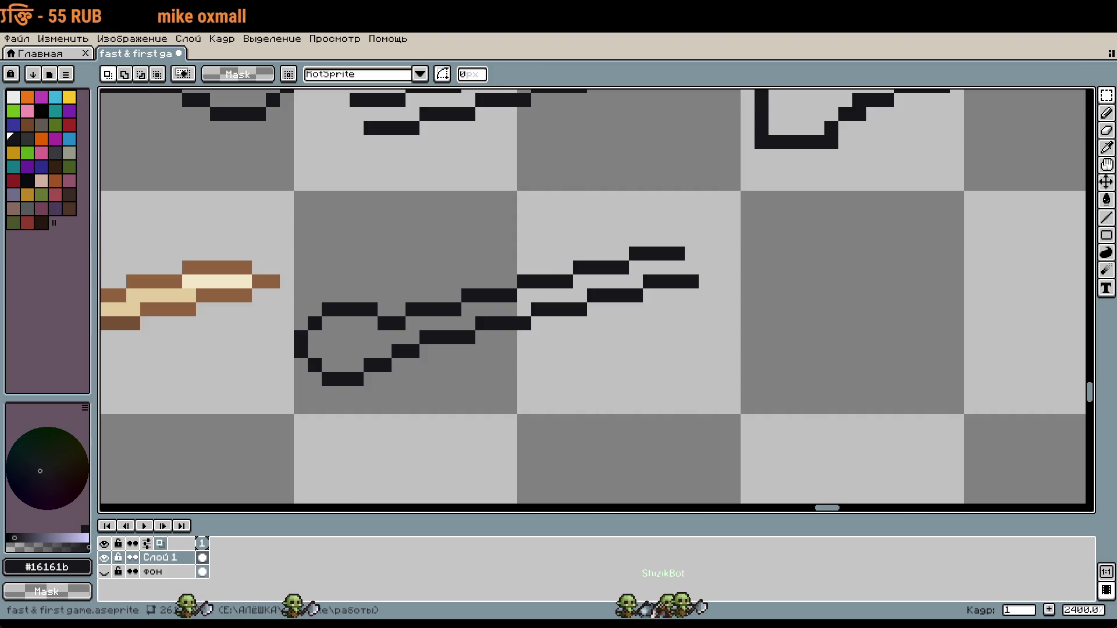
# Step: Try extending the lower sketch's right end by single pixels, then undo those additions
pyautogui.moveTo(677, 281); pyautogui.dragTo(657, 245)
pyautogui.press('b')
pyautogui.click(686, 261)
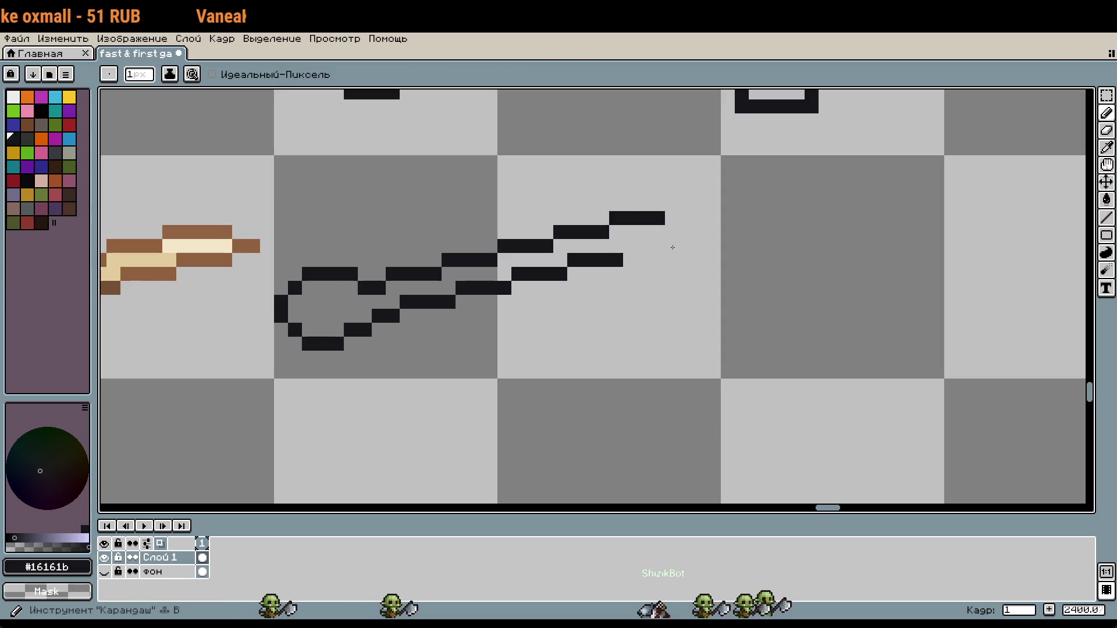
pyautogui.scroll(3, 619, 318)
pyautogui.hotkey('ctrl', 'z')
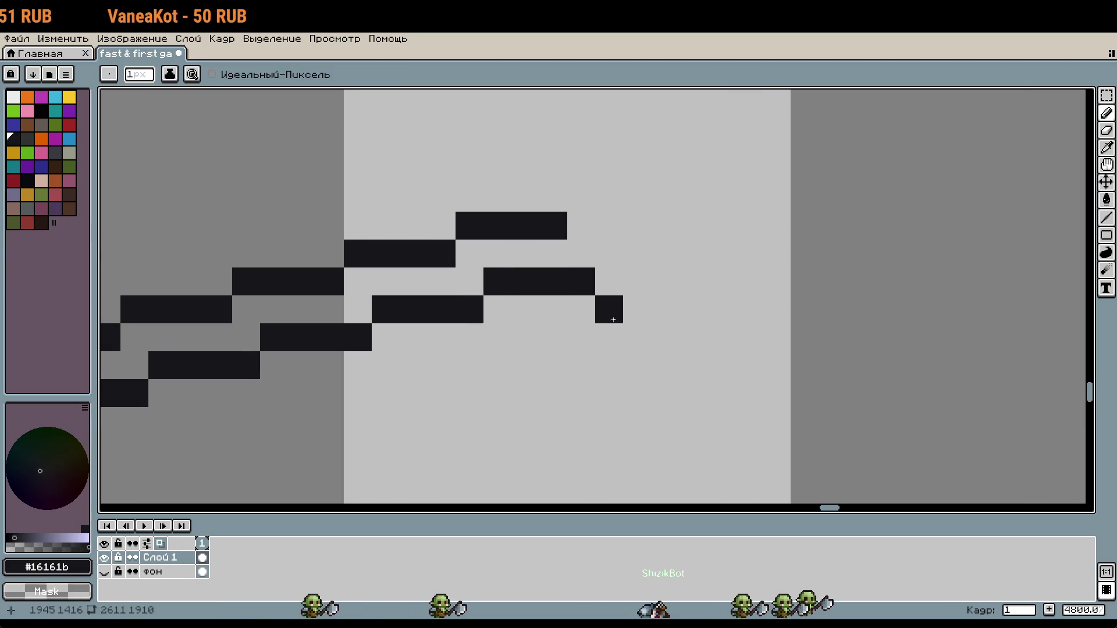
pyautogui.click(606, 289)
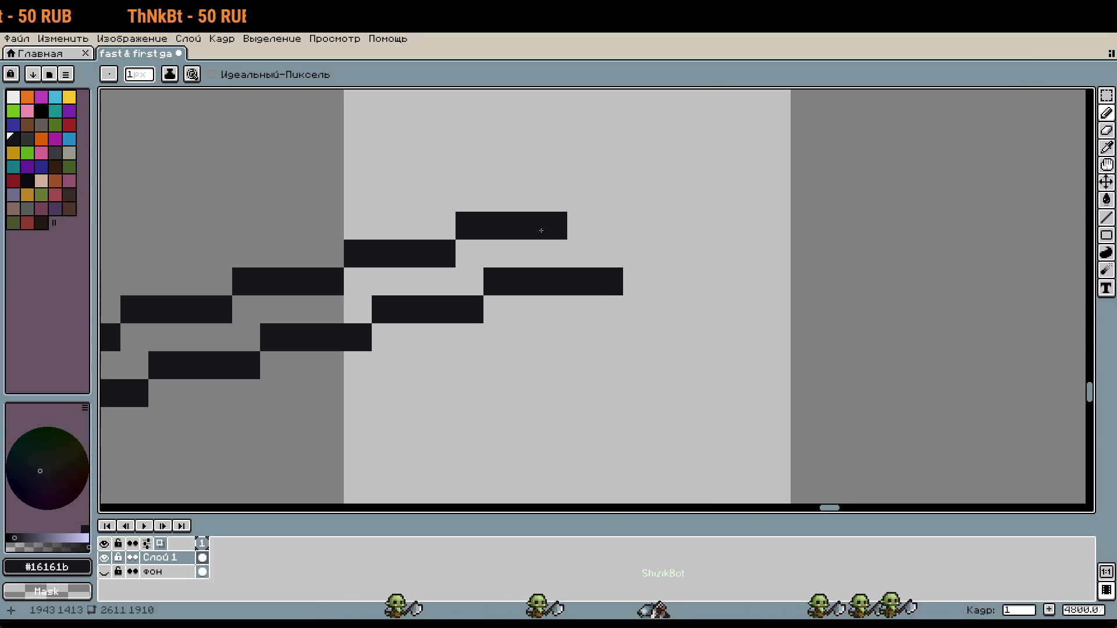
pyautogui.hotkey('ctrl', 'z')
pyautogui.hotkey('ctrl', 'z')
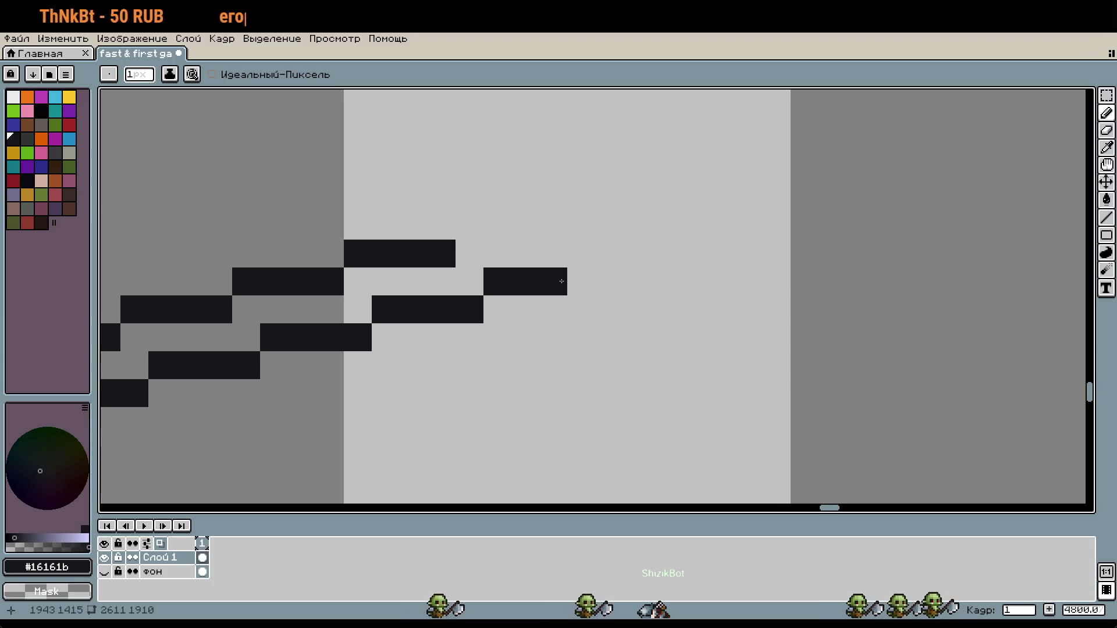
pyautogui.hotkey('ctrl', 'z')
# Step: Draw the new knob's lower edge with a stroke stepping up into the knob
pyautogui.click(552, 308)
pyautogui.click(576, 304)
pyautogui.moveTo(575, 304)
pyautogui.mouseDown()
pyautogui.moveTo(653, 307)
pyautogui.moveTo(663, 282)
pyautogui.moveTo(681, 285)
pyautogui.moveTo(701, 267)
pyautogui.moveTo(599, 349)
pyautogui.mouseUp()
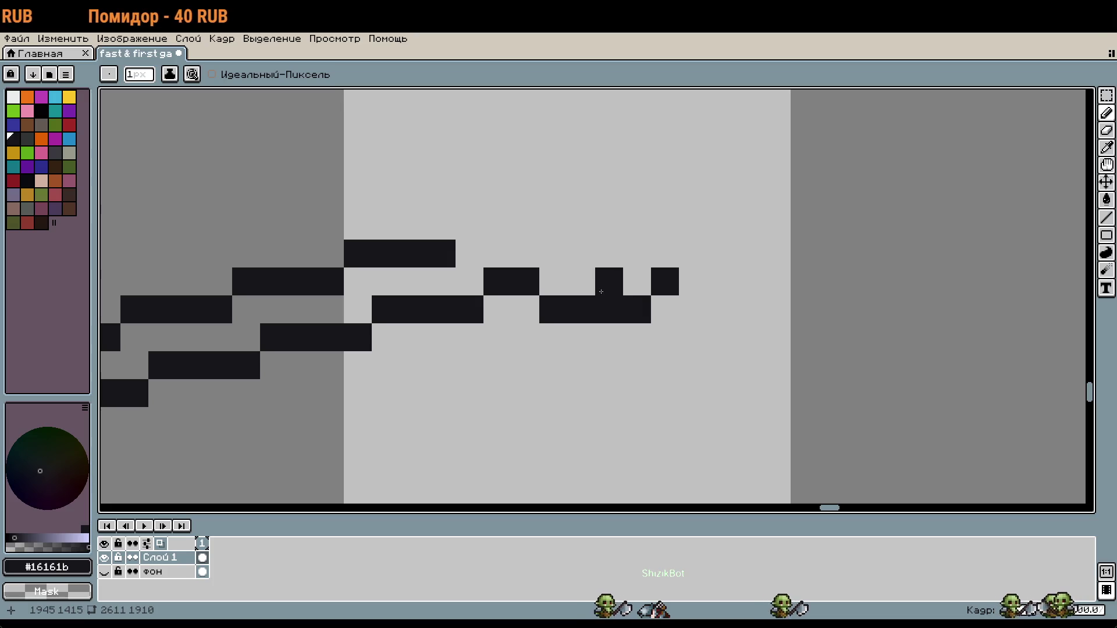
pyautogui.hotkey('ctrl', 'z')
pyautogui.moveTo(594, 288); pyautogui.dragTo(575, 353)
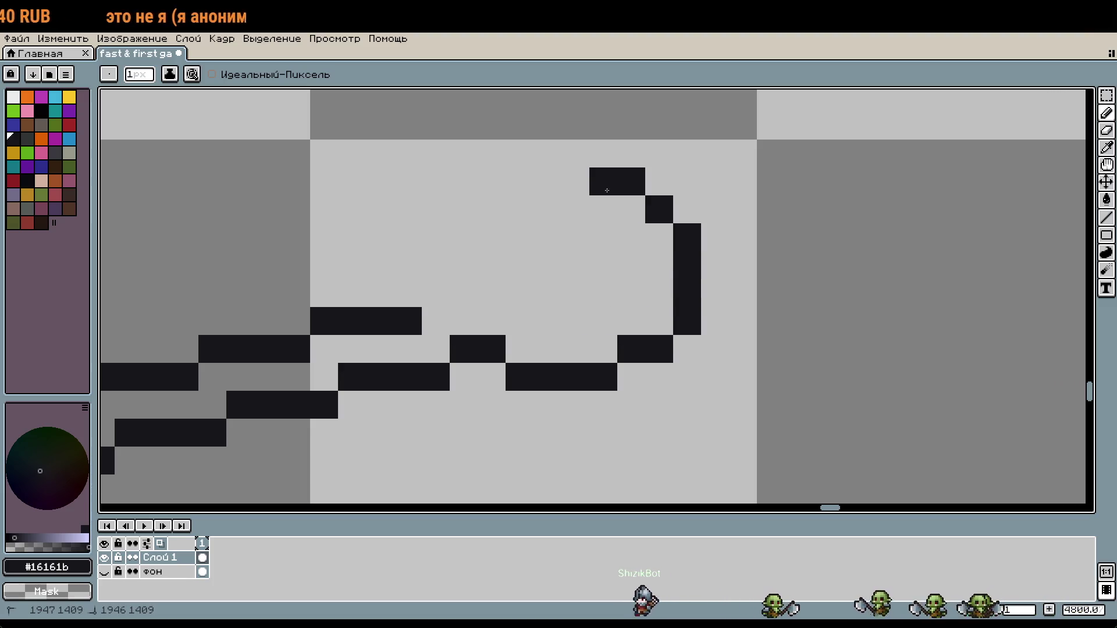
pyautogui.hotkey('ctrl', 'z')
# Step: Shift the knob's top curve down one pixel using a rectangular selection
pyautogui.press('m')
pyautogui.moveTo(449, 138); pyautogui.dragTo(702, 252)
pyautogui.moveTo(654, 212); pyautogui.dragTo(682, 239)
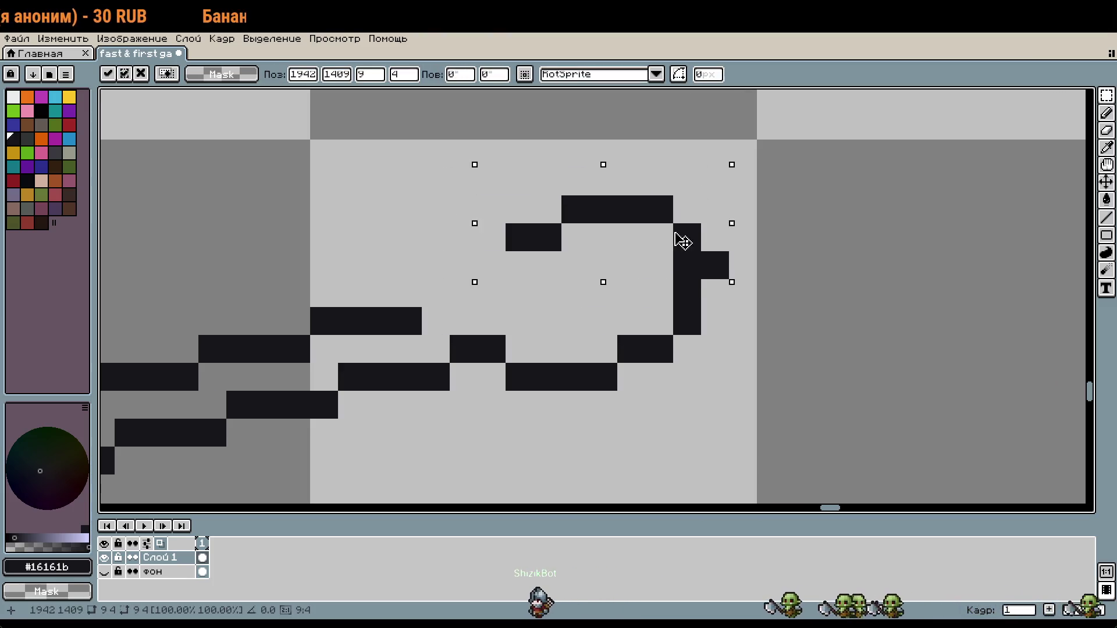
pyautogui.press('Left')
pyautogui.hotkey('ctrl', 'd')
# Step: Redraw the knob's left side as a lowered diagonal staircase, erasing stray and misplaced pixels
pyautogui.press('b')
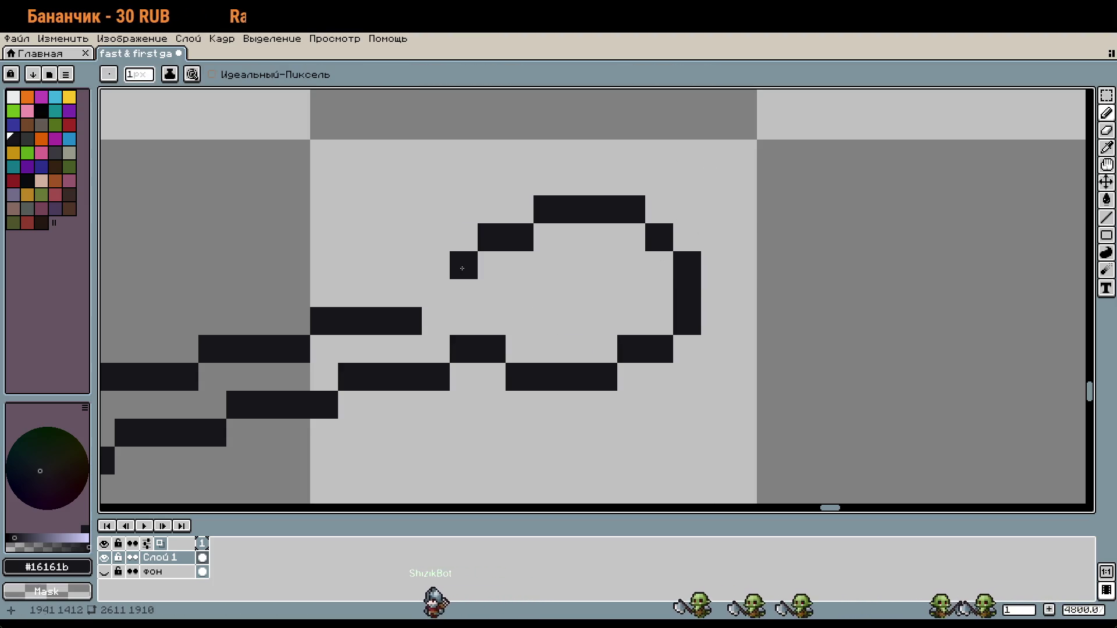
pyautogui.rightClick(461, 268)
pyautogui.rightClick(491, 237)
pyautogui.click(481, 271)
pyautogui.moveTo(481, 270); pyautogui.dragTo(435, 293)
pyautogui.scroll(-2, 466, 273)
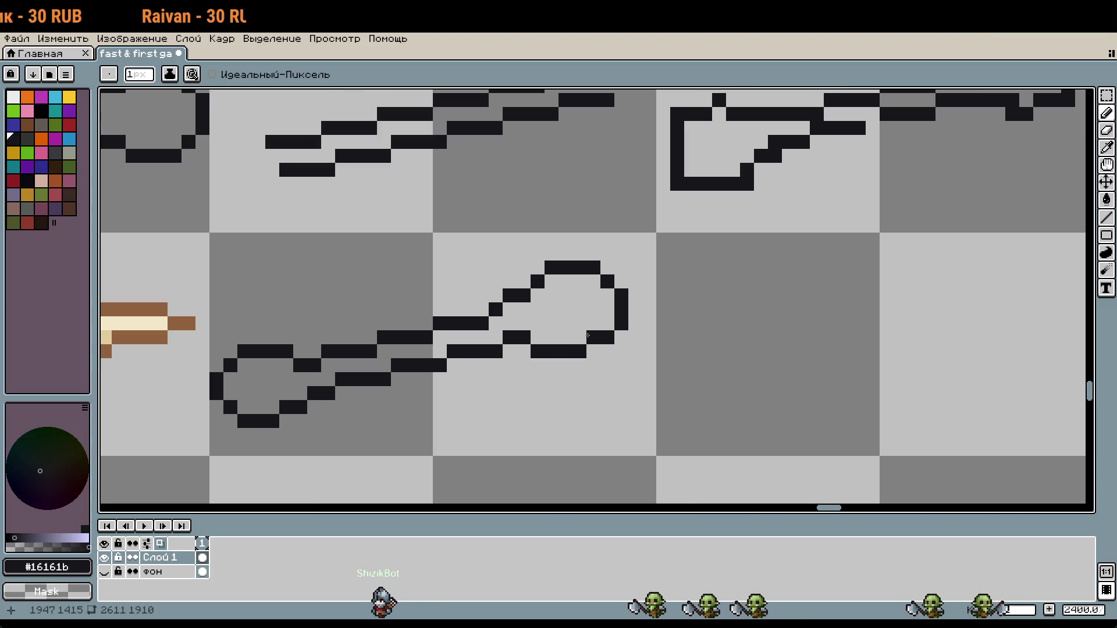
pyautogui.scroll(2, 465, 274)
pyautogui.rightClick(531, 265)
pyautogui.click(503, 237)
pyautogui.rightClick(497, 263)
pyautogui.click(447, 266)
pyautogui.click(419, 293)
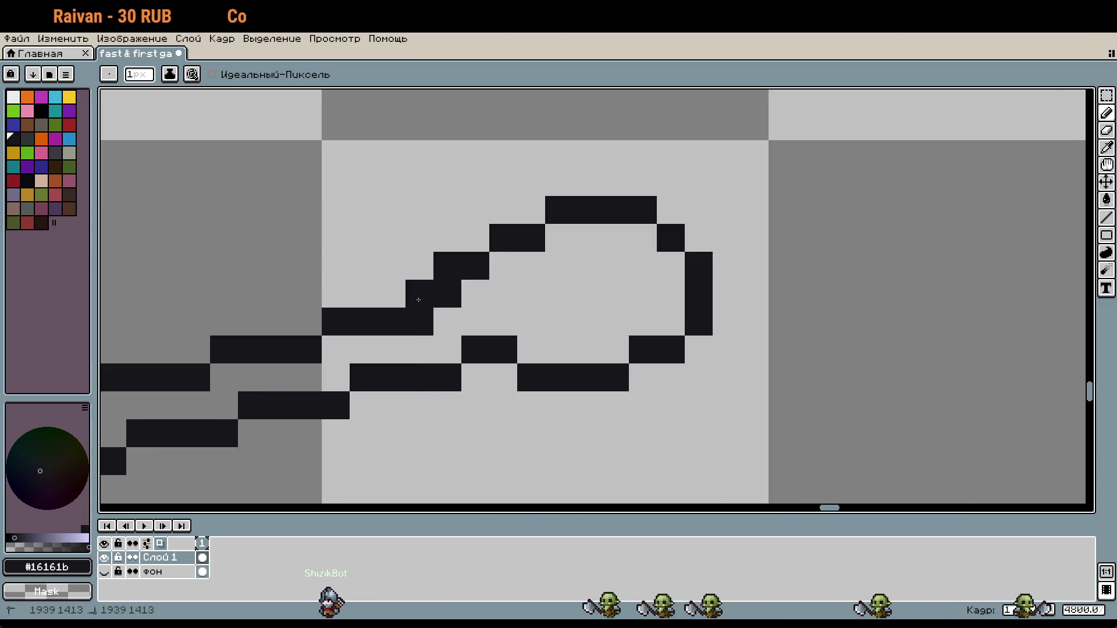
# Step: Clear leftover staircase pixels, join the staircase to the handle, and add a pixel beside the knob
pyautogui.rightClick(447, 293)
pyautogui.rightClick(424, 321)
pyautogui.click(392, 300)
pyautogui.rightClick(392, 322)
pyautogui.click(587, 323)
pyautogui.rightClick(587, 322)
pyautogui.scroll(-3, 611, 349)
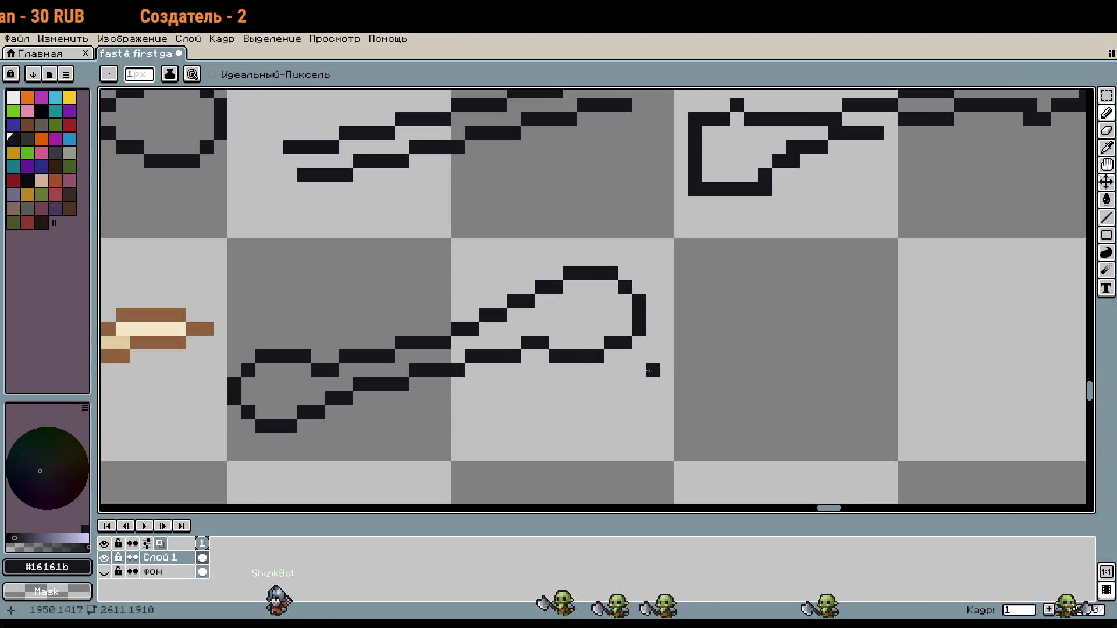
pyautogui.scroll(-2, 628, 352)
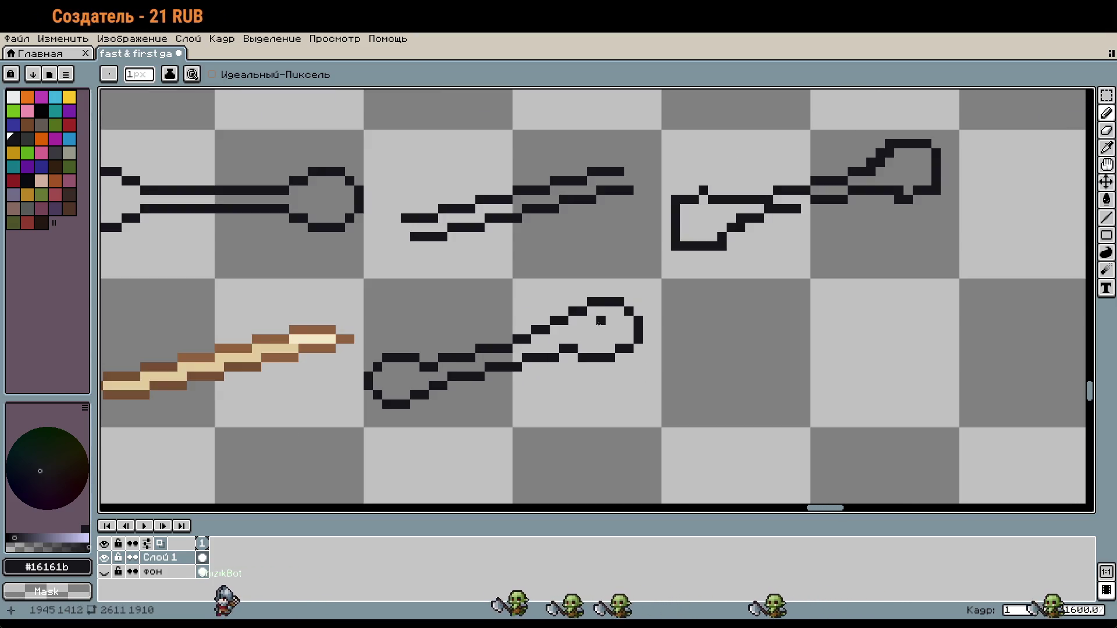
pyautogui.click(656, 378)
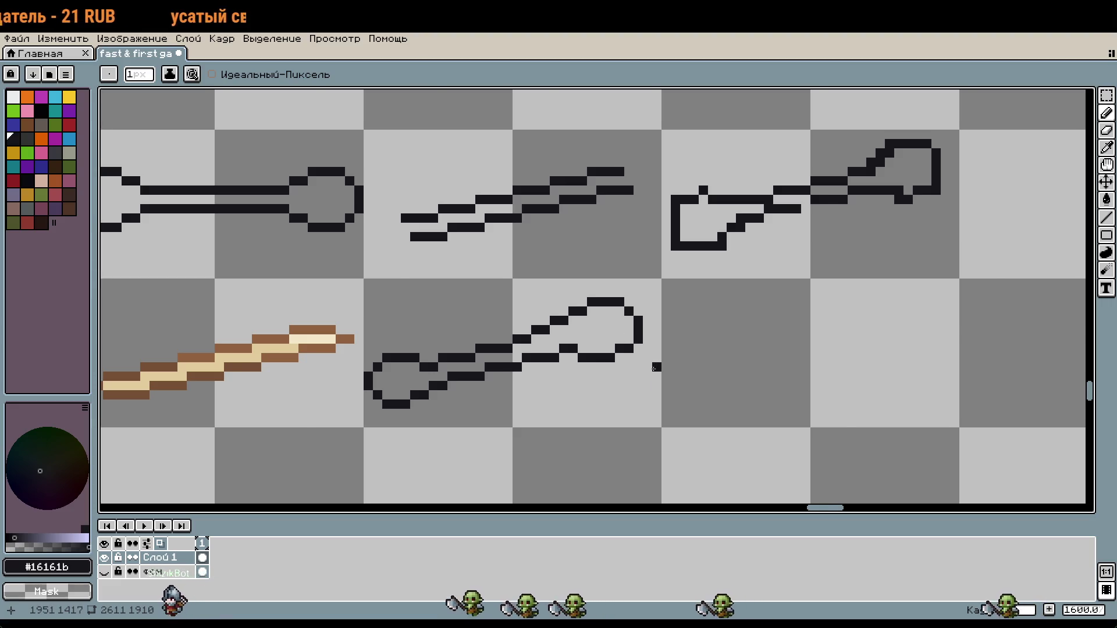
pyautogui.scroll(-1, 663, 387)
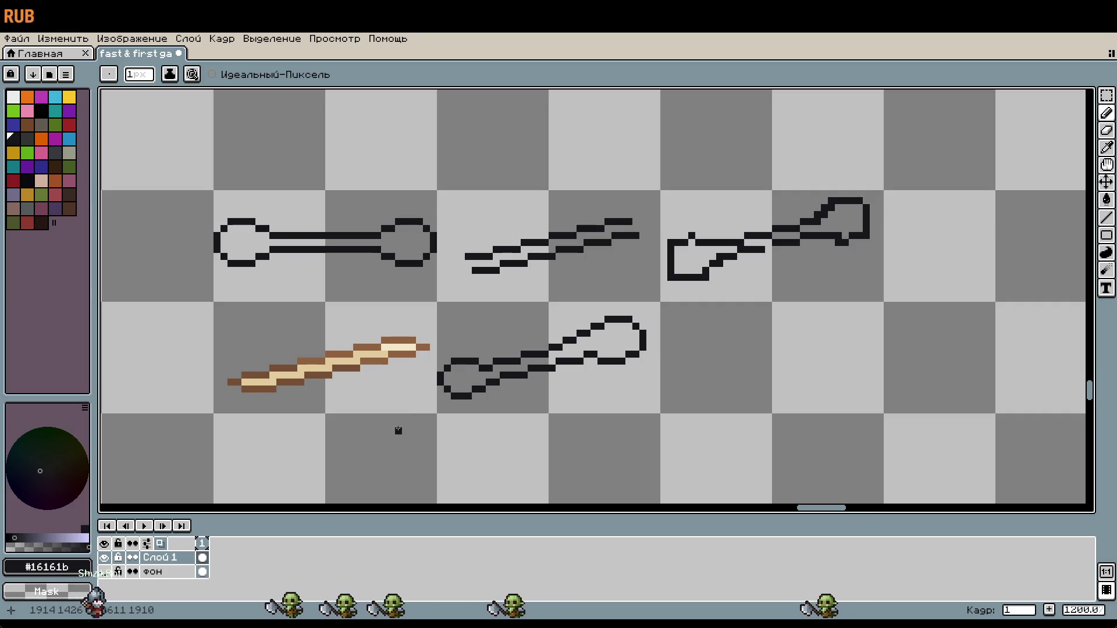
# Step: Duplicate the brown stick and place the copy one tile below the original
pyautogui.press('m')
pyautogui.moveTo(448, 424); pyautogui.dragTo(553, 381)
pyautogui.moveTo(416, 312)
pyautogui.mouseDown()
pyautogui.moveTo(501, 331)
pyautogui.moveTo(489, 456)
pyautogui.mouseUp()
pyautogui.hotkey('ctrl', 'c')
pyautogui.hotkey('ctrl', 'v')
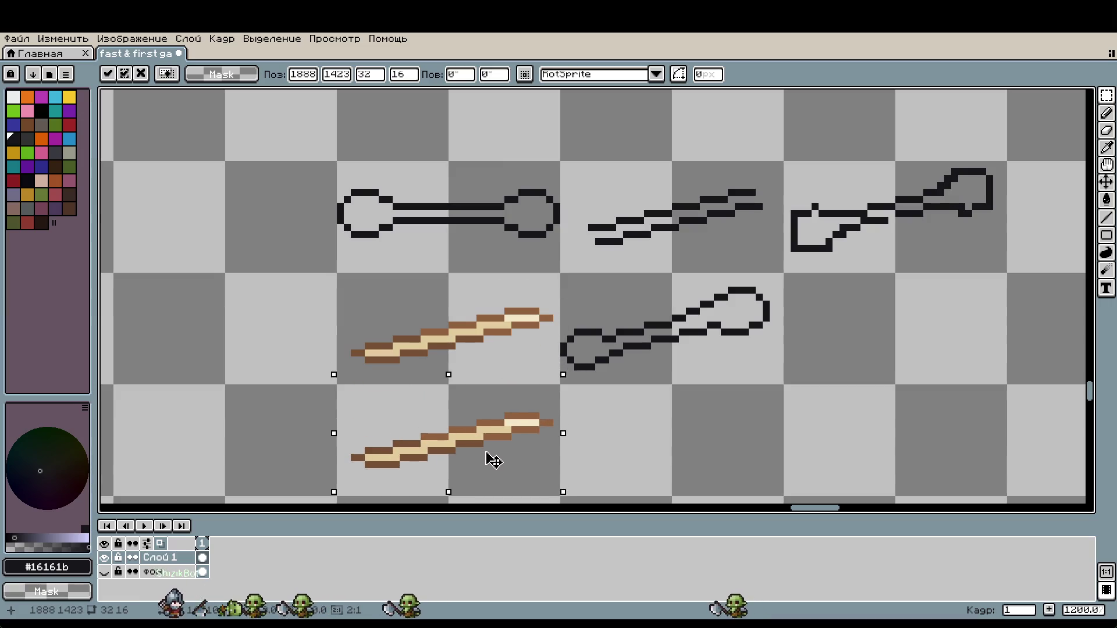
pyautogui.scroll(-1, 623, 444)
pyautogui.scroll(2, 537, 384)
pyautogui.press('b')
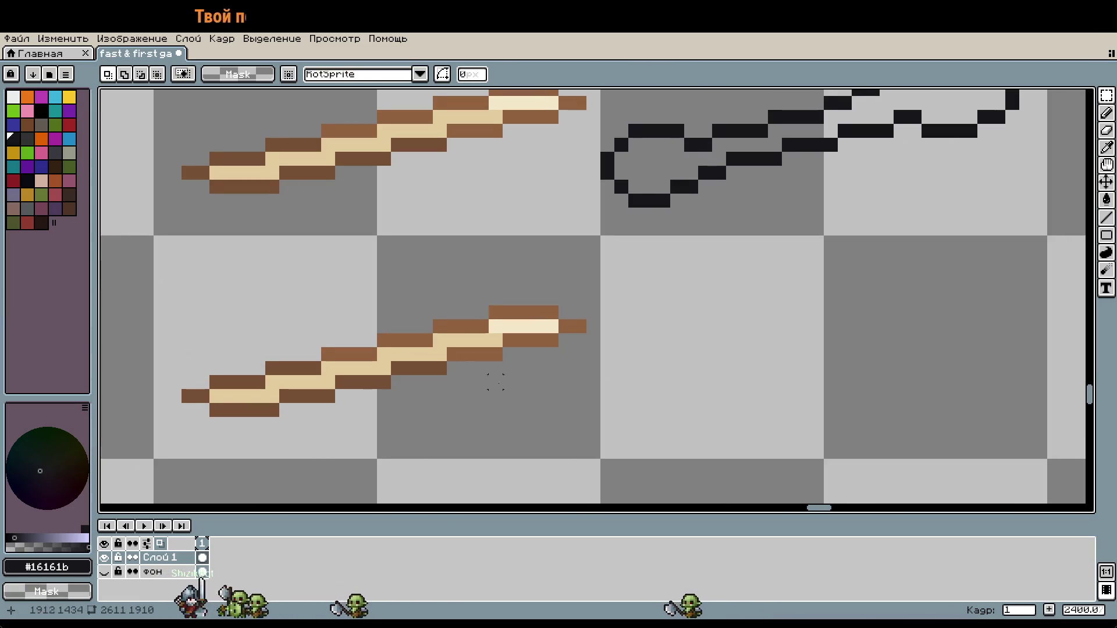
pyautogui.hscroll(-2, 486, 385)
# Step: Repaint the copy's end and outline pixels in medium brown #916341, erasing strays
pyautogui.keyDown('alt'); pyautogui.click(568, 309); pyautogui.keyUp('alt')
pyautogui.moveTo(561, 310); pyautogui.dragTo(547, 311)
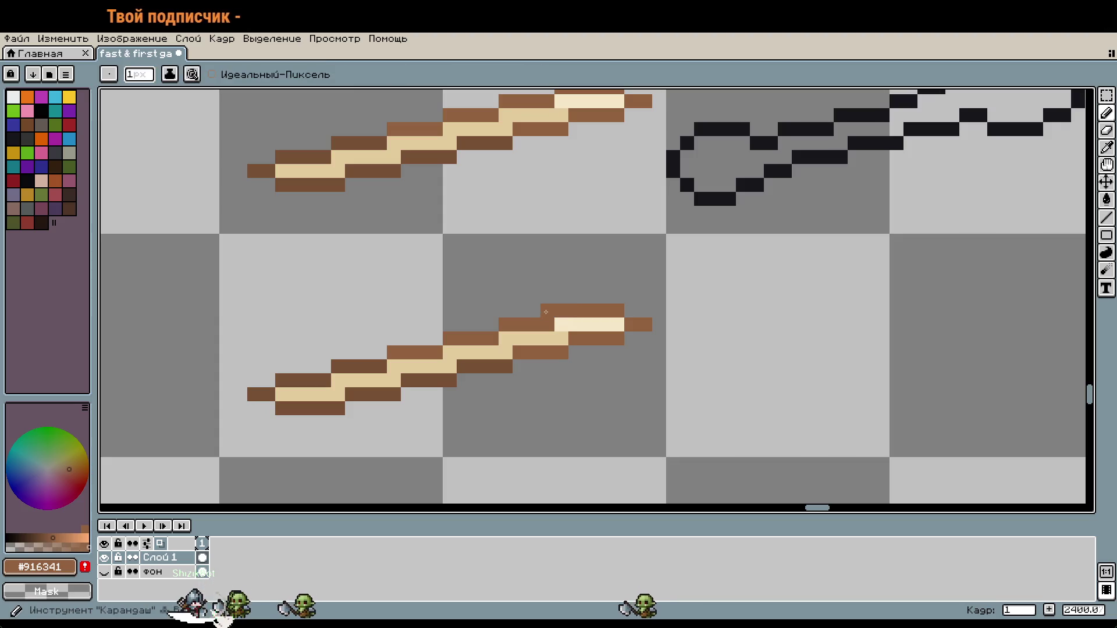
pyautogui.click(477, 324)
pyautogui.rightClick(533, 324)
pyautogui.click(503, 311)
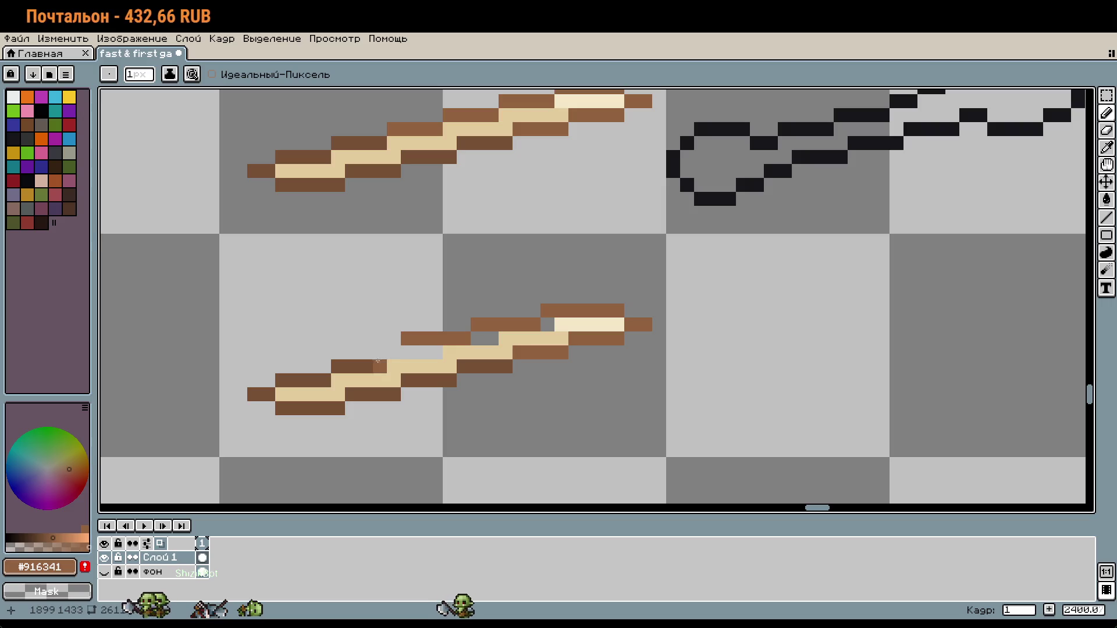
pyautogui.rightClick(375, 338)
pyautogui.click(339, 351)
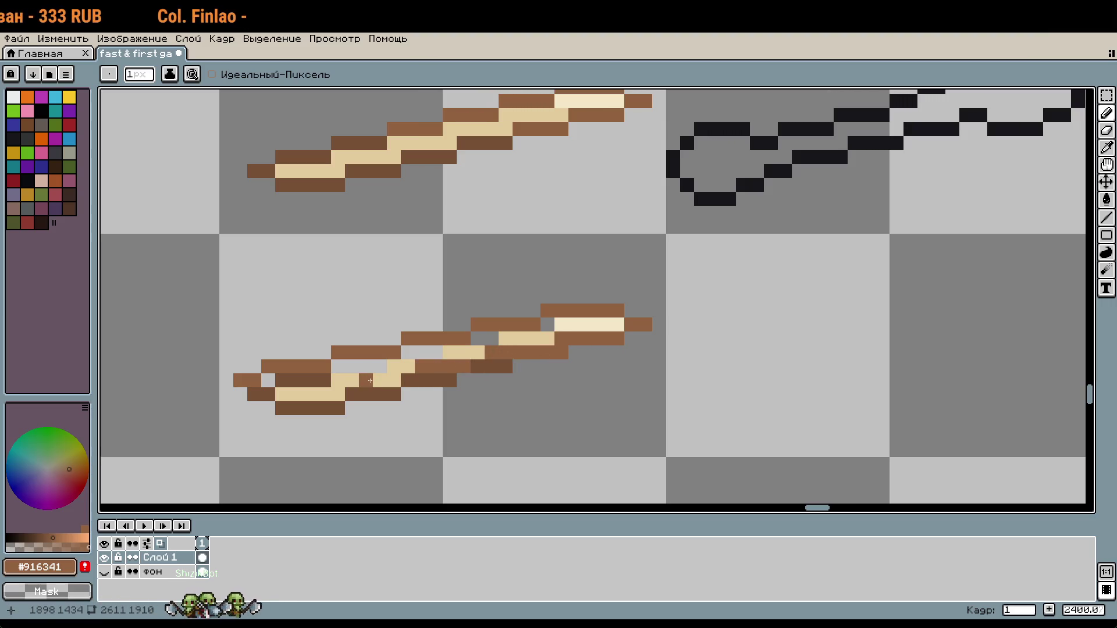
# Step: Replace the copy's dark-brown lower-row pixels with medium brown and erase stray pixels
pyautogui.moveTo(324, 381); pyautogui.dragTo(275, 384)
pyautogui.moveTo(344, 381); pyautogui.dragTo(443, 383)
pyautogui.click(477, 367)
pyautogui.click(557, 355)
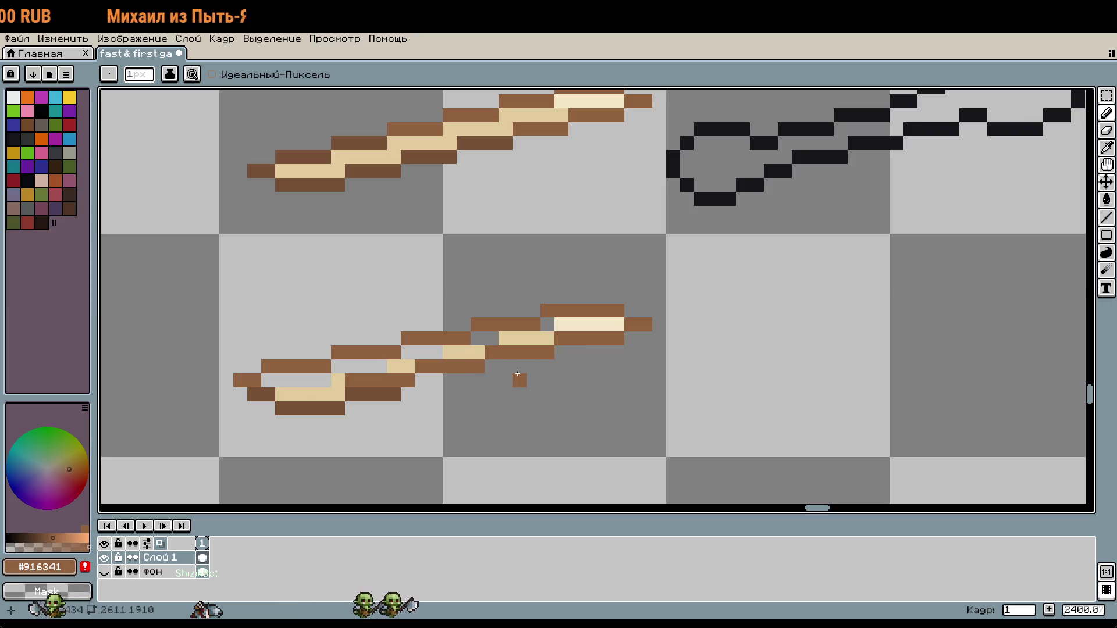
pyautogui.moveTo(395, 395)
pyautogui.mouseDown()
pyautogui.moveTo(299, 396)
pyautogui.moveTo(341, 409)
pyautogui.mouseUp()
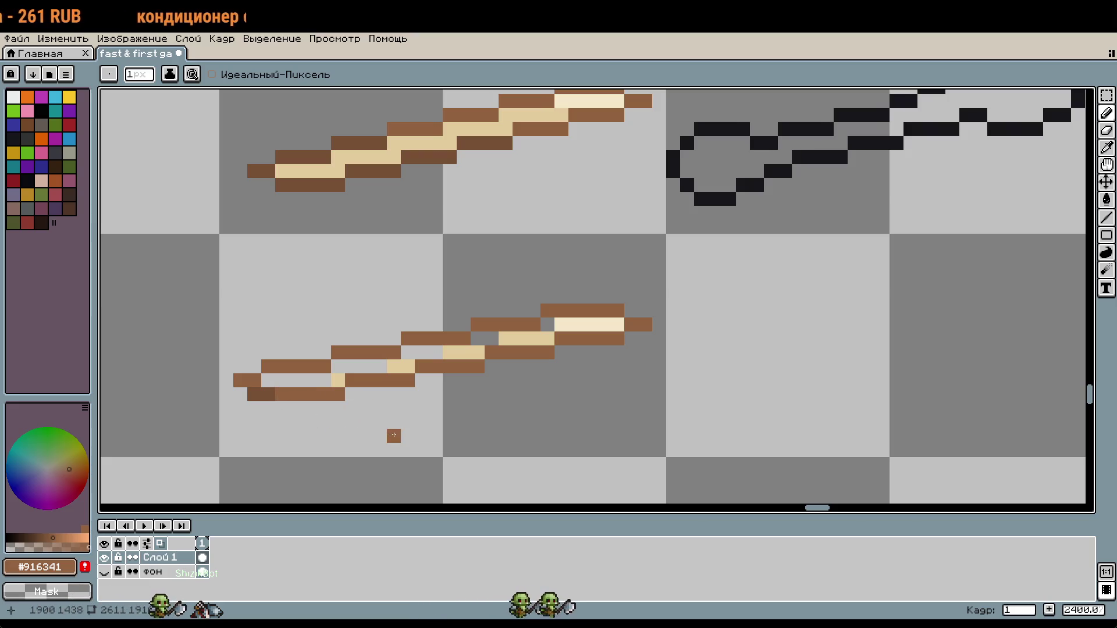
# Step: Fill the copy's empty gaps with tan sampled from the stick
pyautogui.press('i')
pyautogui.click(399, 366)
pyautogui.press('b')
pyautogui.moveTo(380, 366); pyautogui.dragTo(268, 380)
pyautogui.click(436, 365)
pyautogui.moveTo(437, 360); pyautogui.dragTo(485, 338)
# Step: Flood-fill with dark brown #775035 to clear the lower-left end and darken the lower-left brown row
pyautogui.press('i')
pyautogui.click(265, 394)
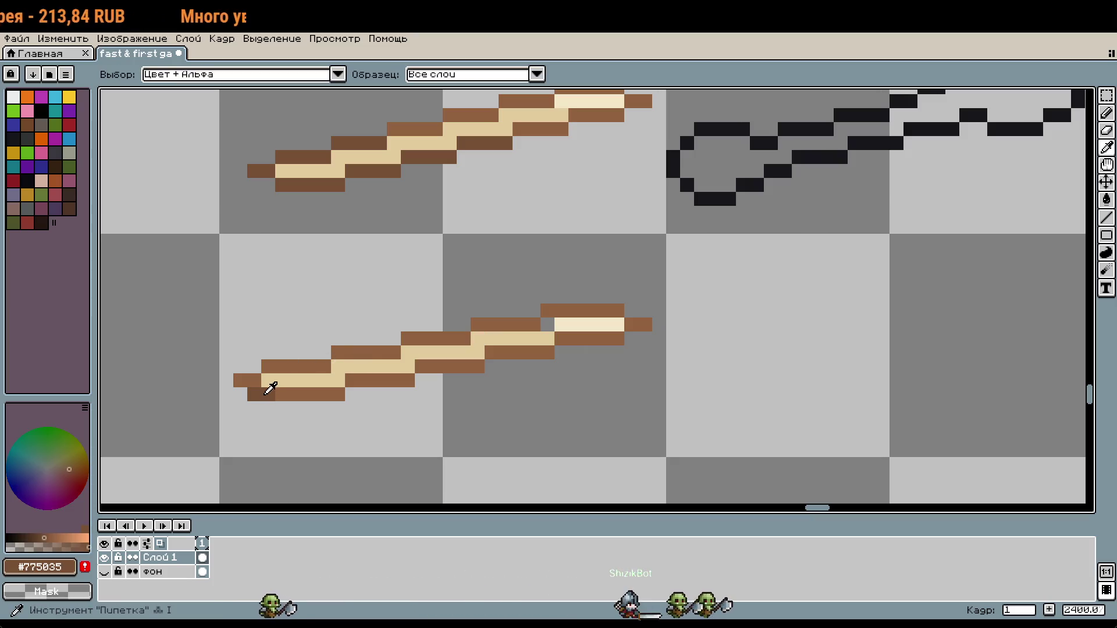
pyautogui.press('g')
pyautogui.rightClick(268, 394)
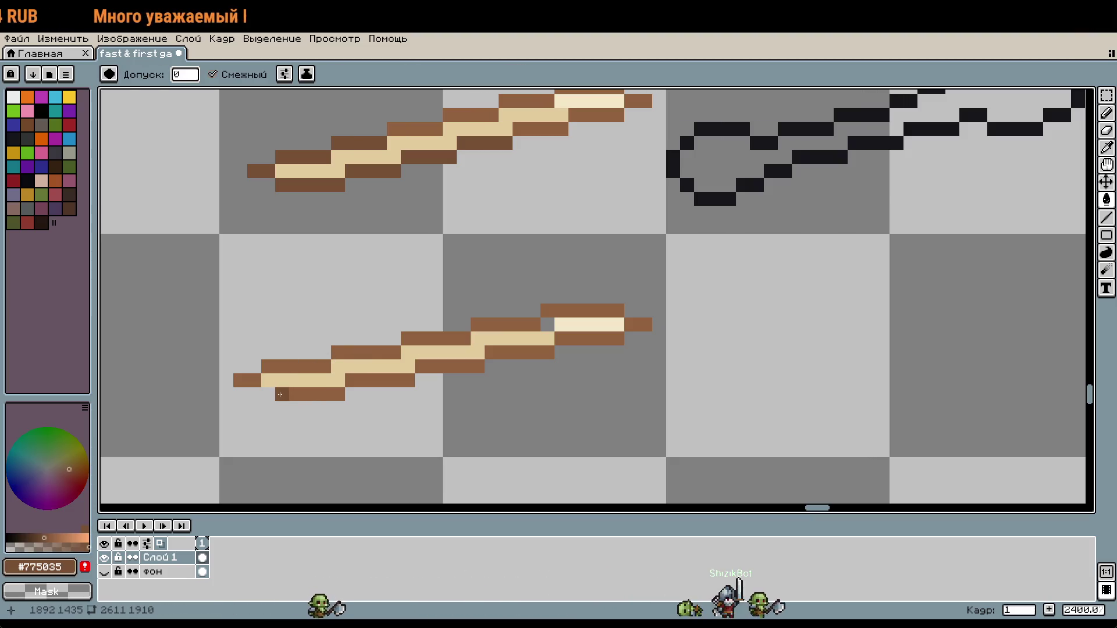
pyautogui.press('b')
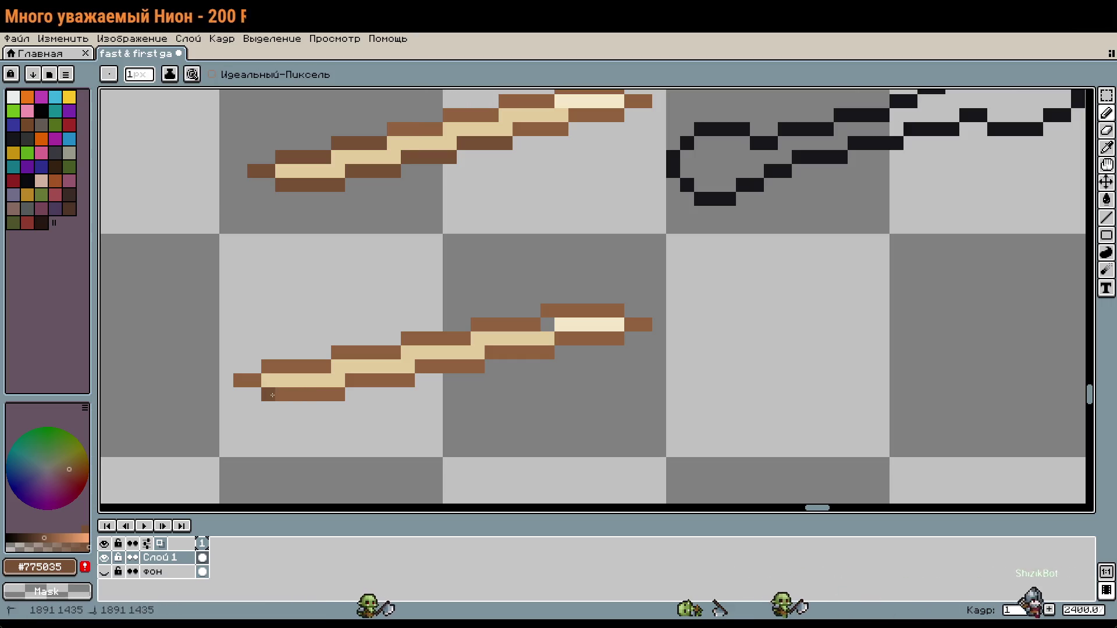
pyautogui.press('g')
pyautogui.click(369, 364)
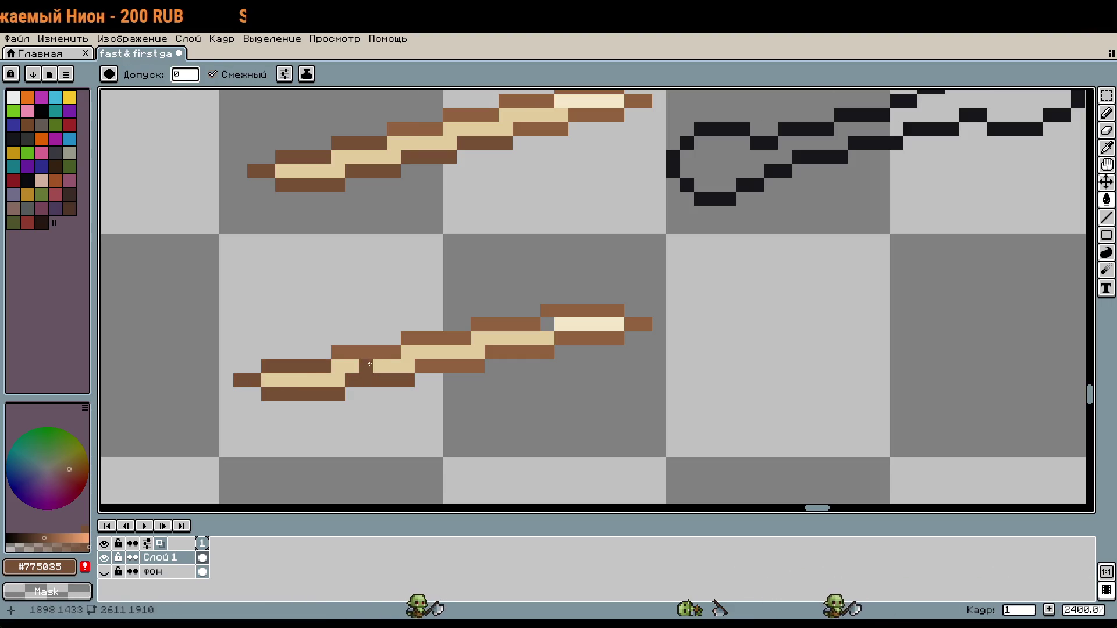
pyautogui.scroll(-1, 574, 393)
pyautogui.scroll(2, 574, 393)
# Step: Pick the cream highlight colour #f4e7c7 from the stick for the Pencil
pyautogui.press('i')
pyautogui.click(546, 318)
pyautogui.press('b')
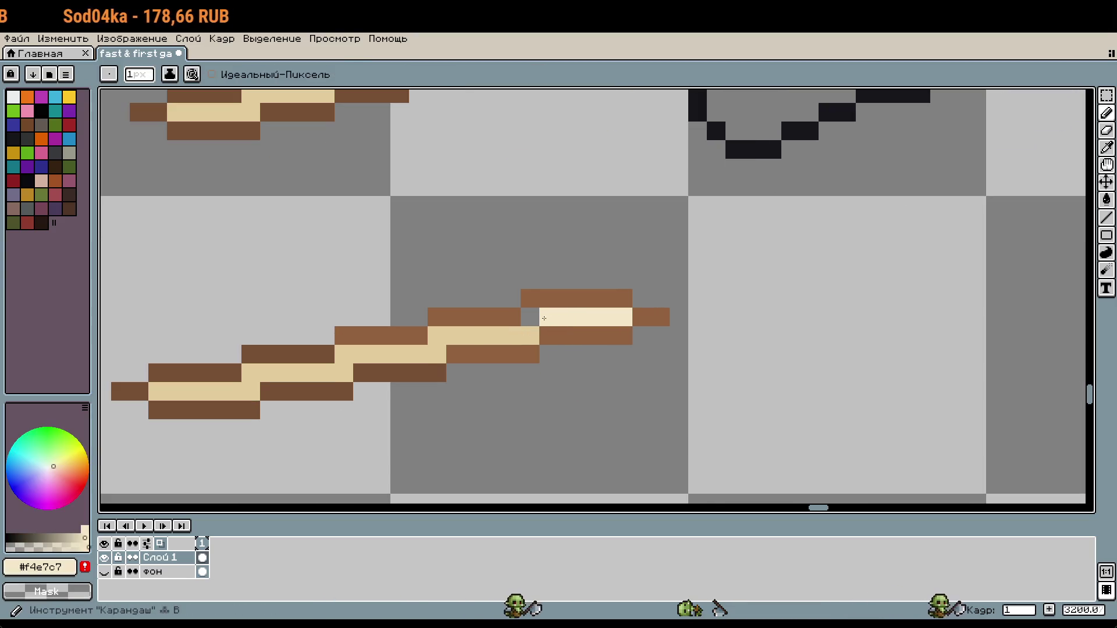
pyautogui.scroll(-3, 546, 319)
pyautogui.scroll(-1, 600, 377)
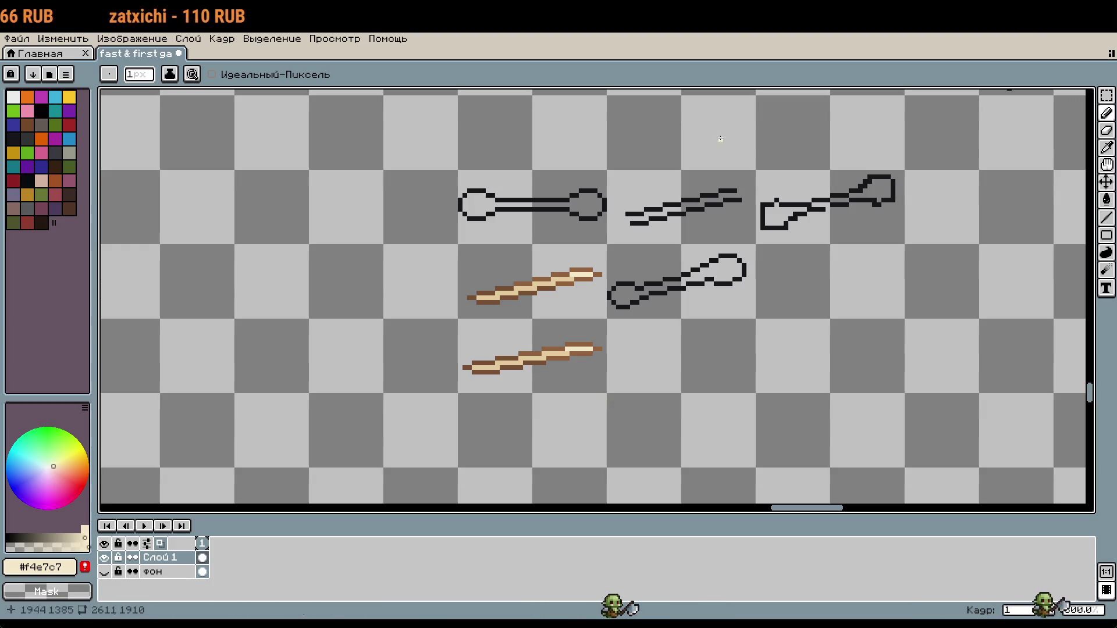
# Step: Duplicate the lower tan stick 16 px further down the sheet
pyautogui.scroll(2, 702, 340)
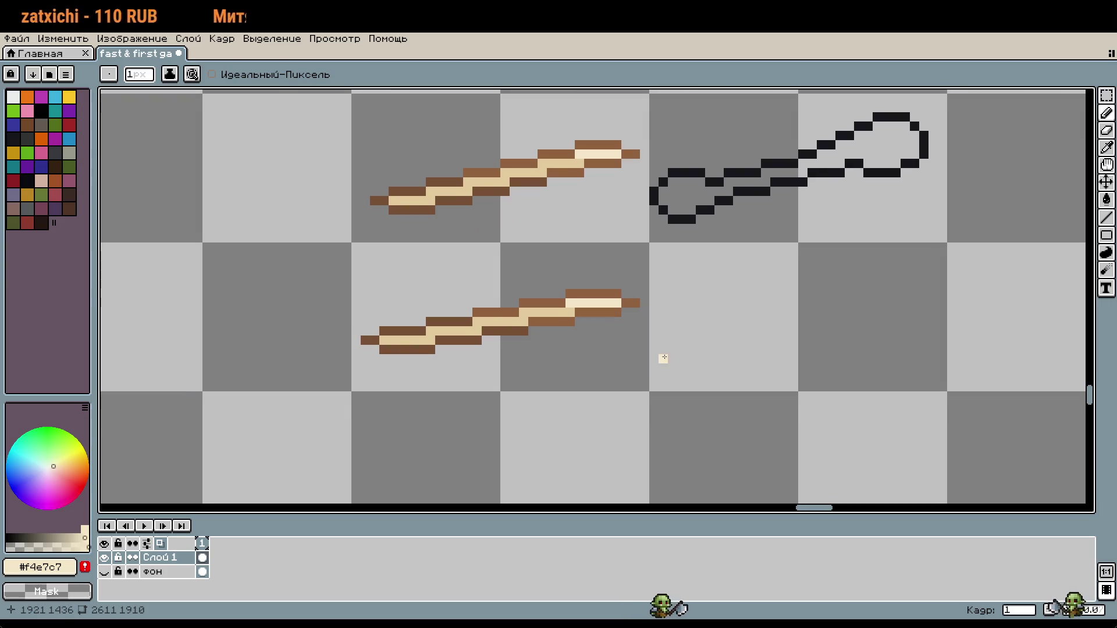
pyautogui.press('m')
pyautogui.moveTo(401, 264)
pyautogui.mouseDown()
pyautogui.moveTo(500, 308)
pyautogui.moveTo(568, 374)
pyautogui.moveTo(523, 369)
pyautogui.mouseUp()
pyautogui.hotkey('ctrl', 't')
pyautogui.moveTo(573, 237); pyautogui.dragTo(566, 383)
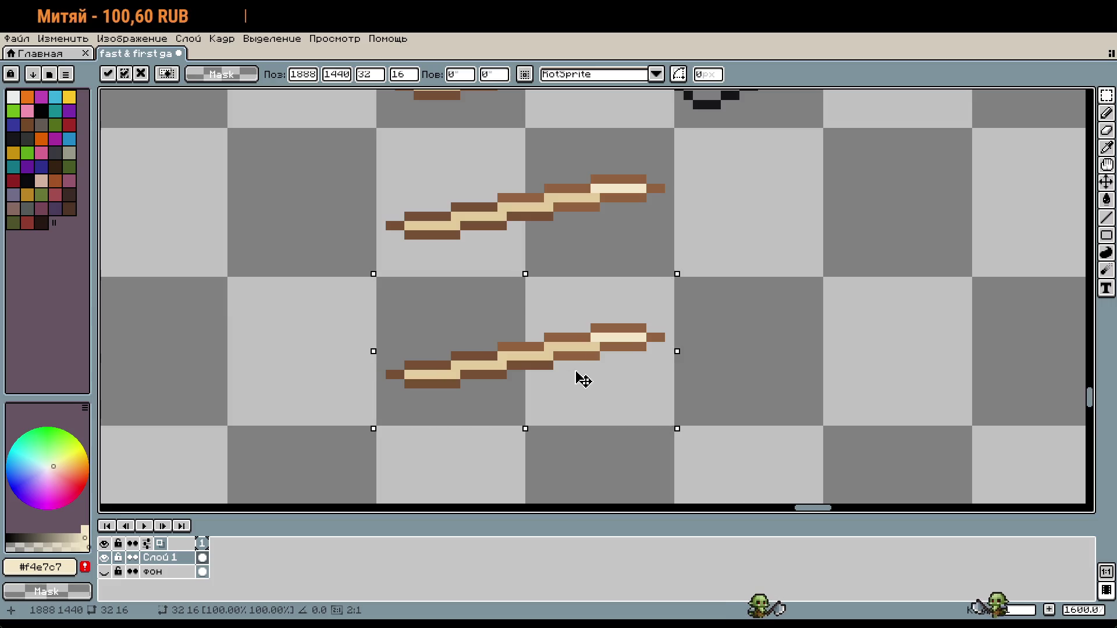
pyautogui.press('Return')
pyautogui.scroll(2, 706, 355)
# Step: Trim the copy's right and lower edges and redraw its outline in brown
pyautogui.press('b')
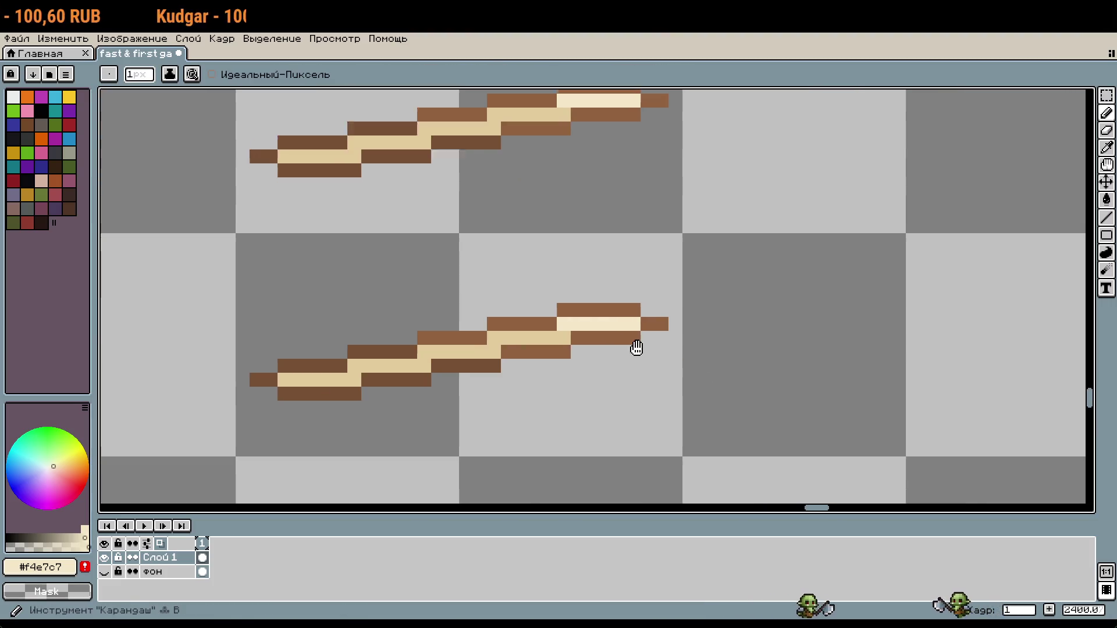
pyautogui.moveTo(521, 367)
pyautogui.mouseDown()
pyautogui.moveTo(448, 373)
pyautogui.moveTo(496, 369)
pyautogui.mouseUp()
pyautogui.press('i')
pyautogui.click(652, 301)
pyautogui.press('b')
pyautogui.moveTo(622, 301)
pyautogui.mouseDown()
pyautogui.moveTo(348, 360)
pyautogui.moveTo(378, 372)
pyautogui.moveTo(440, 365)
pyautogui.mouseUp()
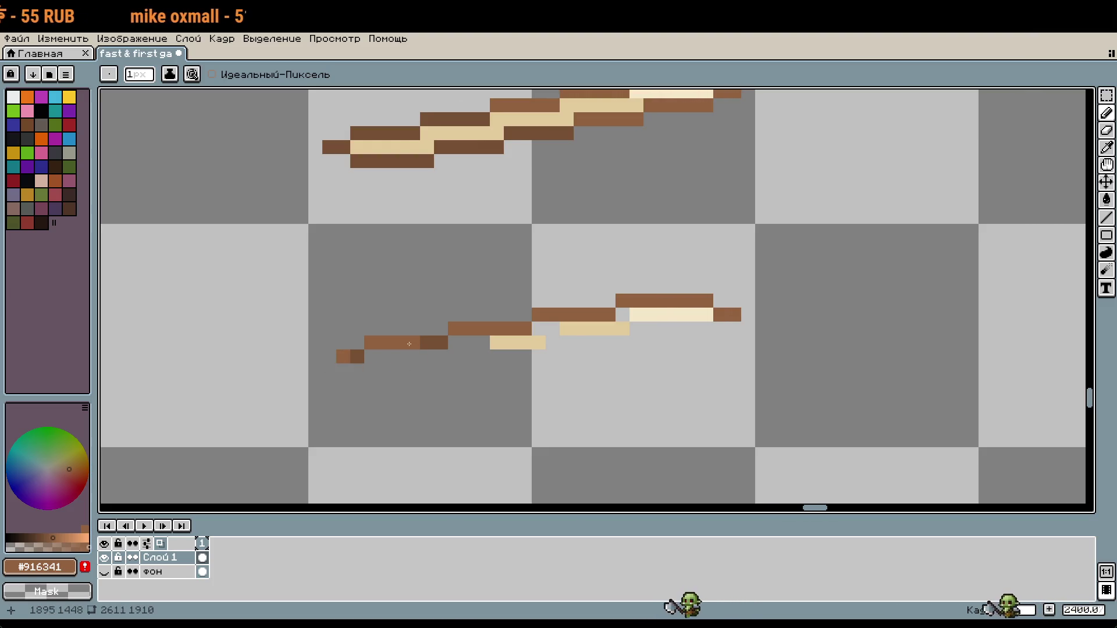
pyautogui.click(389, 360)
pyautogui.click(418, 356)
pyautogui.hotkey('ctrl', 'z')
pyautogui.hotkey('ctrl', 'z')
pyautogui.moveTo(370, 371); pyautogui.dragTo(706, 329)
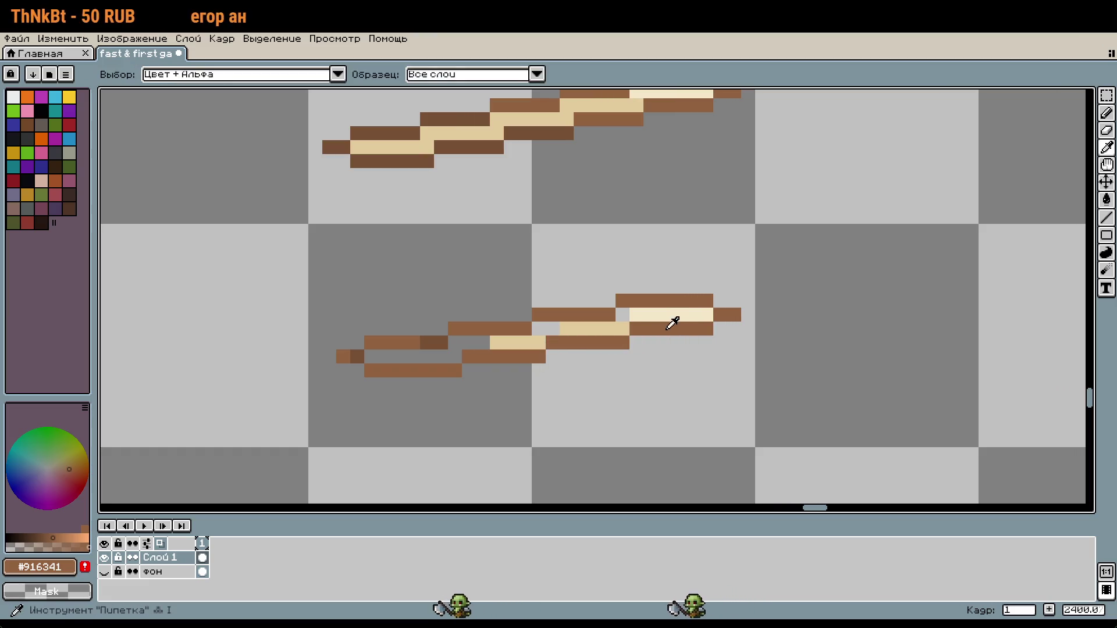
# Step: Fill the copy's gaps with cream and tan pixels, undoing the trial dark brown fills
pyautogui.keyDown('alt'); pyautogui.click(636, 314); pyautogui.keyUp('alt')
pyautogui.click(623, 314)
pyautogui.keyDown('alt'); pyautogui.click(618, 326); pyautogui.keyUp('alt')
pyautogui.moveTo(546, 328)
pyautogui.mouseDown()
pyautogui.moveTo(368, 356)
pyautogui.moveTo(417, 340)
pyautogui.mouseUp()
pyautogui.keyDown('alt'); pyautogui.click(345, 353); pyautogui.keyUp('alt')
pyautogui.press('g')
pyautogui.click(407, 369)
pyautogui.click(493, 356)
pyautogui.click(541, 341)
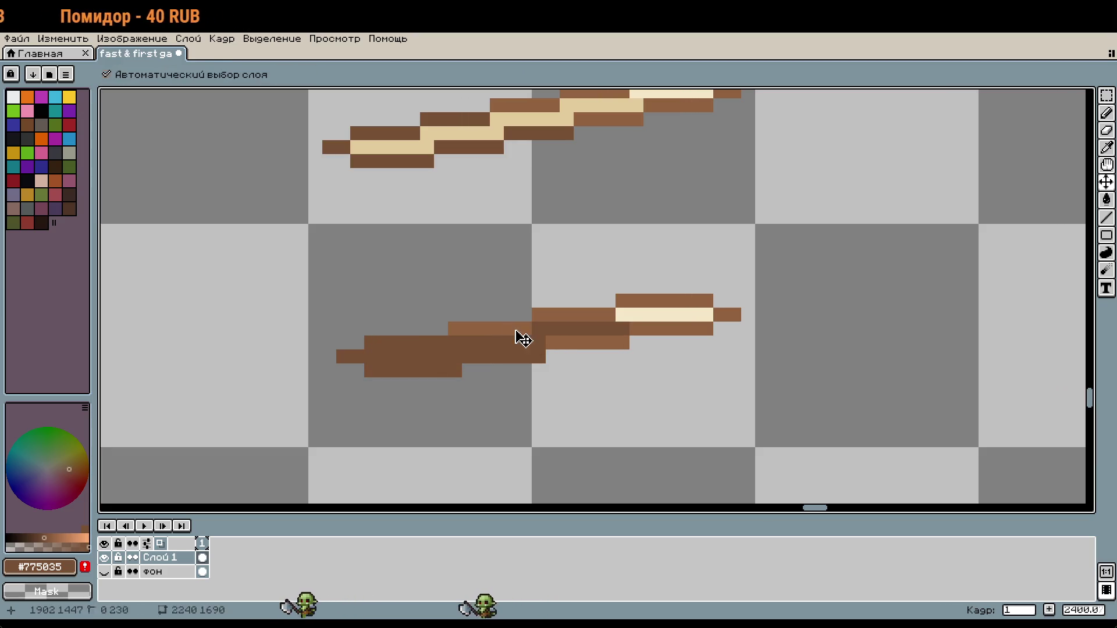
pyautogui.hotkey('ctrl', 'z')
pyautogui.scroll(-3, 603, 378)
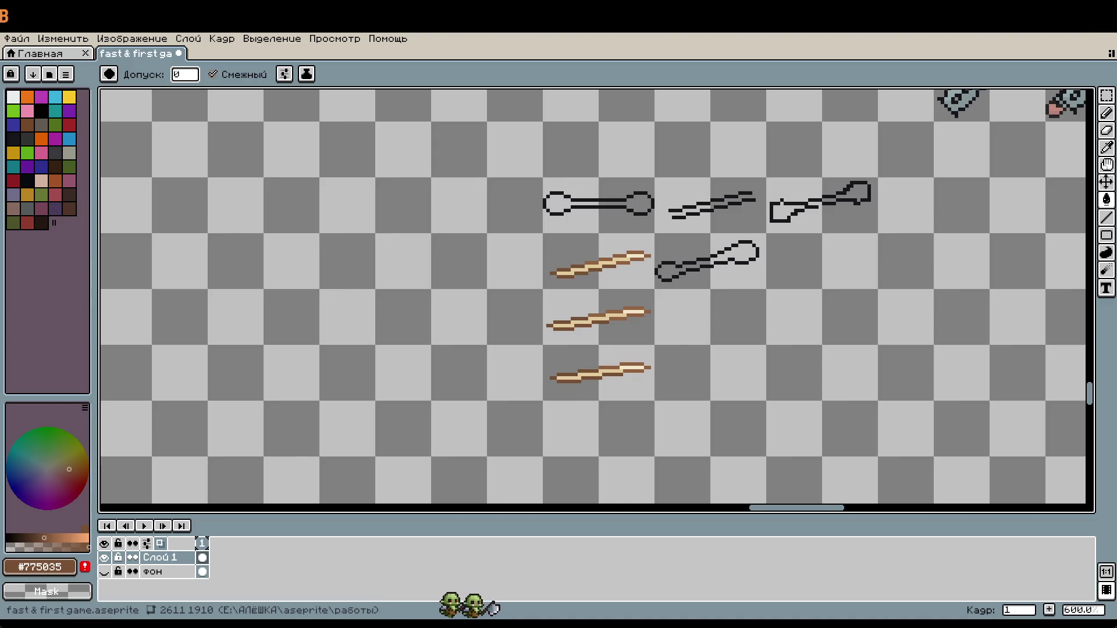
pyautogui.scroll(-1, 830, 478)
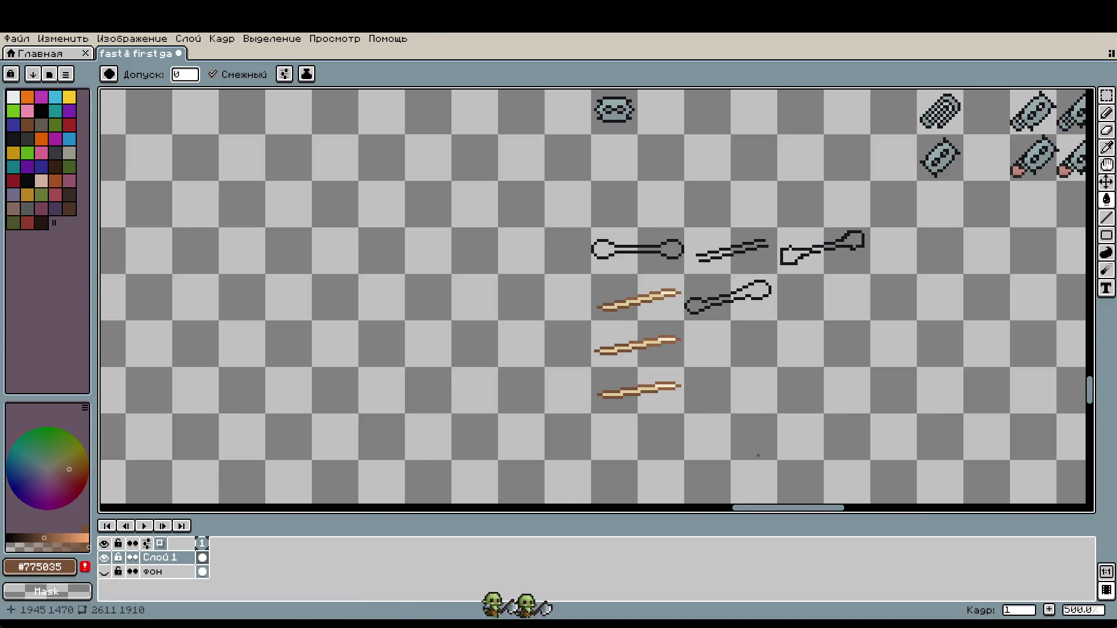
# Step: Undo an accidental dark brown fill and select the tan stick tiles
pyautogui.scroll(2, 786, 445)
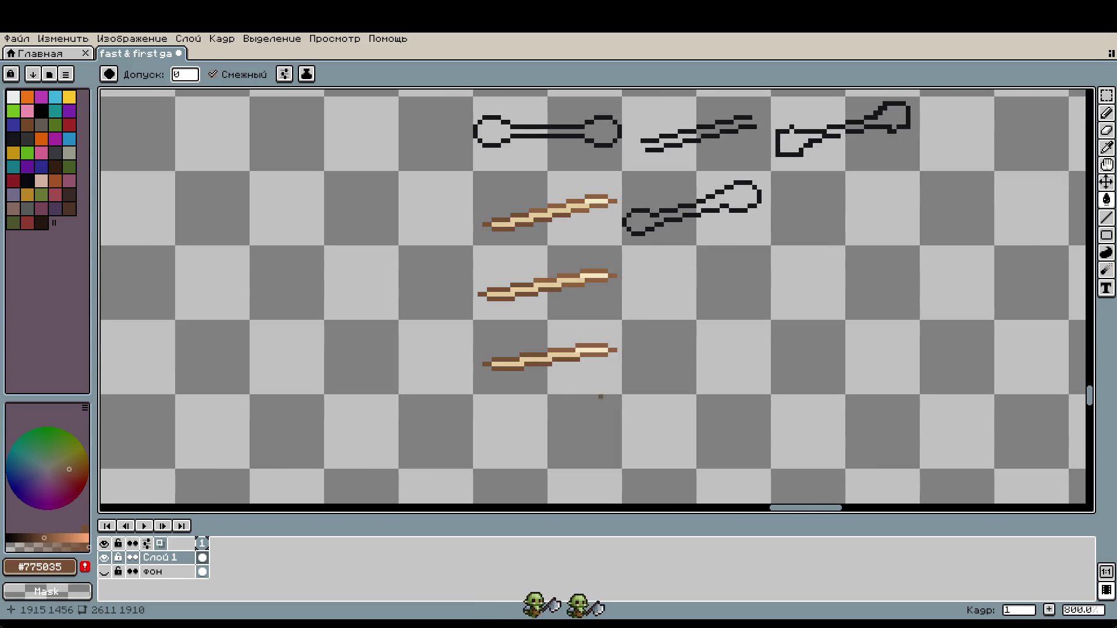
pyautogui.click(489, 271)
pyautogui.hotkey('ctrl', 'z')
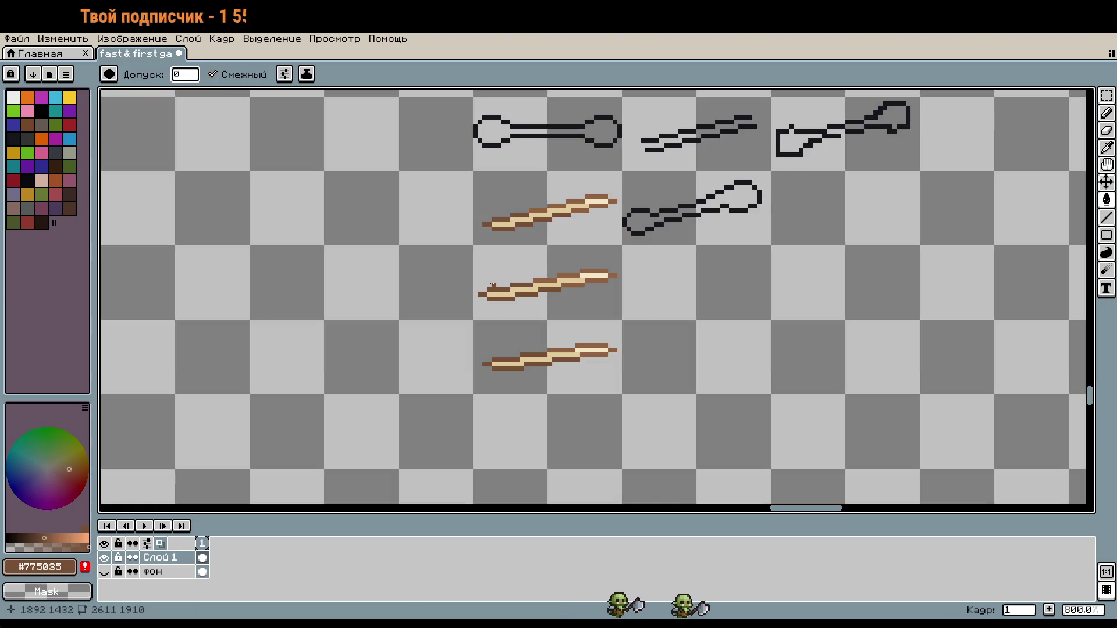
pyautogui.press('m')
pyautogui.moveTo(474, 245); pyautogui.dragTo(548, 394)
pyautogui.moveTo(620, 393); pyautogui.dragTo(544, 313)
pyautogui.scroll(-2, 294, 449)
pyautogui.scroll(1, 798, 361)
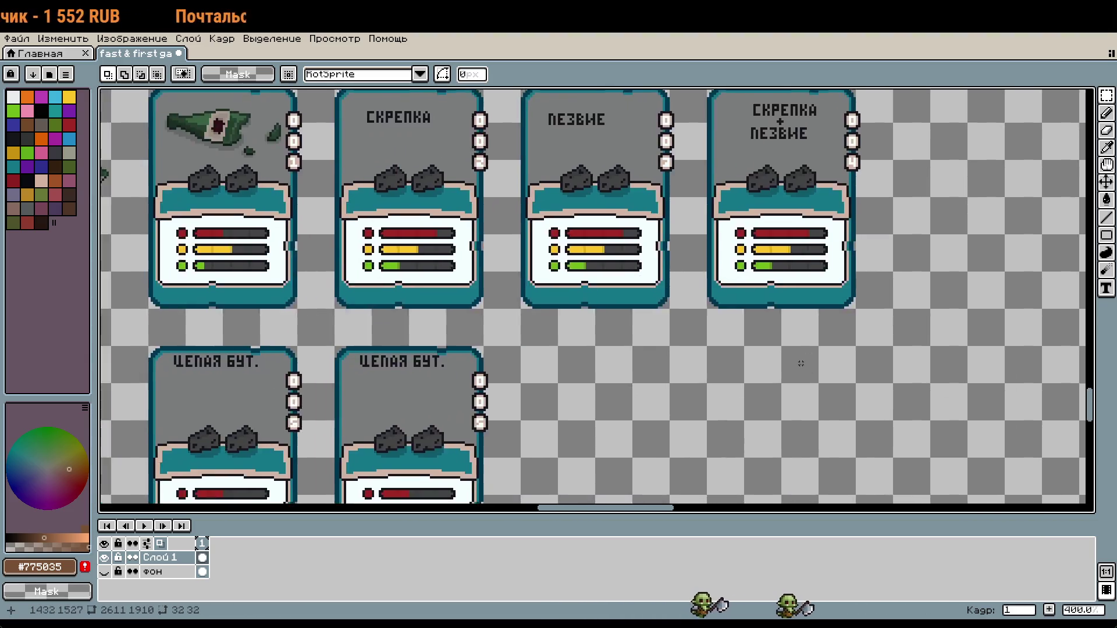
pyautogui.hscroll(-5, 388, 435)
pyautogui.scroll(1, 388, 435)
# Step: Paste the stick and position it beside the others in row 6 of the weapon list
pyautogui.hotkey('ctrl', 'v')
pyautogui.moveTo(716, 278); pyautogui.dragTo(723, 319)
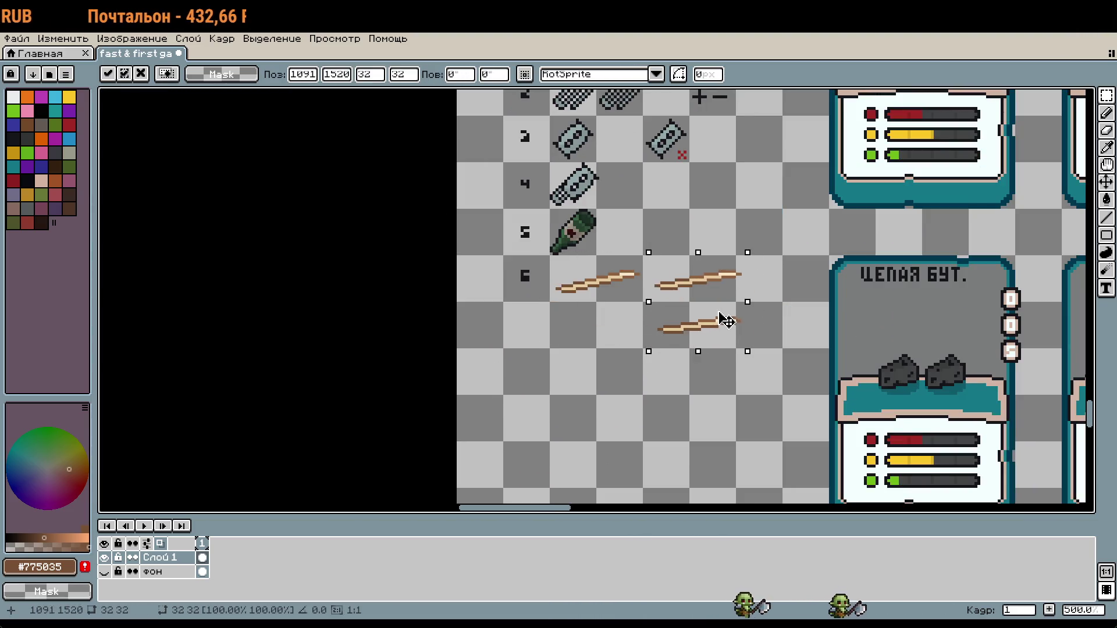
pyautogui.scroll(2, 715, 319)
pyautogui.press('Right')
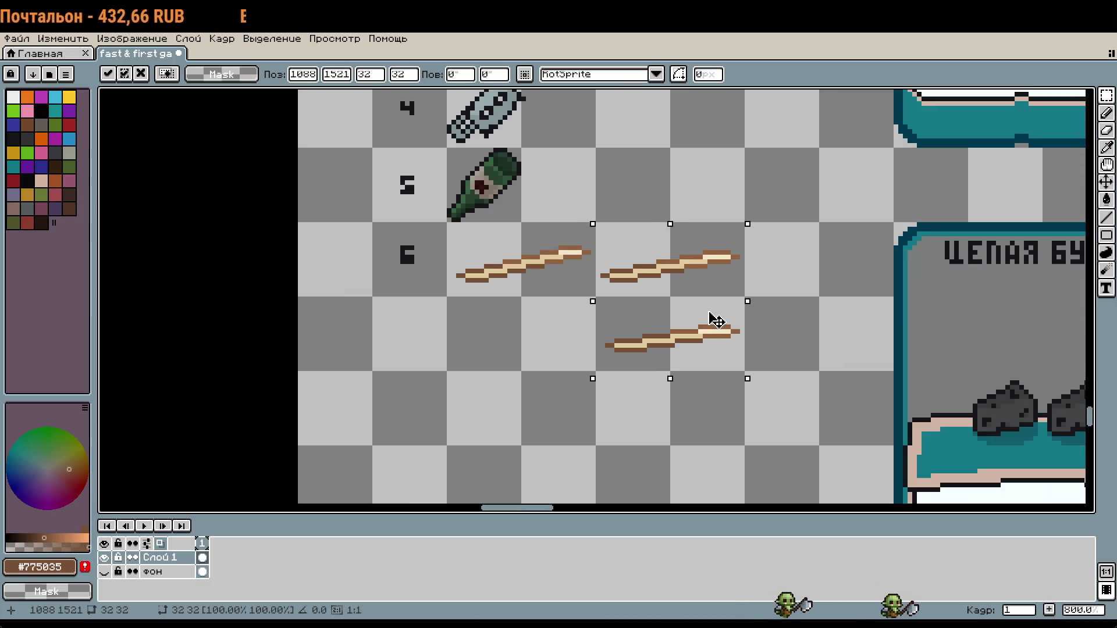
pyautogui.hscroll(2, 740, 368)
pyautogui.moveTo(537, 307)
pyautogui.mouseDown()
pyautogui.moveTo(613, 379)
pyautogui.moveTo(692, 385)
pyautogui.mouseUp()
pyautogui.moveTo(586, 358)
pyautogui.mouseDown()
pyautogui.moveTo(738, 319)
pyautogui.moveTo(746, 281)
pyautogui.mouseUp()
pyautogui.press('Left')
pyautogui.scroll(-4, 738, 280)
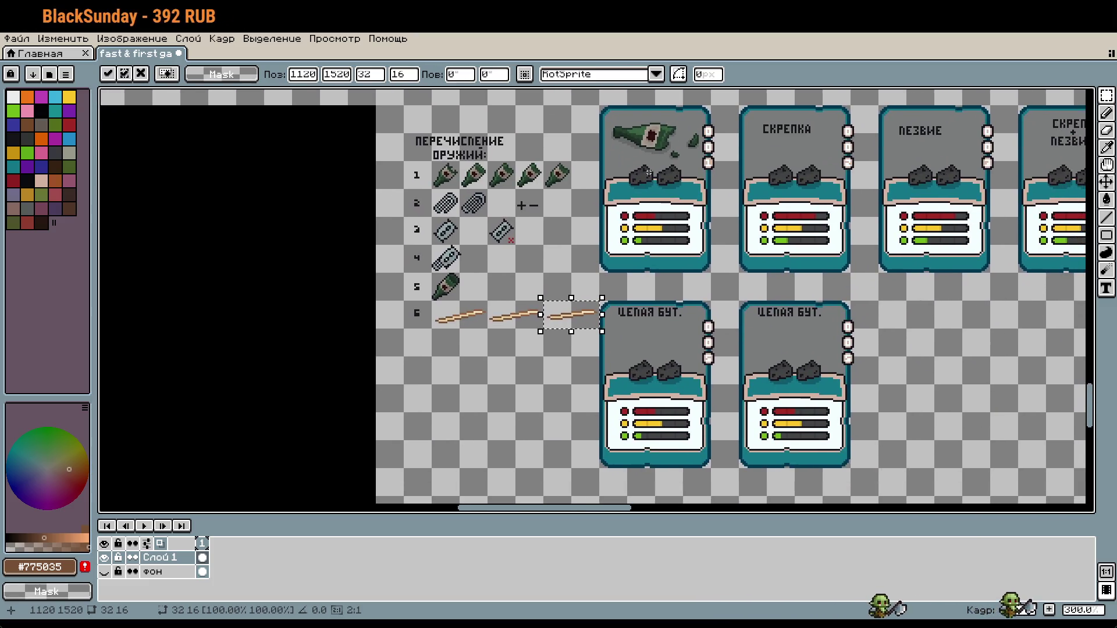
# Step: Shift the whole block of card mockups slightly to the right
pyautogui.moveTo(597, 104)
pyautogui.mouseDown()
pyautogui.moveTo(710, 244)
pyautogui.moveTo(1086, 499)
pyautogui.moveTo(1073, 493)
pyautogui.mouseUp()
pyautogui.hotkey('ctrl', 'd')
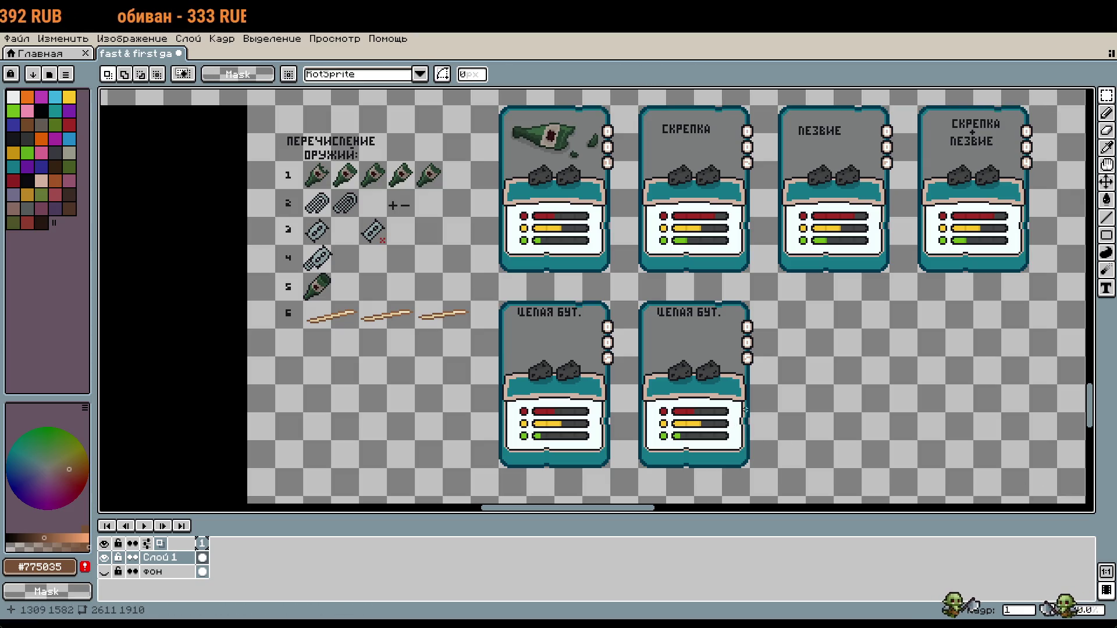
pyautogui.scroll(-3, 772, 364)
pyautogui.scroll(3, 756, 258)
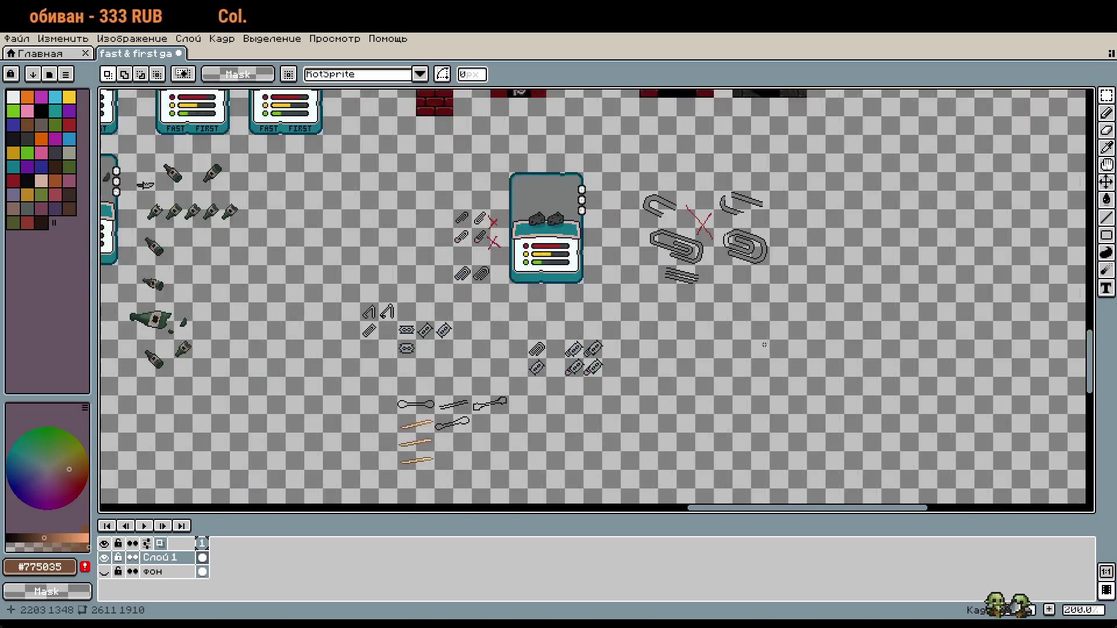
pyautogui.scroll(-3, 607, 310)
pyautogui.scroll(3, 676, 279)
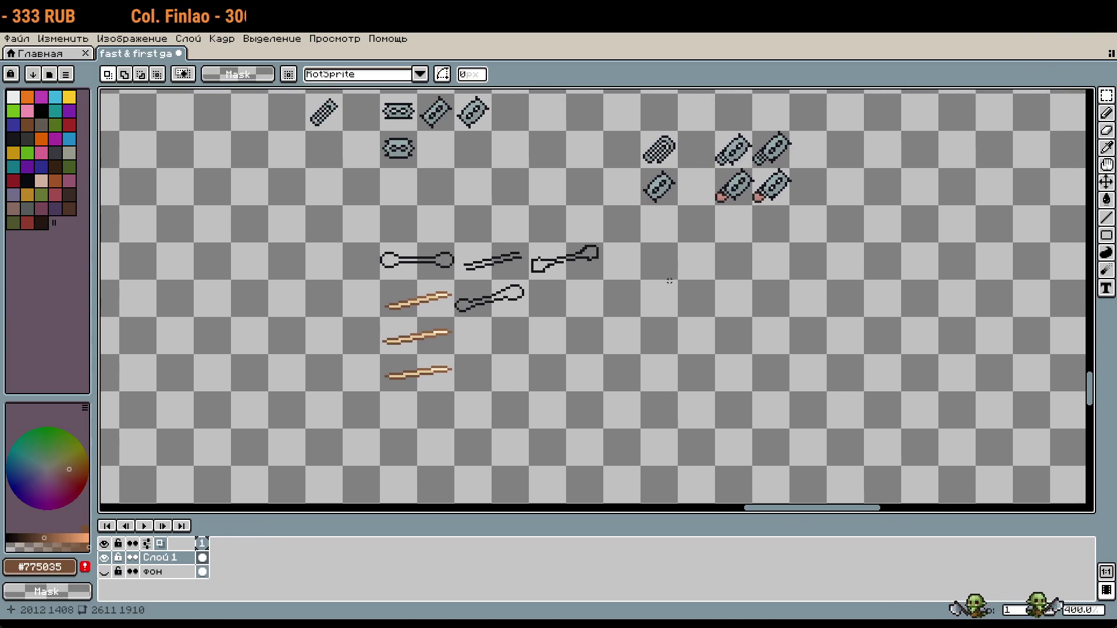
pyautogui.scroll(2, 539, 320)
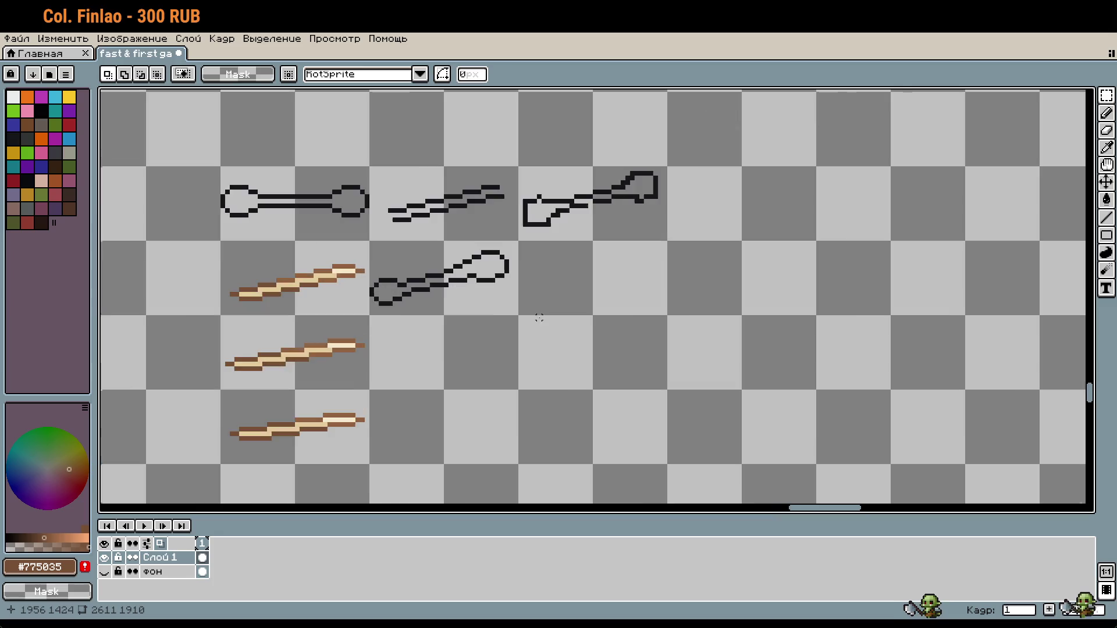
# Step: Copy the bottom tan stick and place the copy 32 px to its right
pyautogui.moveTo(511, 364); pyautogui.dragTo(616, 321)
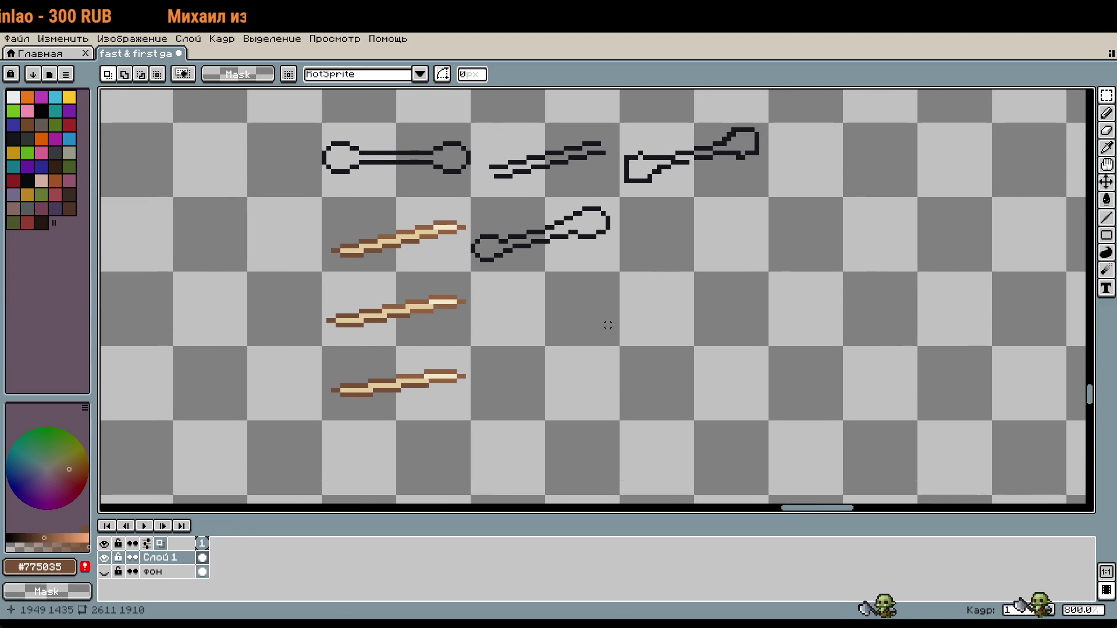
pyautogui.scroll(2, 468, 399)
pyautogui.scroll(-3, 431, 389)
pyautogui.moveTo(319, 369); pyautogui.dragTo(426, 398)
pyautogui.hotkey('ctrl', 'c')
pyautogui.hotkey('ctrl', 'v')
pyautogui.hotkey('shift', 'Right')
pyautogui.hotkey('shift', 'Right')
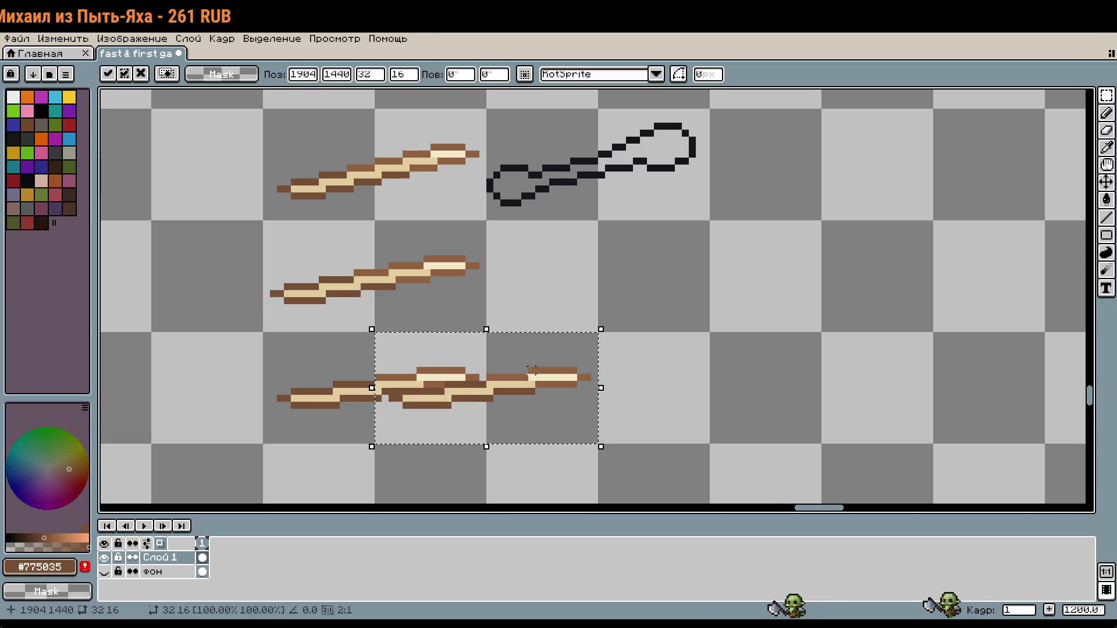
pyautogui.scroll(1, 727, 381)
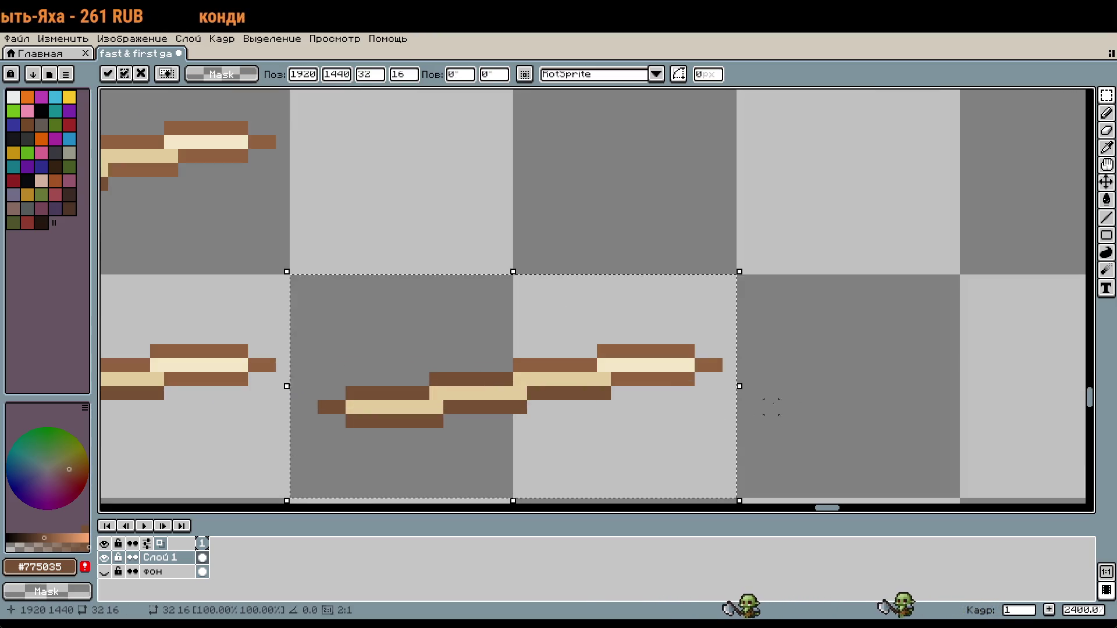
pyautogui.press('Return')
# Step: Pick the near-black outline colour and erase pixels at the new stick's right end
pyautogui.press('i')
pyautogui.scroll(-1, 622, 352)
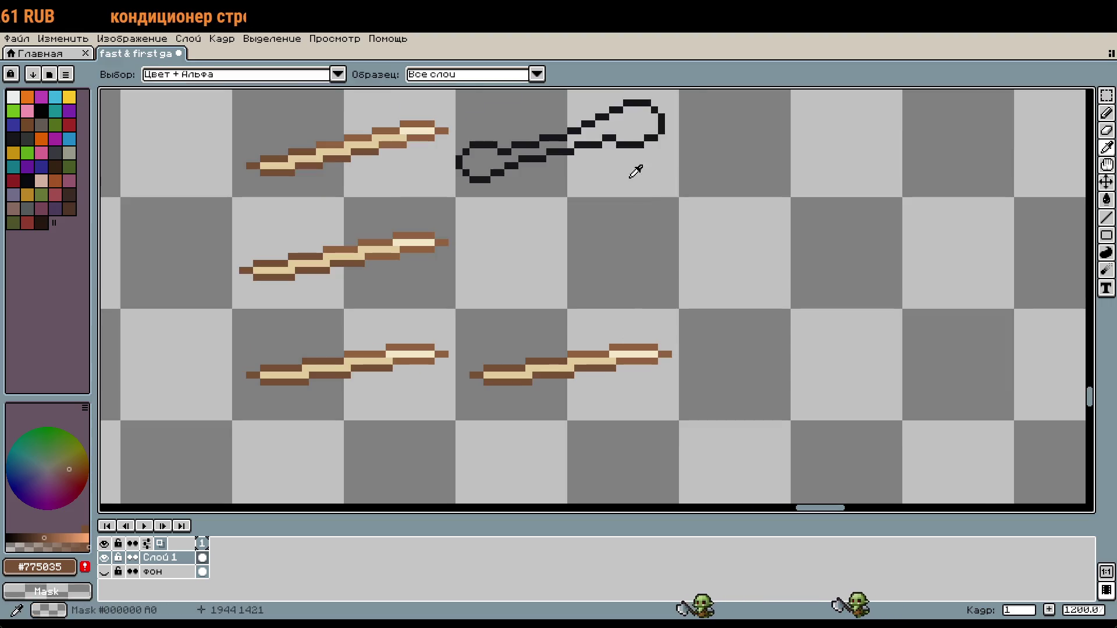
pyautogui.click(636, 144)
pyautogui.press('b')
pyautogui.scroll(2, 672, 248)
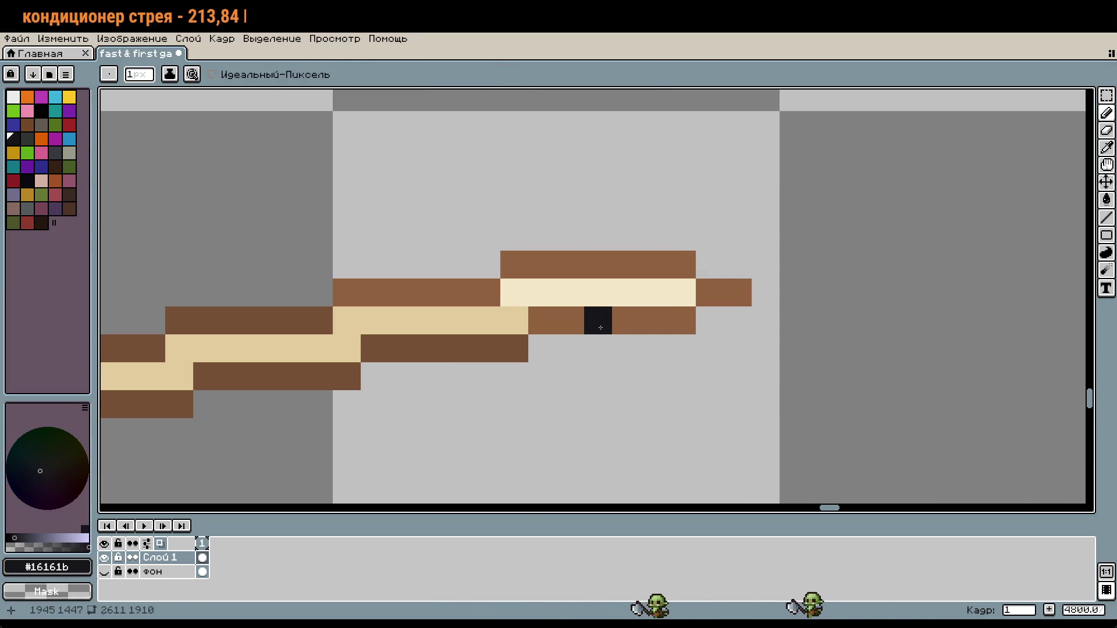
pyautogui.rightClick(640, 320)
pyautogui.rightClick(668, 292)
pyautogui.rightClick(601, 263)
pyautogui.rightClick(598, 292)
pyautogui.rightClick(570, 265)
pyautogui.rightClick(653, 264)
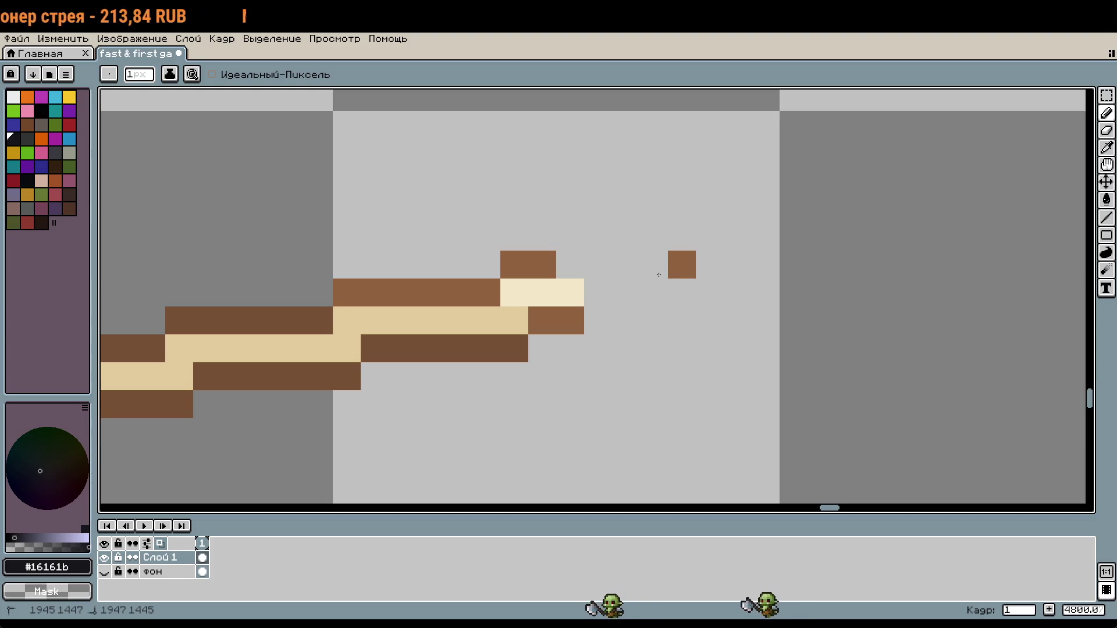
pyautogui.scroll(-3, 669, 290)
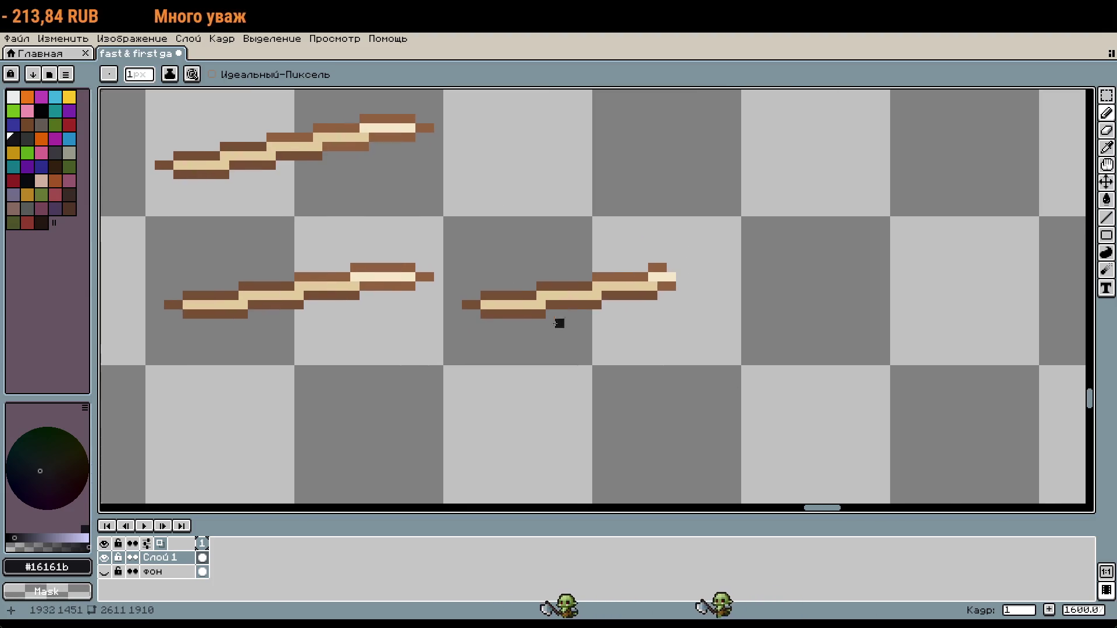
pyautogui.scroll(1, 559, 319)
# Step: Erase the stray brown pixels at the stick's left end
pyautogui.rightClick(454, 302)
pyautogui.rightClick(480, 281)
pyautogui.rightClick(494, 309)
pyautogui.rightClick(467, 309)
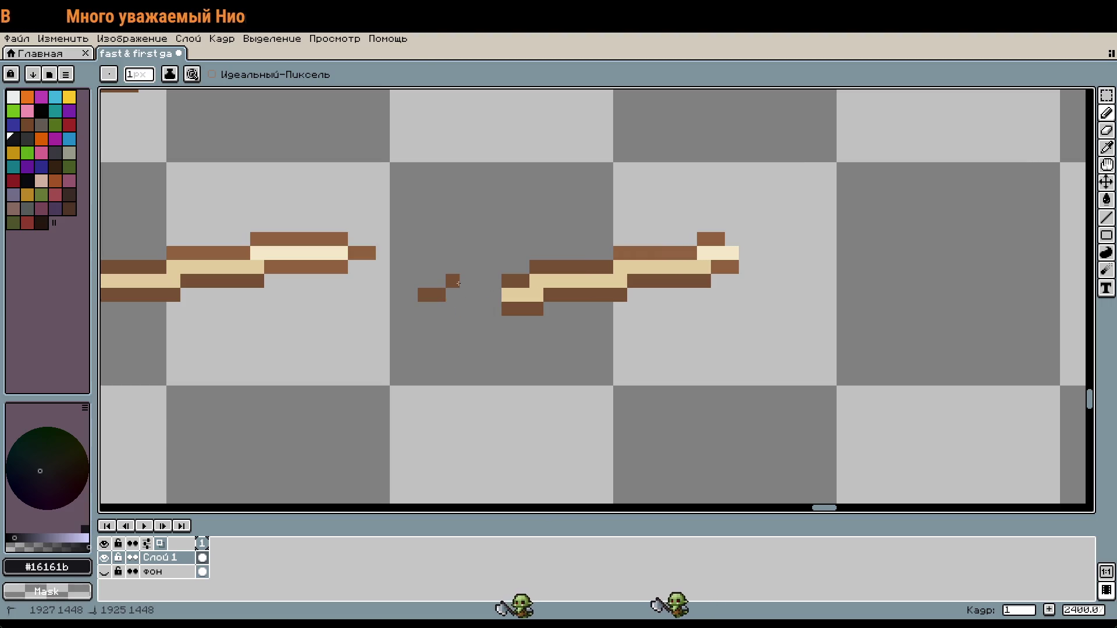
pyautogui.rightClick(453, 281)
pyautogui.rightClick(438, 295)
pyautogui.rightClick(425, 295)
pyautogui.rightClick(509, 309)
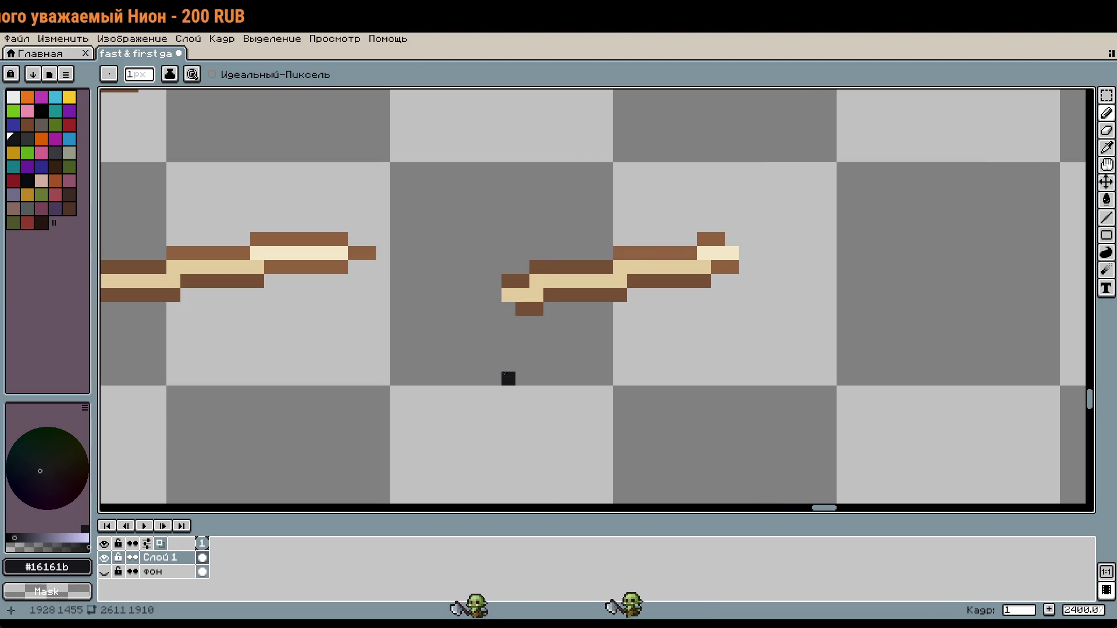
# Step: Draw and adjust black lines extending past both ends of the stick
pyautogui.moveTo(672, 309)
pyautogui.mouseDown()
pyautogui.moveTo(698, 306)
pyautogui.moveTo(634, 306)
pyautogui.moveTo(648, 281)
pyautogui.moveTo(663, 280)
pyautogui.mouseUp()
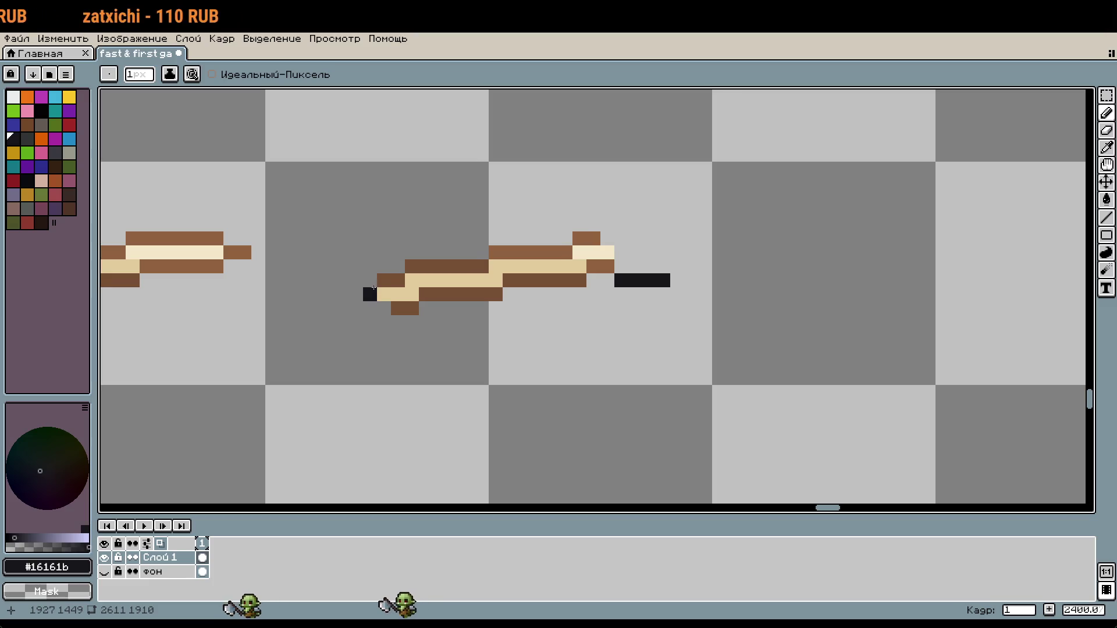
pyautogui.moveTo(370, 266); pyautogui.dragTo(314, 267)
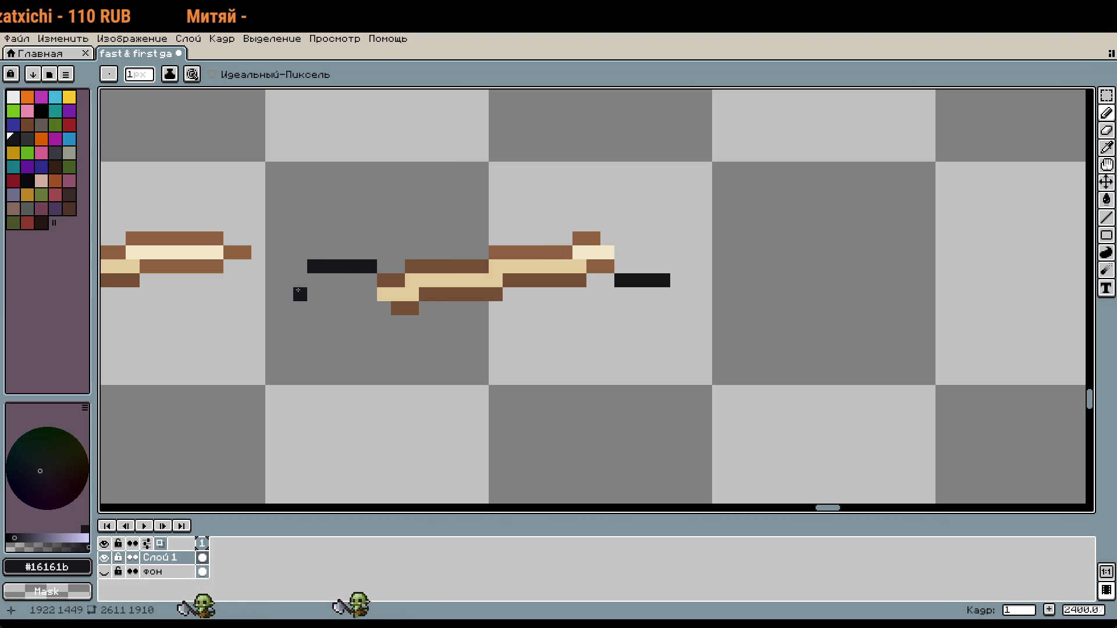
pyautogui.click(342, 281)
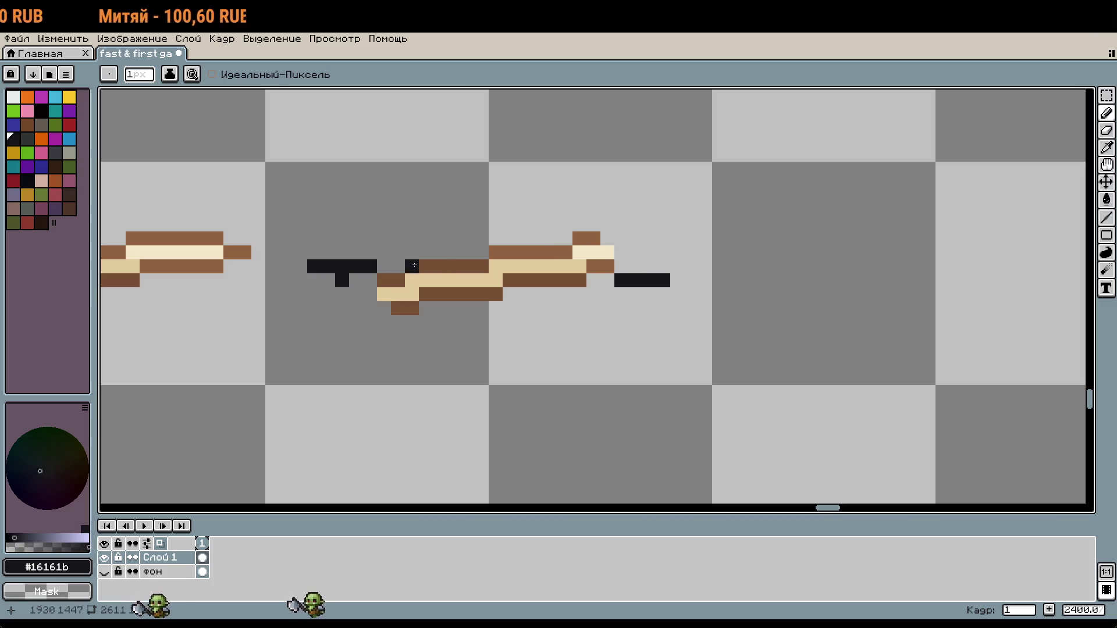
pyautogui.hotkey('ctrl', 'z')
pyautogui.hotkey('ctrl', 'z')
pyautogui.click(311, 276)
pyautogui.hotkey('ctrl', 'z')
pyautogui.click(317, 270)
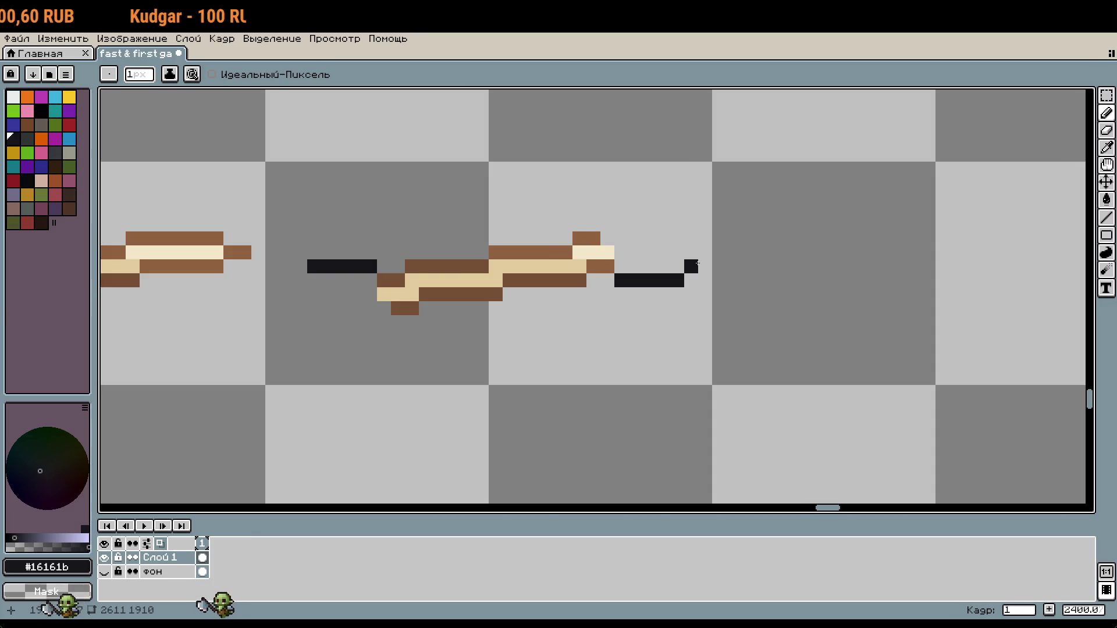
pyautogui.hotkey('ctrl', 'z')
pyautogui.click(679, 268)
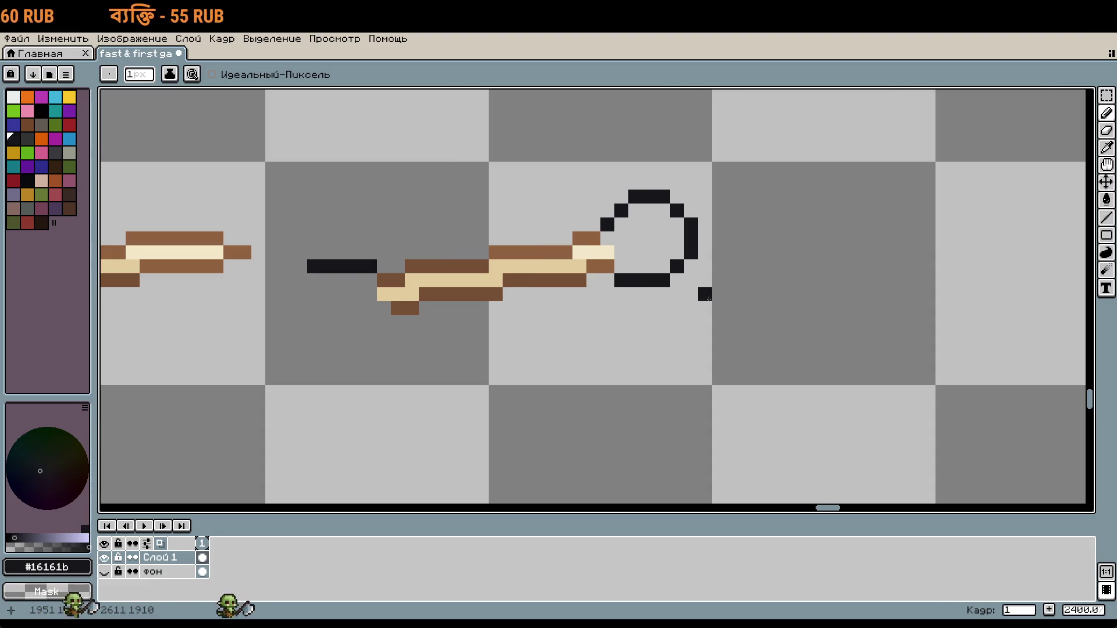
# Step: Fill the knob circle with cream sampled from the stick
pyautogui.press('i')
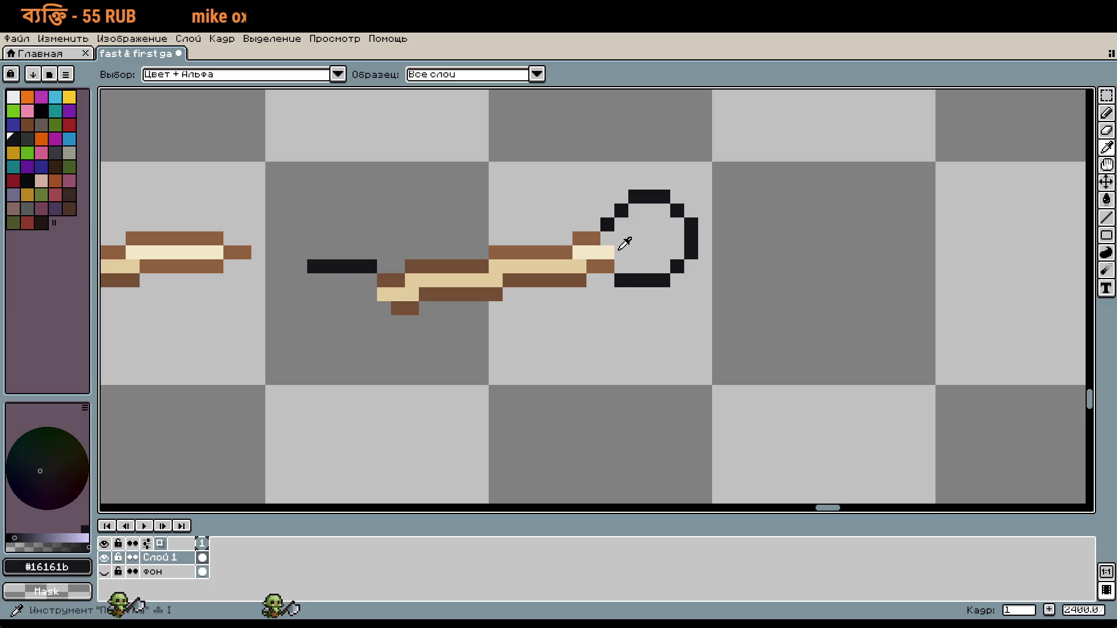
pyautogui.click(608, 253)
pyautogui.press('g')
pyautogui.click(648, 242)
pyautogui.scroll(-1, 692, 319)
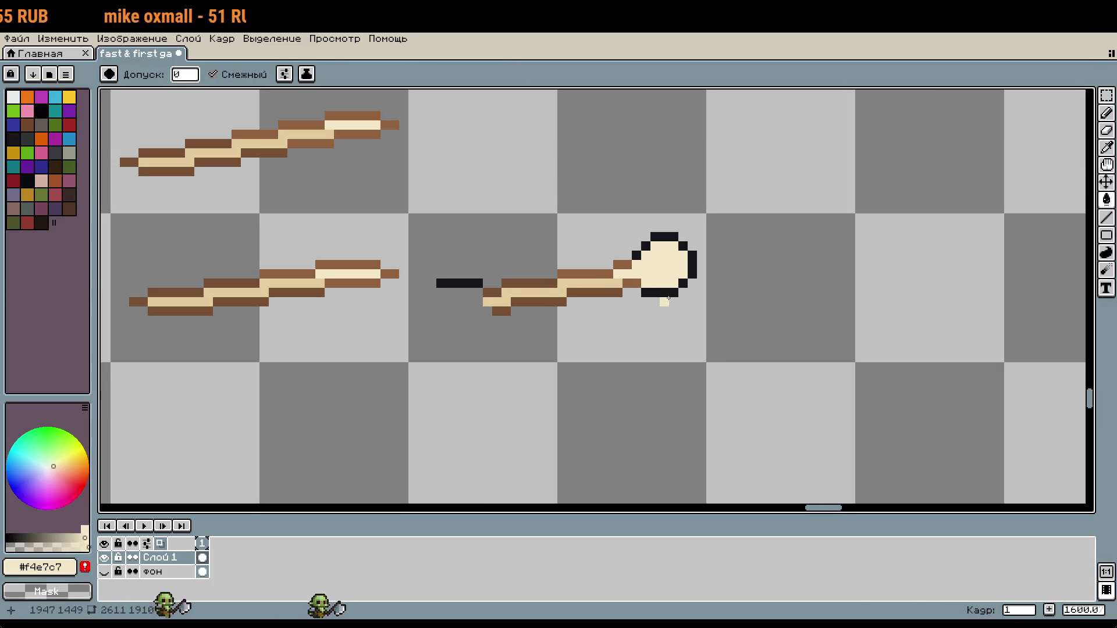
pyautogui.scroll(1, 667, 298)
pyautogui.press('u')
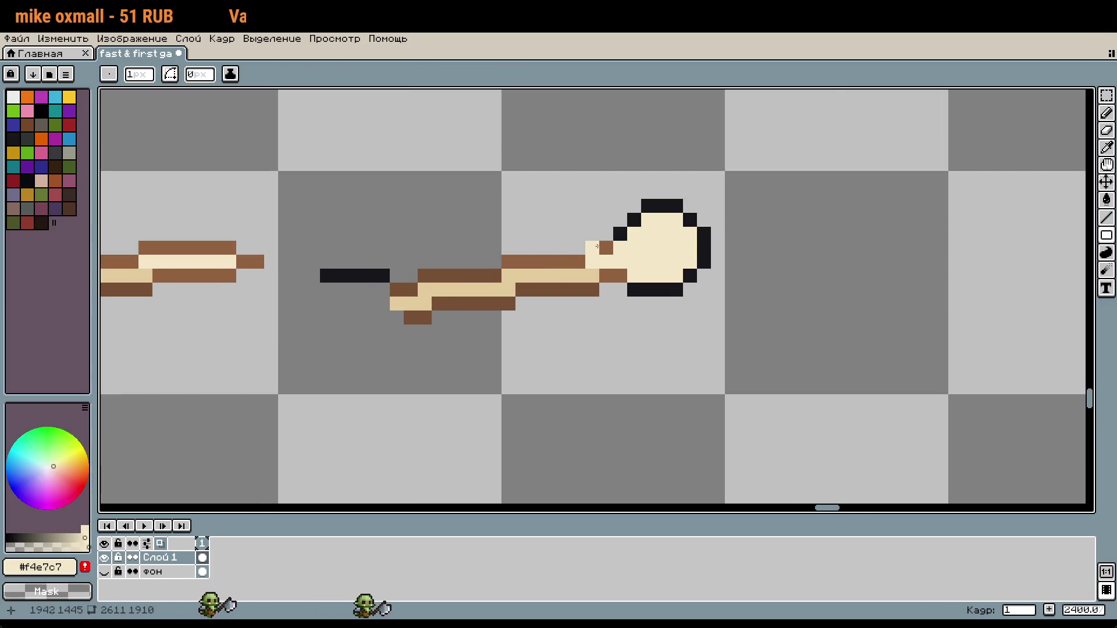
# Step: Repaint the knob's outline pixels in the stick's brown instead of filling it
pyautogui.press('i')
pyautogui.click(604, 247)
pyautogui.press('g')
pyautogui.click(598, 246)
pyautogui.press('v')
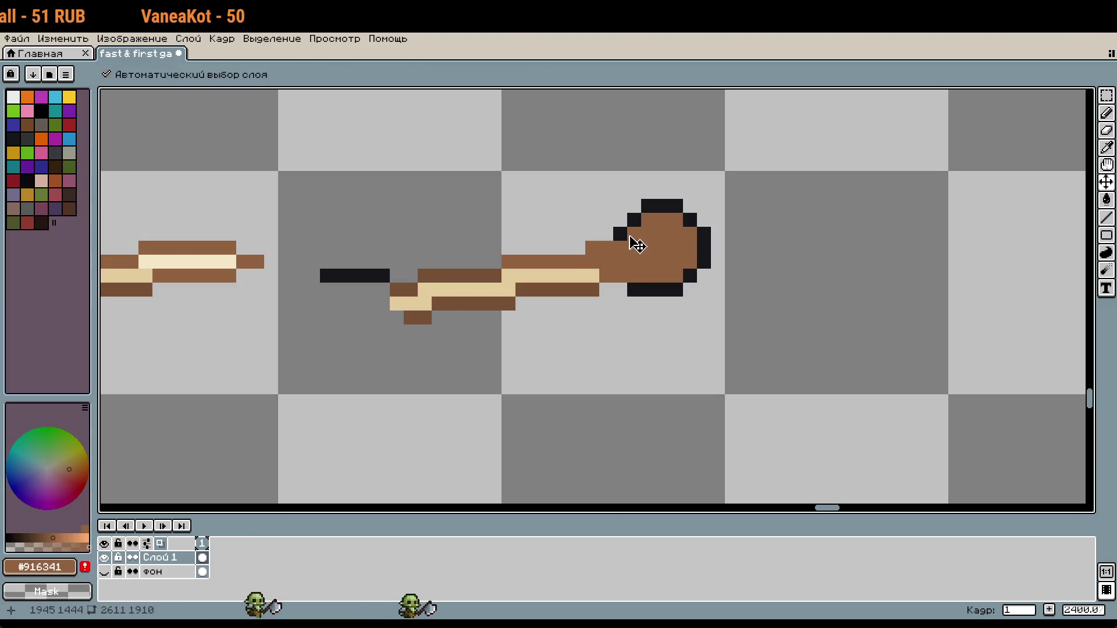
pyautogui.hotkey('ctrl', 'z')
pyautogui.press('b')
pyautogui.click(604, 239)
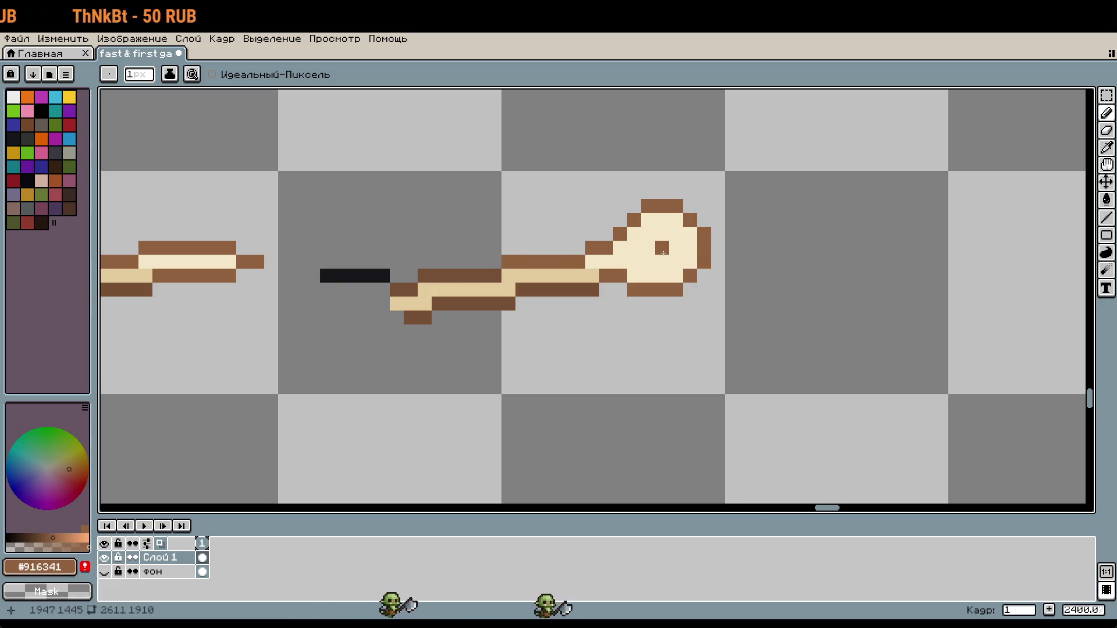
pyautogui.rightClick(577, 260)
pyautogui.click(581, 250)
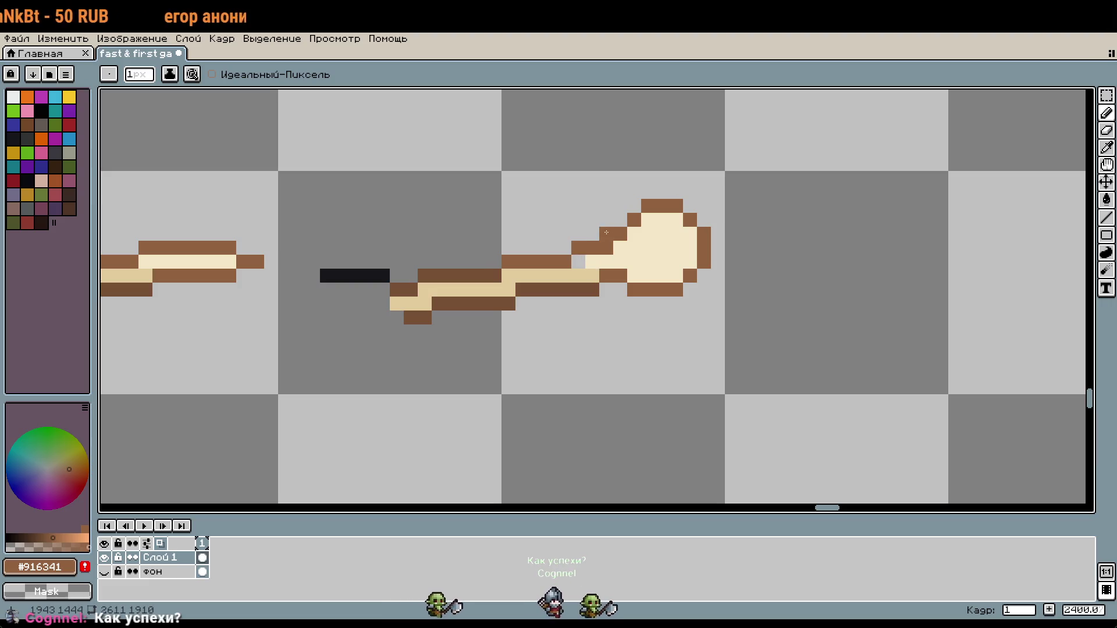
pyautogui.scroll(-3, 654, 280)
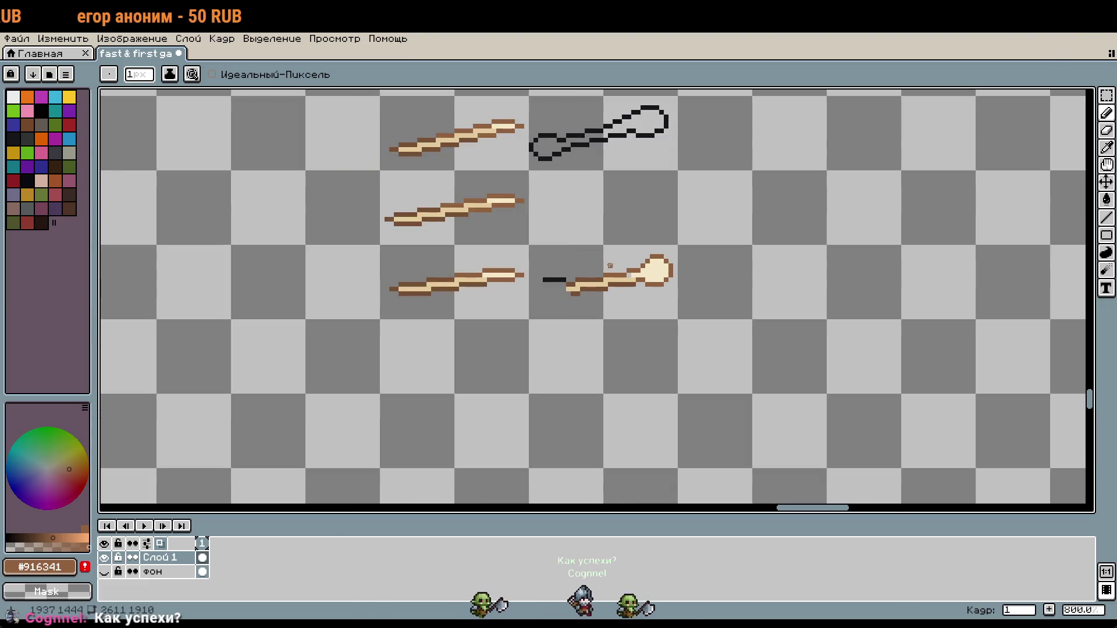
# Step: Sketch trial brown strokes near the weapon sketches and undo them
pyautogui.moveTo(654, 279); pyautogui.dragTo(835, 322)
pyautogui.scroll(1, 826, 304)
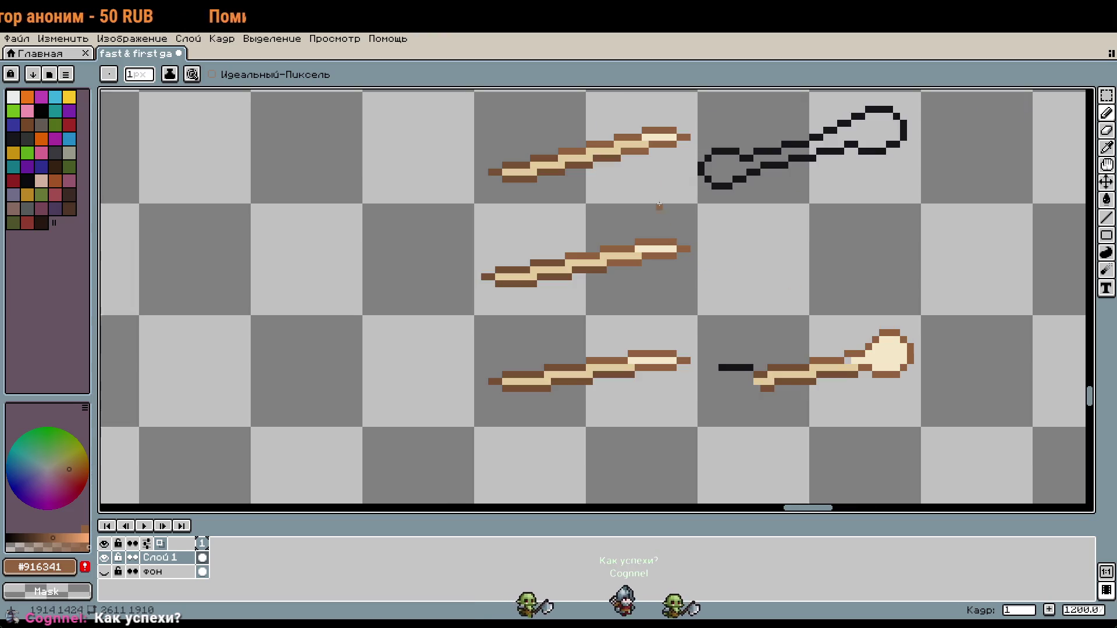
pyautogui.moveTo(412, 149)
pyautogui.mouseDown()
pyautogui.moveTo(412, 346)
pyautogui.moveTo(452, 279)
pyautogui.moveTo(398, 137)
pyautogui.mouseUp()
pyautogui.hscroll(2, 562, 314)
pyautogui.scroll(-1, 570, 327)
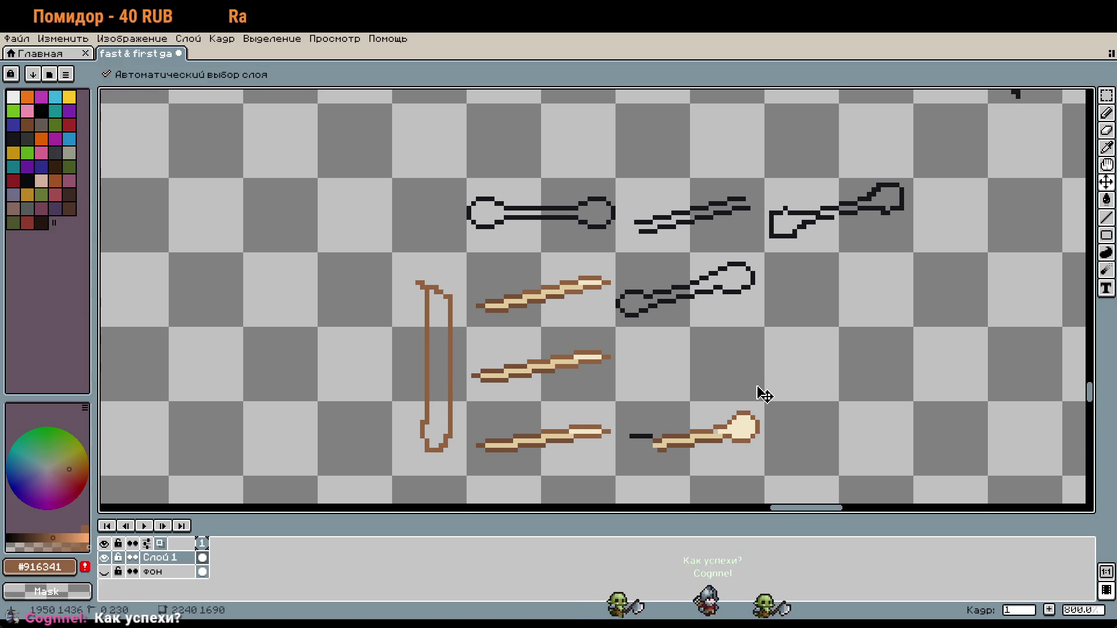
pyautogui.hotkey('ctrl', 'z')
pyautogui.moveTo(477, 236)
pyautogui.mouseDown()
pyautogui.moveTo(634, 198)
pyautogui.moveTo(465, 239)
pyautogui.mouseUp()
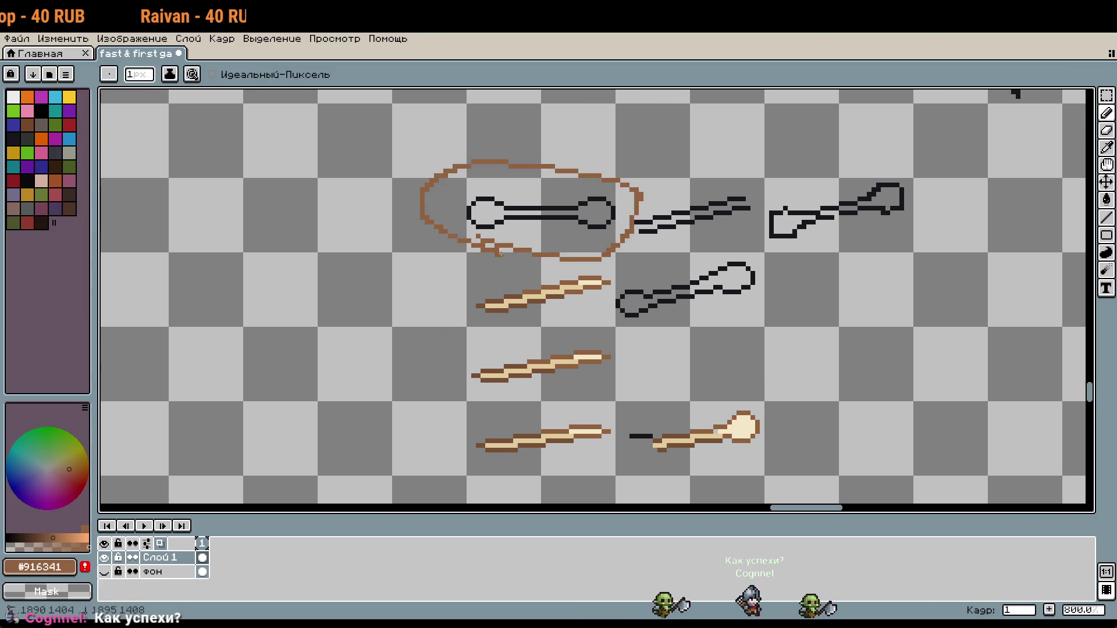
pyautogui.hotkey('ctrl', 'z')
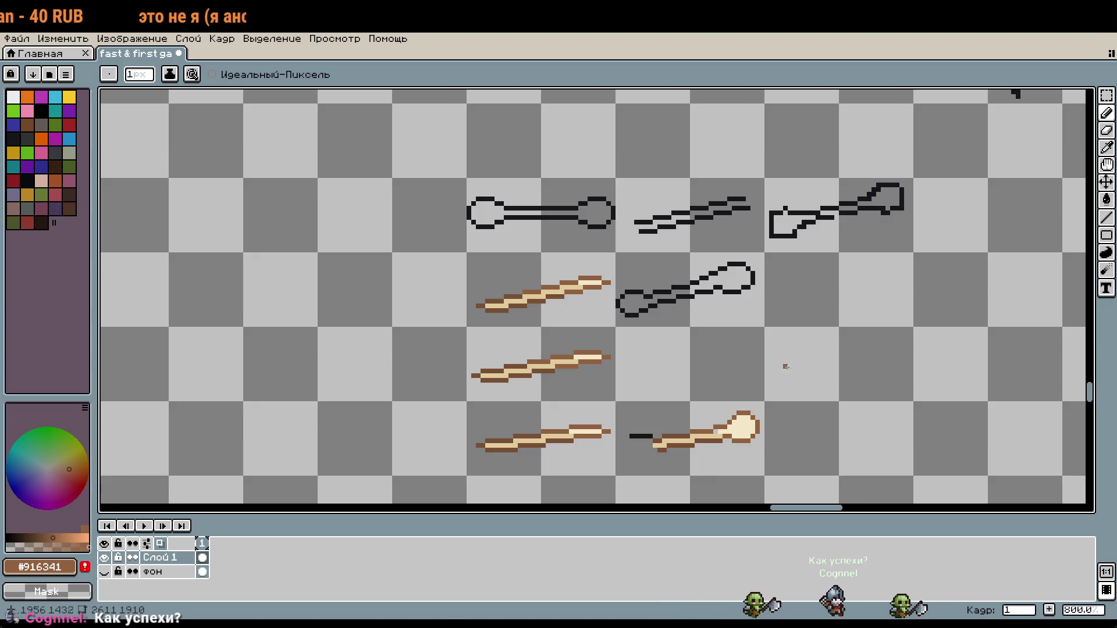
# Step: Delete the top-right black bent-stick sketch
pyautogui.press('m')
pyautogui.moveTo(763, 177); pyautogui.dragTo(914, 253)
pyautogui.press('Delete')
pyautogui.scroll(-2, 855, 256)
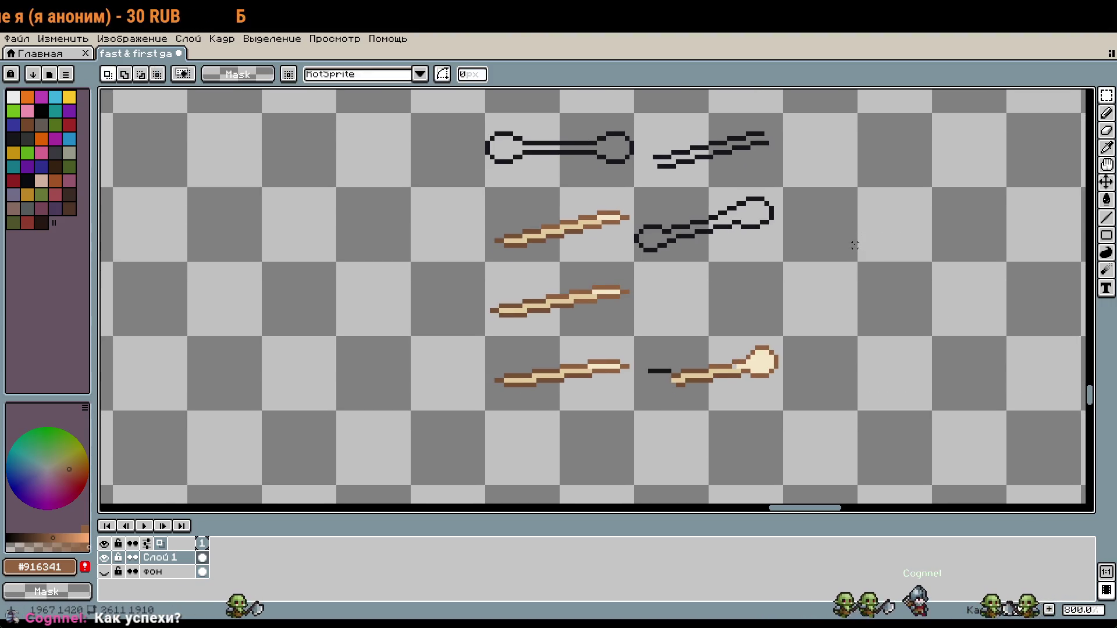
# Step: Retouch the knob's inner pixels with black, brown and cream, filling the grey gap pixel cream
pyautogui.scroll(3, 773, 324)
pyautogui.press('i')
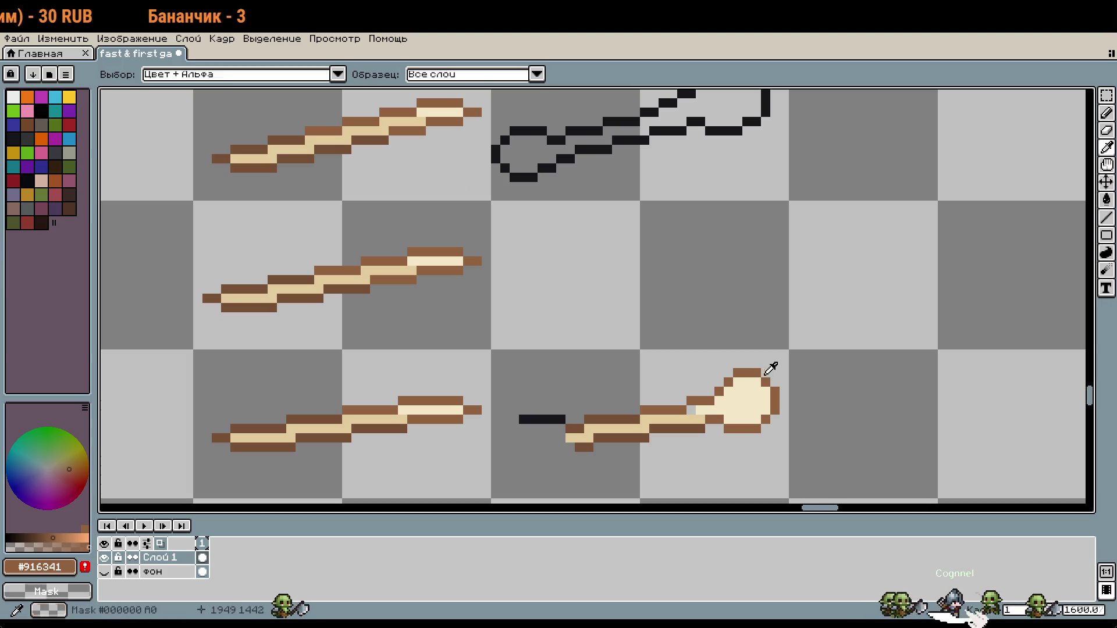
pyautogui.scroll(-3, 797, 267)
pyautogui.click(541, 328)
pyautogui.press('b')
pyautogui.scroll(2, 709, 309)
pyautogui.click(756, 317)
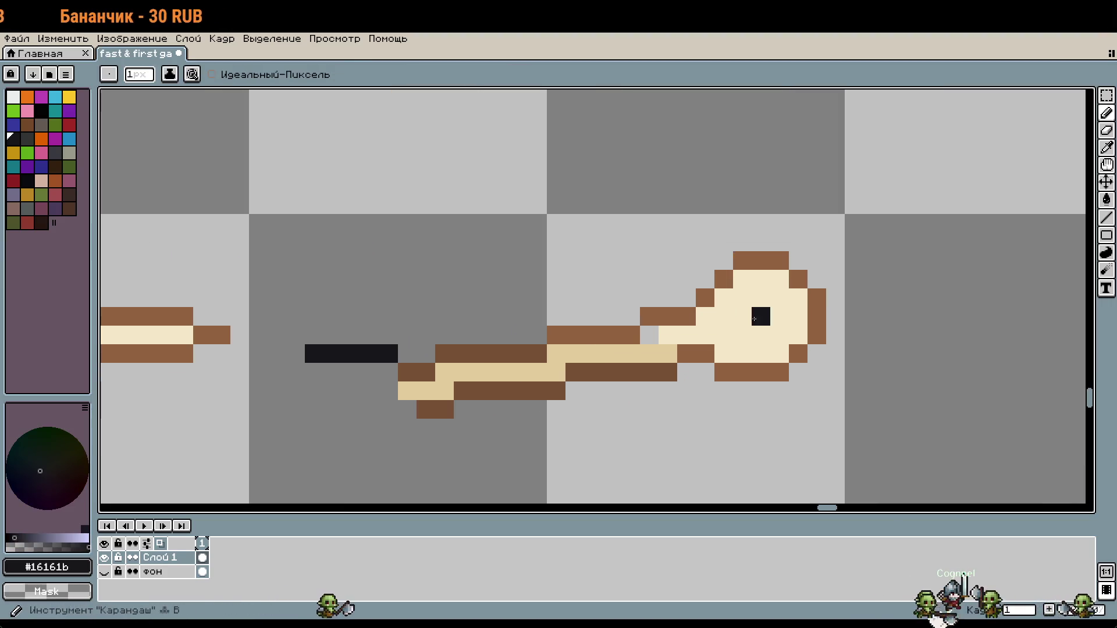
pyautogui.keyDown('alt'); pyautogui.click(705, 297); pyautogui.keyUp('alt')
pyautogui.click(686, 298)
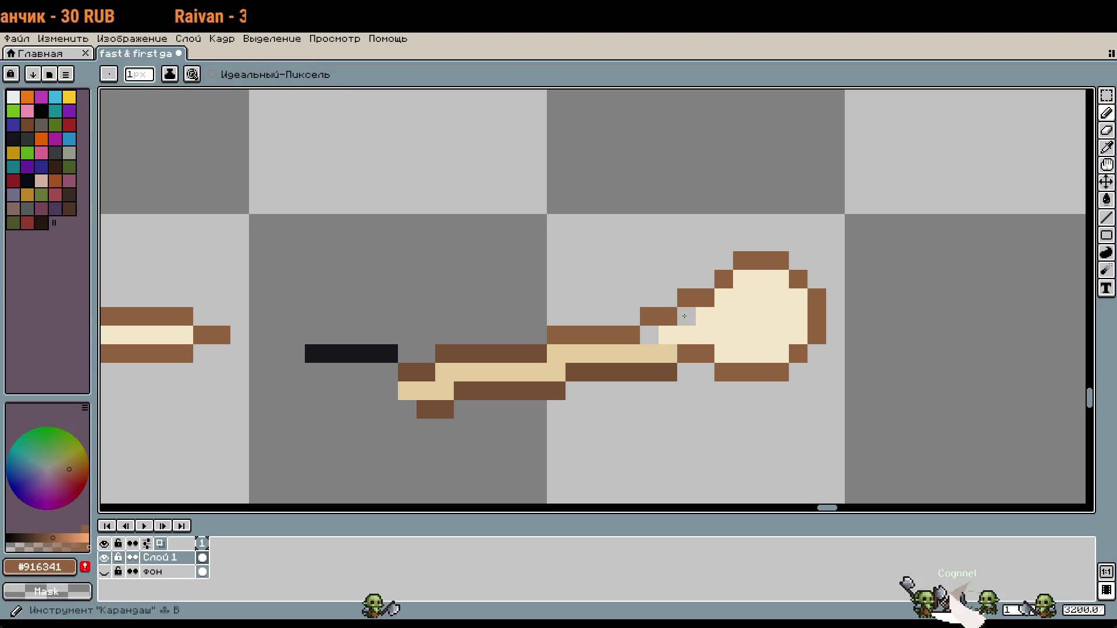
pyautogui.keyDown('alt'); pyautogui.click(743, 301); pyautogui.keyUp('alt')
pyautogui.click(779, 316)
pyautogui.click(678, 321)
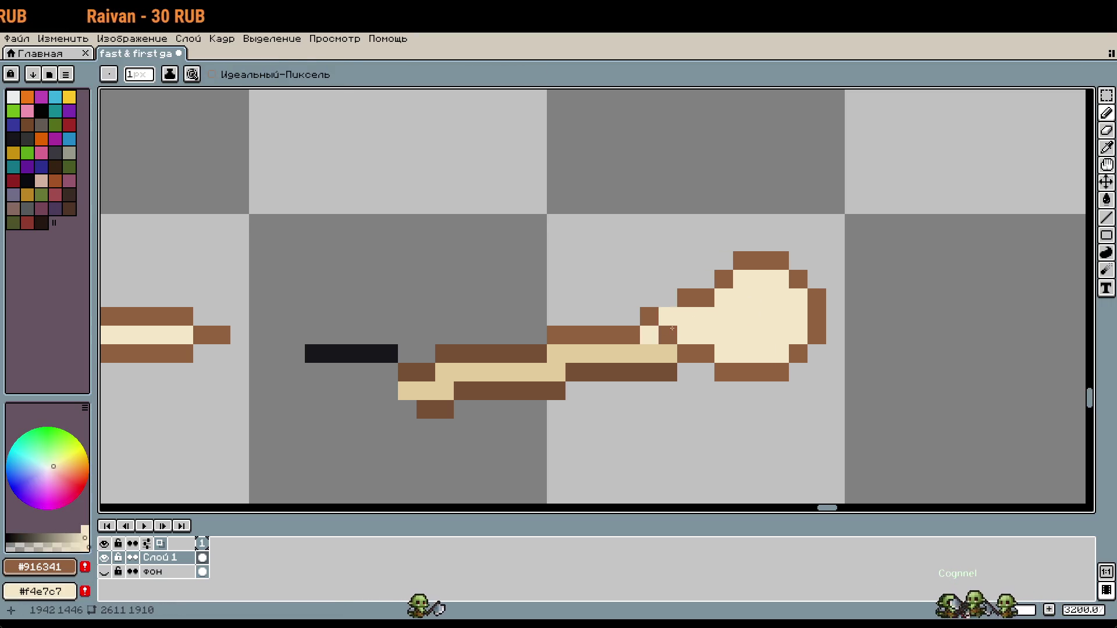
pyautogui.click(761, 316)
# Step: Extend the knob's top-right outline in brown and clear the extra corner pixel
pyautogui.scroll(-3, 773, 317)
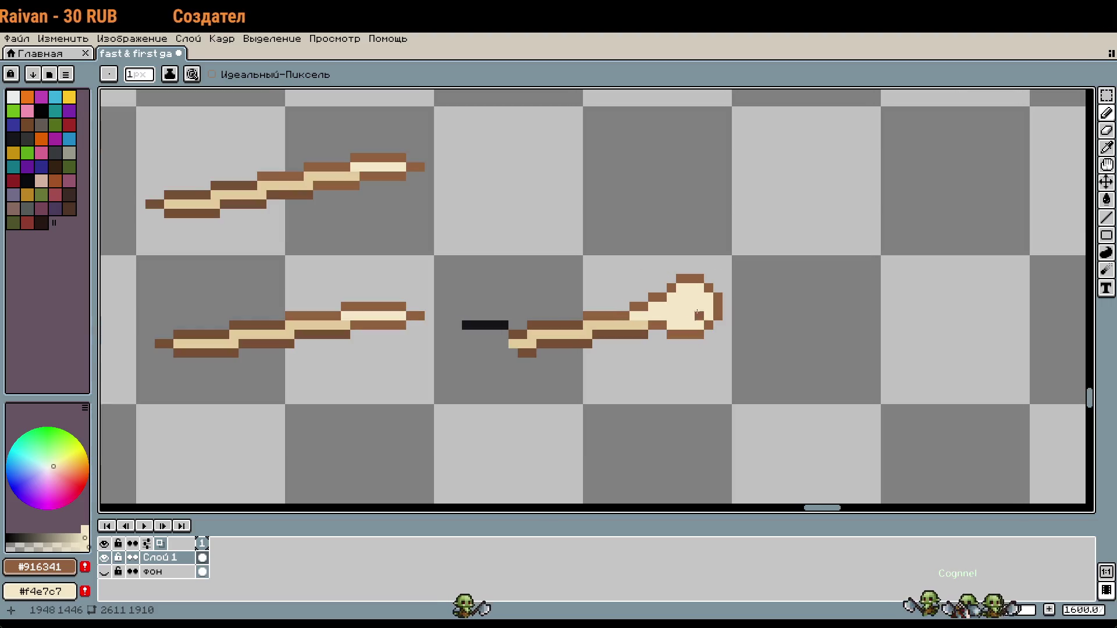
pyautogui.scroll(-1, 783, 362)
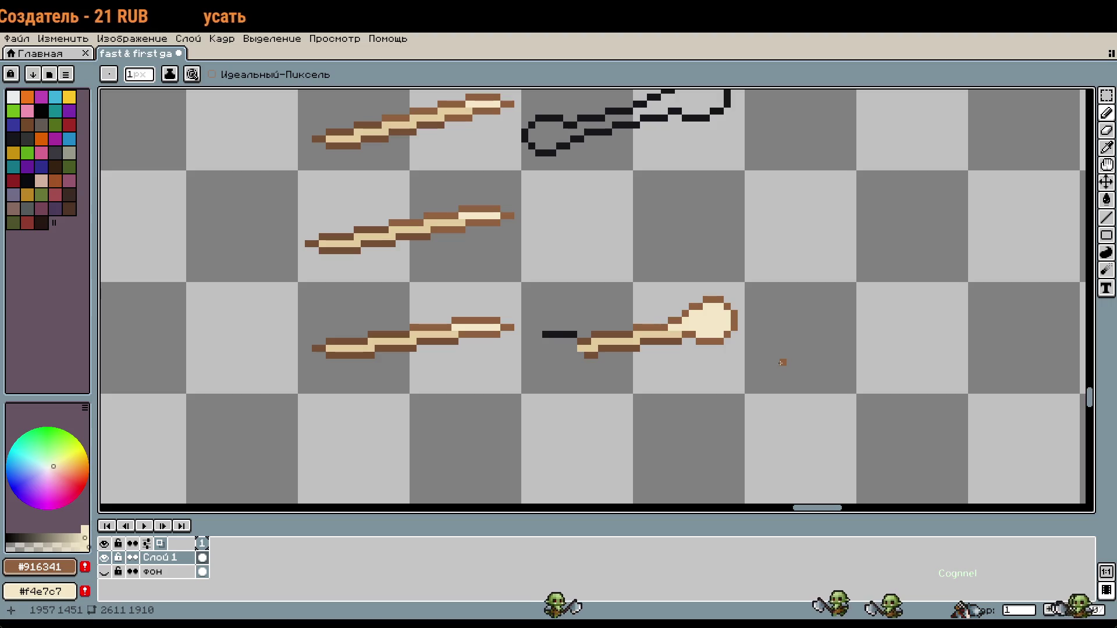
pyautogui.scroll(2, 783, 362)
pyautogui.press('i')
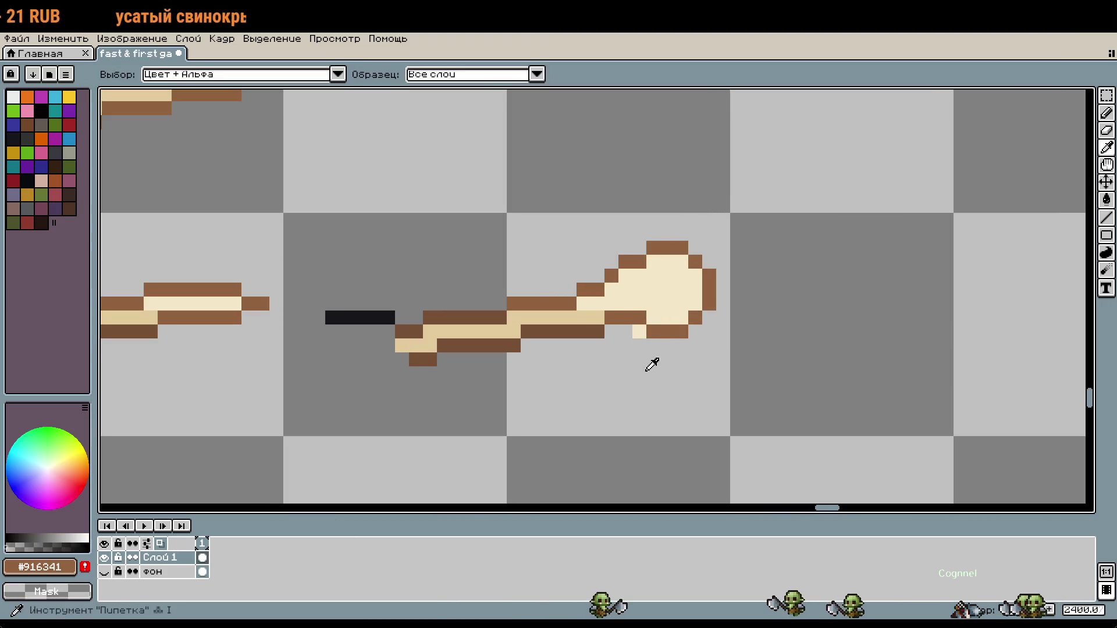
pyautogui.press('b')
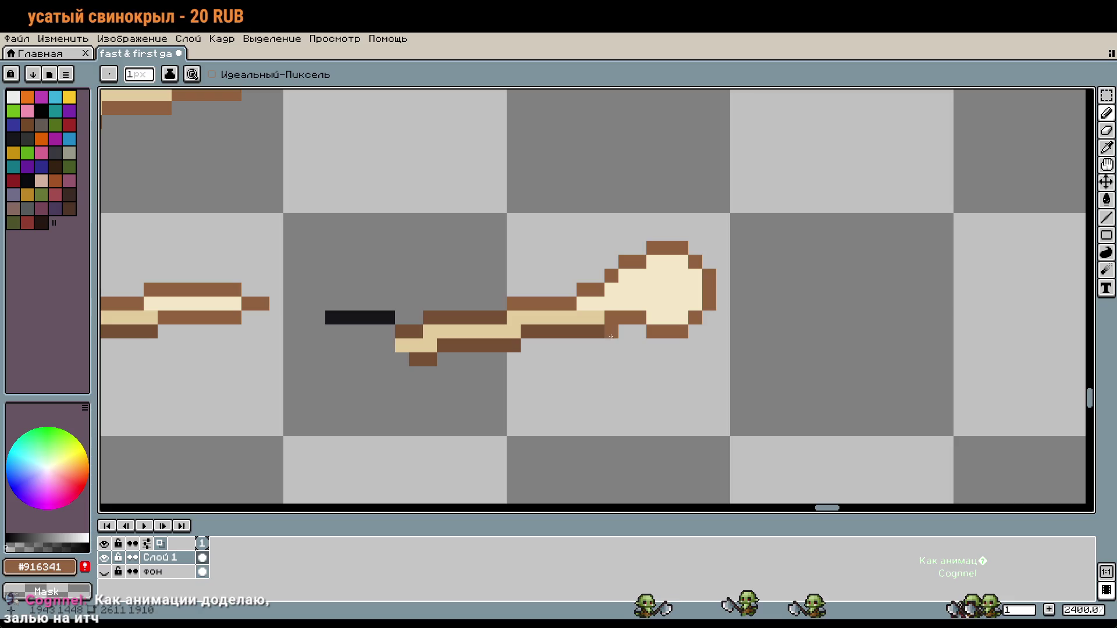
pyautogui.scroll(-1, 669, 319)
pyautogui.press('i')
pyautogui.click(657, 333)
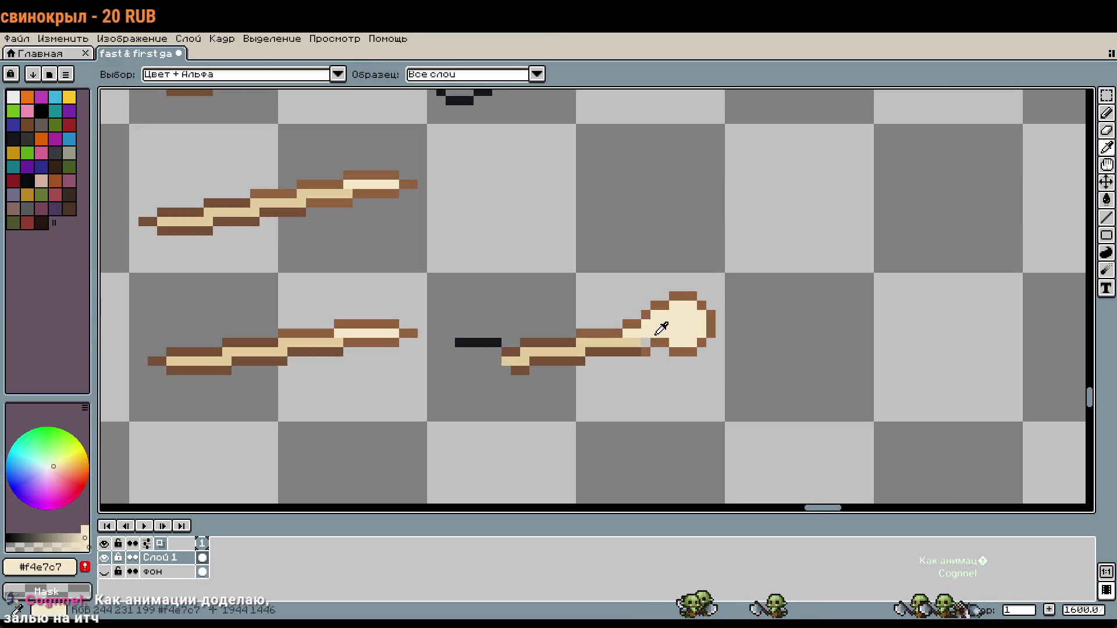
pyautogui.press('b')
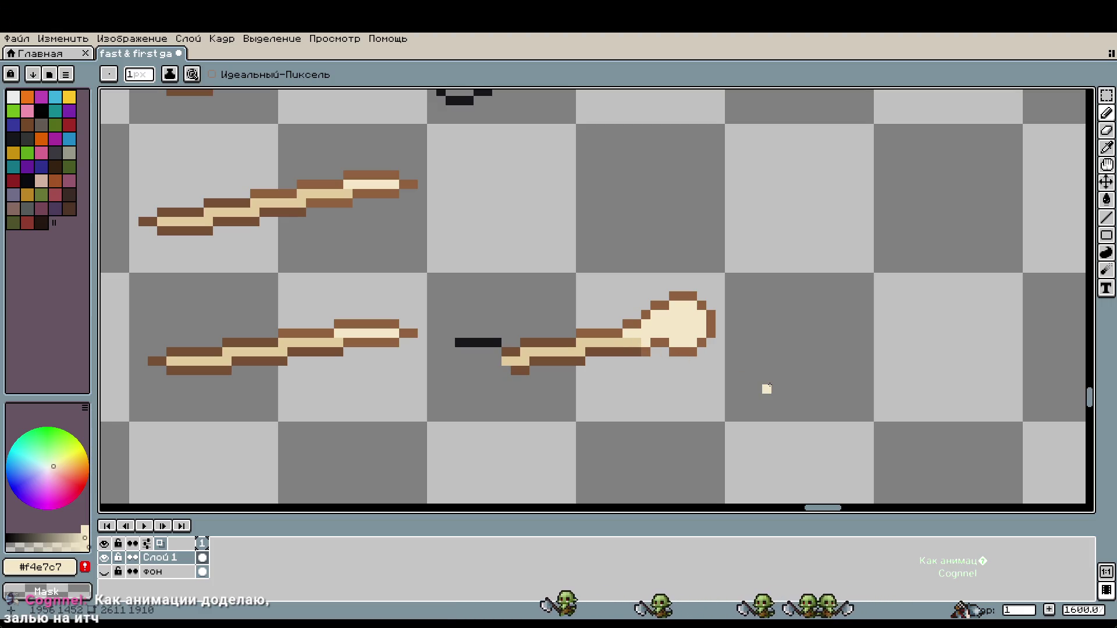
pyautogui.scroll(-1, 757, 380)
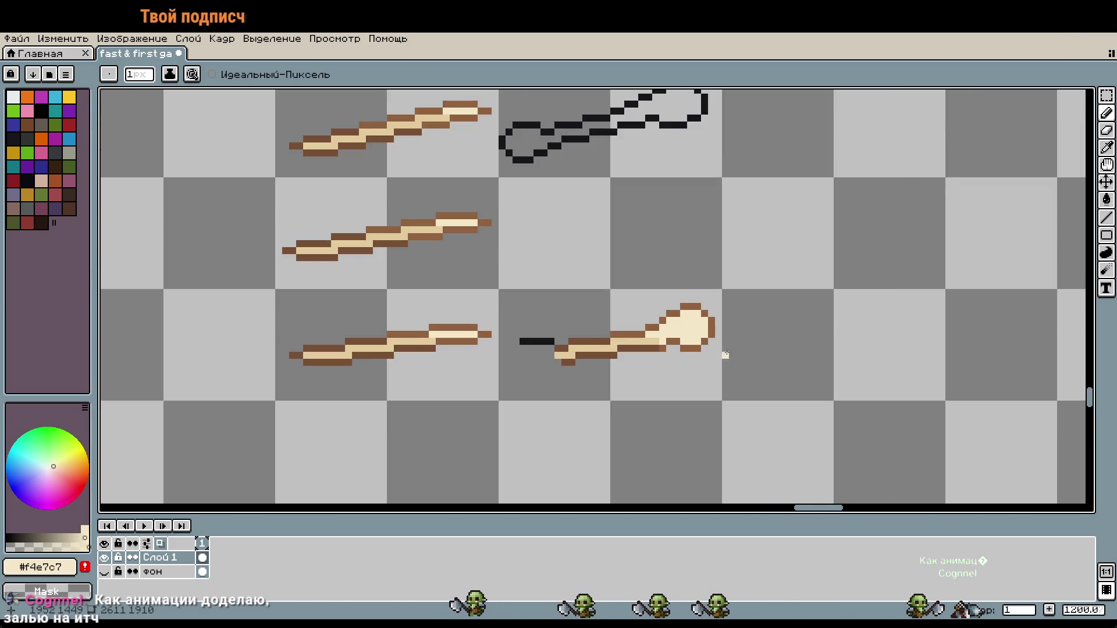
pyautogui.scroll(3, 720, 349)
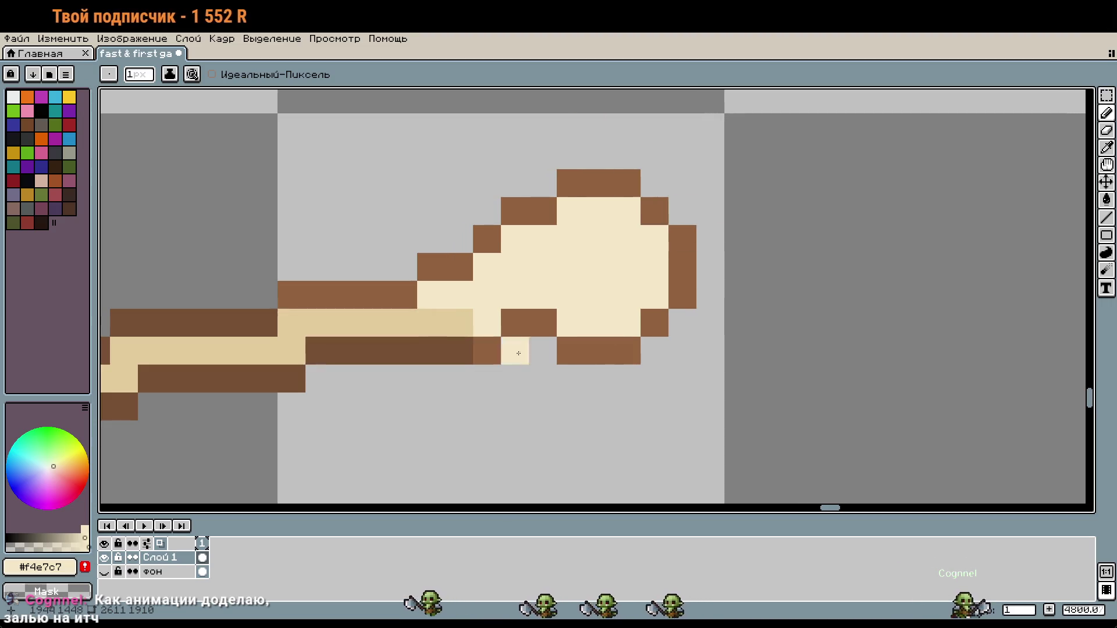
pyautogui.moveTo(725, 364)
pyautogui.mouseDown()
pyautogui.moveTo(870, 382)
pyautogui.moveTo(885, 397)
pyautogui.mouseUp()
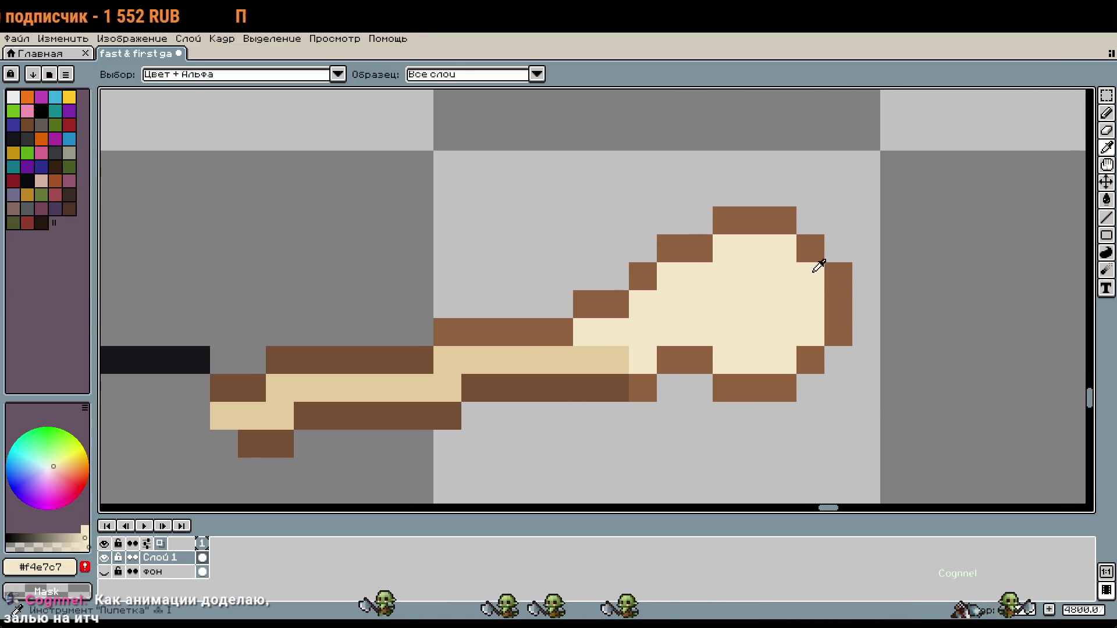
pyautogui.keyDown('alt'); pyautogui.click(812, 237); pyautogui.keyUp('alt')
pyautogui.click(838, 249)
pyautogui.click(810, 221)
pyautogui.rightClick(816, 253)
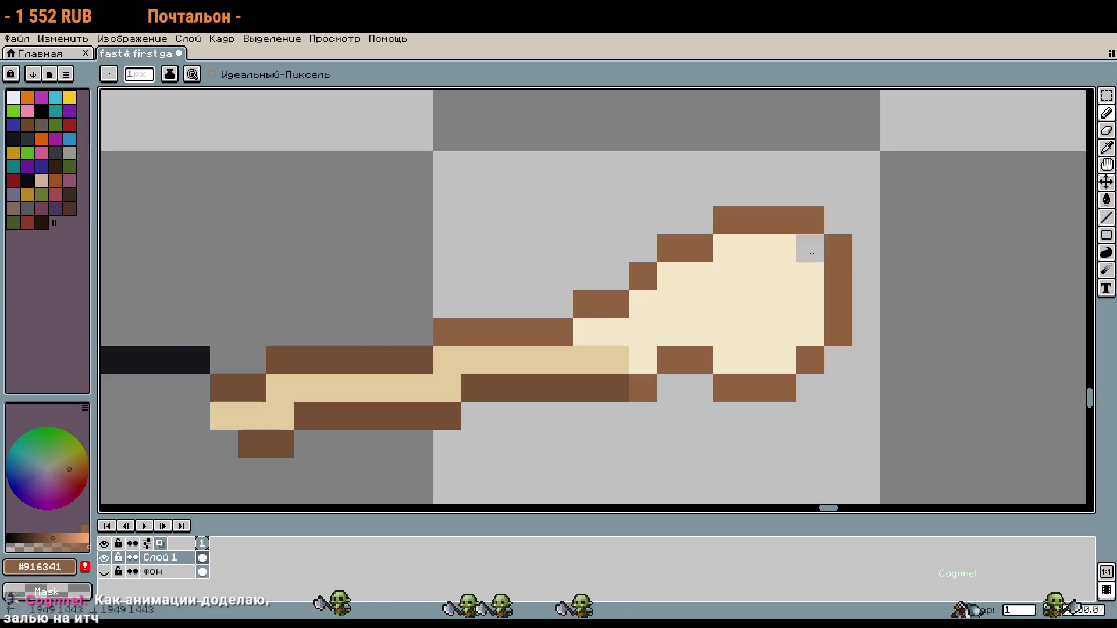
# Step: Rework the spoon head's lower outline in brown #916341, erasing stray edge pixels
pyautogui.click(846, 409)
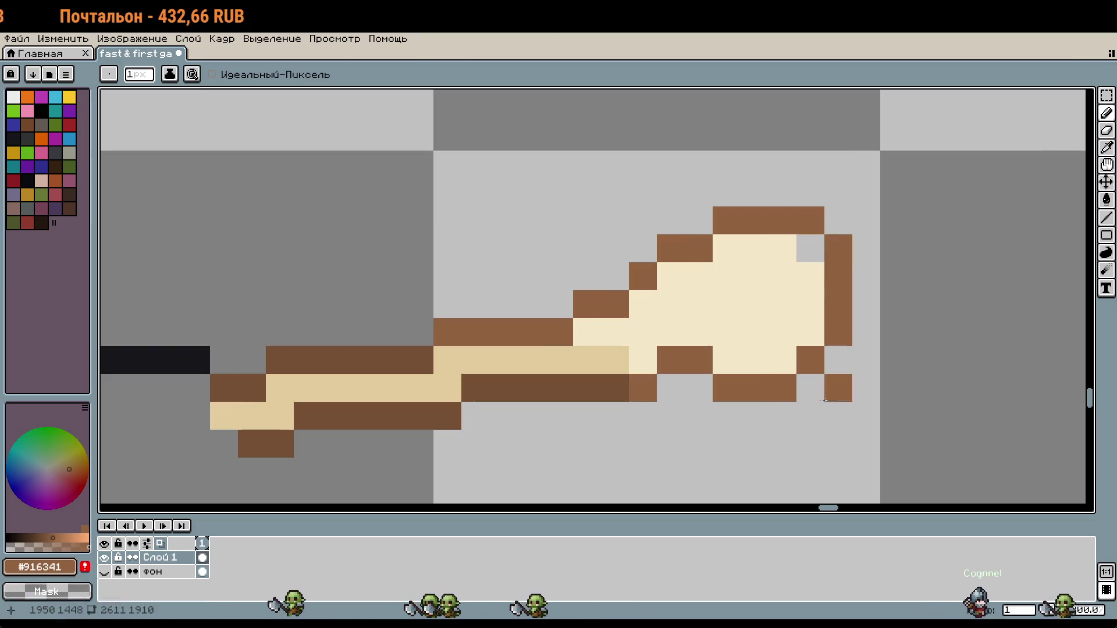
pyautogui.click(725, 359)
pyautogui.rightClick(726, 388)
pyautogui.keyDown('alt'); pyautogui.click(784, 303); pyautogui.keyUp('alt')
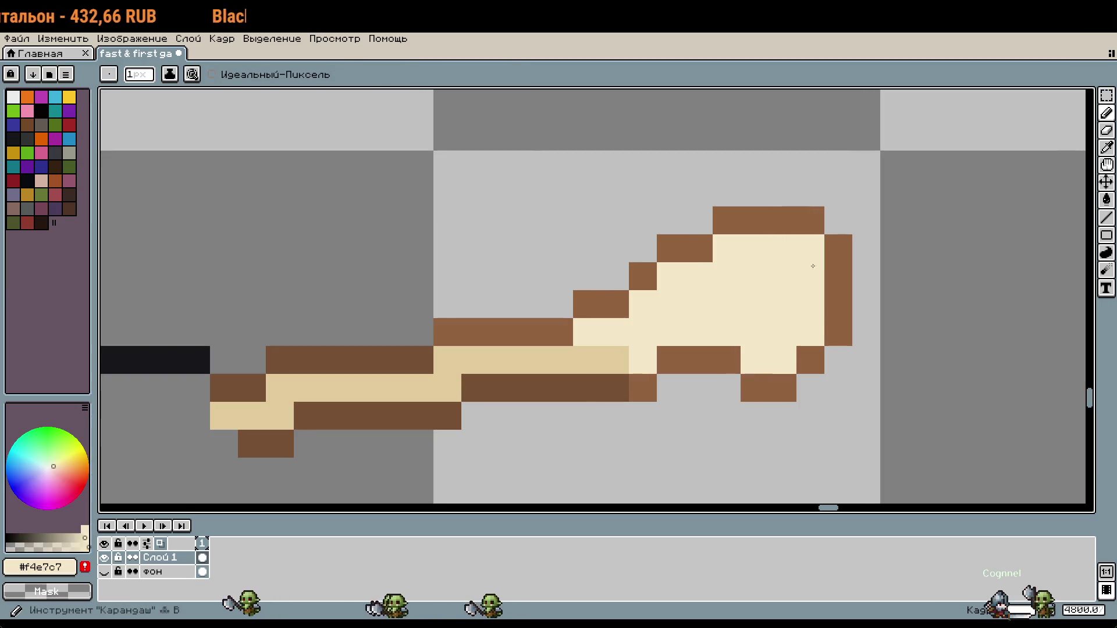
pyautogui.scroll(-3, 784, 302)
pyautogui.scroll(3, 791, 317)
pyautogui.click(698, 325)
pyautogui.keyDown('alt'); pyautogui.click(668, 314); pyautogui.keyUp('alt')
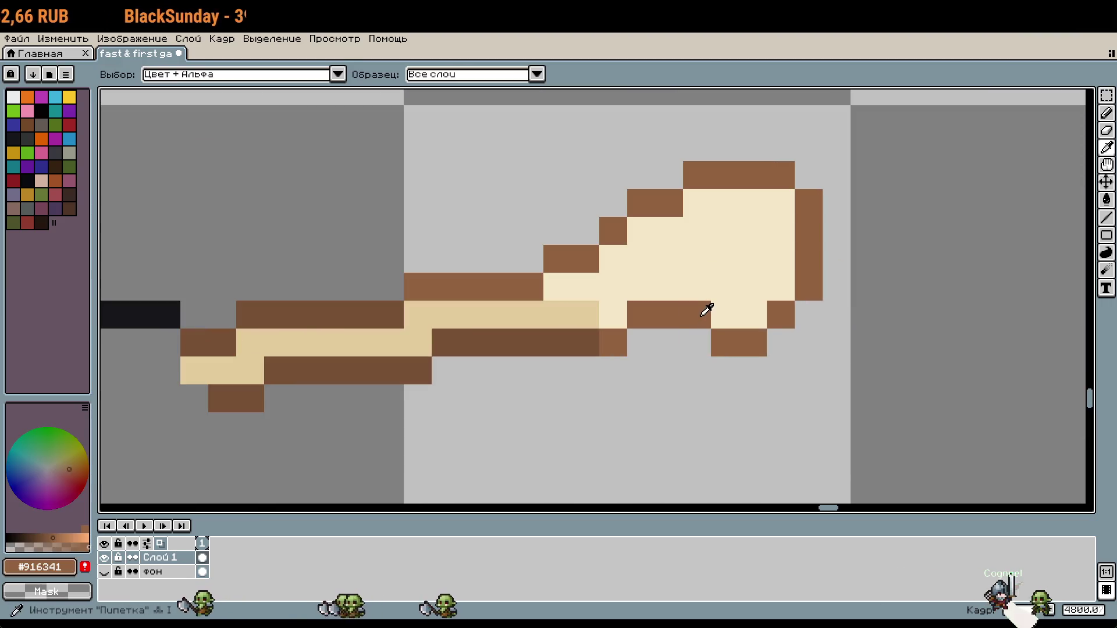
pyautogui.moveTo(669, 342); pyautogui.dragTo(698, 321)
pyautogui.rightClick(697, 315)
pyautogui.rightClick(669, 343)
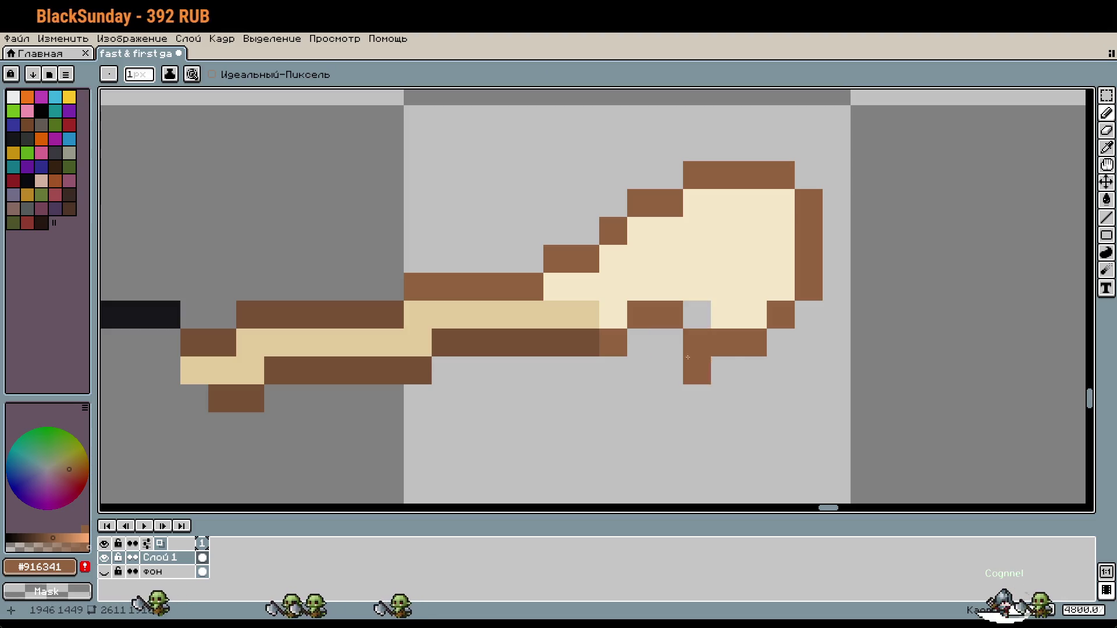
# Step: Add brown pixels to the head's lower and right edges and fill gaps with cream #f4e7c7
pyautogui.click(752, 315)
pyautogui.click(780, 286)
pyautogui.rightClick(779, 315)
pyautogui.rightClick(752, 343)
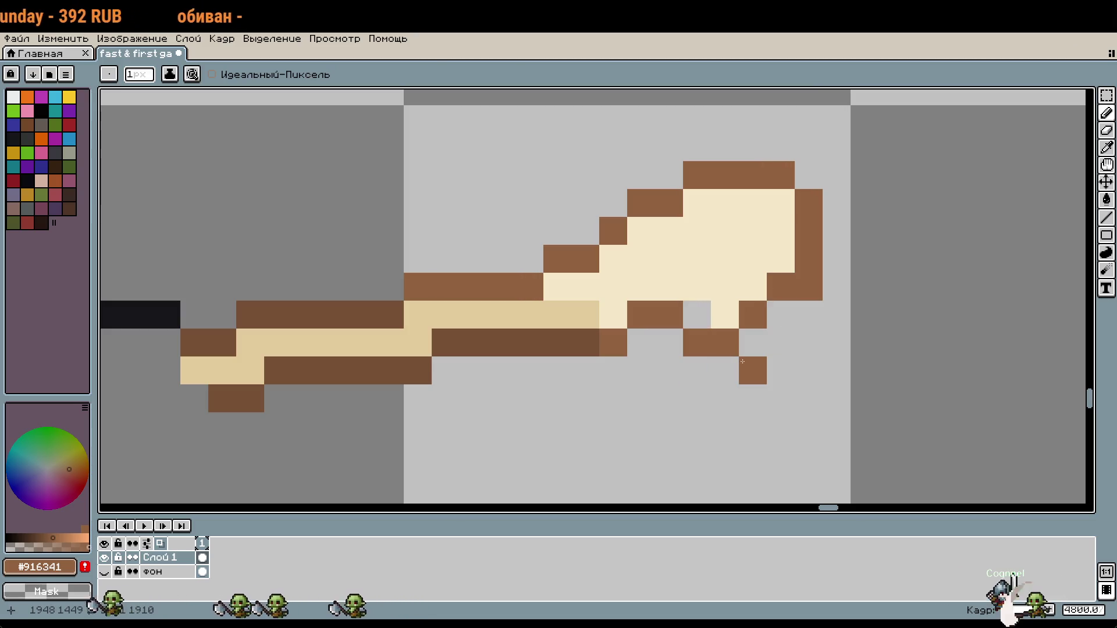
pyautogui.keyDown('alt'); pyautogui.click(730, 294); pyautogui.keyUp('alt')
pyautogui.scroll(-1, 750, 338)
pyautogui.click(796, 369)
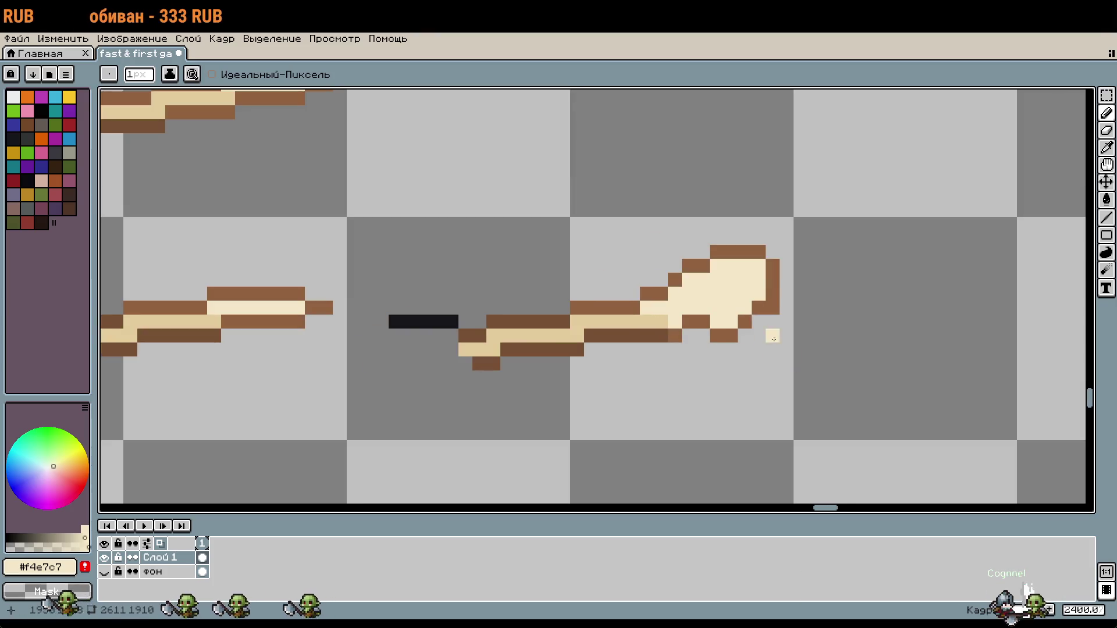
pyautogui.scroll(-1, 837, 395)
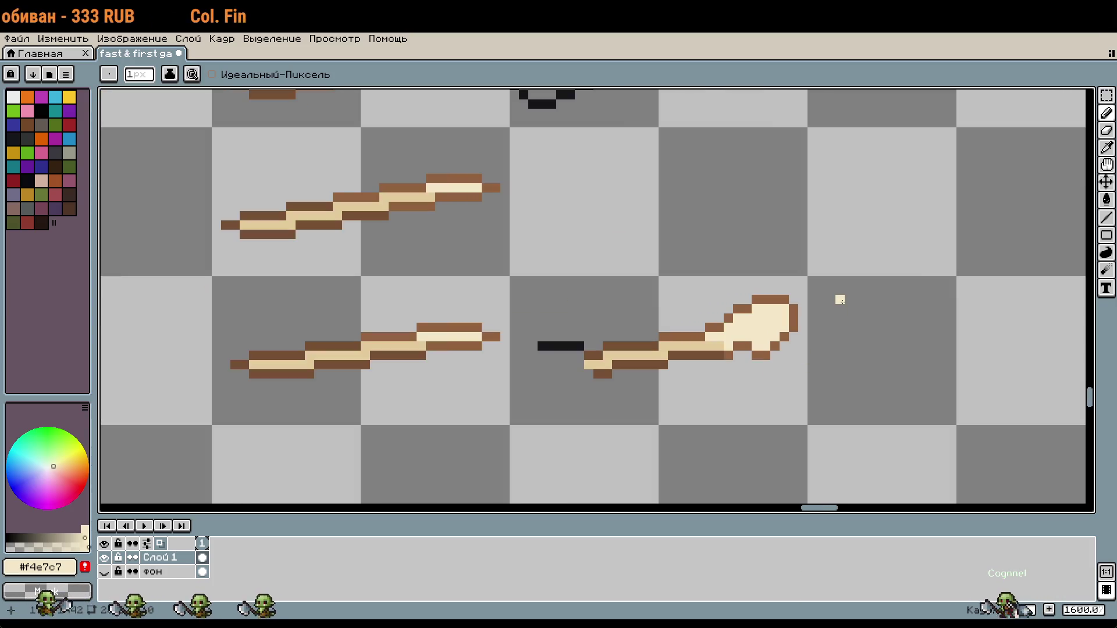
pyautogui.scroll(2, 781, 305)
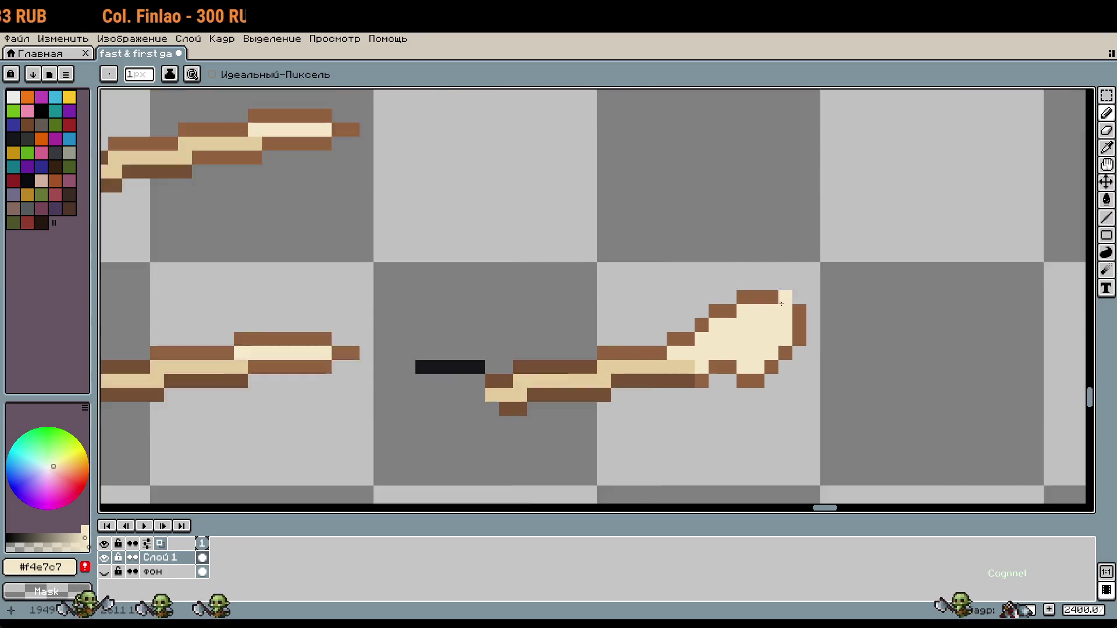
pyautogui.keyDown('alt'); pyautogui.click(729, 310); pyautogui.keyUp('alt')
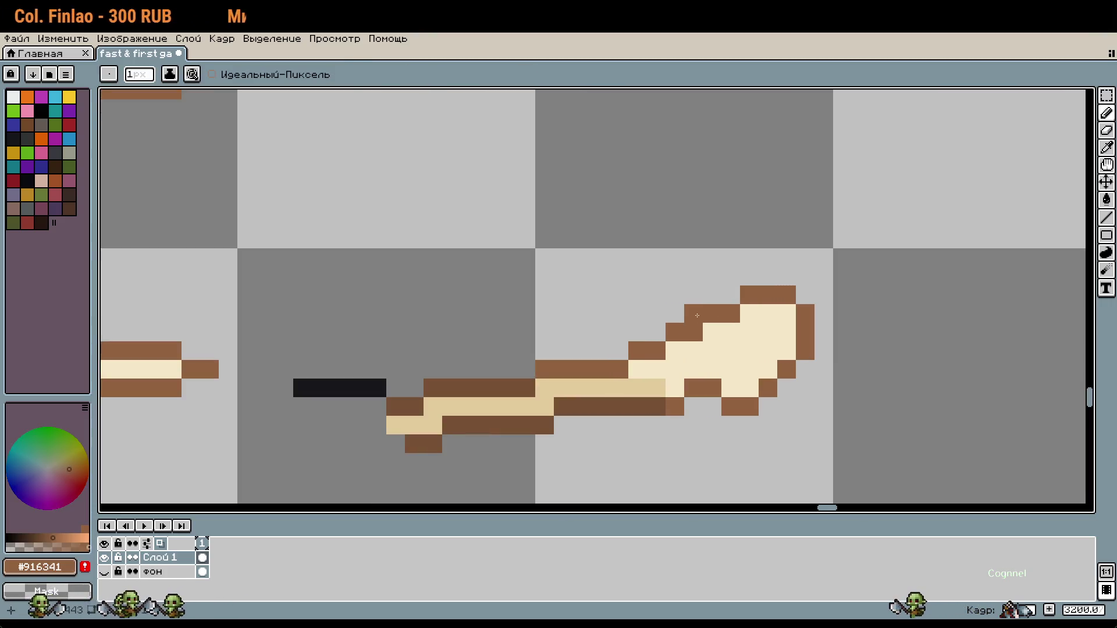
pyautogui.scroll(-1, 854, 353)
pyautogui.click(854, 353)
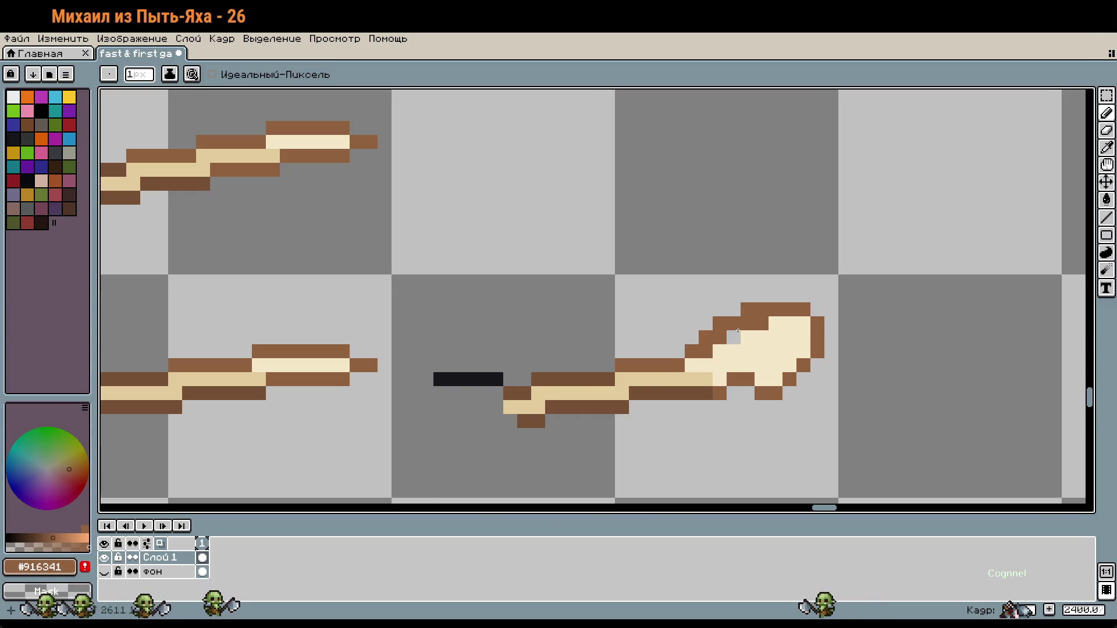
pyautogui.keyDown('alt'); pyautogui.click(760, 341); pyautogui.keyUp('alt')
pyautogui.click(718, 345)
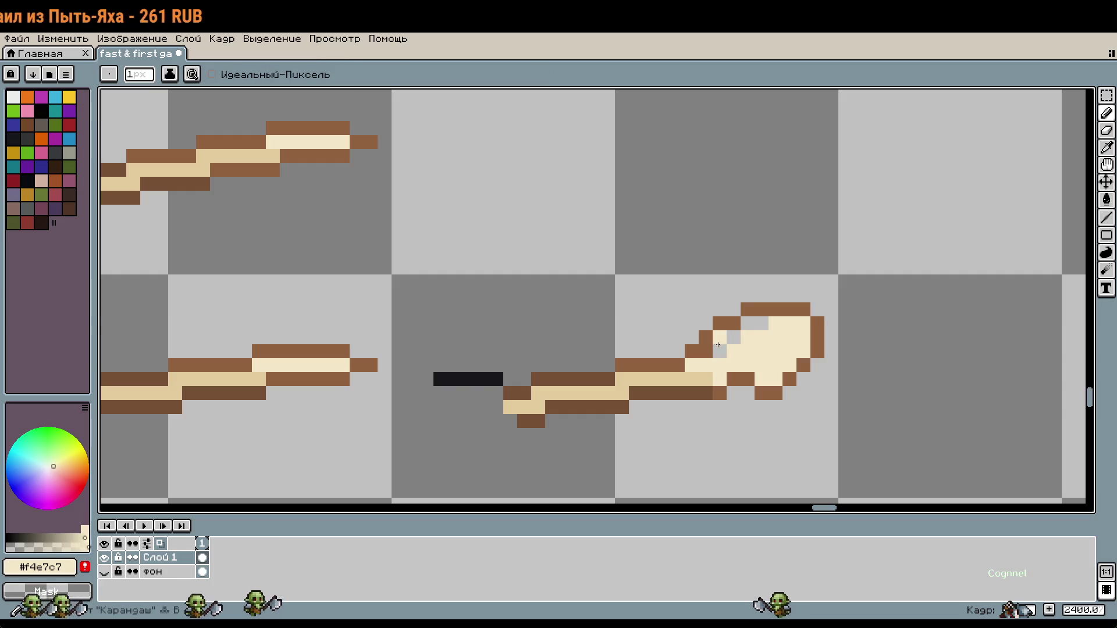
# Step: Draw the head's top edge in brown and soften its top-left corner with cream
pyautogui.scroll(-3, 751, 325)
pyautogui.scroll(4, 748, 287)
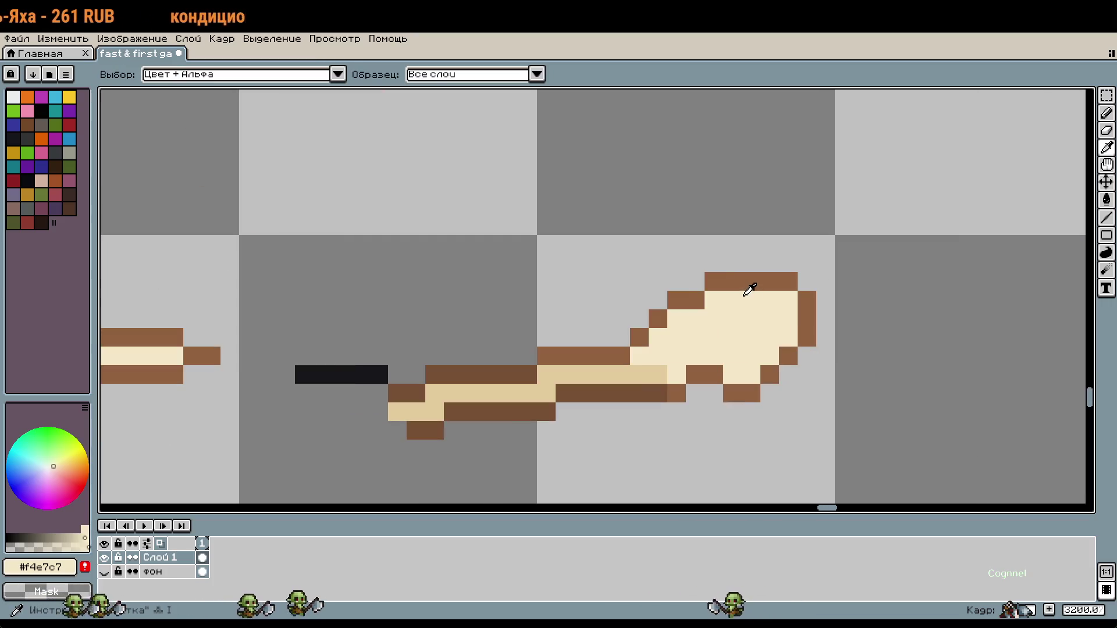
pyautogui.keyDown('alt'); pyautogui.click(723, 279); pyautogui.keyUp('alt')
pyautogui.click(709, 314)
pyautogui.keyDown('alt'); pyautogui.click(721, 299); pyautogui.keyUp('alt')
pyautogui.click(714, 318)
pyautogui.keyDown('alt'); pyautogui.click(701, 302); pyautogui.keyUp('alt')
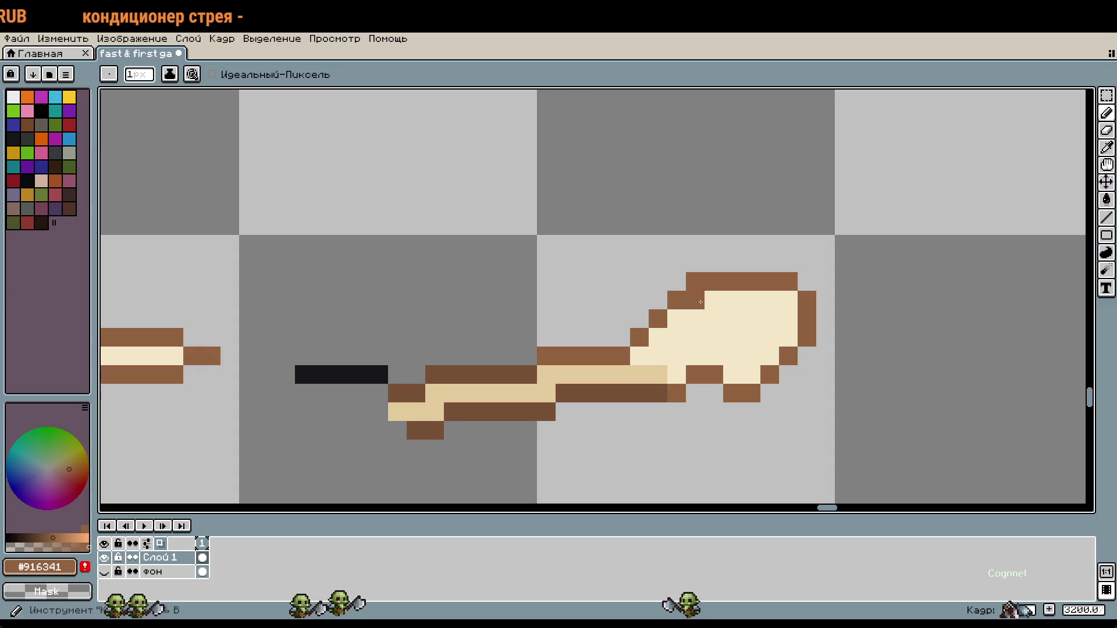
pyautogui.keyDown('alt'); pyautogui.click(728, 320); pyautogui.keyUp('alt')
pyautogui.moveTo(714, 319); pyautogui.dragTo(698, 303)
pyautogui.scroll(-3, 776, 351)
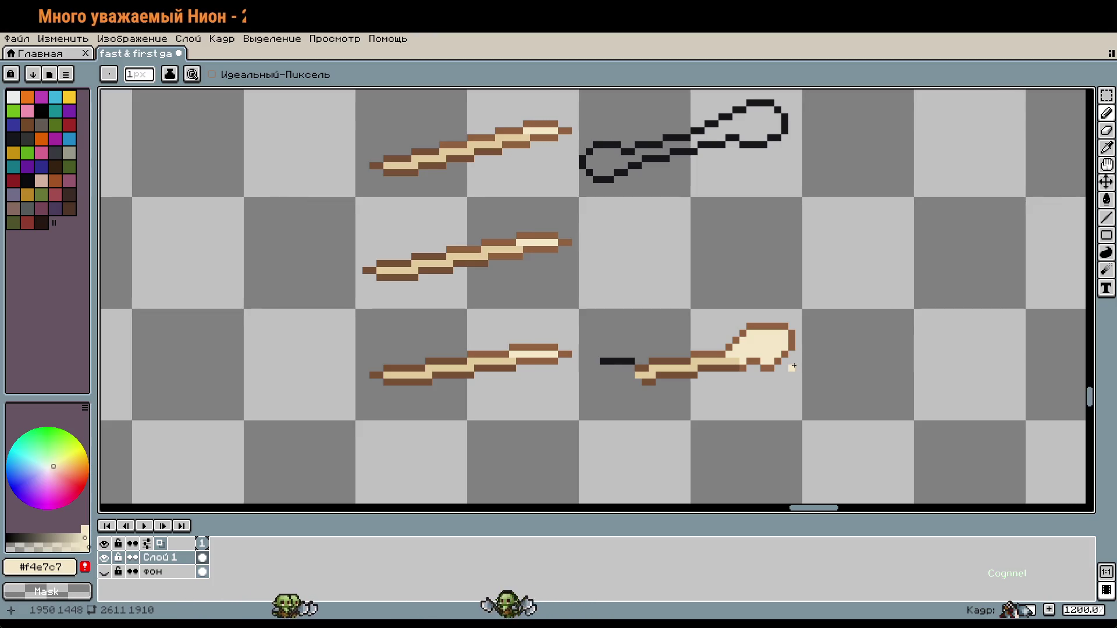
pyautogui.scroll(2, 794, 366)
# Step: Erase the spoon head's pixels with the Eraser and sample black from the bar
pyautogui.moveTo(687, 349); pyautogui.dragTo(757, 297)
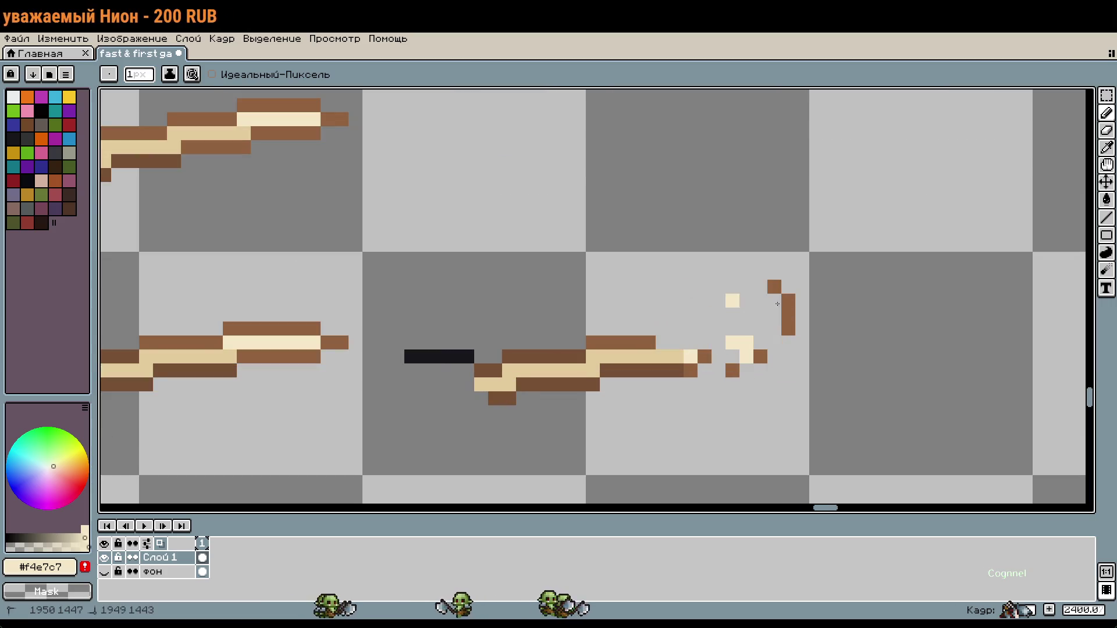
pyautogui.moveTo(688, 362)
pyautogui.mouseDown()
pyautogui.moveTo(723, 344)
pyautogui.moveTo(760, 356)
pyautogui.mouseUp()
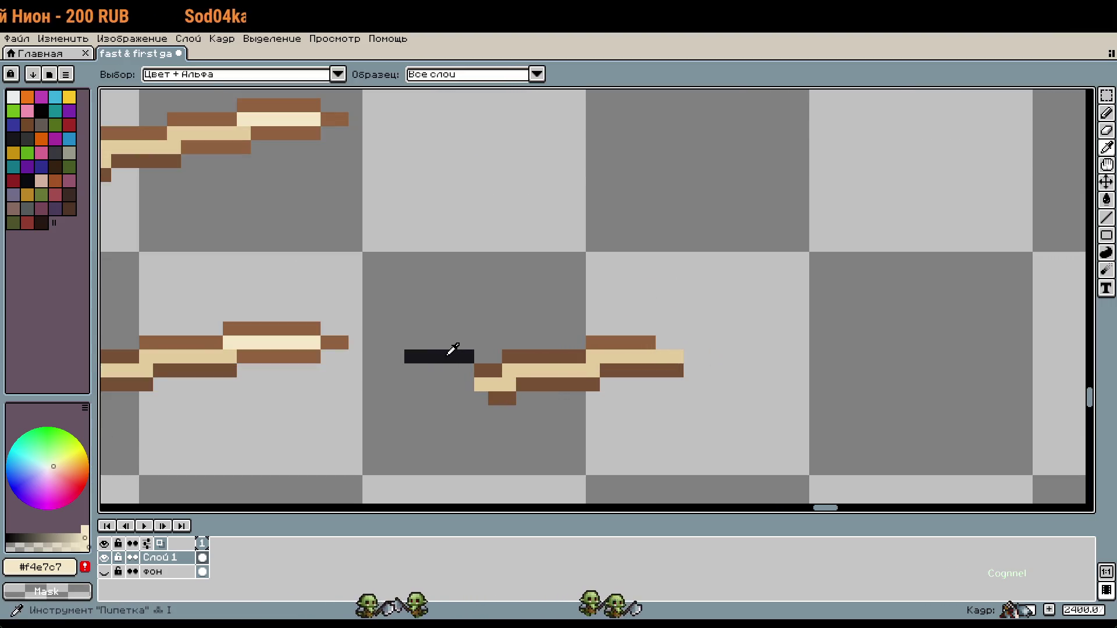
pyautogui.keyDown('alt'); pyautogui.click(448, 352); pyautogui.keyUp('alt')
pyautogui.press('b')
# Step: Try a row of black pixels below the stick, then undo them with Ctrl+Z
pyautogui.scroll(1, 672, 370)
pyautogui.click(559, 403)
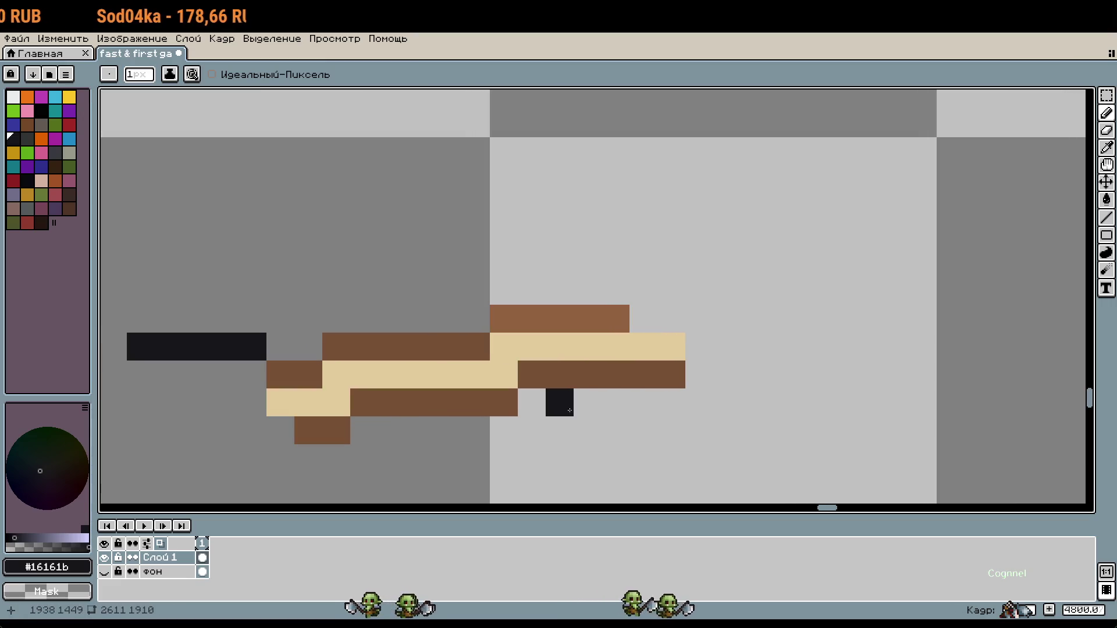
pyautogui.click(619, 415)
pyautogui.click(672, 402)
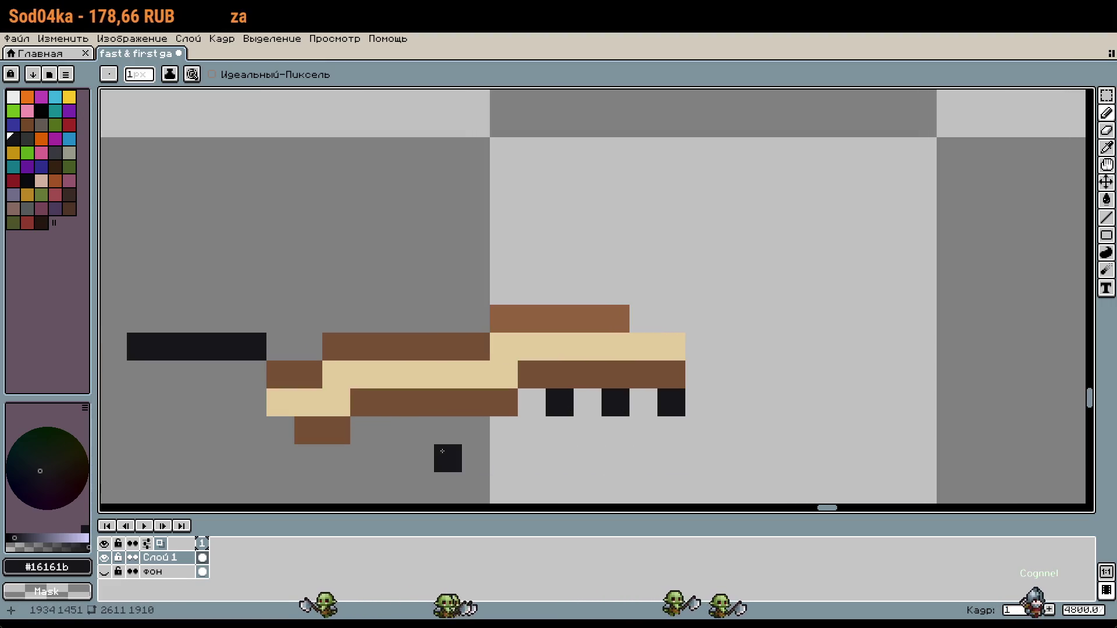
pyautogui.click(396, 440)
pyautogui.click(447, 430)
pyautogui.click(504, 430)
pyautogui.press('v')
pyautogui.hotkey('ctrl', 'z')
pyautogui.hotkey('ctrl', 'z')
pyautogui.hotkey('ctrl', 'z')
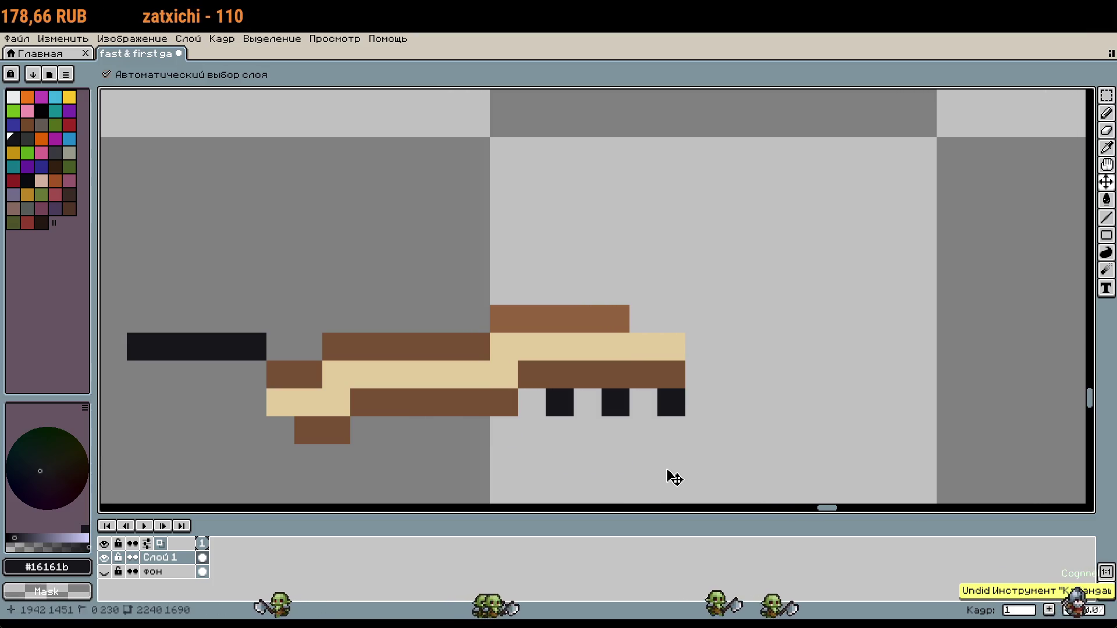
pyautogui.press('b')
pyautogui.scroll(-5, 919, 431)
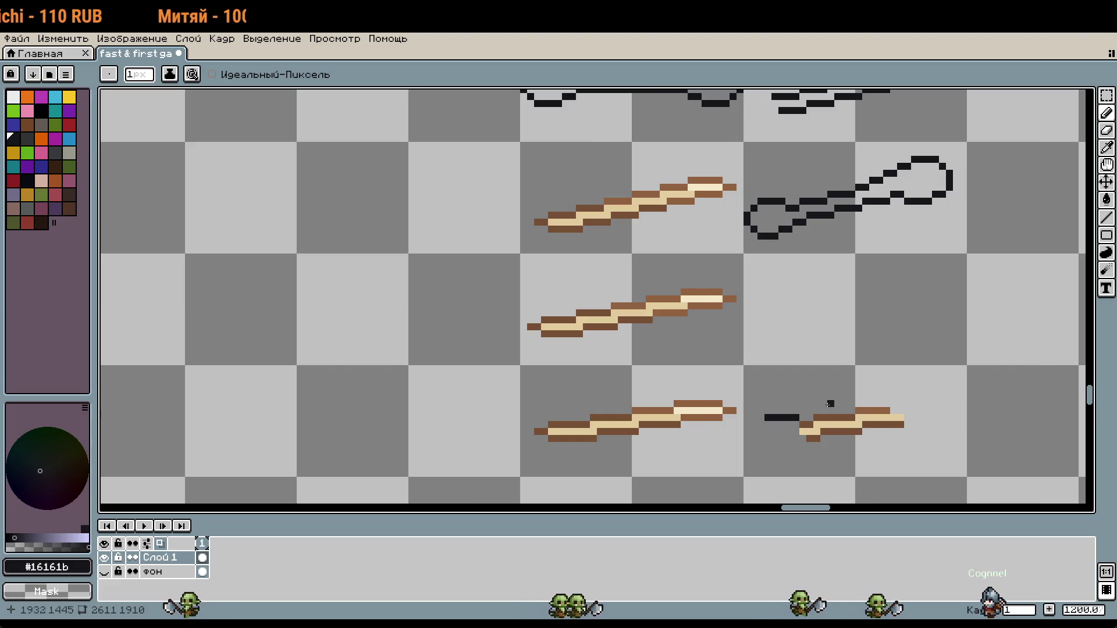
# Step: Sketch a bow outline left of the sticks, then undo it
pyautogui.moveTo(466, 187)
pyautogui.mouseDown()
pyautogui.moveTo(451, 439)
pyautogui.moveTo(461, 439)
pyautogui.mouseUp()
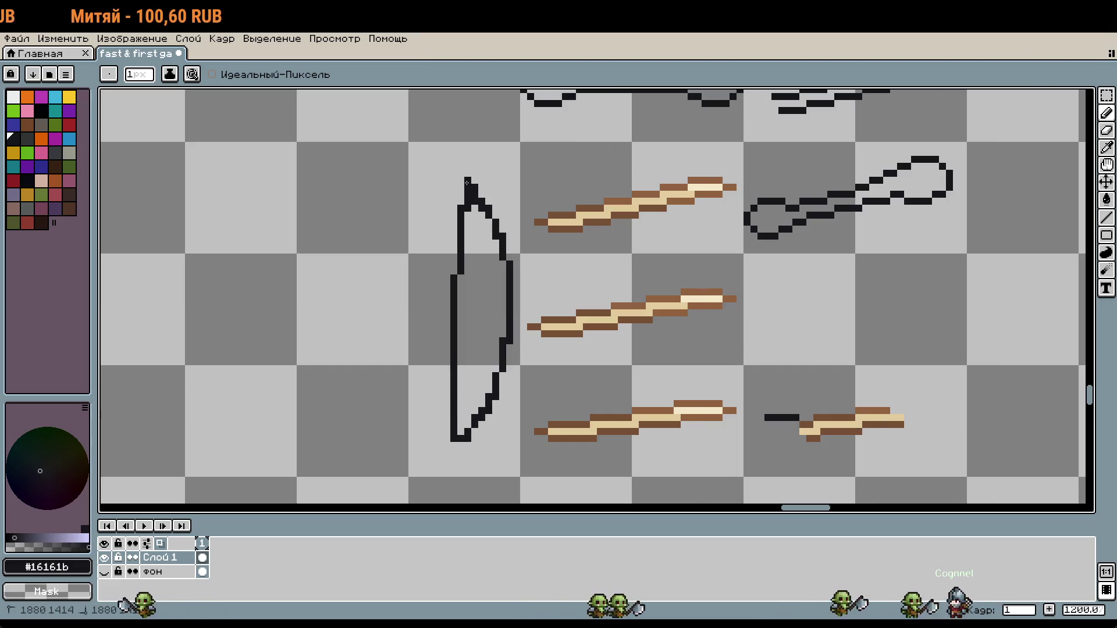
pyautogui.scroll(-1, 665, 349)
pyautogui.hotkey('ctrl', 'z')
pyautogui.scroll(-5, 666, 349)
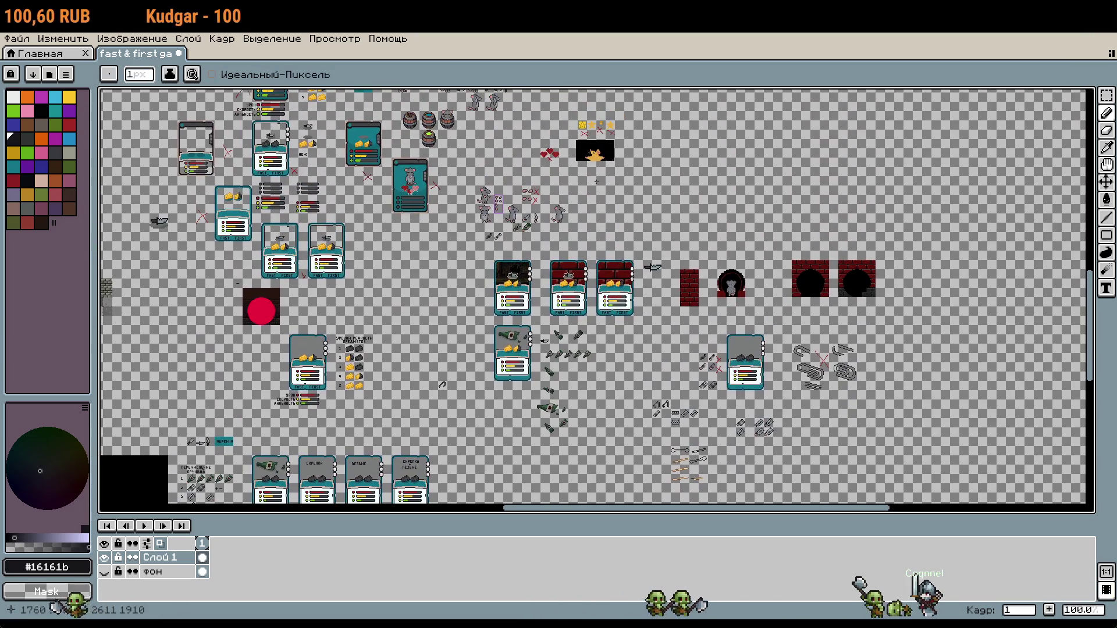
pyautogui.scroll(5, 576, 195)
# Step: Copy the right grey rat sprite and paste it beside the weapon sticks
pyautogui.press('m')
pyautogui.moveTo(431, 260); pyautogui.dragTo(544, 371)
pyautogui.hotkey('ctrl', 'c')
pyautogui.scroll(-10, 627, 354)
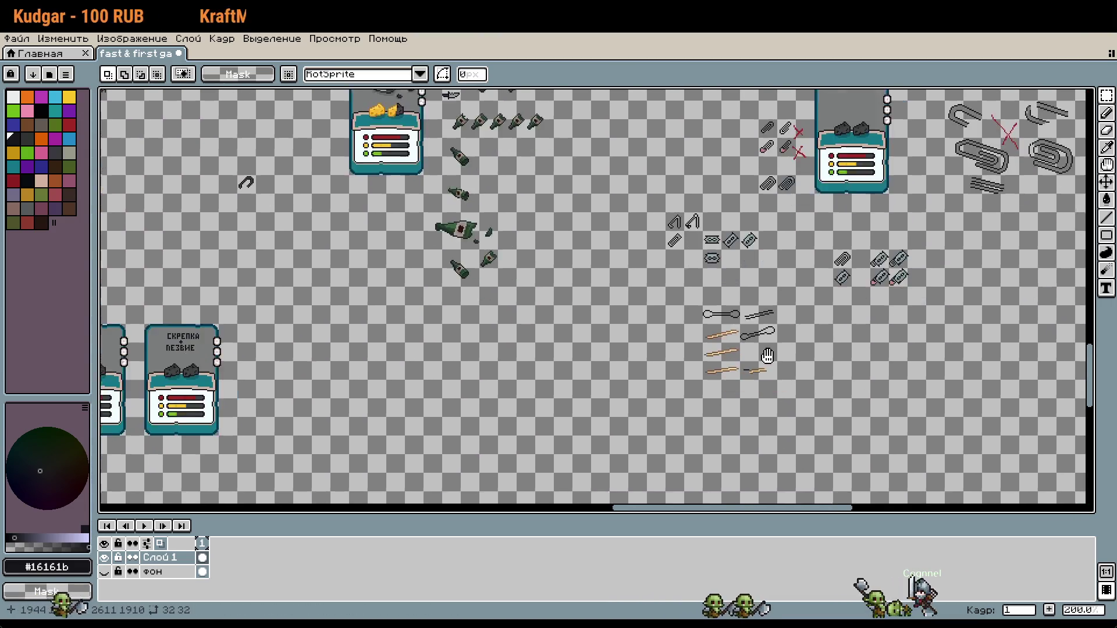
pyautogui.hotkey('ctrl', 'v')
pyautogui.press('Right')
pyautogui.press('Right')
pyautogui.press('Right')
pyautogui.press('Down')
pyautogui.press('Down')
pyautogui.press('Down')
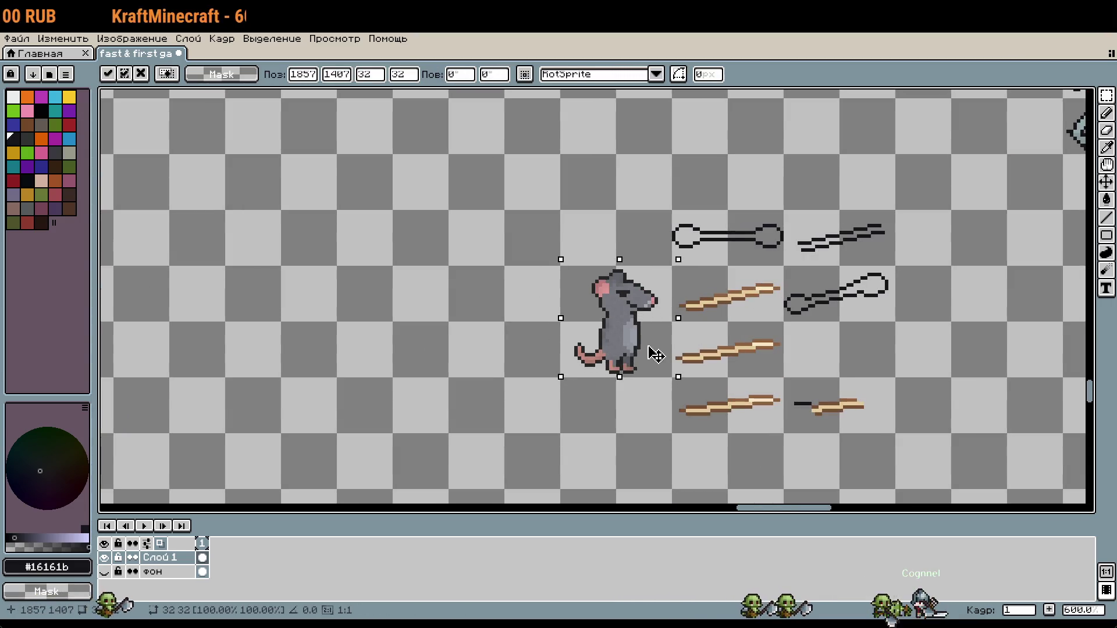
pyautogui.scroll(1, 792, 331)
pyautogui.press('Return')
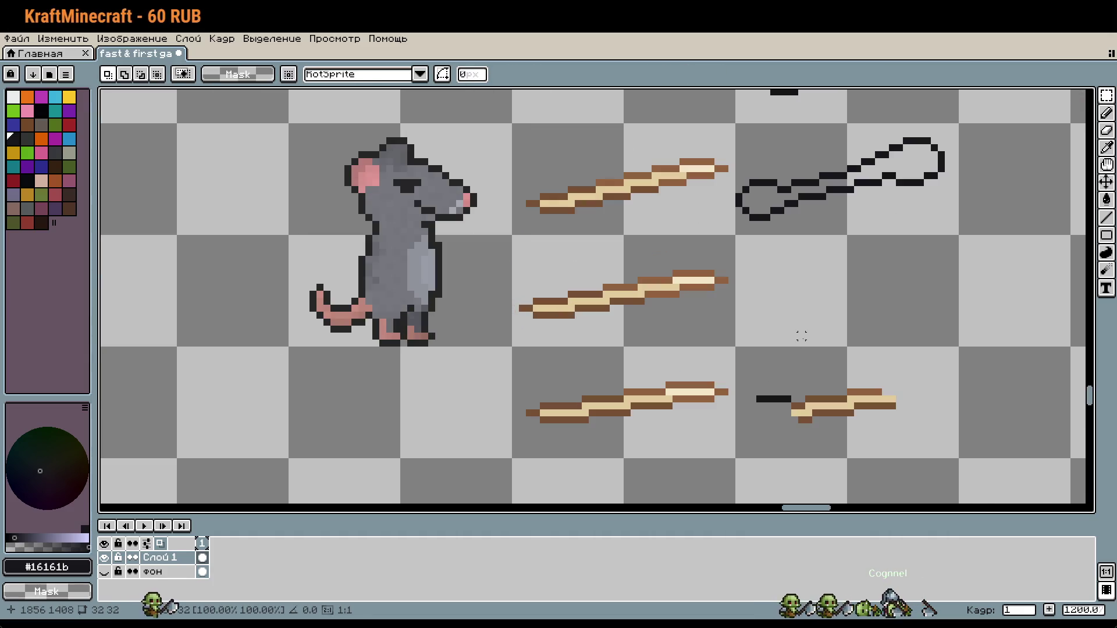
# Step: Select the two lower sticks and move them further down the sheet
pyautogui.scroll(2, 743, 312)
pyautogui.scroll(-1, 605, 257)
pyautogui.moveTo(606, 257); pyautogui.dragTo(727, 372)
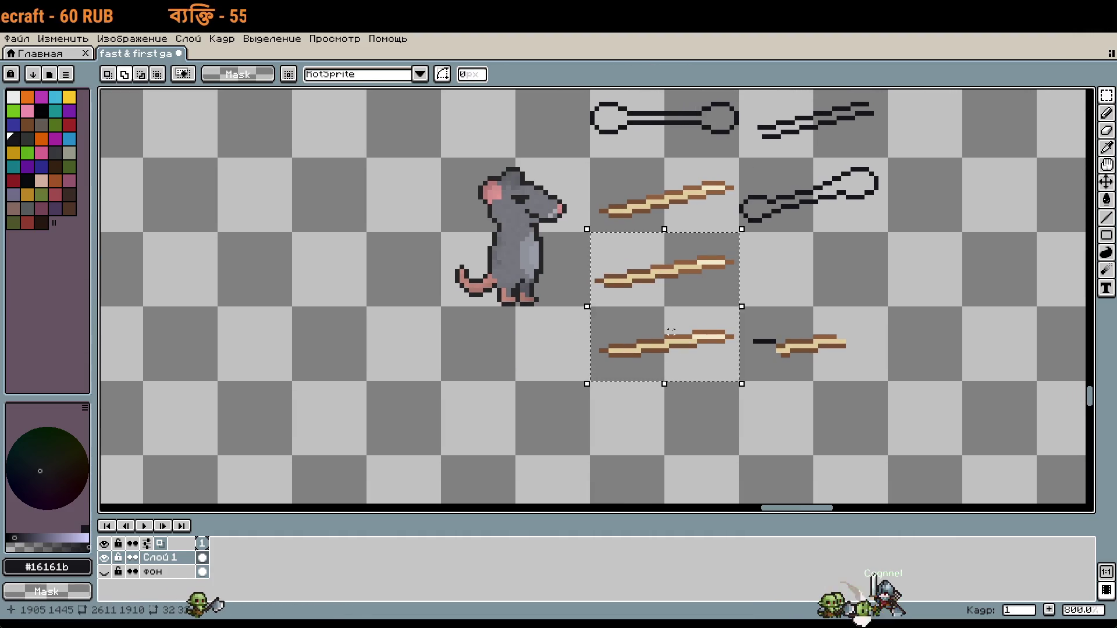
pyautogui.moveTo(670, 258); pyautogui.dragTo(670, 331)
pyautogui.scroll(-2, 633, 397)
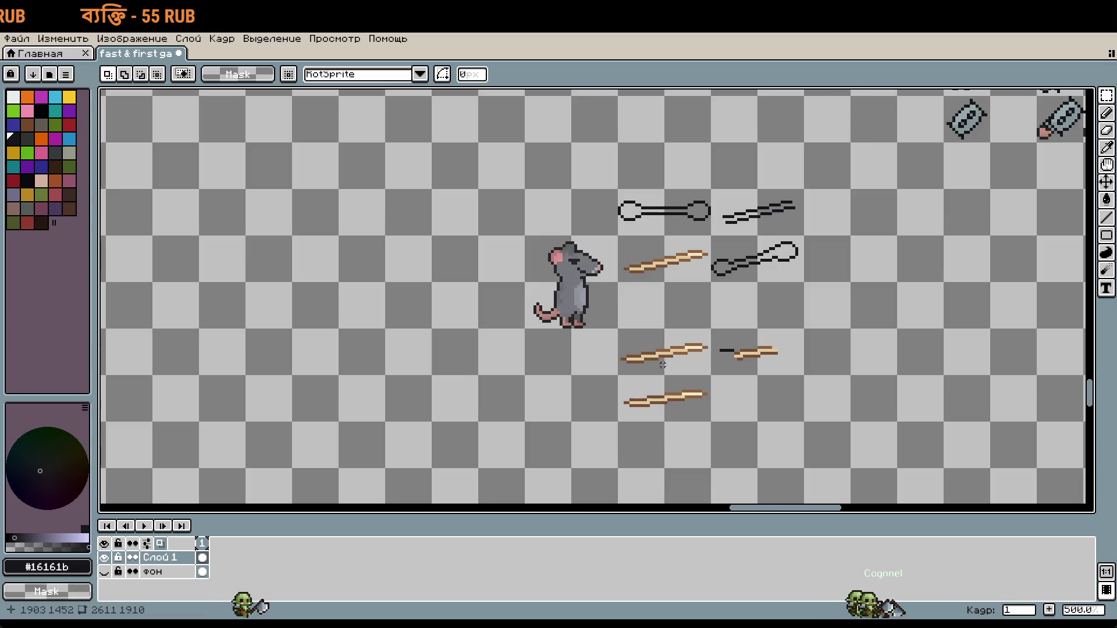
pyautogui.moveTo(671, 379)
pyautogui.mouseDown()
pyautogui.moveTo(671, 426)
pyautogui.moveTo(651, 401)
pyautogui.moveTo(716, 465)
pyautogui.mouseUp()
pyautogui.press('Return')
pyautogui.moveTo(679, 401); pyautogui.dragTo(680, 443)
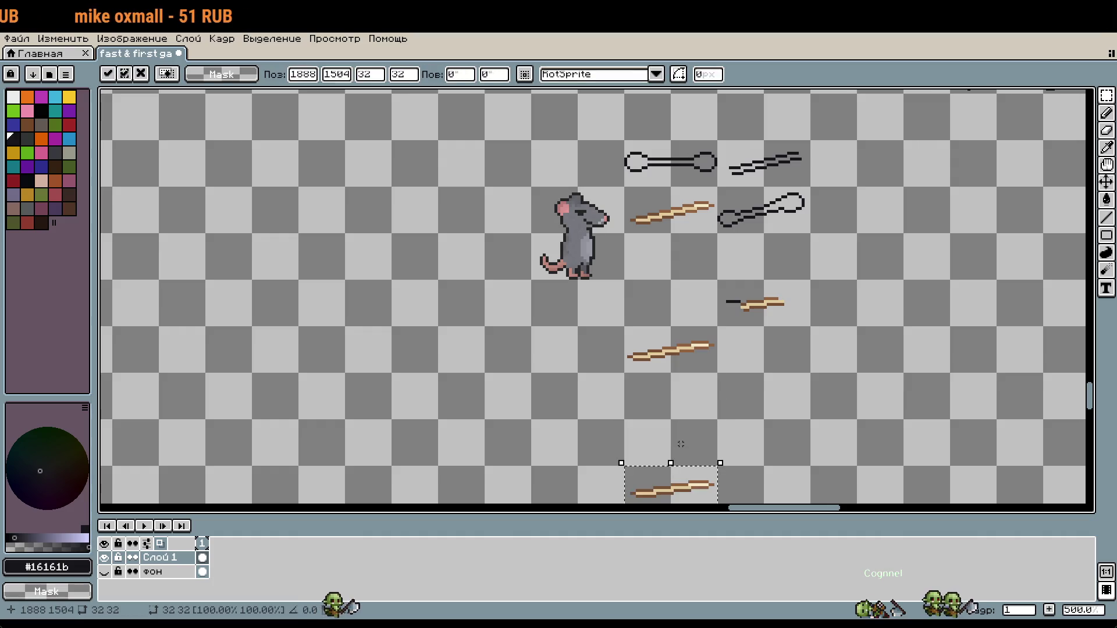
# Step: Try placing a stick across the rat at several positions, then cancel with Esc
pyautogui.press('Return')
pyautogui.moveTo(623, 187)
pyautogui.mouseDown()
pyautogui.moveTo(717, 416)
pyautogui.moveTo(716, 500)
pyautogui.mouseUp()
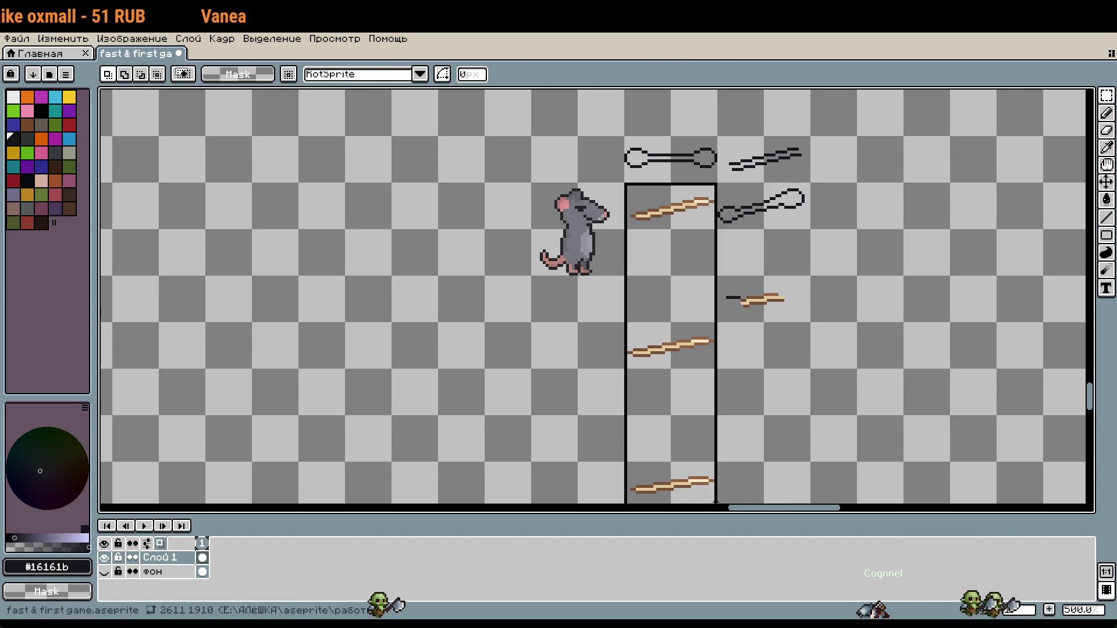
pyautogui.moveTo(777, 296); pyautogui.dragTo(809, 333)
pyautogui.scroll(4, 744, 326)
pyautogui.moveTo(718, 388)
pyautogui.mouseDown()
pyautogui.moveTo(493, 434)
pyautogui.moveTo(511, 386)
pyautogui.moveTo(496, 404)
pyautogui.moveTo(498, 257)
pyautogui.moveTo(473, 386)
pyautogui.moveTo(476, 328)
pyautogui.mouseUp()
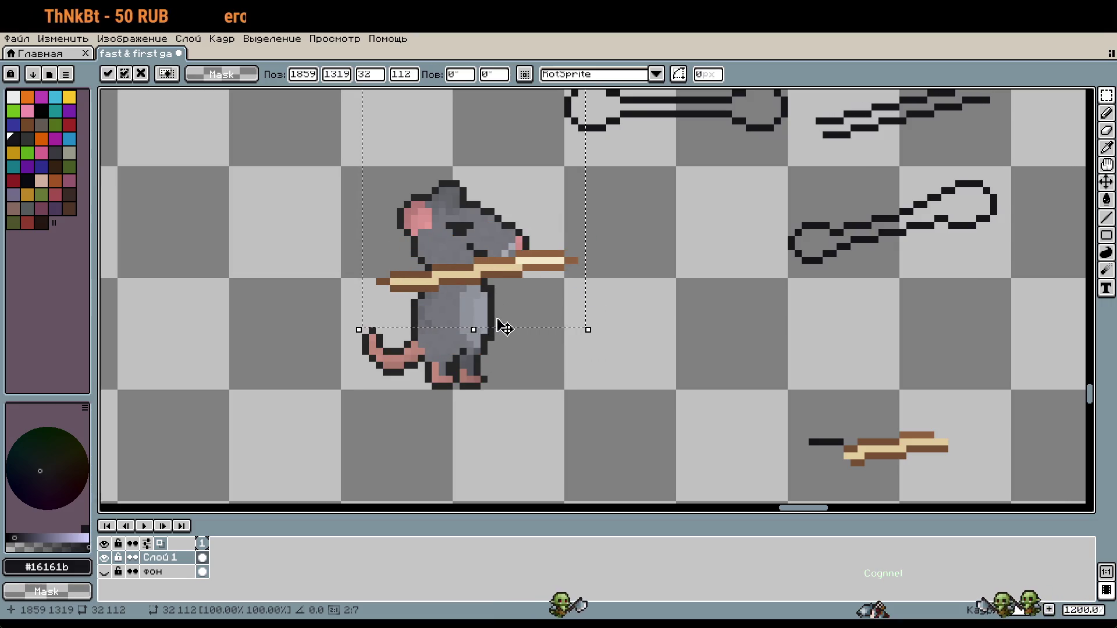
pyautogui.moveTo(488, 180)
pyautogui.mouseDown()
pyautogui.moveTo(494, 374)
pyautogui.moveTo(473, 343)
pyautogui.moveTo(461, 349)
pyautogui.moveTo(502, 319)
pyautogui.moveTo(497, 420)
pyautogui.moveTo(456, 311)
pyautogui.moveTo(451, 321)
pyautogui.moveTo(475, 337)
pyautogui.moveTo(489, 379)
pyautogui.moveTo(471, 314)
pyautogui.moveTo(479, 282)
pyautogui.mouseUp()
pyautogui.moveTo(495, 326)
pyautogui.mouseDown()
pyautogui.moveTo(469, 349)
pyautogui.moveTo(456, 404)
pyautogui.moveTo(481, 381)
pyautogui.moveTo(481, 508)
pyautogui.moveTo(477, 186)
pyautogui.moveTo(497, 172)
pyautogui.moveTo(441, 432)
pyautogui.moveTo(467, 479)
pyautogui.moveTo(501, 499)
pyautogui.moveTo(486, 132)
pyautogui.moveTo(489, 317)
pyautogui.moveTo(498, 207)
pyautogui.moveTo(523, 260)
pyautogui.mouseUp()
pyautogui.press('Escape')
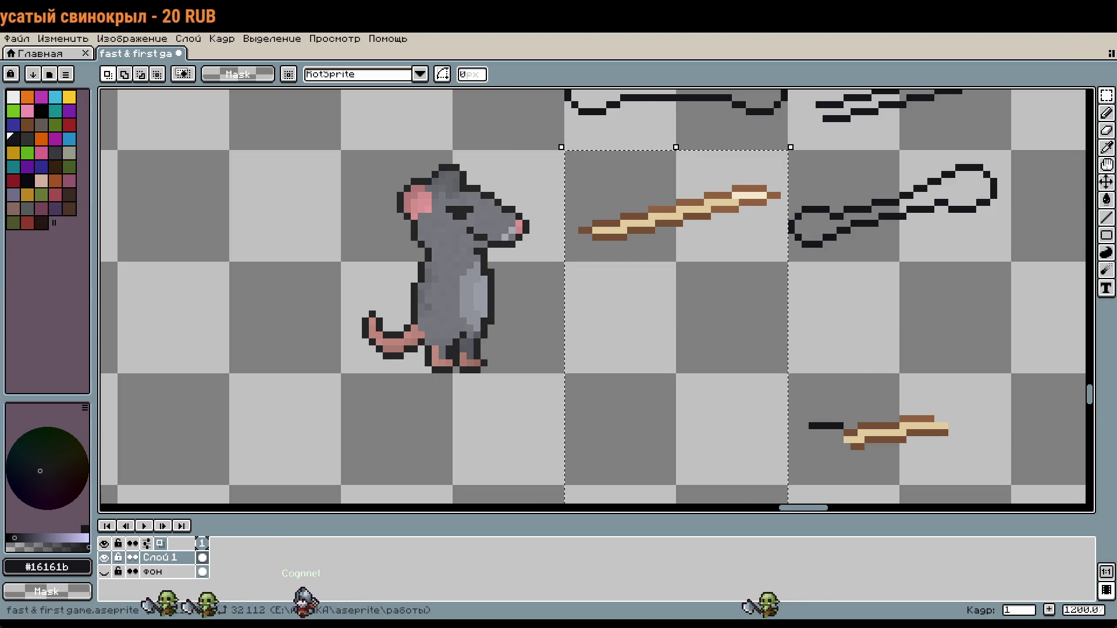
# Step: Move the brown stick onto the rat again, then cancel and undo the transformation
pyautogui.moveTo(727, 303); pyautogui.dragTo(531, 330)
pyautogui.scroll(2, 523, 330)
pyautogui.moveTo(519, 209)
pyautogui.mouseDown()
pyautogui.moveTo(506, 304)
pyautogui.moveTo(520, 304)
pyautogui.moveTo(503, 339)
pyautogui.moveTo(508, 164)
pyautogui.mouseUp()
pyautogui.press('Escape')
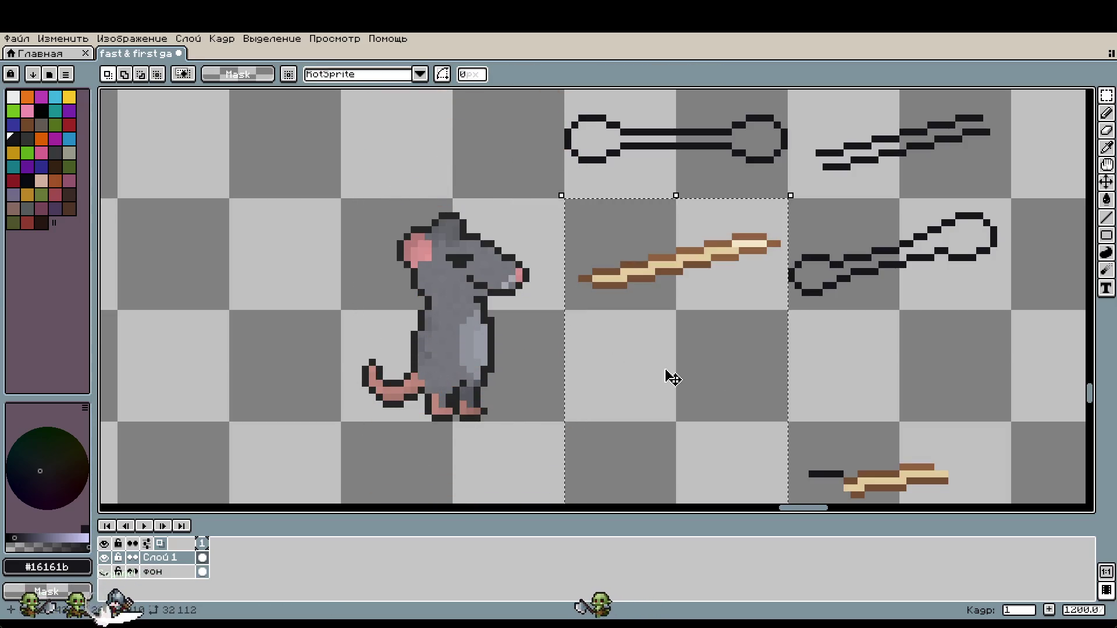
pyautogui.scroll(-3, 808, 324)
pyautogui.hotkey('ctrl', 'z')
pyautogui.hotkey('ctrl', 'z')
pyautogui.hotkey('ctrl', 'z')
pyautogui.hotkey('ctrl', 'z')
pyautogui.hotkey('ctrl', 'z')
# Step: Zoom out and pan to view the weapon list cards beside the sticks
pyautogui.moveTo(816, 322); pyautogui.dragTo(766, 315)
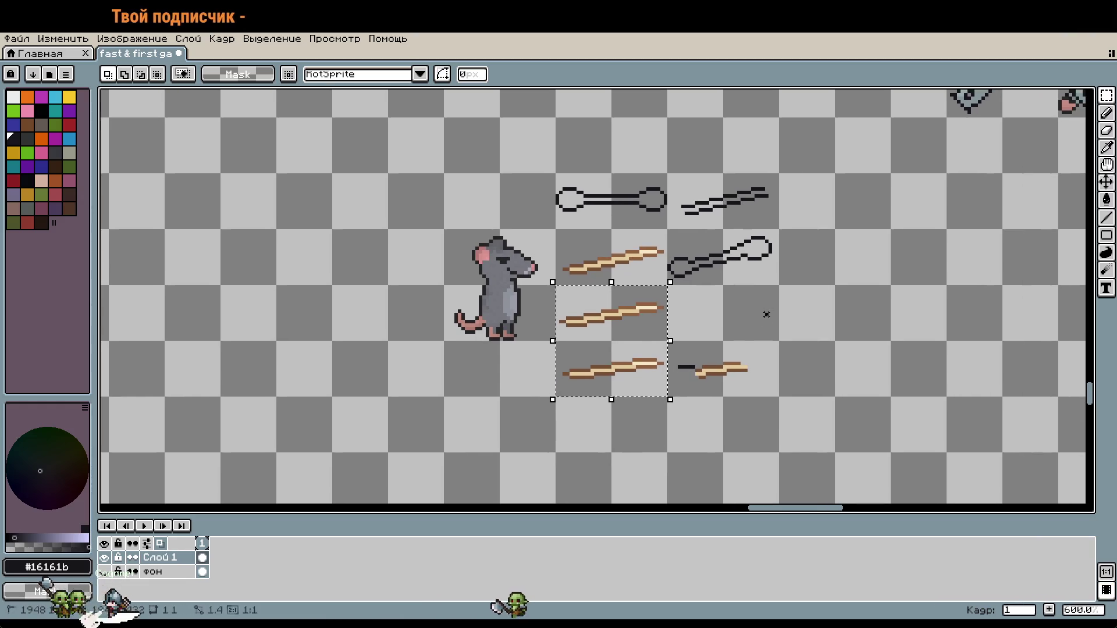
pyautogui.scroll(1, 766, 314)
pyautogui.scroll(1, 674, 340)
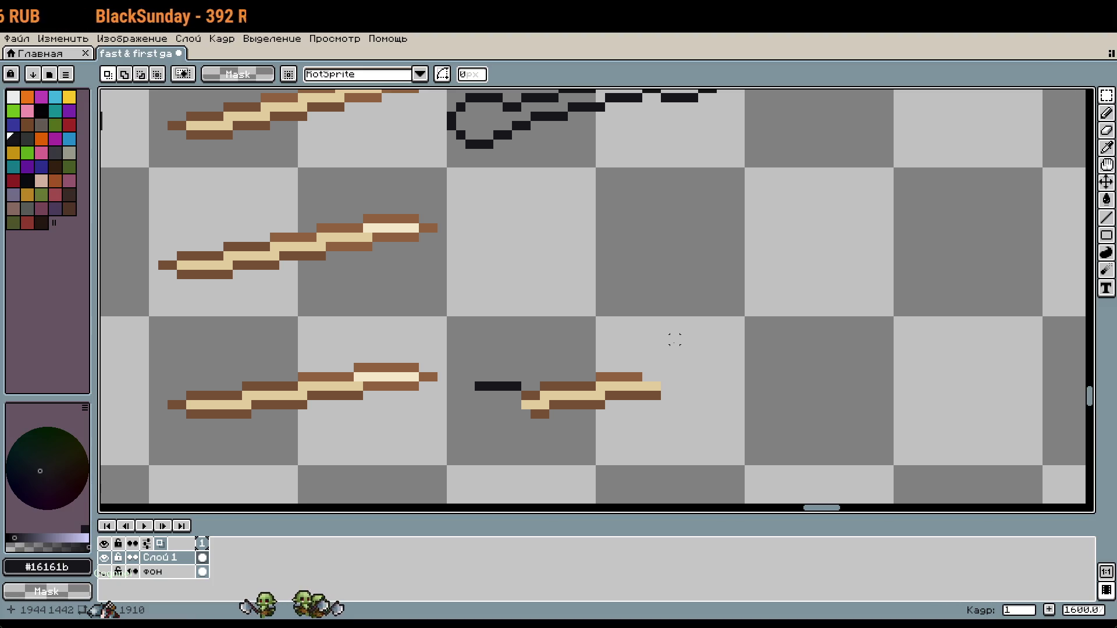
pyautogui.scroll(-2, 684, 339)
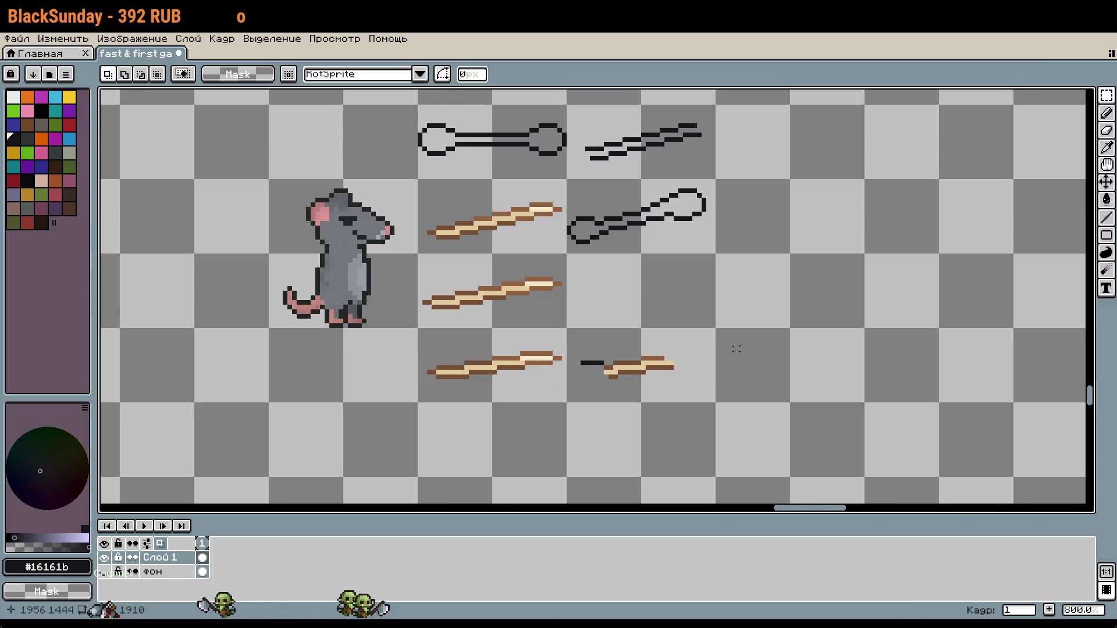
pyautogui.scroll(-4, 690, 367)
pyautogui.moveTo(576, 381); pyautogui.dragTo(924, 300)
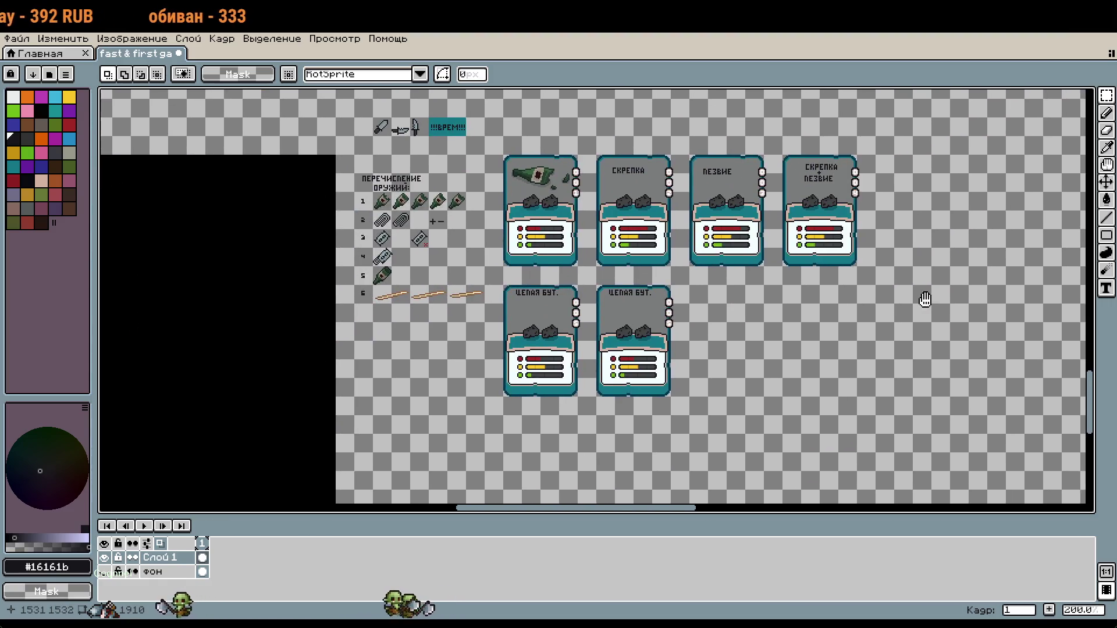
# Step: Pan across the weapon cards and zoom back in on the sticks
pyautogui.hscroll(1, 871, 321)
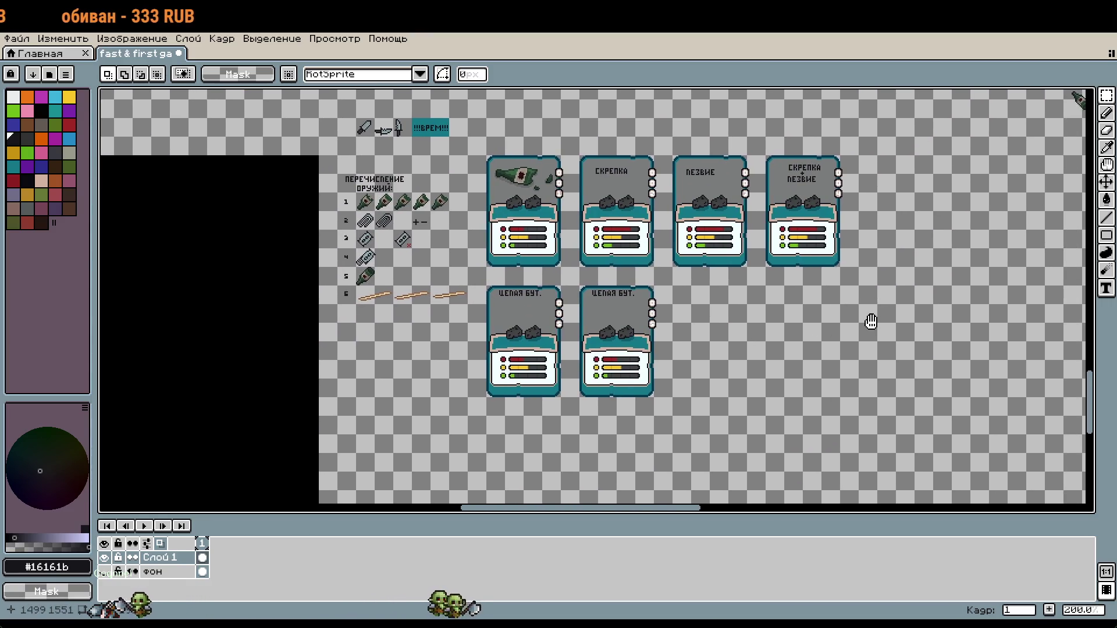
pyautogui.moveTo(870, 322)
pyautogui.mouseDown()
pyautogui.moveTo(546, 341)
pyautogui.moveTo(823, 284)
pyautogui.moveTo(667, 331)
pyautogui.moveTo(396, 293)
pyautogui.moveTo(453, 304)
pyautogui.mouseUp()
pyautogui.scroll(2, 397, 293)
pyautogui.hscroll(10, 595, 377)
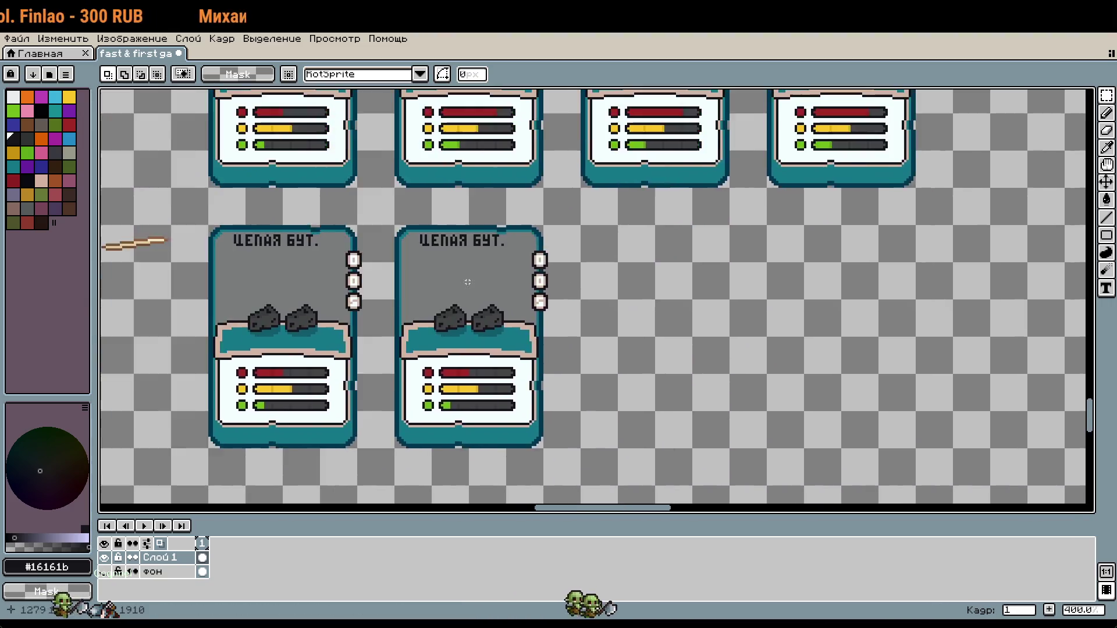
pyautogui.press('t')
pyautogui.hscroll(10, 626, 289)
pyautogui.scroll(1, 639, 302)
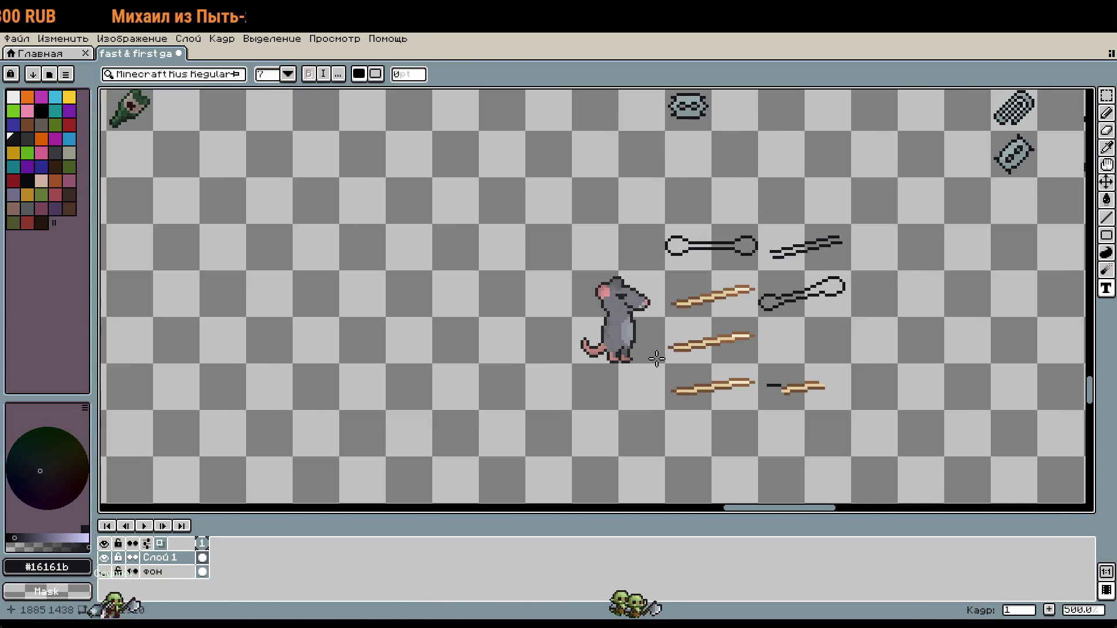
pyautogui.scroll(1, 678, 343)
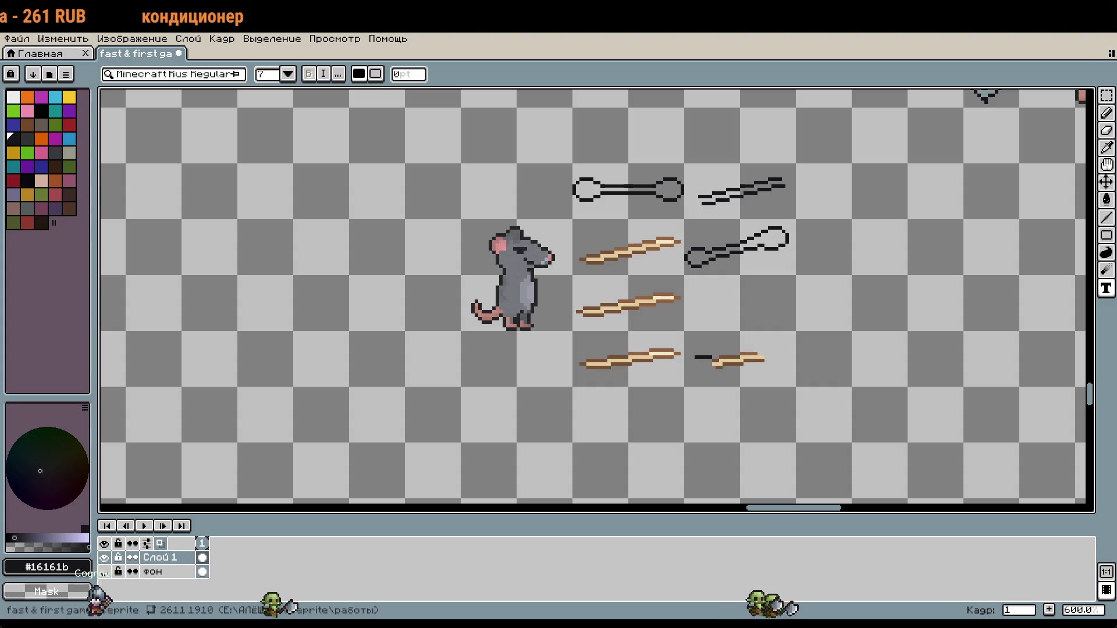
pyautogui.scroll(3, 688, 282)
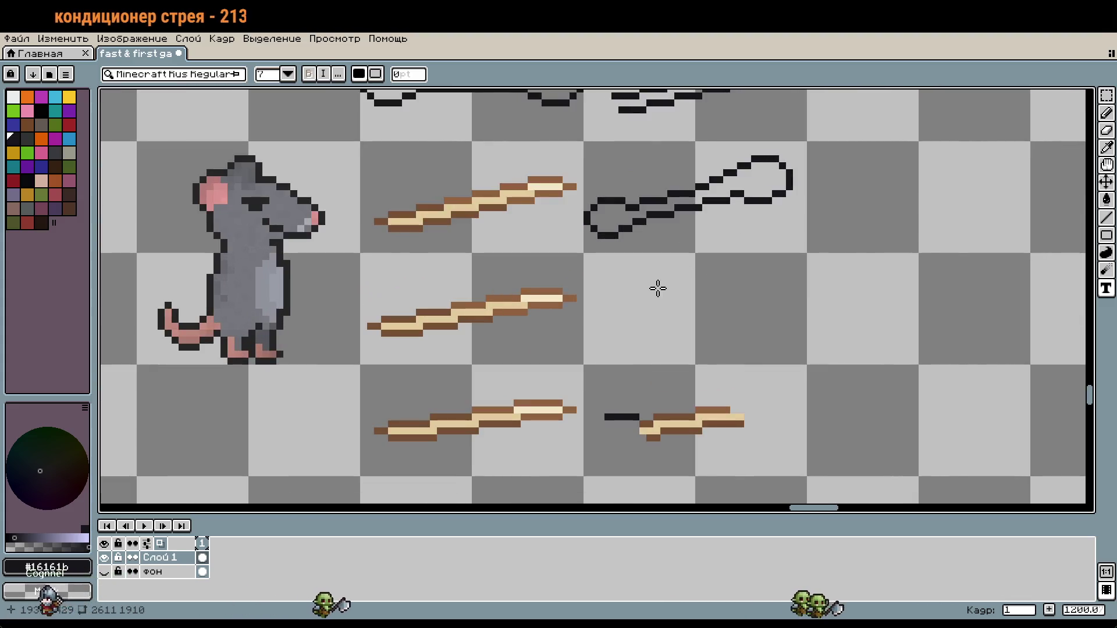
# Step: Place one black pixel below the lower-left end of the short stick
pyautogui.press('i')
pyautogui.press('b')
pyautogui.scroll(4, 678, 386)
pyautogui.click(598, 391)
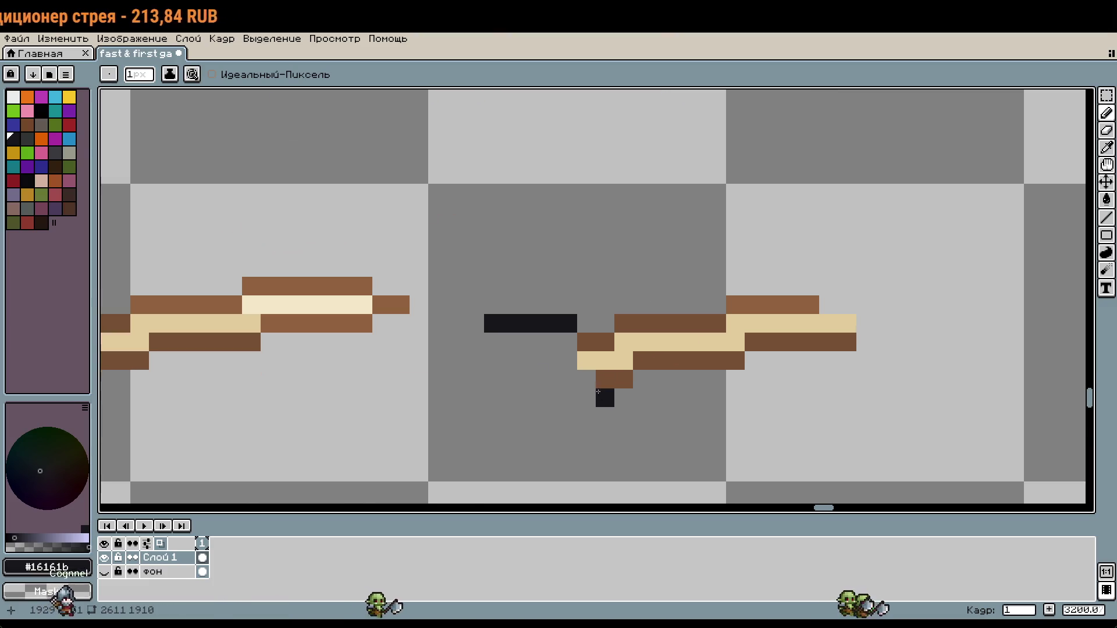
# Step: Undo the stray pixel and pencil a black loop outline for a knob at the stick's right end
pyautogui.hotkey('ctrl', 'z')
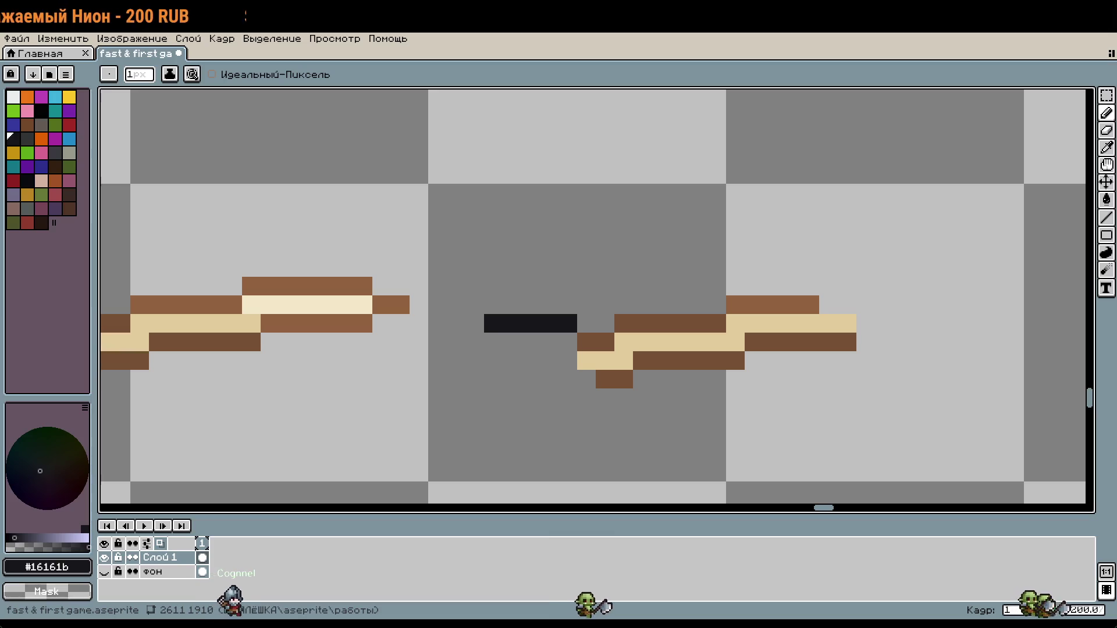
pyautogui.scroll(-1, 694, 190)
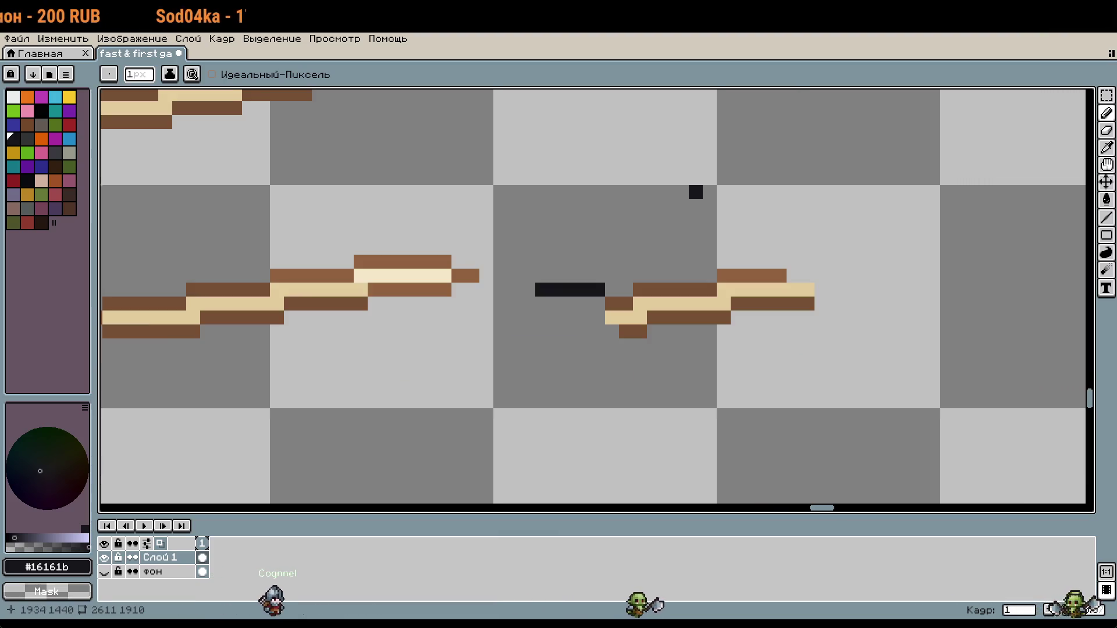
pyautogui.moveTo(693, 190); pyautogui.dragTo(583, 156)
pyautogui.moveTo(676, 225); pyautogui.dragTo(690, 225)
pyautogui.moveTo(704, 281); pyautogui.dragTo(718, 281)
pyautogui.moveTo(691, 211); pyautogui.dragTo(704, 211)
pyautogui.scroll(1, 756, 267)
pyautogui.moveTo(723, 262)
pyautogui.mouseDown()
pyautogui.moveTo(766, 265)
pyautogui.moveTo(776, 245)
pyautogui.mouseUp()
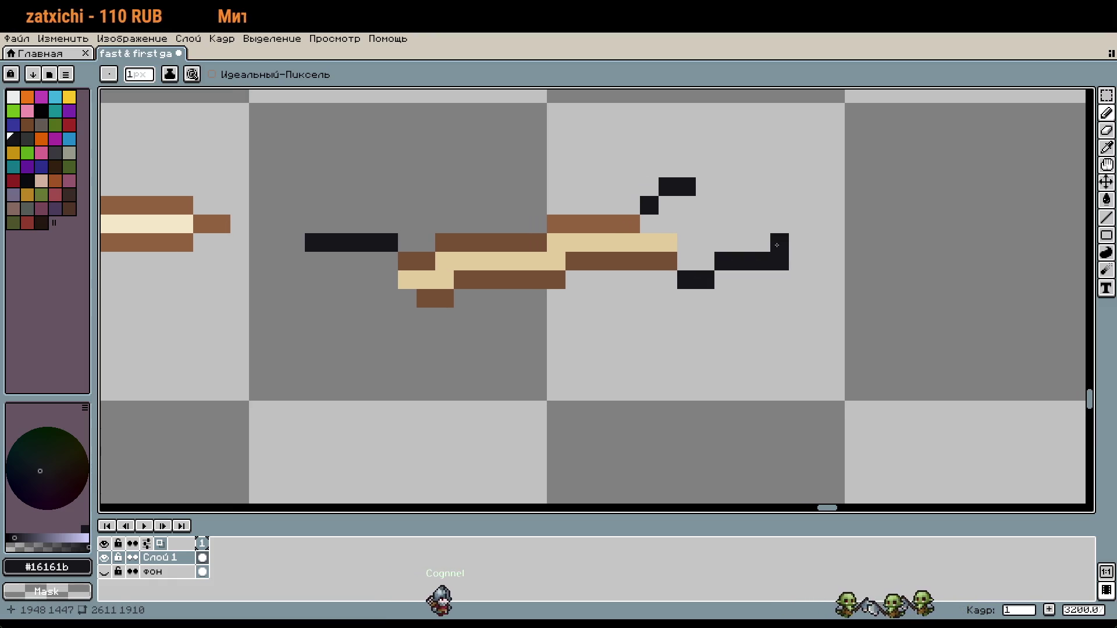
pyautogui.moveTo(792, 167)
pyautogui.mouseDown()
pyautogui.moveTo(734, 149)
pyautogui.moveTo(706, 164)
pyautogui.mouseUp()
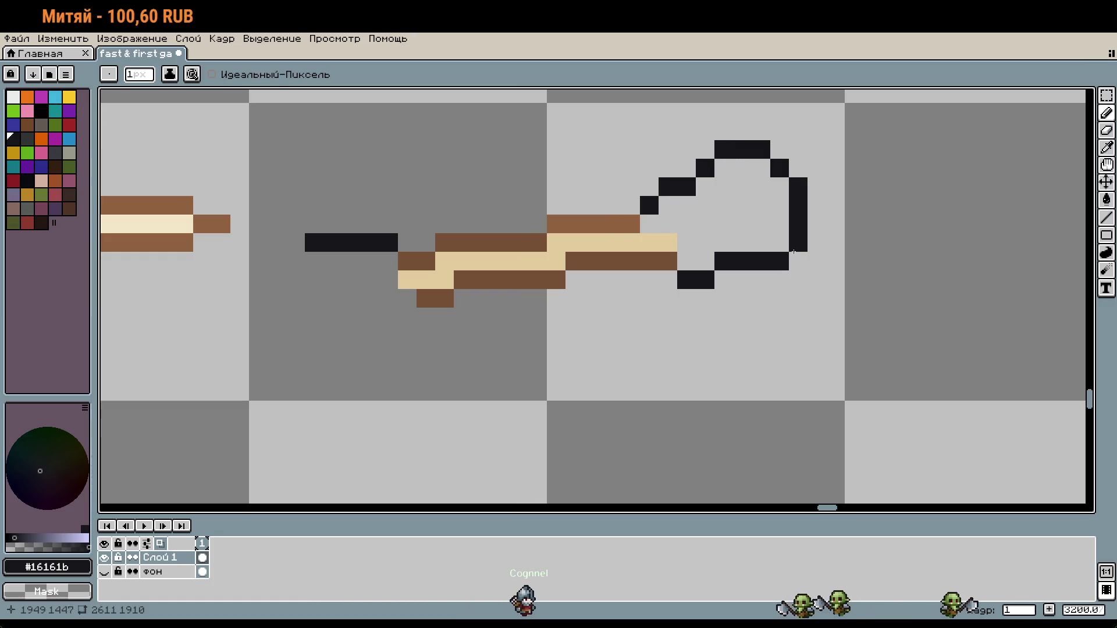
pyautogui.scroll(-1, 793, 251)
pyautogui.hotkey('ctrl', 'z')
pyautogui.scroll(3, 772, 257)
# Step: Fill the knob interior with the stick's tan colour
pyautogui.press('g')
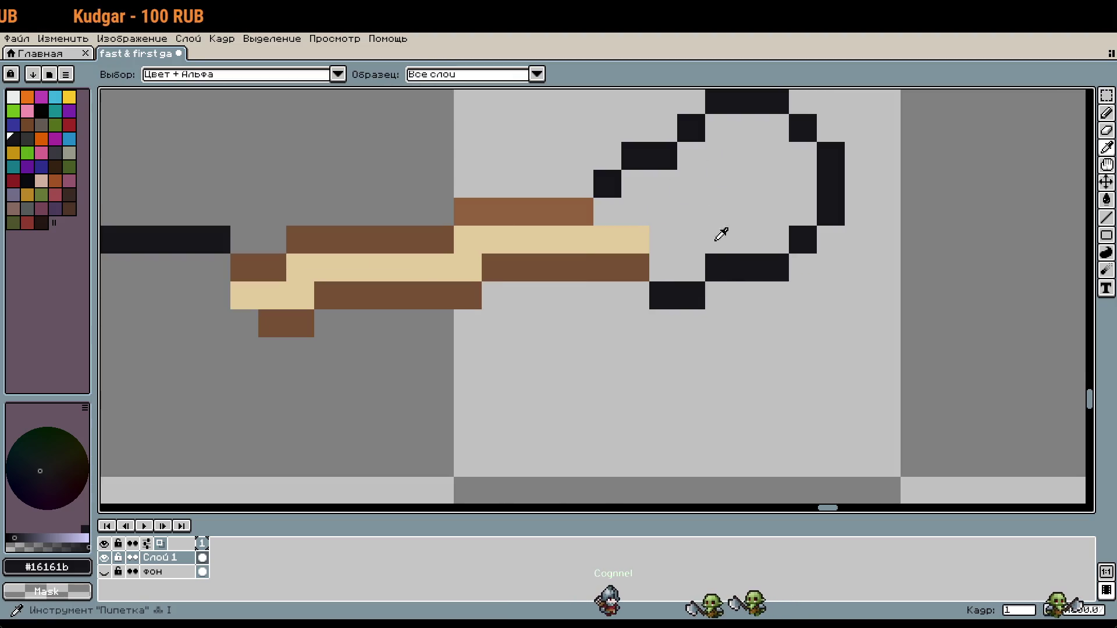
pyautogui.keyDown('alt'); pyautogui.click(644, 236); pyautogui.keyUp('alt')
pyautogui.click(702, 232)
pyautogui.scroll(-3, 702, 233)
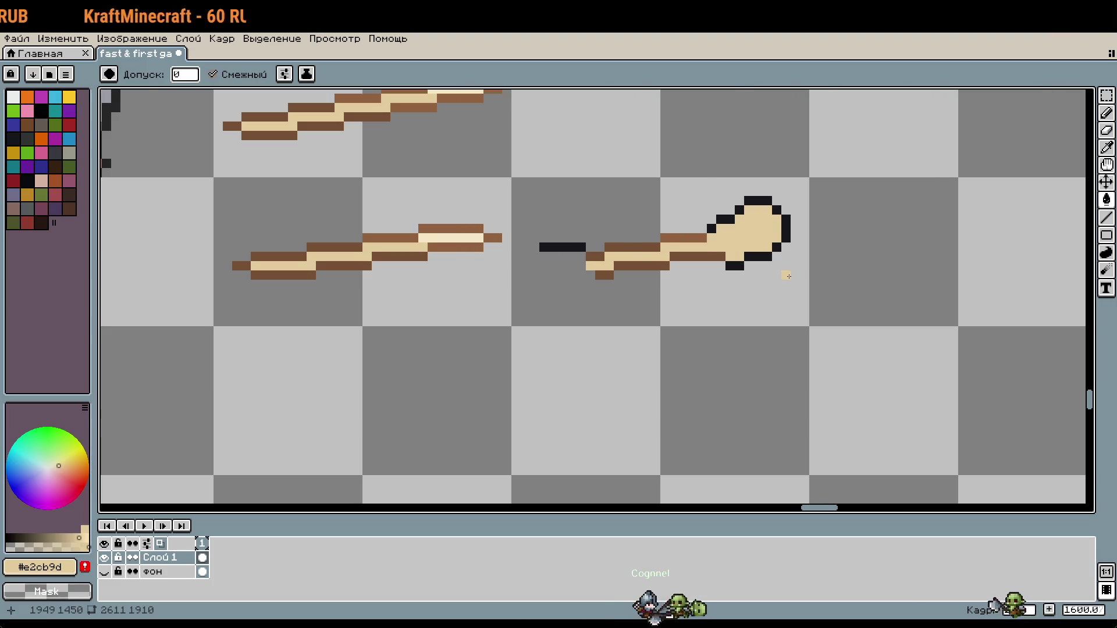
# Step: Marquee-select the knob loop and move its right part down one pixel
pyautogui.scroll(1, 785, 276)
pyautogui.press('m')
pyautogui.moveTo(691, 257); pyautogui.dragTo(794, 139)
pyautogui.click(756, 290)
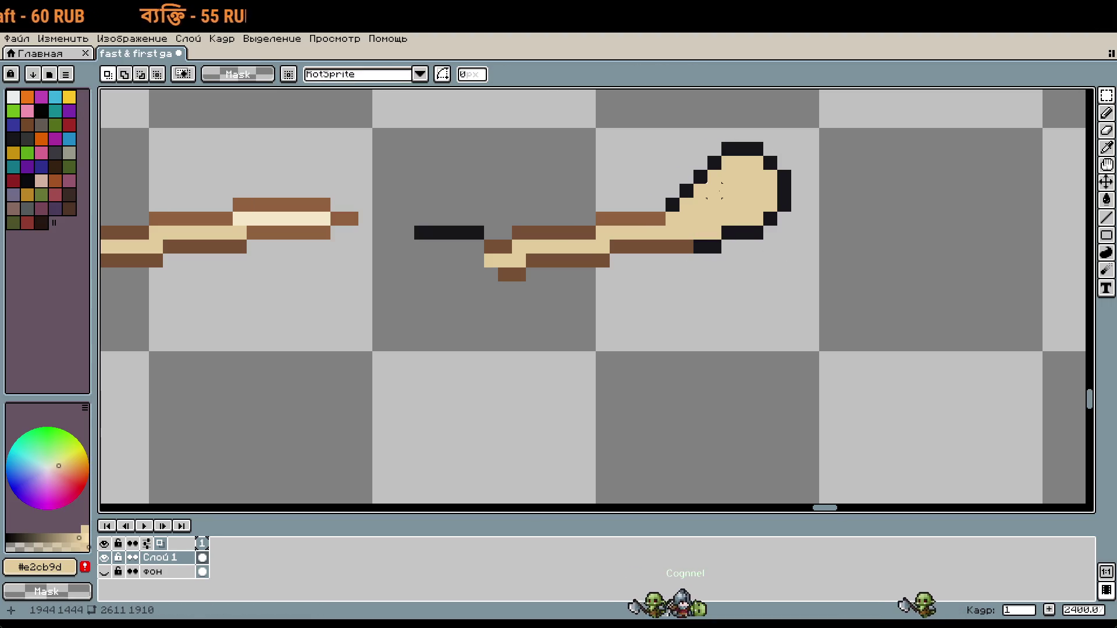
pyautogui.moveTo(784, 148)
pyautogui.mouseDown()
pyautogui.moveTo(733, 250)
pyautogui.moveTo(719, 254)
pyautogui.moveTo(760, 263)
pyautogui.mouseUp()
pyautogui.click(755, 316)
# Step: Shift another right-side section and an outline corner of the knob down one pixel
pyautogui.scroll(-1, 755, 316)
pyautogui.scroll(1, 765, 292)
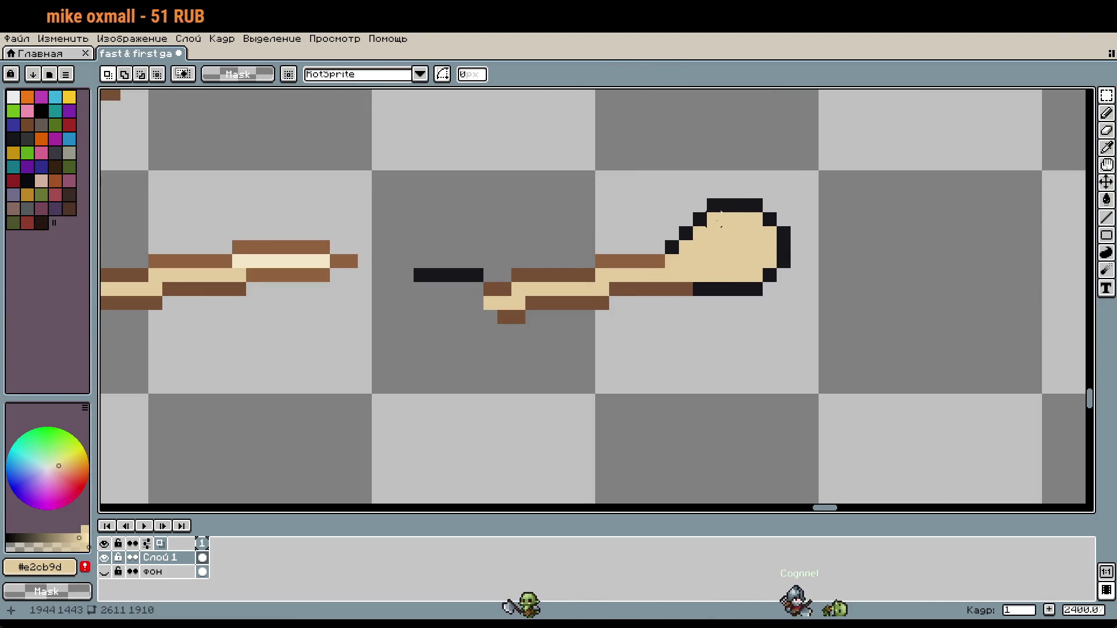
pyautogui.moveTo(706, 198)
pyautogui.mouseDown()
pyautogui.moveTo(793, 298)
pyautogui.moveTo(775, 278)
pyautogui.mouseUp()
pyautogui.click(699, 358)
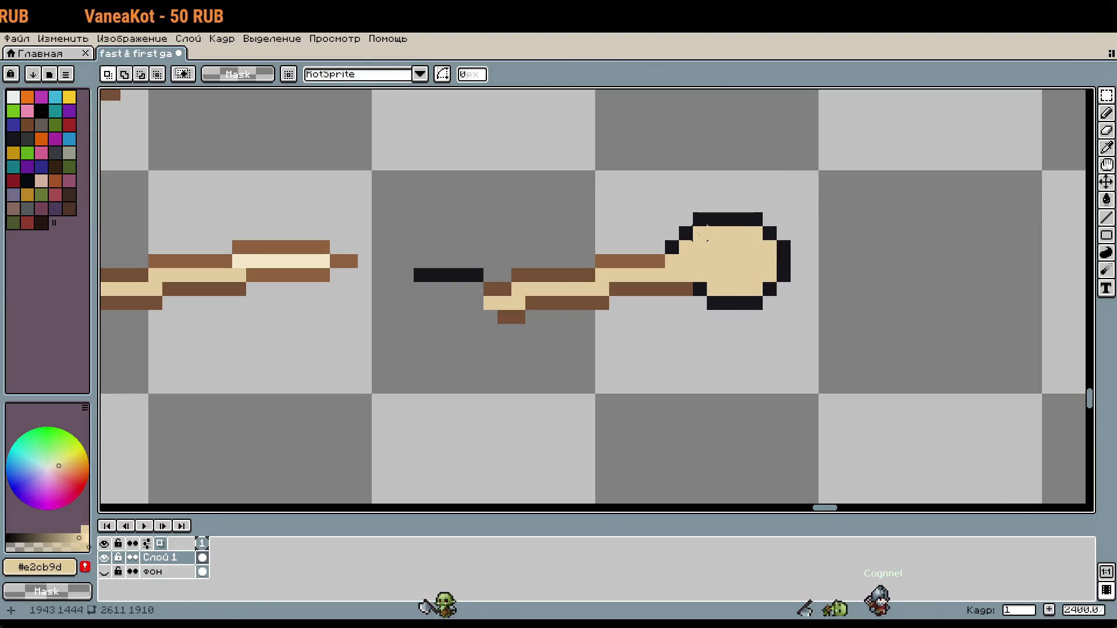
pyautogui.moveTo(672, 219); pyautogui.dragTo(702, 249)
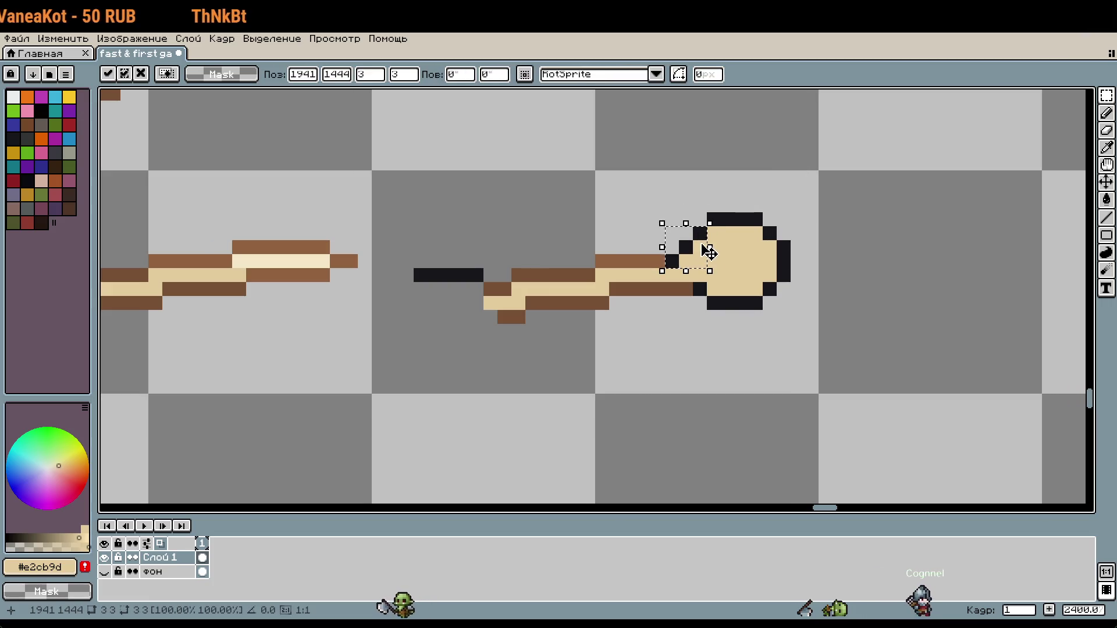
pyautogui.press('Return')
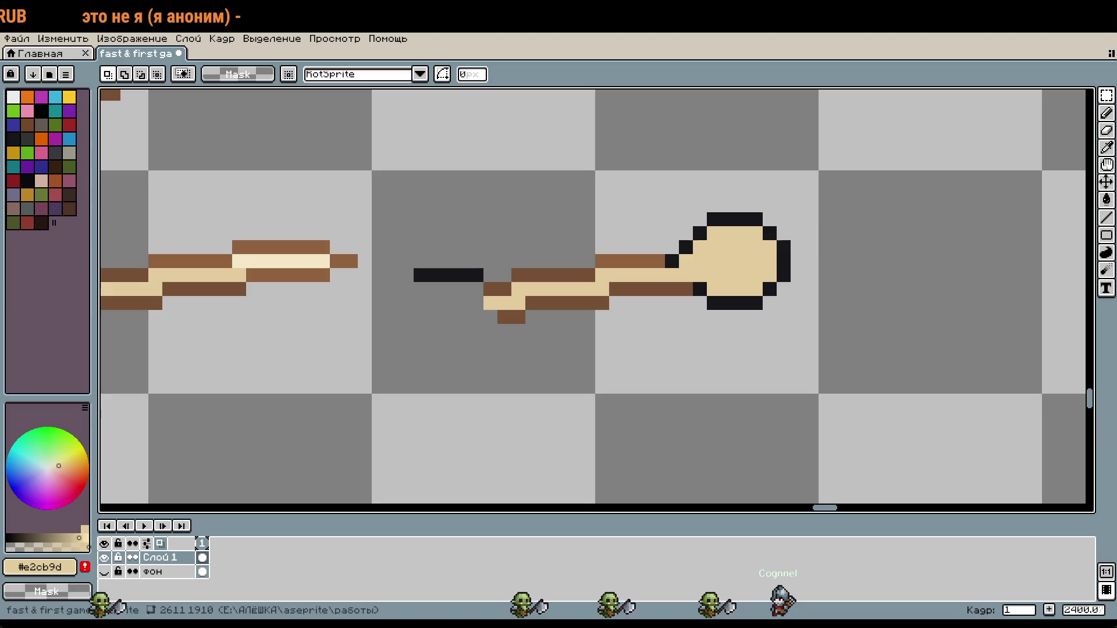
pyautogui.scroll(-3, 832, 268)
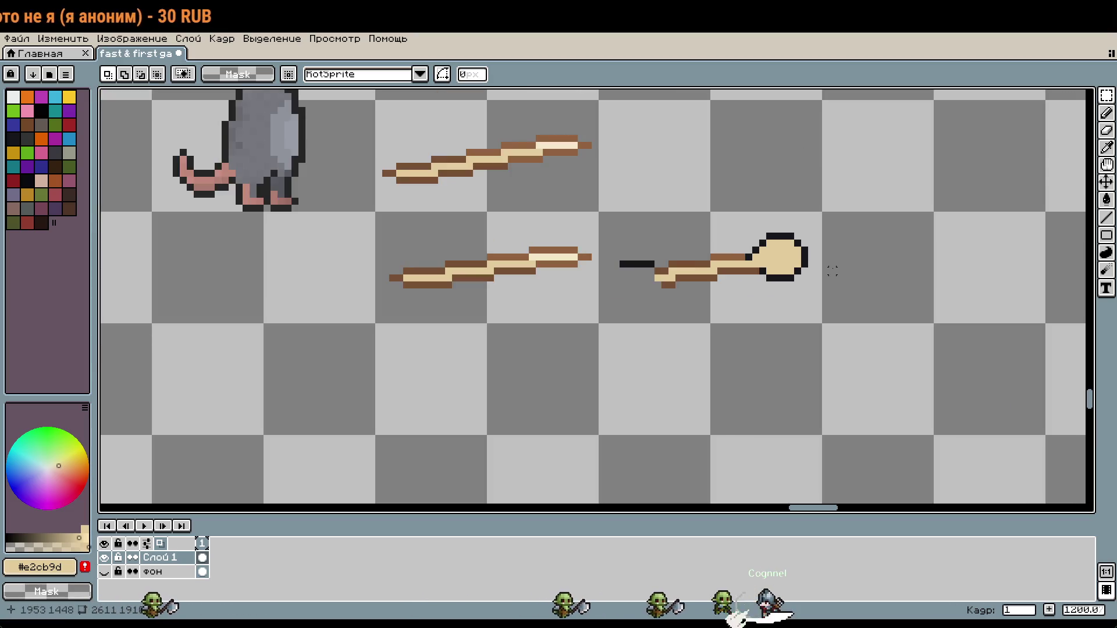
# Step: Select the spoon-shaped knob head, copy it and paste a duplicate
pyautogui.scroll(3, 832, 271)
pyautogui.press('b')
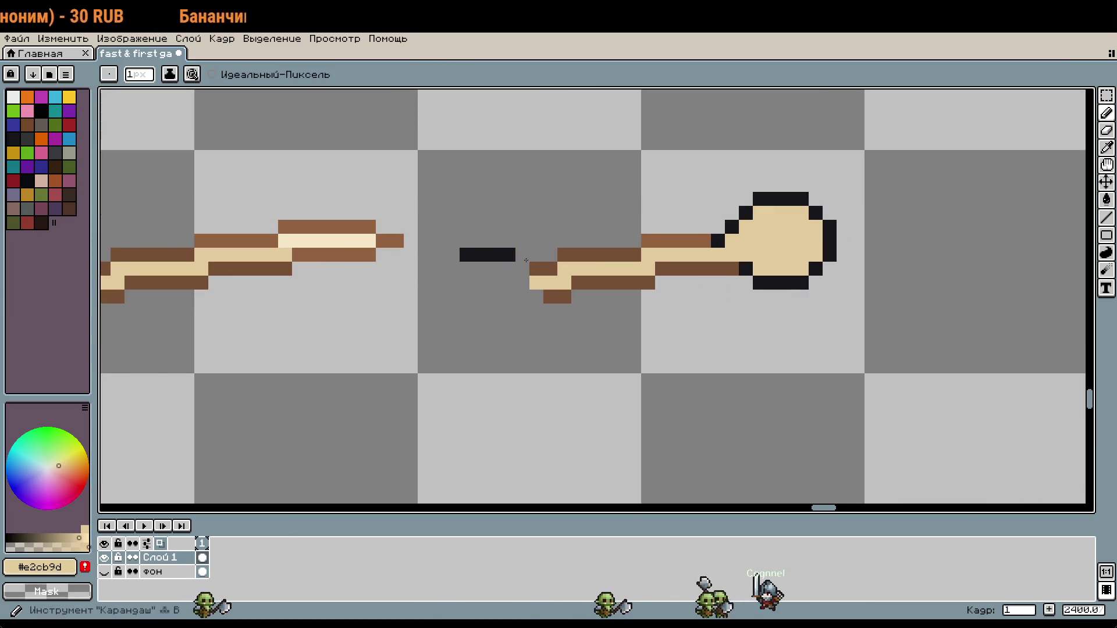
pyautogui.scroll(-2, 665, 342)
pyautogui.press('m')
pyautogui.moveTo(654, 215); pyautogui.dragTo(803, 364)
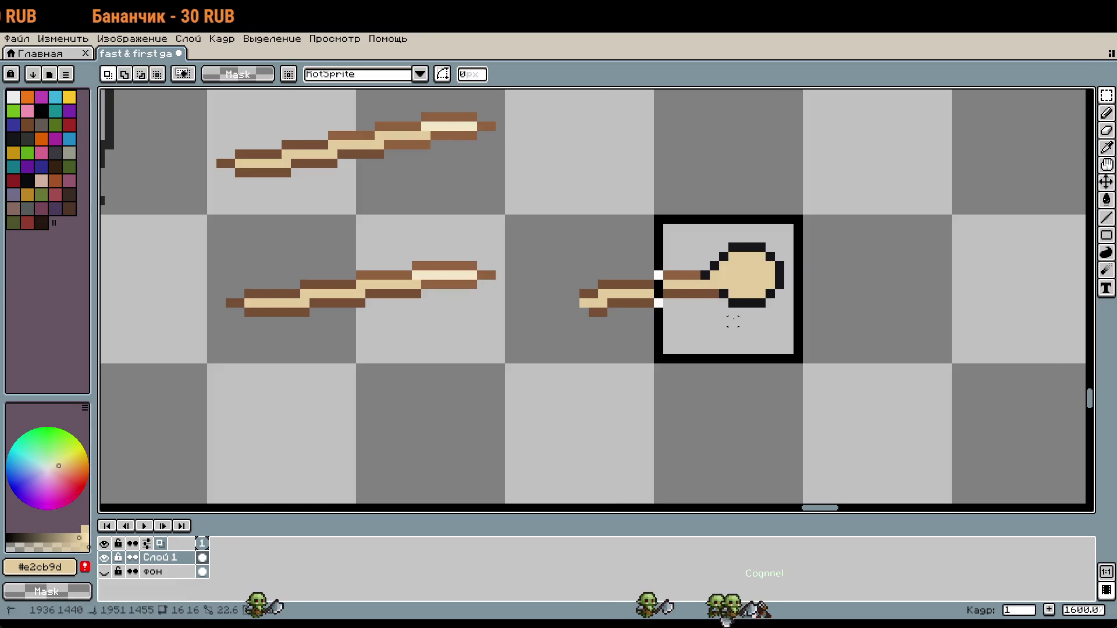
pyautogui.click(793, 341)
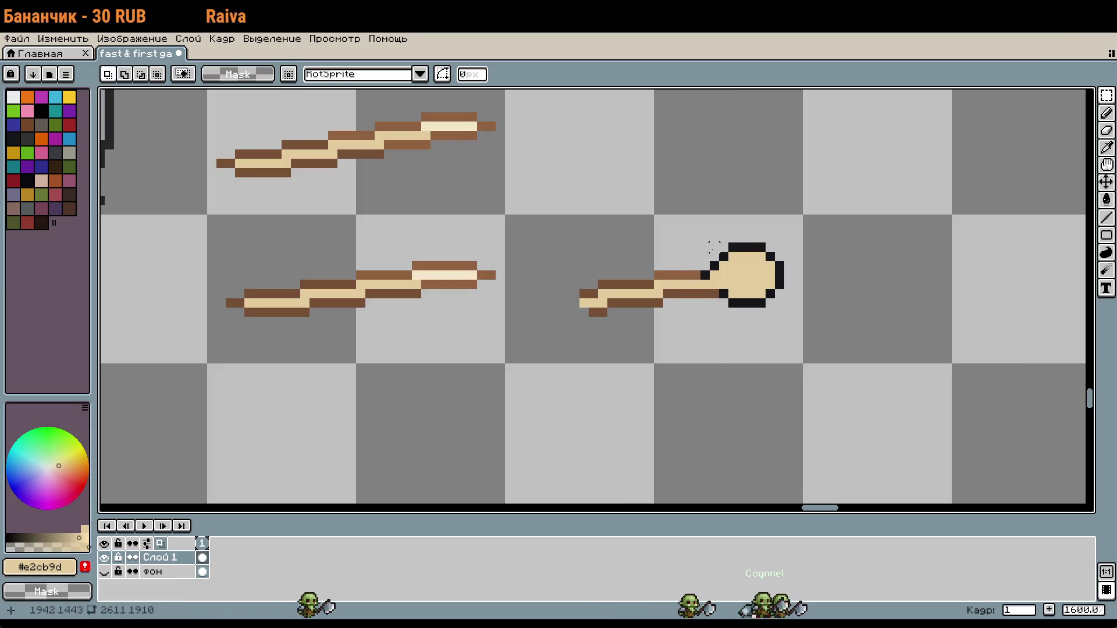
pyautogui.moveTo(697, 239); pyautogui.dragTo(796, 320)
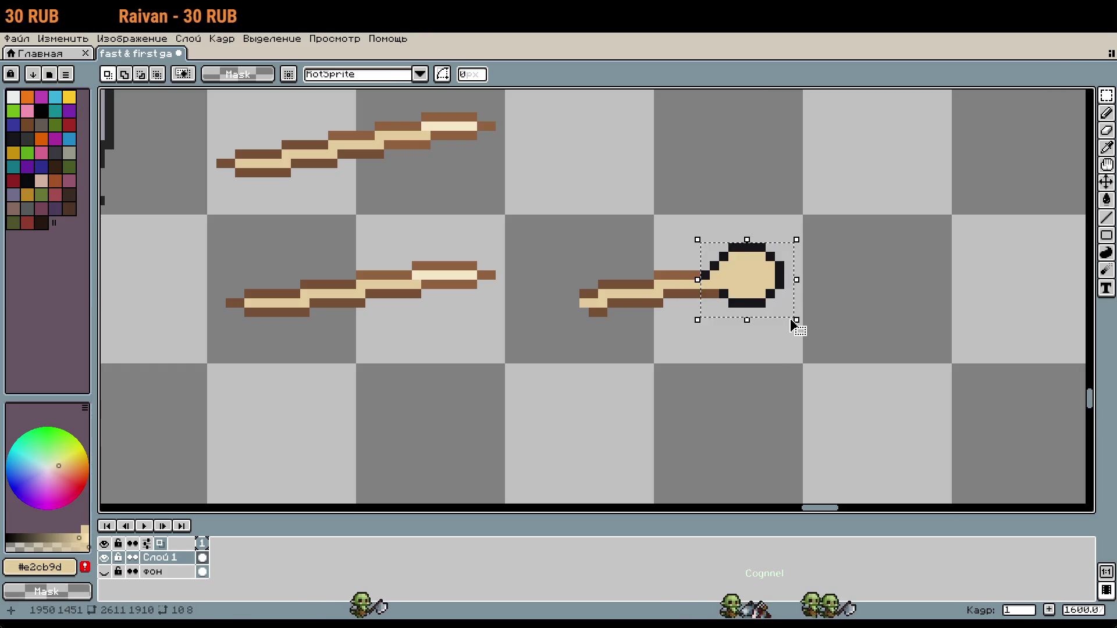
pyautogui.hotkey('ctrl', 'c')
pyautogui.hotkey('ctrl', 'v')
pyautogui.hotkey('shift', 'Down')
pyautogui.hotkey('shift', 'Left')
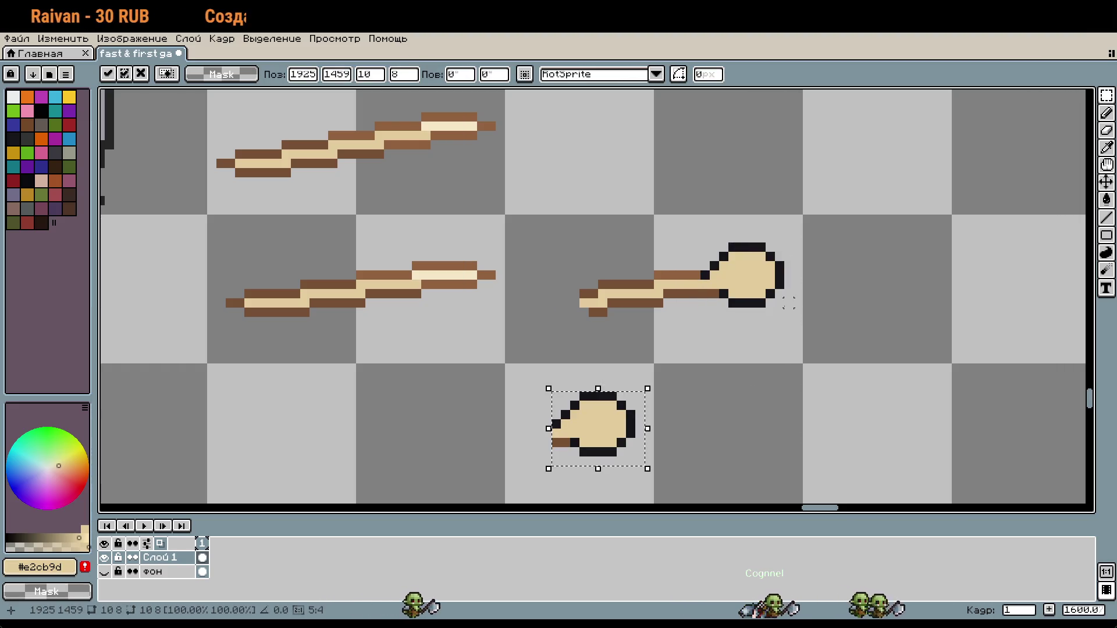
# Step: Rotate the knob copy 180° and place it at the stick's left end
pyautogui.click(463, 74)
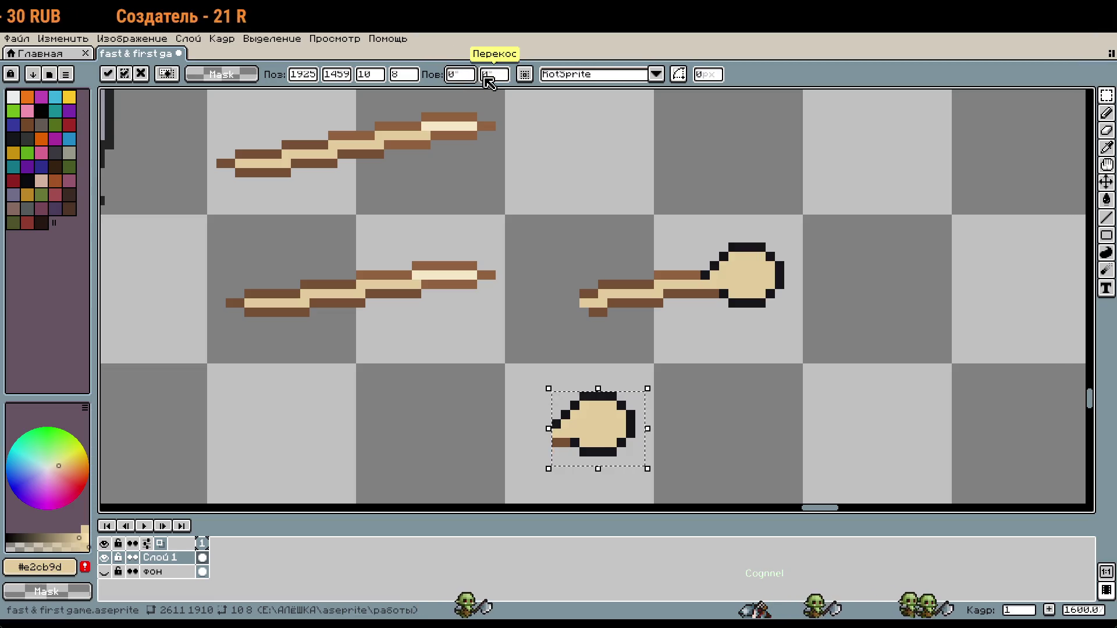
pyautogui.write('180')
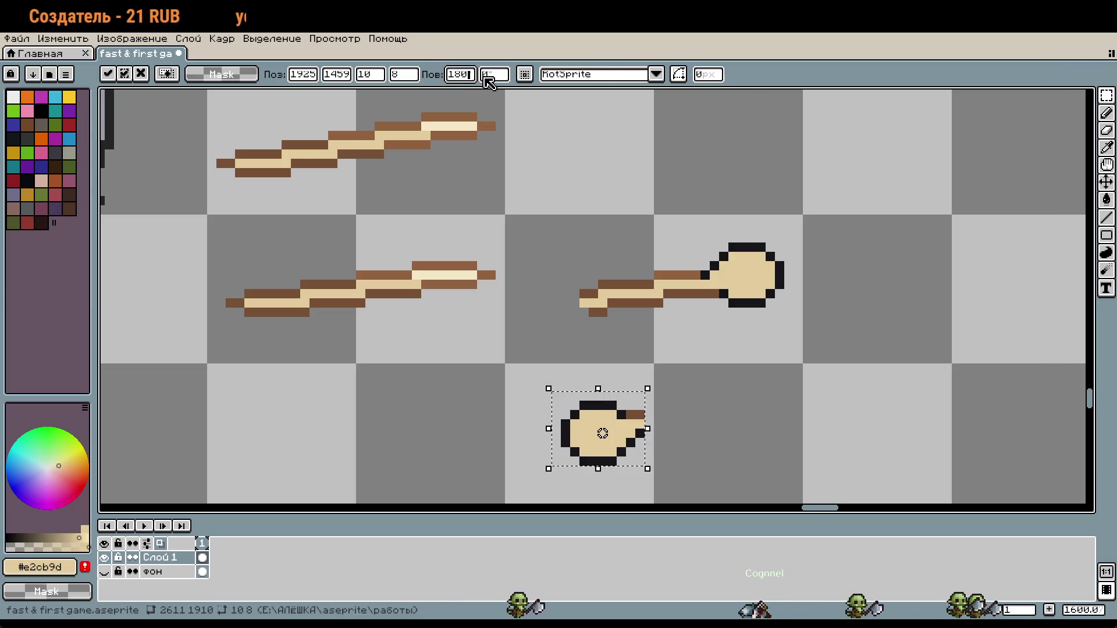
pyautogui.click(622, 424)
pyautogui.moveTo(549, 397)
pyautogui.mouseDown()
pyautogui.moveTo(647, 459)
pyautogui.moveTo(570, 368)
pyautogui.moveTo(567, 338)
pyautogui.mouseUp()
pyautogui.click(704, 349)
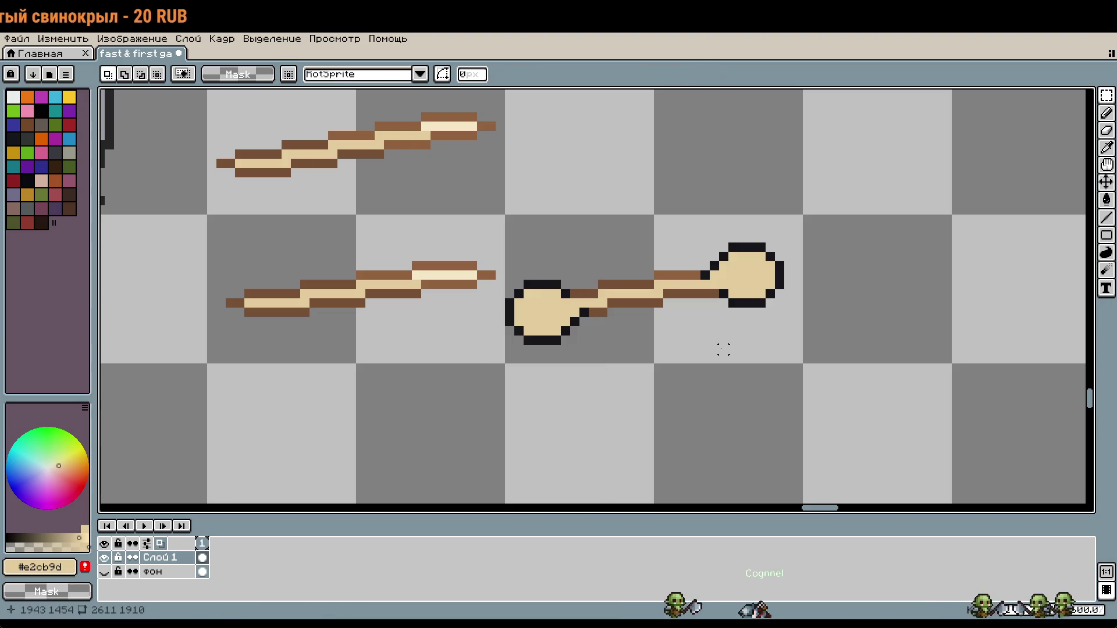
# Step: Select the whole bone-shaped stick and shift it slightly right
pyautogui.moveTo(778, 212)
pyautogui.mouseDown()
pyautogui.moveTo(628, 332)
pyautogui.moveTo(548, 357)
pyautogui.mouseUp()
pyautogui.moveTo(801, 215); pyautogui.dragTo(506, 364)
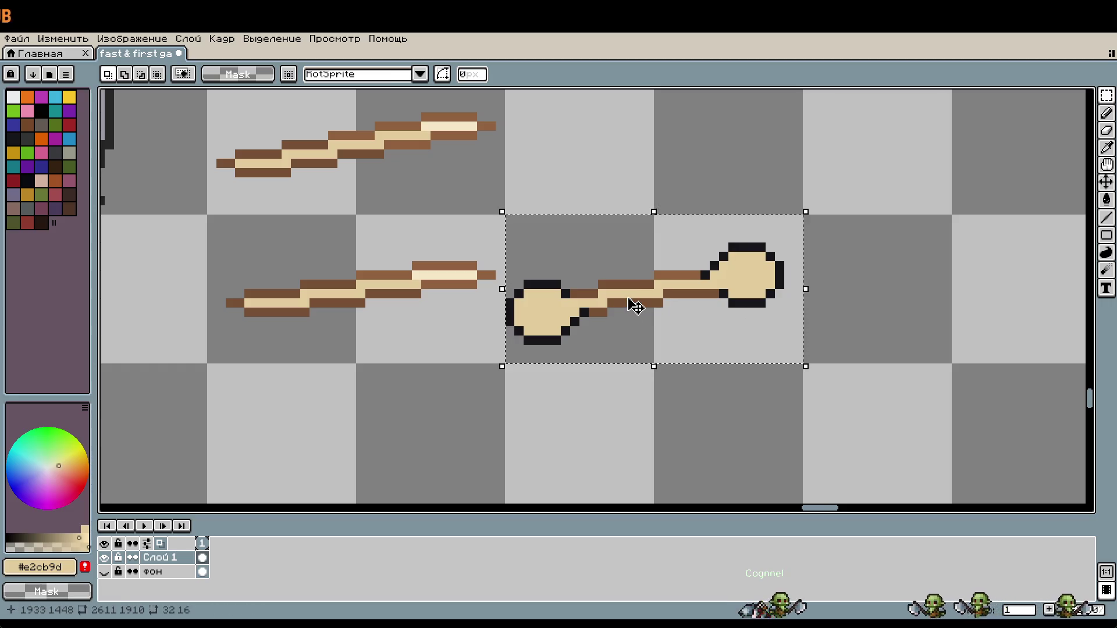
pyautogui.moveTo(633, 302); pyautogui.dragTo(635, 307)
pyautogui.press('Up')
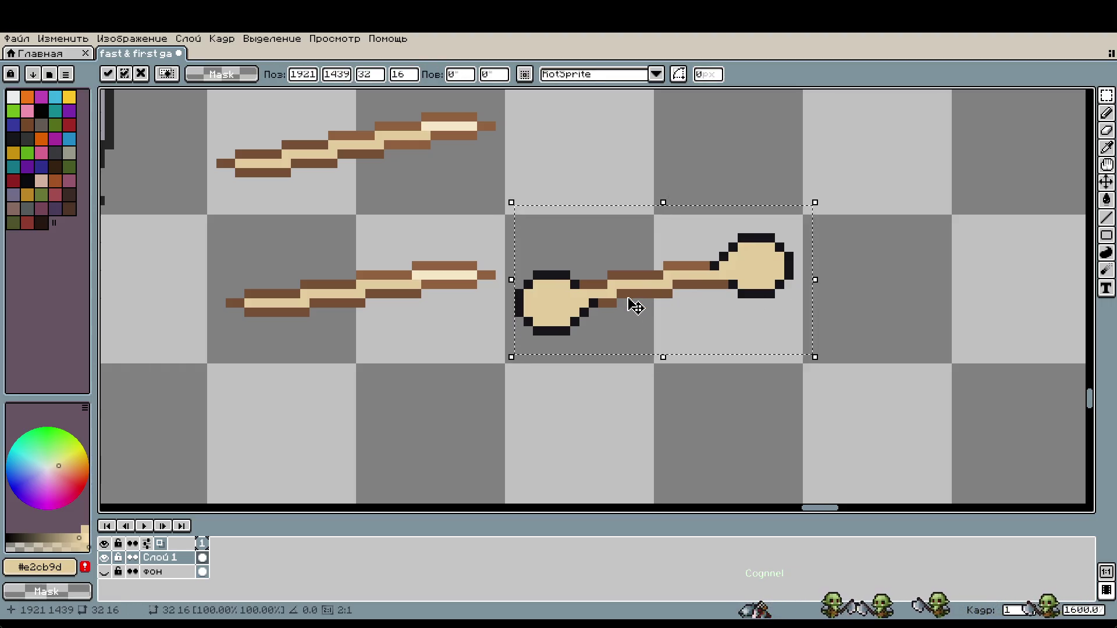
pyautogui.press('Down')
pyautogui.click(704, 387)
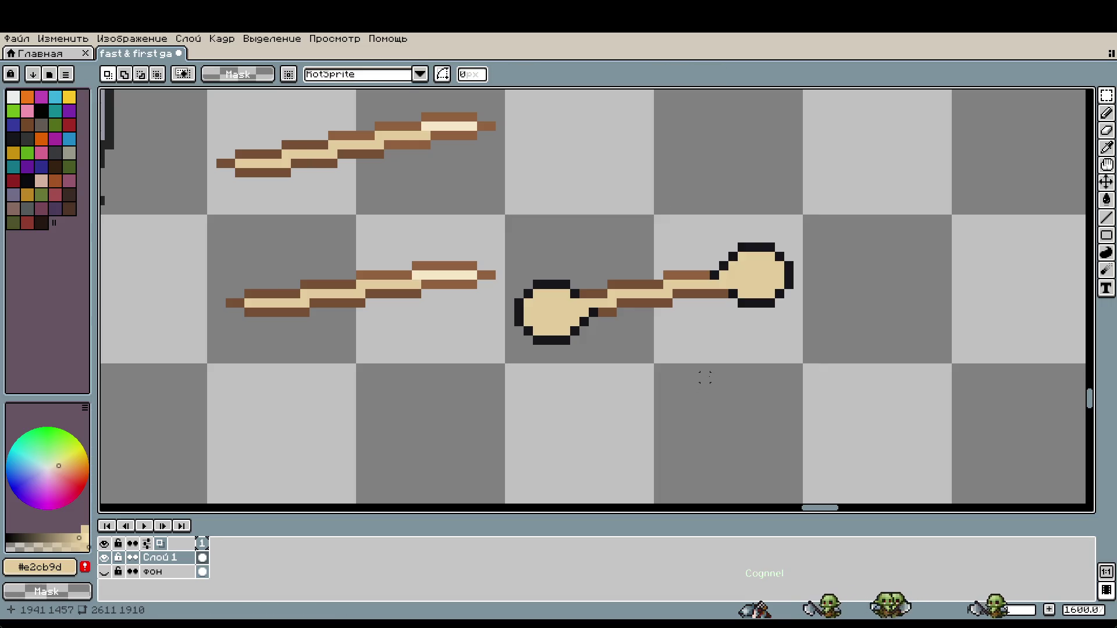
# Step: Sample light cream #f4e7c7 and paint a highlight across the handle's neck
pyautogui.scroll(-1, 704, 377)
pyautogui.scroll(3, 671, 315)
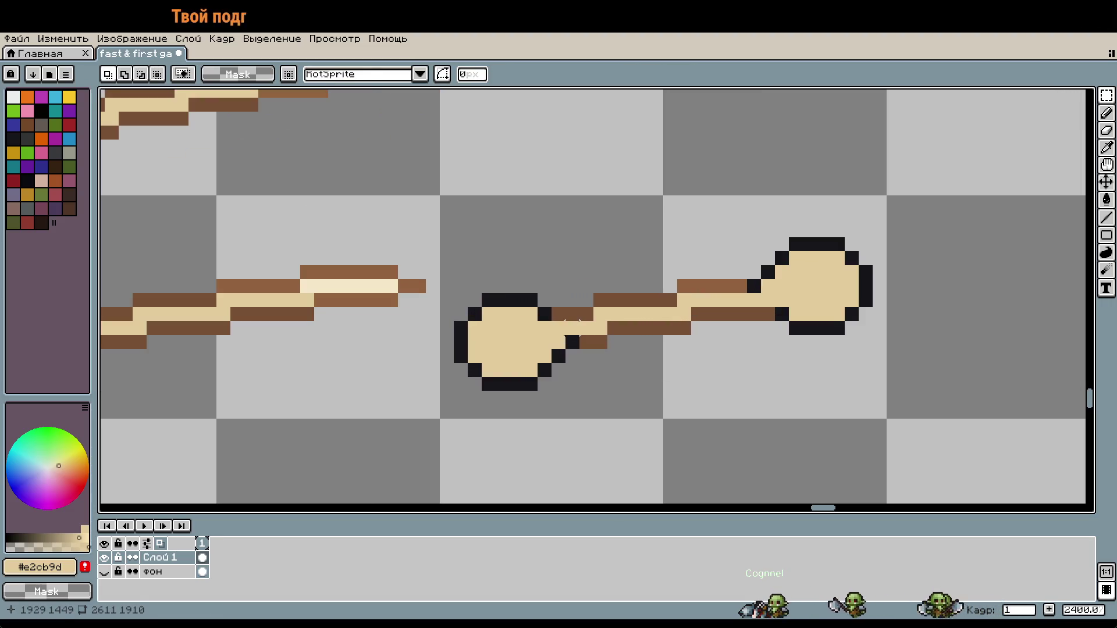
pyautogui.press('i')
pyautogui.hscroll(2, 744, 282)
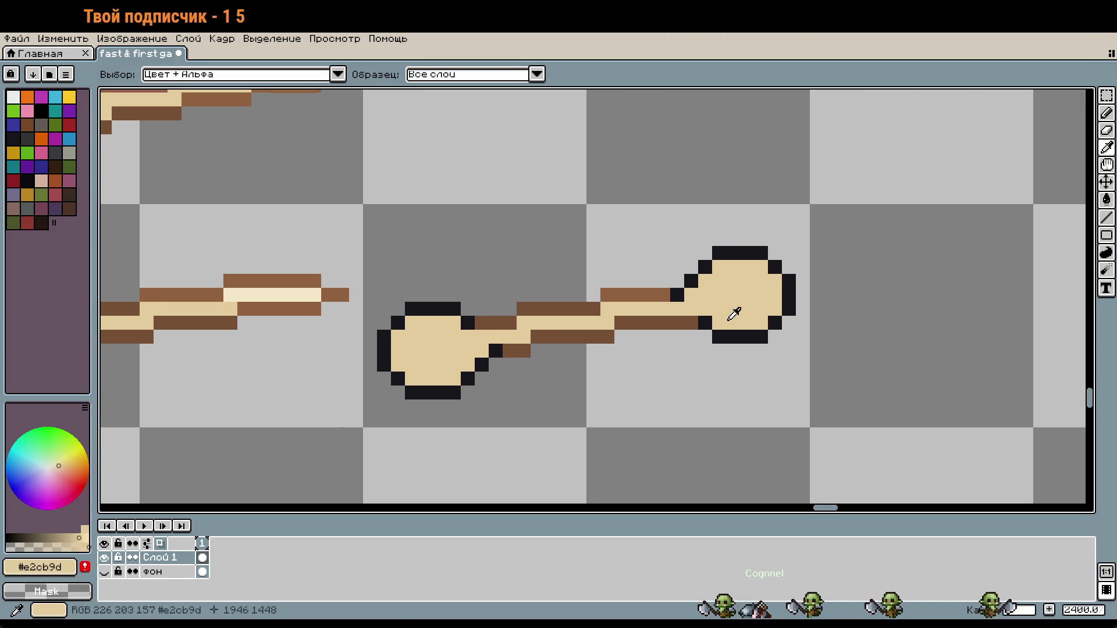
pyautogui.scroll(3, 721, 293)
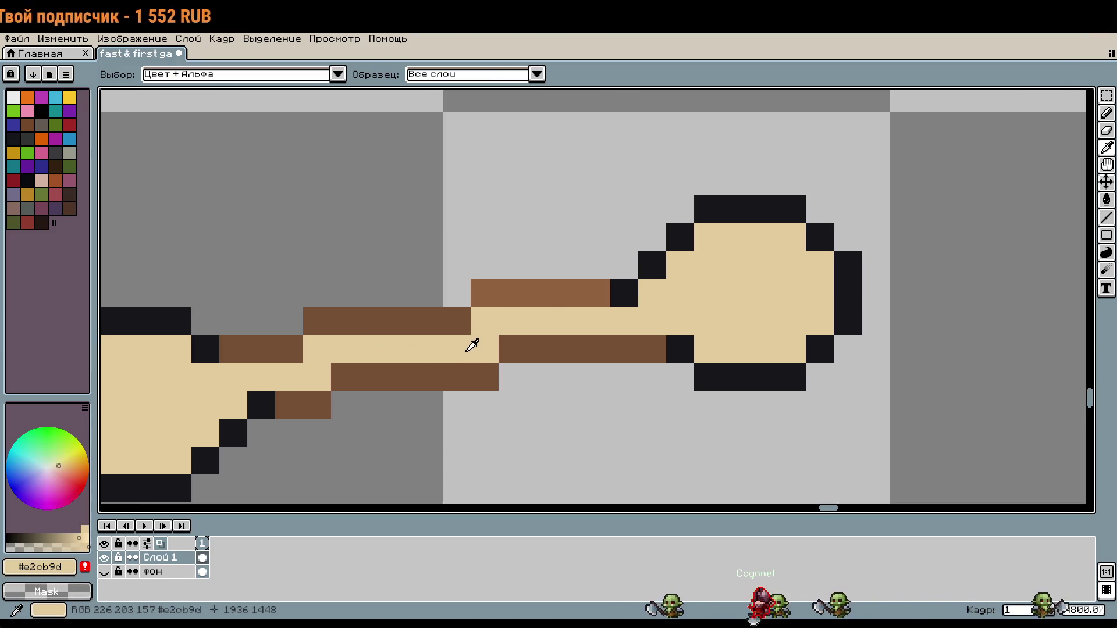
pyautogui.hscroll(-5, 715, 306)
pyautogui.scroll(-3, 526, 324)
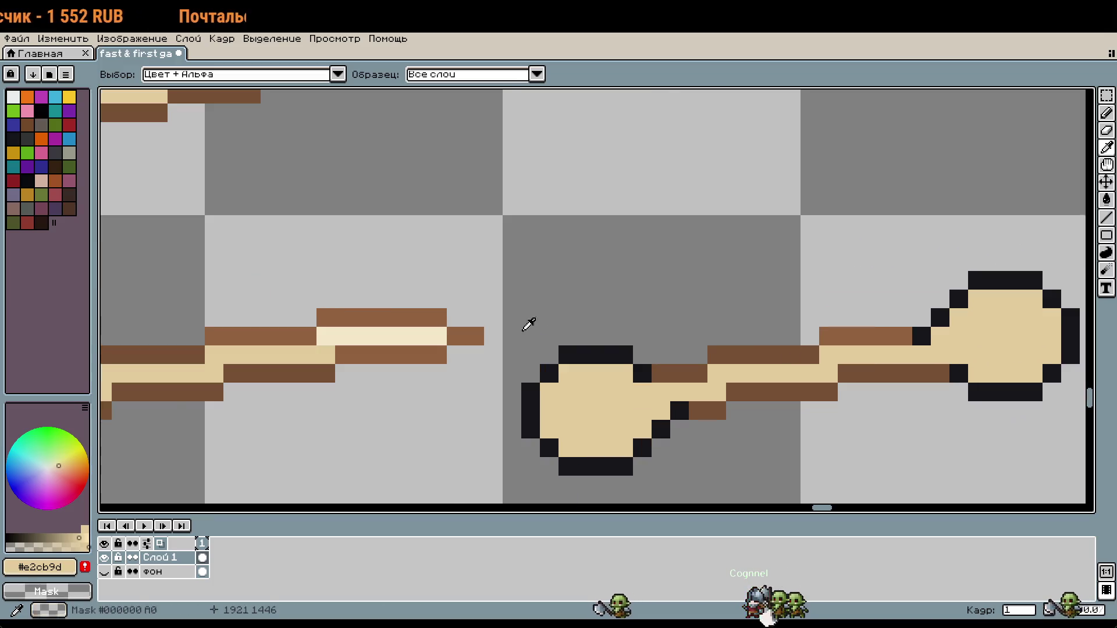
pyautogui.hscroll(2, 463, 348)
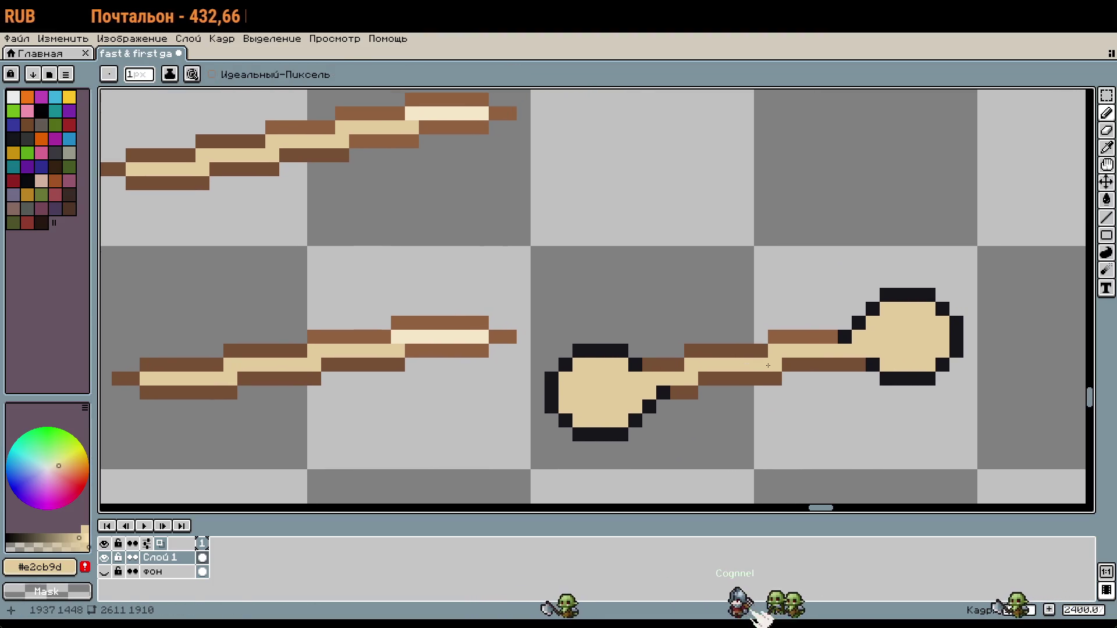
pyautogui.scroll(3, 165, 290)
pyautogui.click(161, 296)
pyautogui.press('b')
pyautogui.scroll(-1, 582, 340)
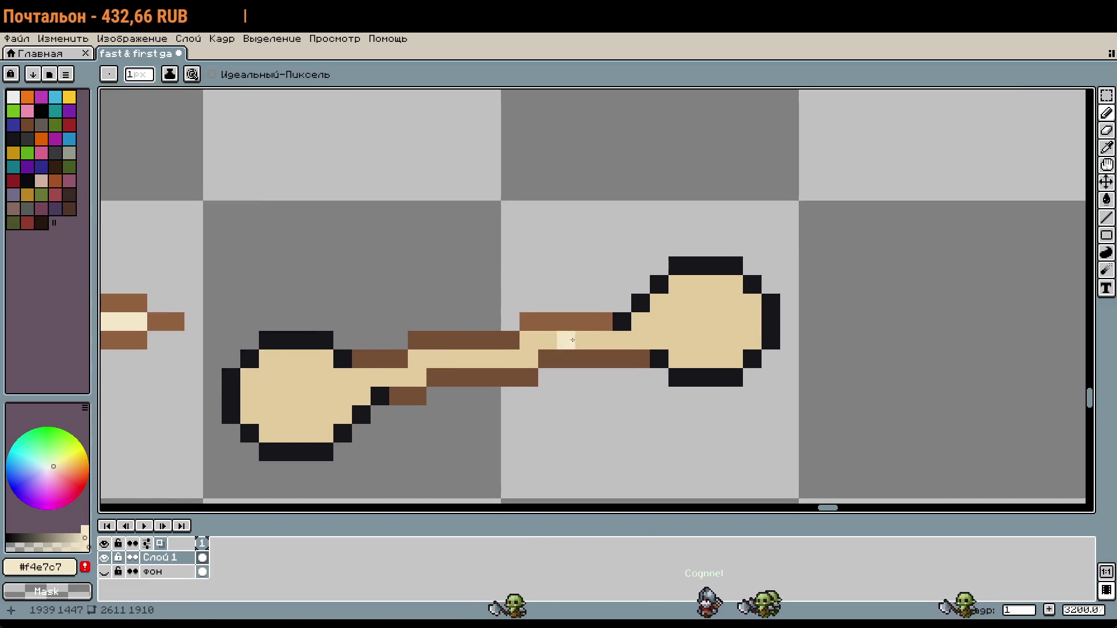
pyautogui.moveTo(547, 340); pyautogui.dragTo(680, 339)
# Step: Bucket-fill the right and left knobs with light cream, touching up nearby pixels
pyautogui.press('g')
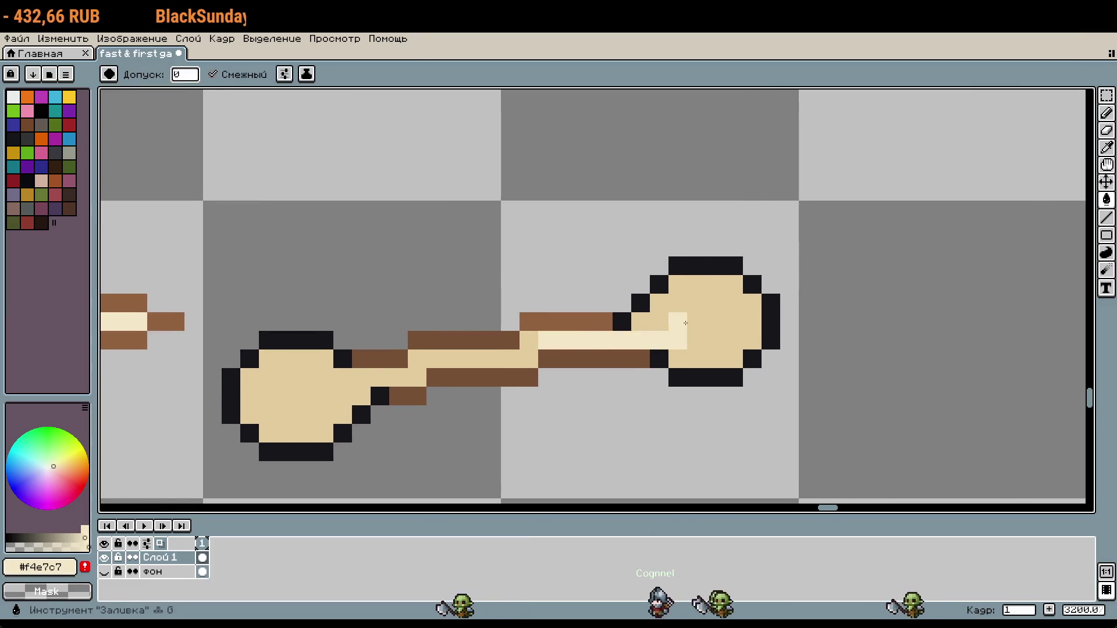
pyautogui.click(716, 322)
pyautogui.scroll(-3, 705, 319)
pyautogui.hscroll(-3, 706, 319)
pyautogui.click(506, 333)
pyautogui.click(495, 324)
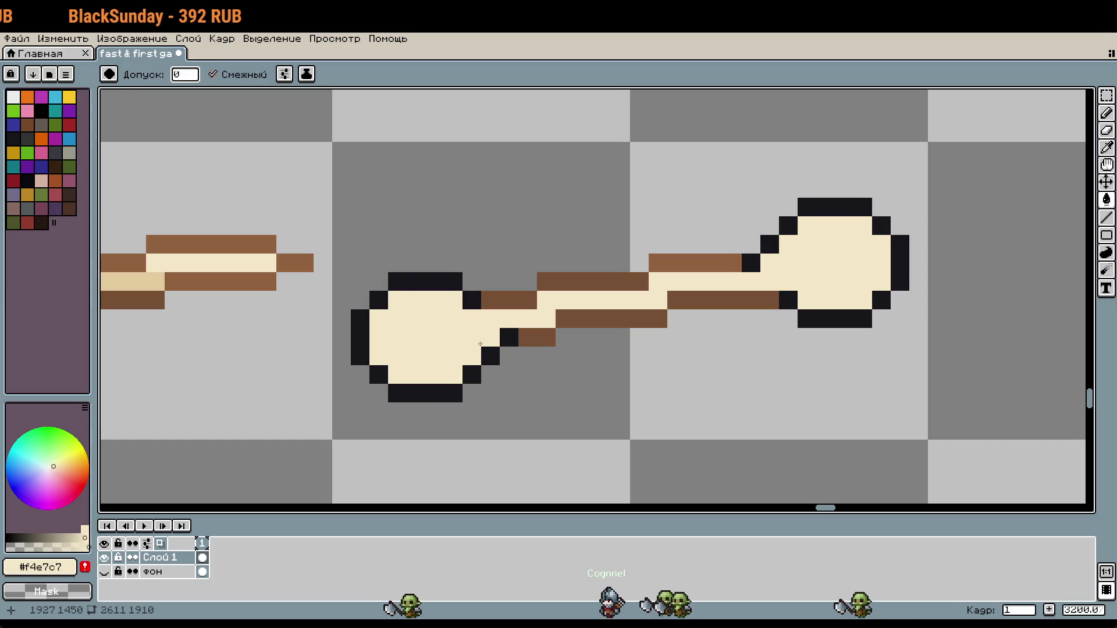
pyautogui.hotkey('ctrl', 'z')
pyautogui.hotkey('ctrl', 'z')
pyautogui.press('b')
pyautogui.click(498, 321)
pyautogui.click(523, 338)
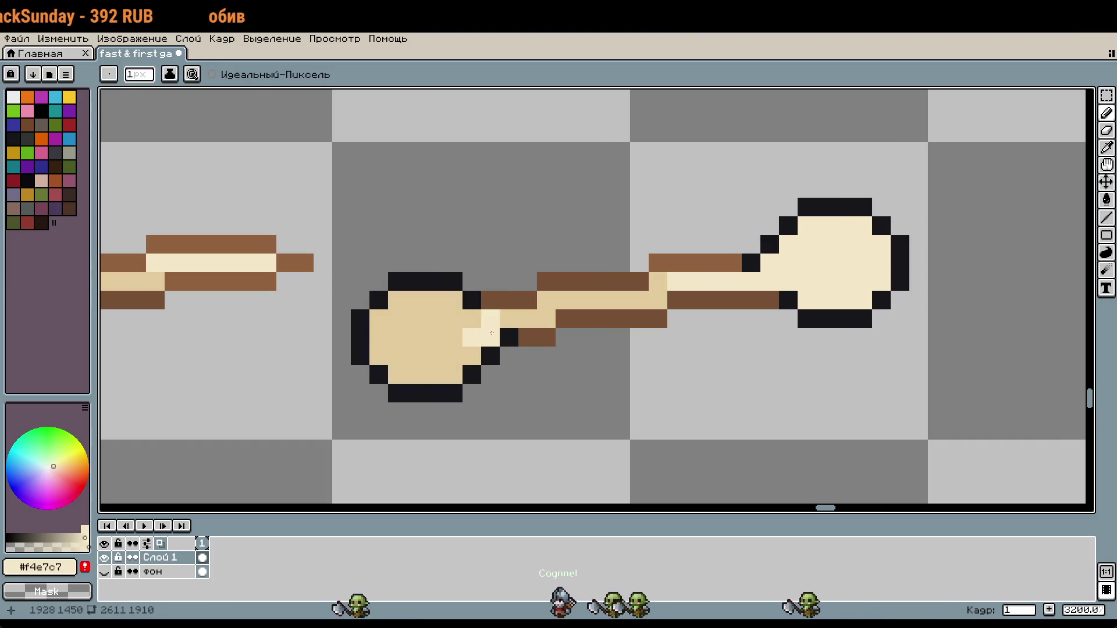
pyautogui.press('g')
pyautogui.click(444, 326)
pyautogui.hotkey('ctrl', 'z')
# Step: Paint handle pixels light cream, then repaint the upper handle pixels tan #e2cb9d
pyautogui.press('b')
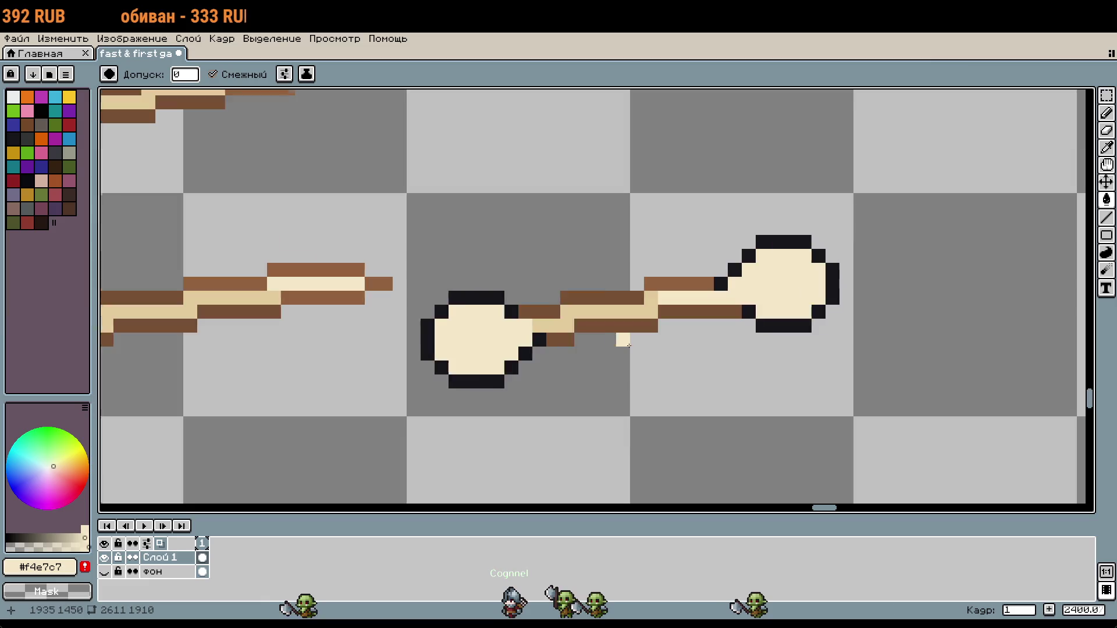
pyautogui.hscroll(-2, 532, 329)
pyautogui.click(533, 329)
pyautogui.moveTo(532, 329); pyautogui.dragTo(574, 324)
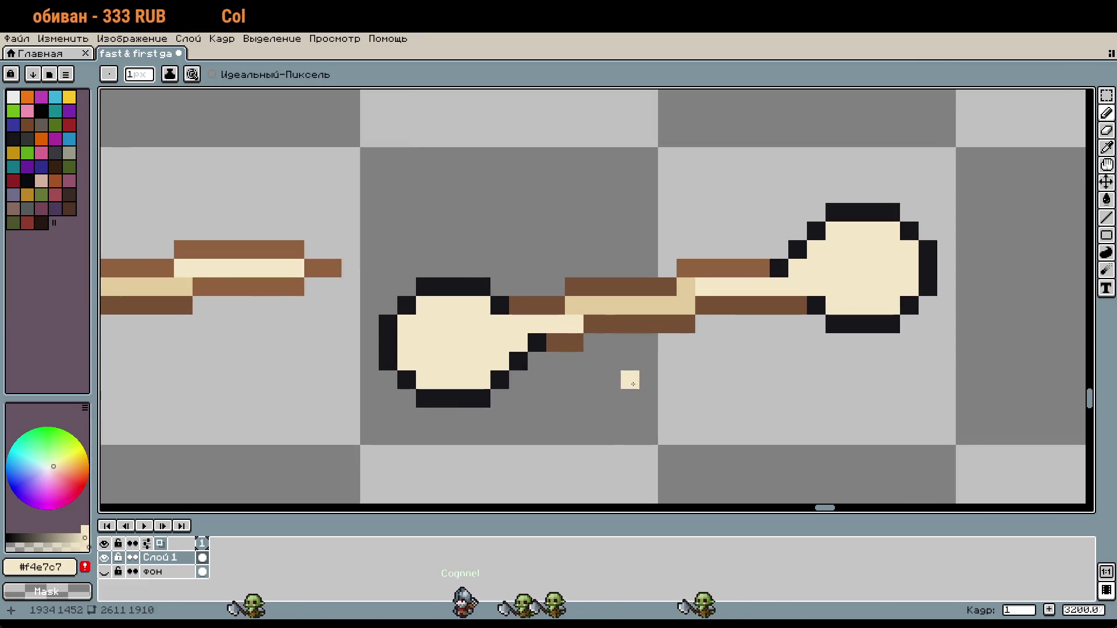
pyautogui.keyDown('alt'); pyautogui.click(687, 287); pyautogui.keyUp('alt')
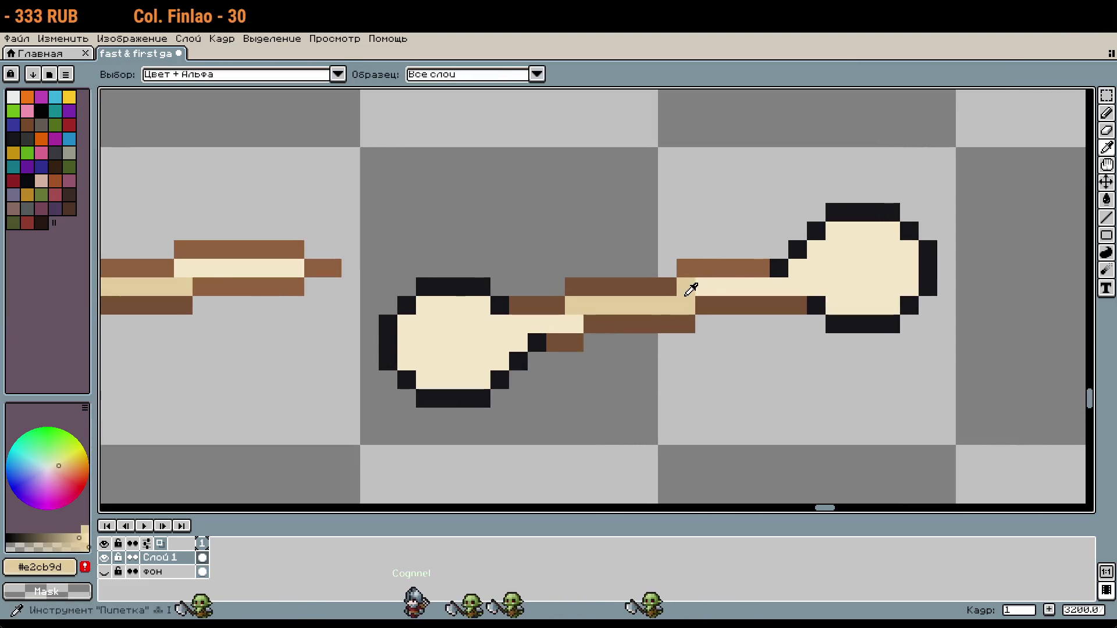
pyautogui.moveTo(704, 287); pyautogui.dragTo(741, 286)
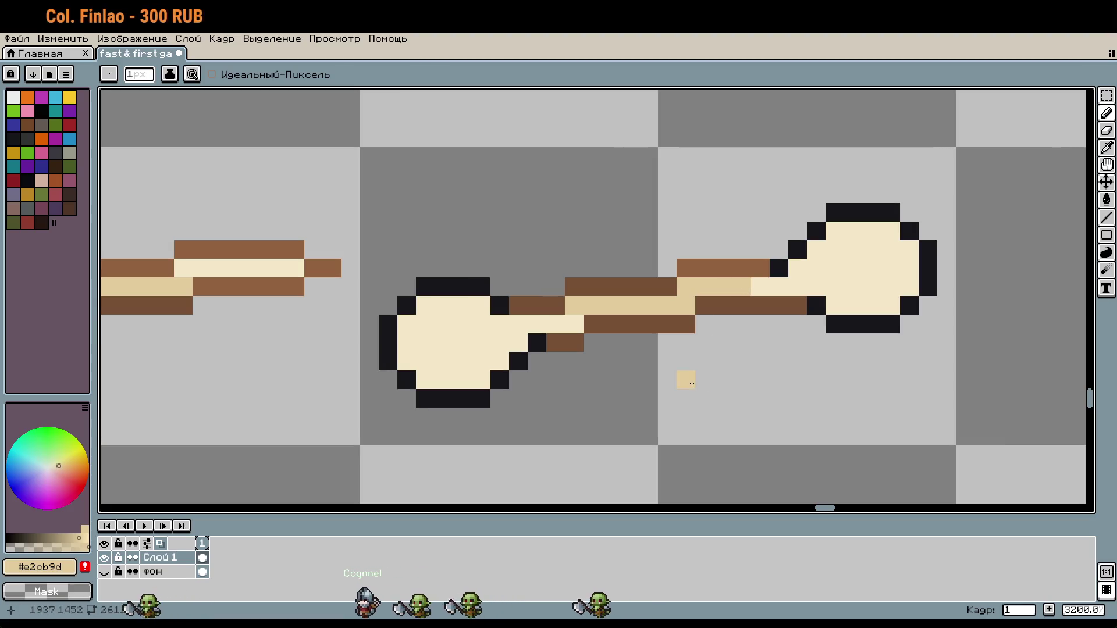
# Step: Select the right part of the handle and shift it one pixel right
pyautogui.press('m')
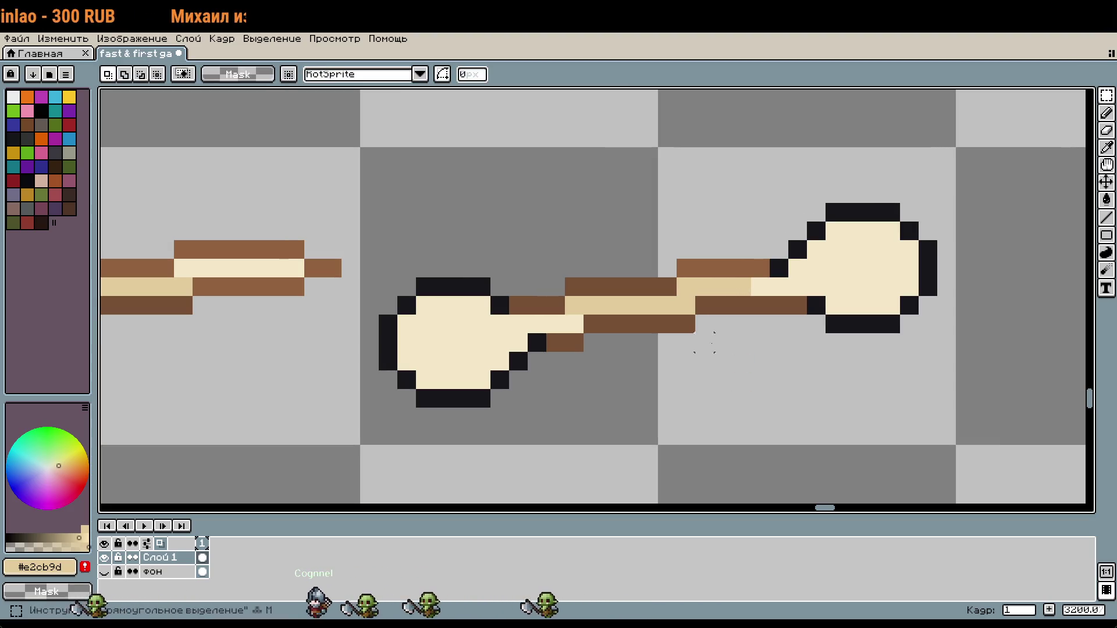
pyautogui.moveTo(574, 286); pyautogui.dragTo(715, 349)
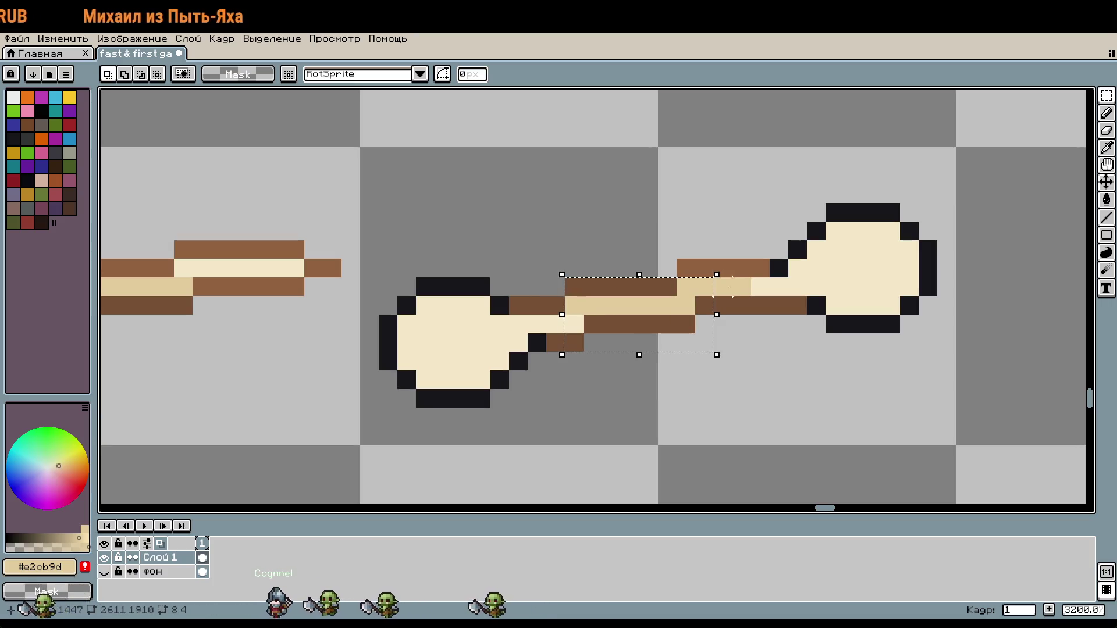
pyautogui.scroll(1, 722, 269)
pyautogui.press('b')
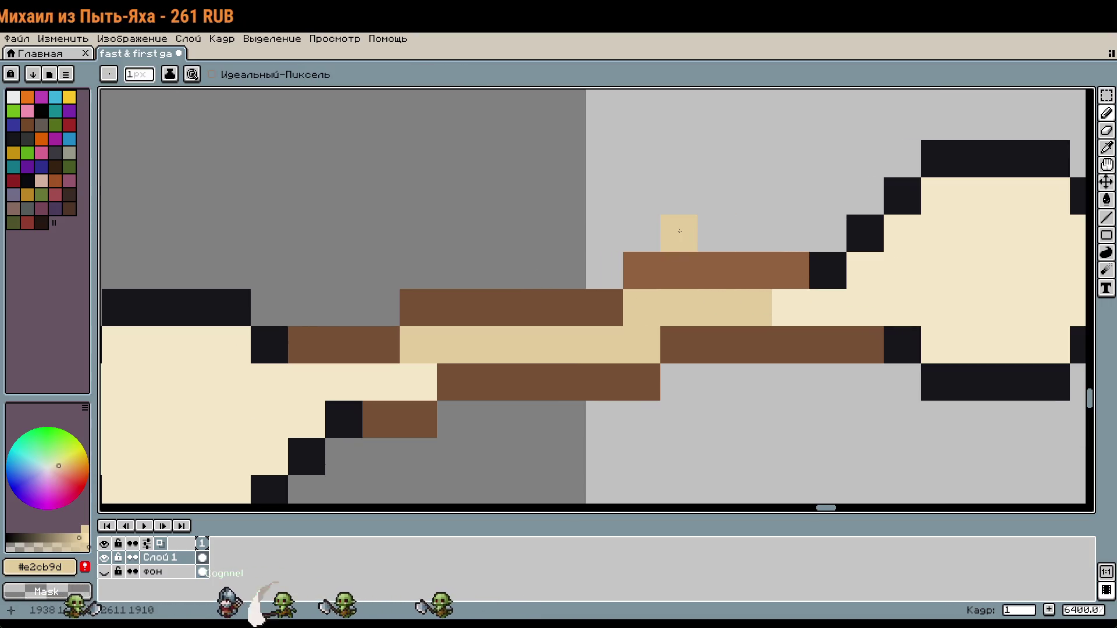
pyautogui.scroll(-3, 768, 267)
pyautogui.hscroll(-2, 768, 267)
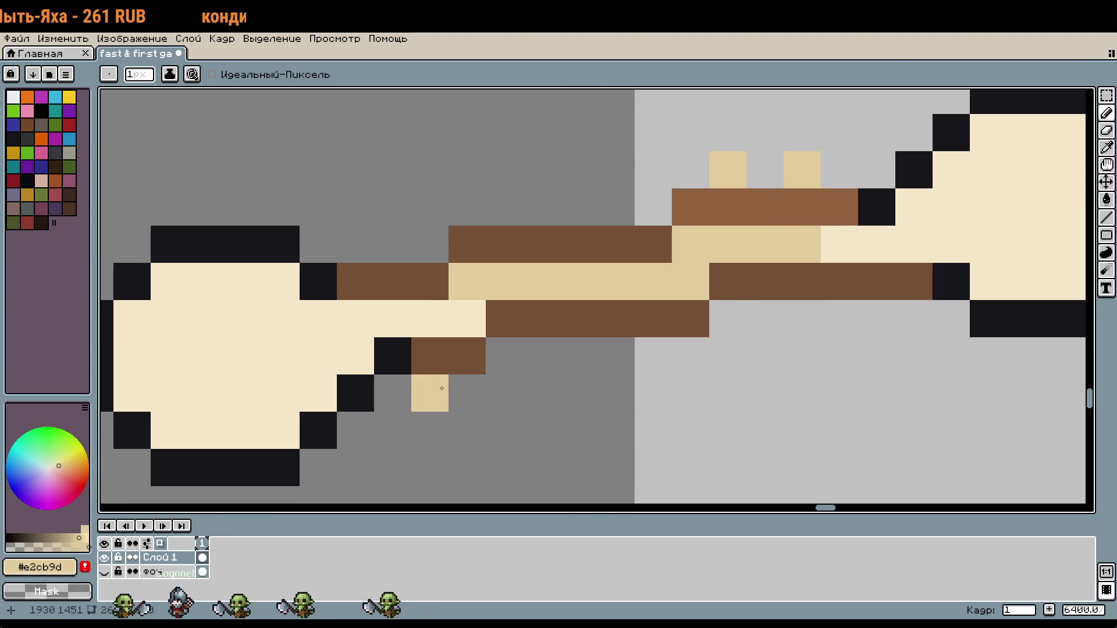
pyautogui.press('m')
pyautogui.moveTo(447, 188)
pyautogui.mouseDown()
pyautogui.moveTo(600, 341)
pyautogui.moveTo(786, 452)
pyautogui.mouseUp()
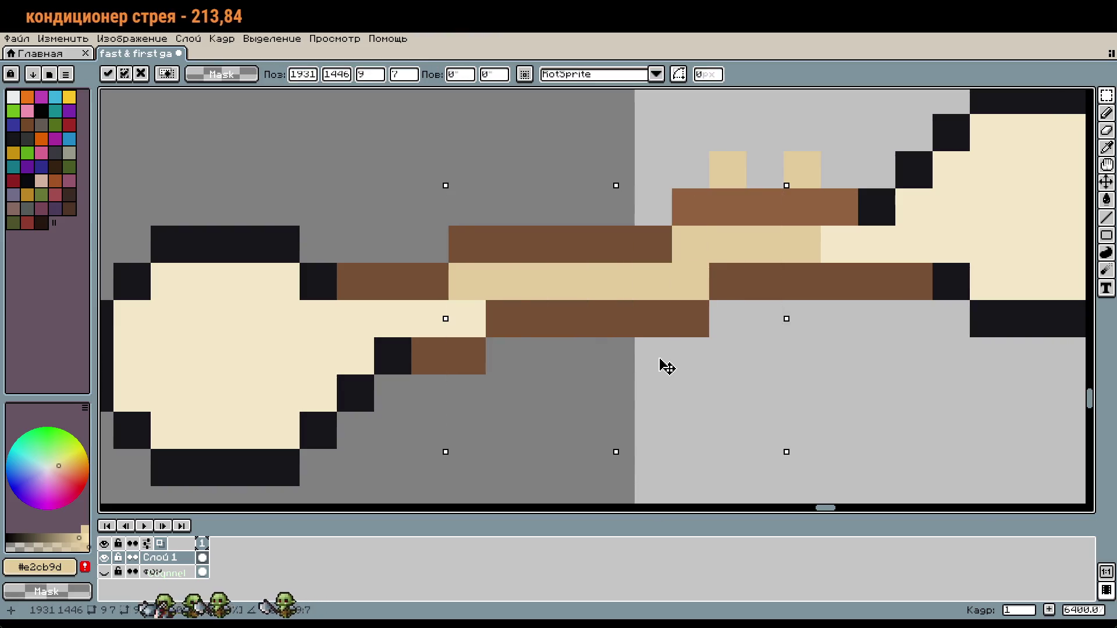
pyautogui.moveTo(667, 367); pyautogui.dragTo(688, 368)
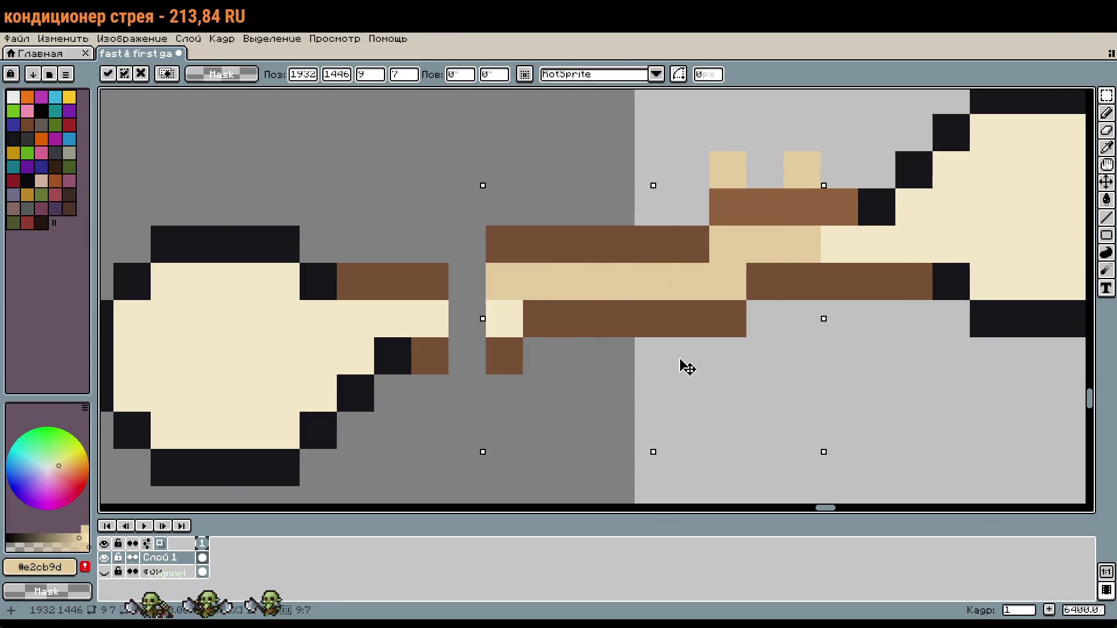
pyautogui.click(913, 356)
# Step: Select the lower-left end of the handle's right part and shift it one pixel right
pyautogui.moveTo(727, 356)
pyautogui.mouseDown()
pyautogui.moveTo(466, 244)
pyautogui.moveTo(500, 244)
pyautogui.moveTo(501, 210)
pyautogui.mouseUp()
pyautogui.click(578, 393)
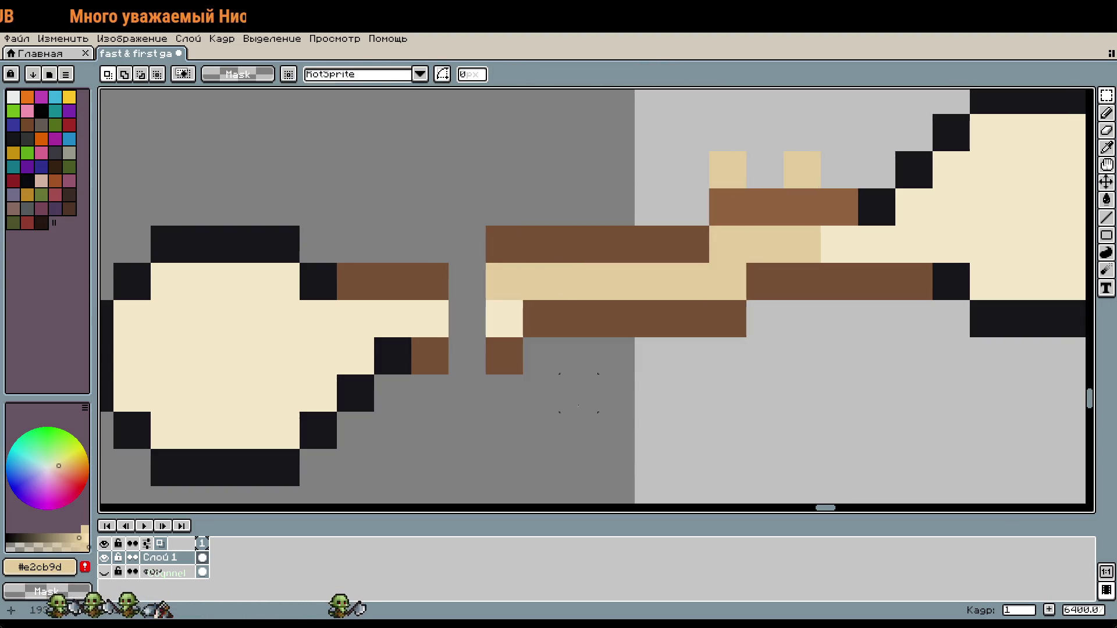
pyautogui.moveTo(541, 318)
pyautogui.mouseDown()
pyautogui.moveTo(727, 244)
pyautogui.moveTo(729, 217)
pyautogui.moveTo(743, 209)
pyautogui.mouseUp()
pyautogui.moveTo(556, 372)
pyautogui.mouseDown()
pyautogui.moveTo(488, 264)
pyautogui.moveTo(451, 228)
pyautogui.mouseUp()
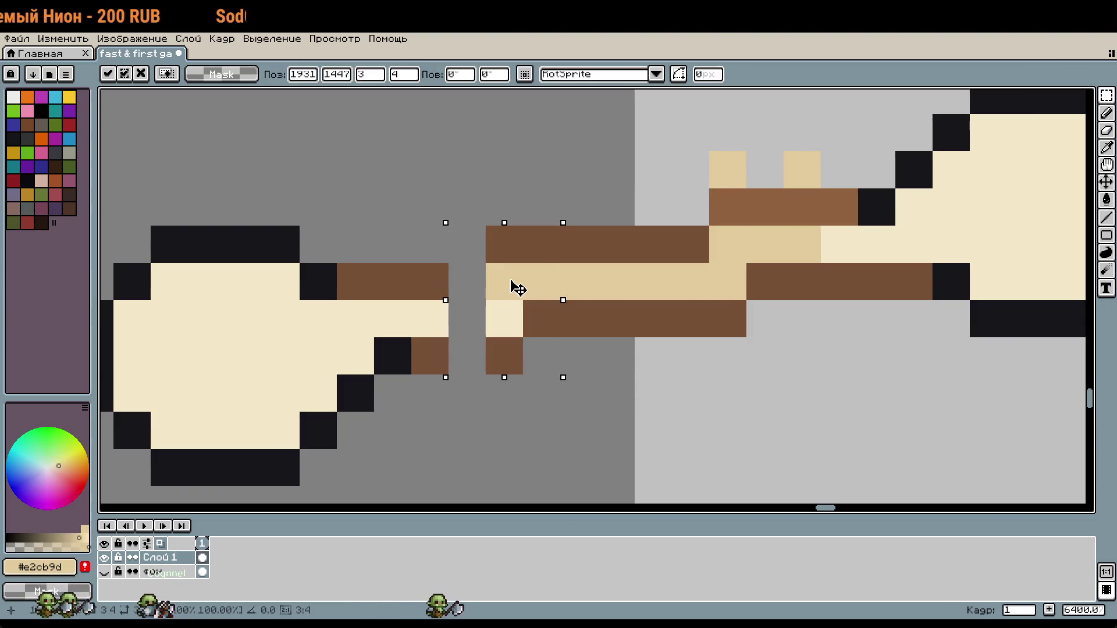
pyautogui.moveTo(530, 289); pyautogui.dragTo(568, 289)
pyautogui.click(653, 393)
# Step: Sample the dark brown and fill the handle gap with brown pixels
pyautogui.press('b')
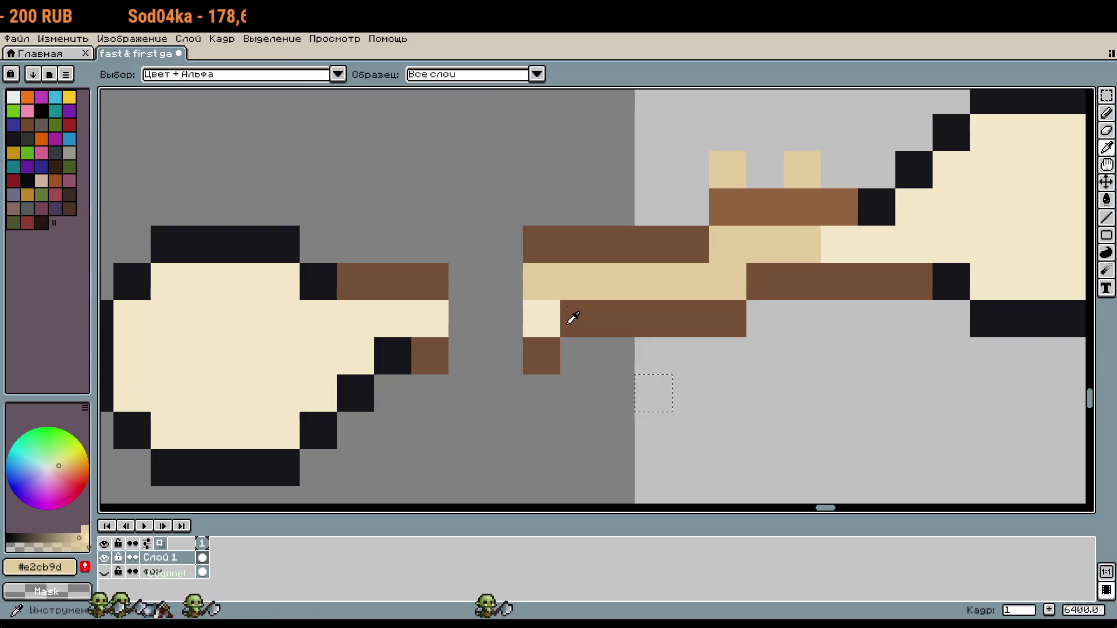
pyautogui.keyDown('alt'); pyautogui.click(553, 251); pyautogui.keyUp('alt')
pyautogui.press('m')
pyautogui.hotkey('ctrl', 'z')
pyautogui.press('b')
pyautogui.moveTo(506, 281); pyautogui.dragTo(479, 274)
pyautogui.click(489, 345)
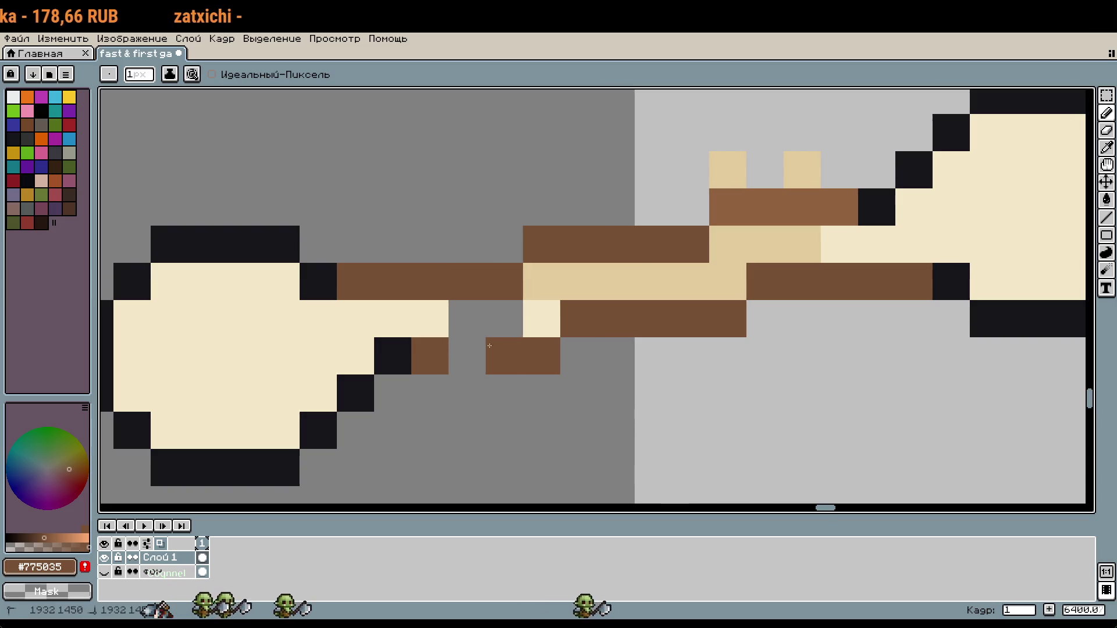
pyautogui.click(467, 355)
# Step: Recolour the handle strips with tan and light cream pixels
pyautogui.keyDown('alt'); pyautogui.click(732, 169); pyautogui.keyUp('alt')
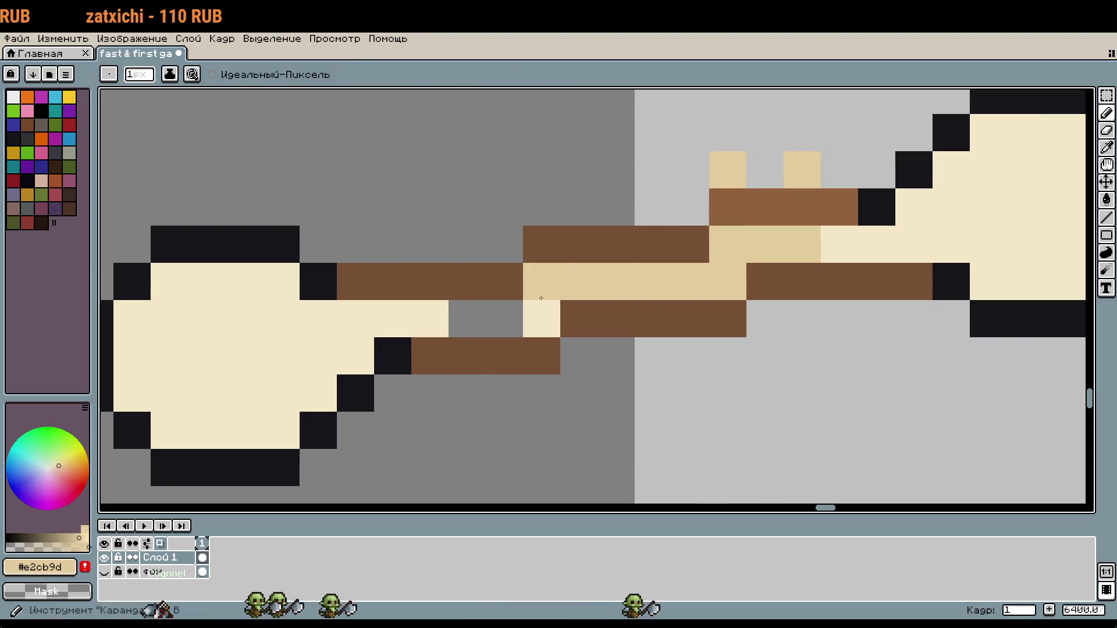
pyautogui.click(540, 301)
pyautogui.keyDown('alt'); pyautogui.click(835, 237); pyautogui.keyUp('alt')
pyautogui.moveTo(835, 236); pyautogui.dragTo(688, 250)
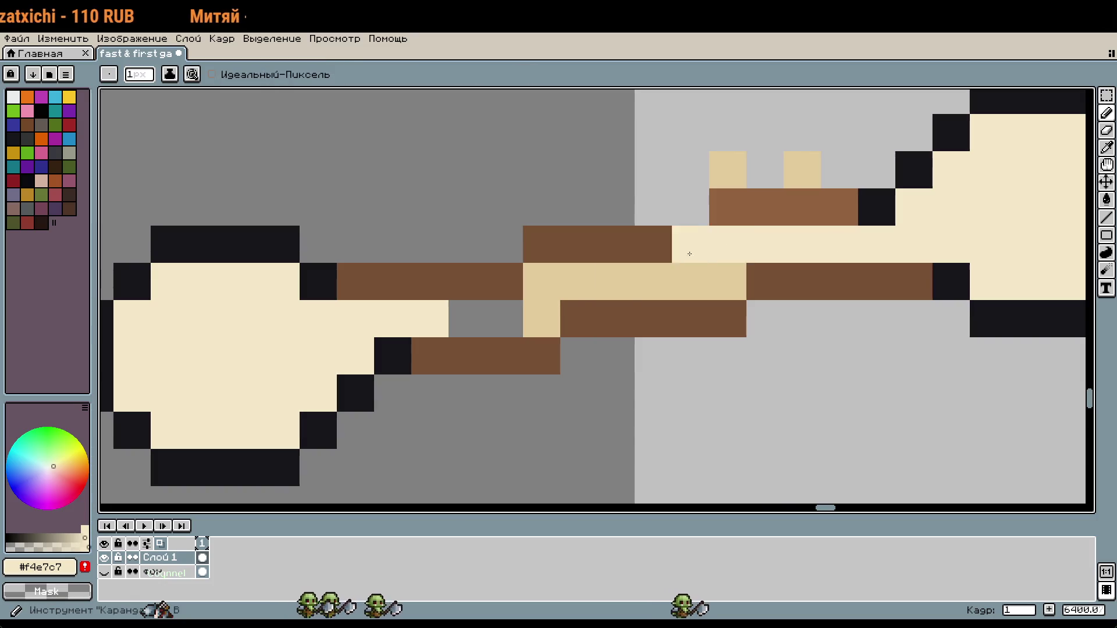
pyautogui.click(493, 315)
pyautogui.keyDown('alt'); pyautogui.click(539, 291); pyautogui.keyUp('alt')
pyautogui.moveTo(540, 314); pyautogui.dragTo(419, 319)
pyautogui.moveTo(756, 250); pyautogui.dragTo(787, 253)
pyautogui.click(838, 245)
pyautogui.keyDown('alt'); pyautogui.click(756, 207); pyautogui.keyUp('alt')
pyautogui.click(689, 244)
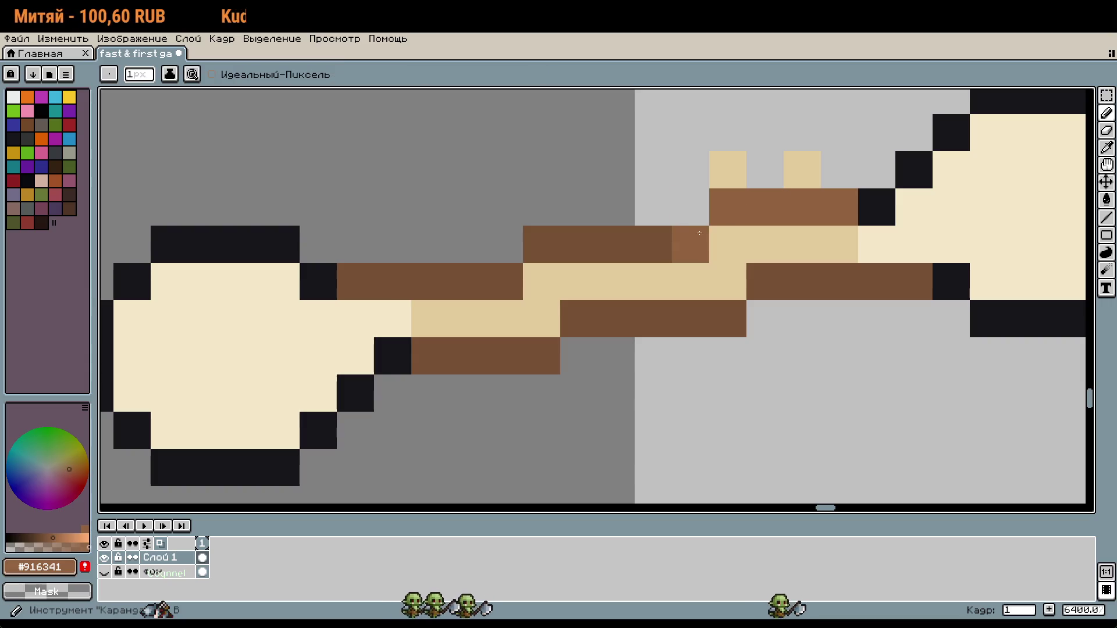
# Step: Erase two stray tan pixels above the handle and paint a mid-brown handle pixel
pyautogui.rightClick(727, 170)
pyautogui.rightClick(801, 170)
pyautogui.keyDown('alt'); pyautogui.click(651, 245); pyautogui.keyUp('alt')
pyautogui.scroll(-1, 738, 278)
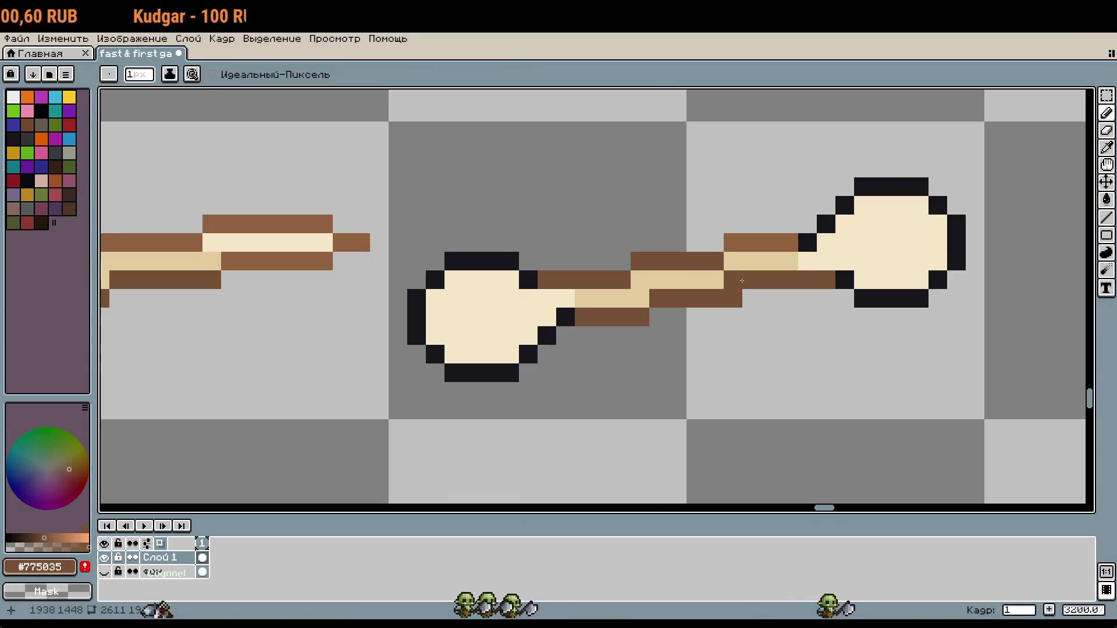
pyautogui.keyDown('alt'); pyautogui.click(754, 245); pyautogui.keyUp('alt')
pyautogui.scroll(1, 745, 266)
pyautogui.click(782, 297)
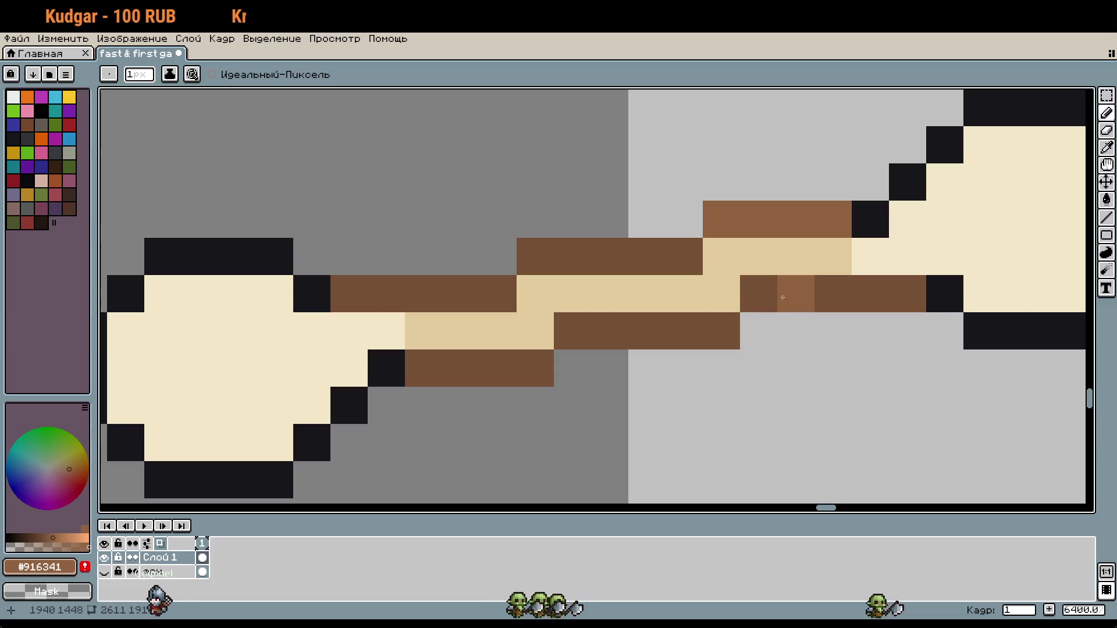
# Step: Bucket-fill the dark-brown handle runs with #916341, then re-pick the tan colour
pyautogui.press('g')
pyautogui.click(871, 294)
pyautogui.click(684, 256)
pyautogui.scroll(-1, 756, 331)
pyautogui.scroll(1, 716, 325)
pyautogui.hotkey('ctrl', 'z')
pyautogui.hotkey('ctrl', 'z')
pyautogui.press('o')
pyautogui.click(746, 265)
pyautogui.press('b')
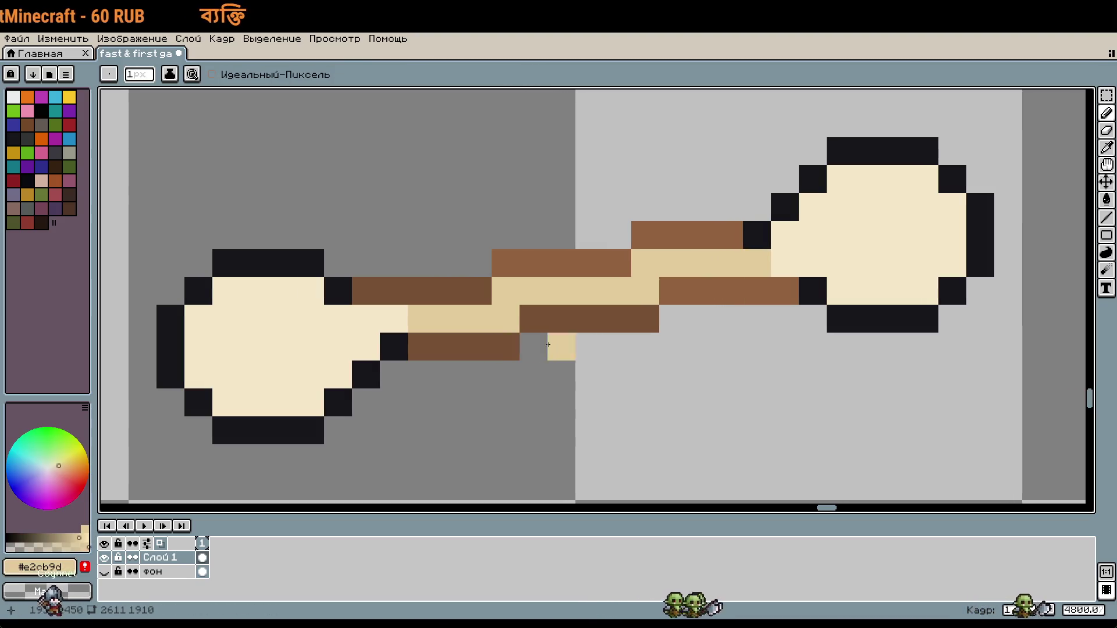
pyautogui.scroll(-1, 533, 304)
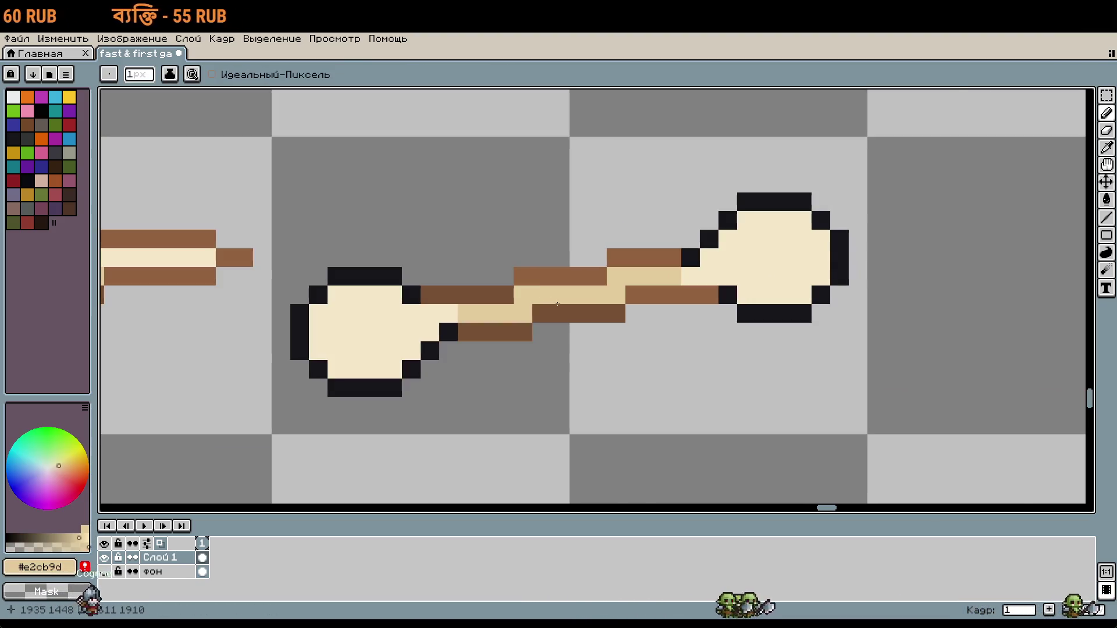
pyautogui.scroll(2, 563, 304)
# Step: Sample the knob's cream colour and paint the tan handle stripe cream up to the right knob
pyautogui.press('i')
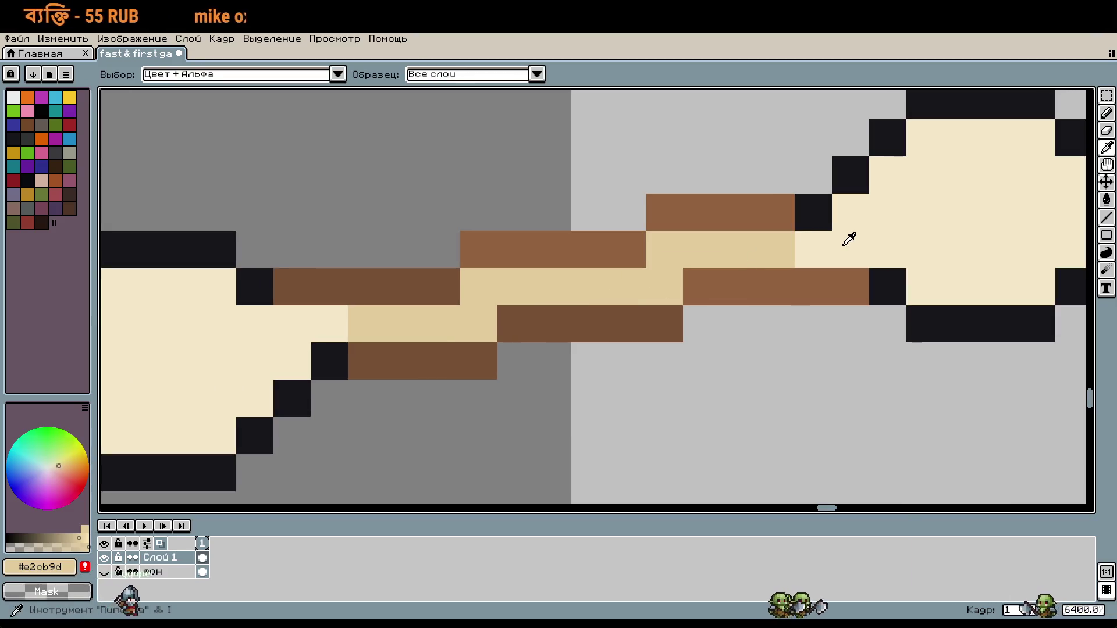
pyautogui.click(847, 237)
pyautogui.press('b')
pyautogui.moveTo(742, 253); pyautogui.dragTo(663, 251)
pyautogui.scroll(-1, 778, 276)
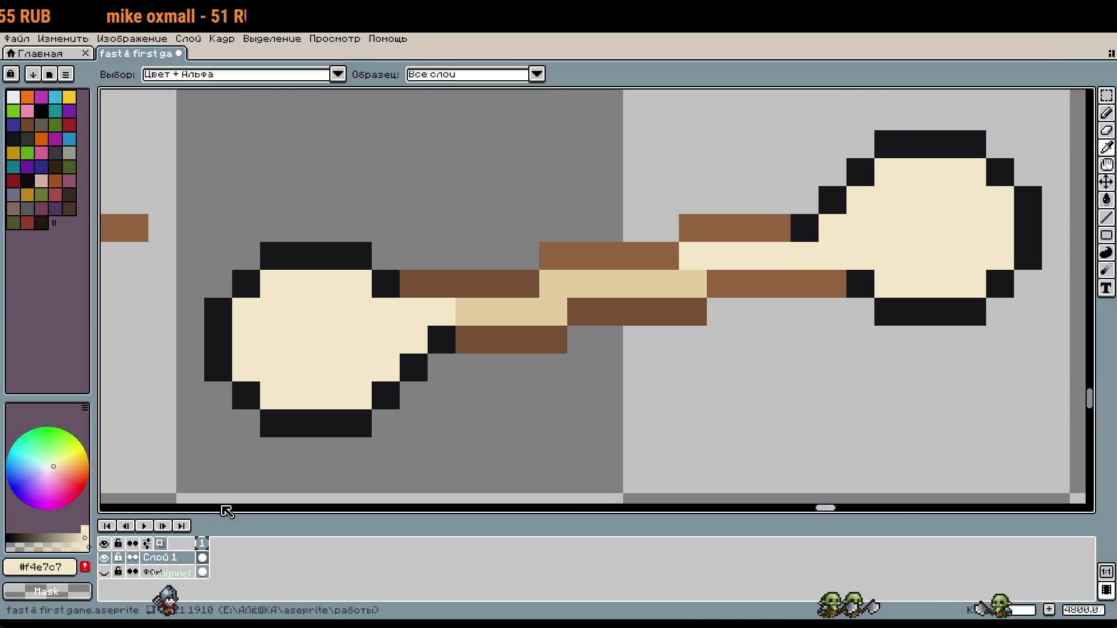
# Step: Flood-fill both the right and left knobs with lighter cream
pyautogui.press('i')
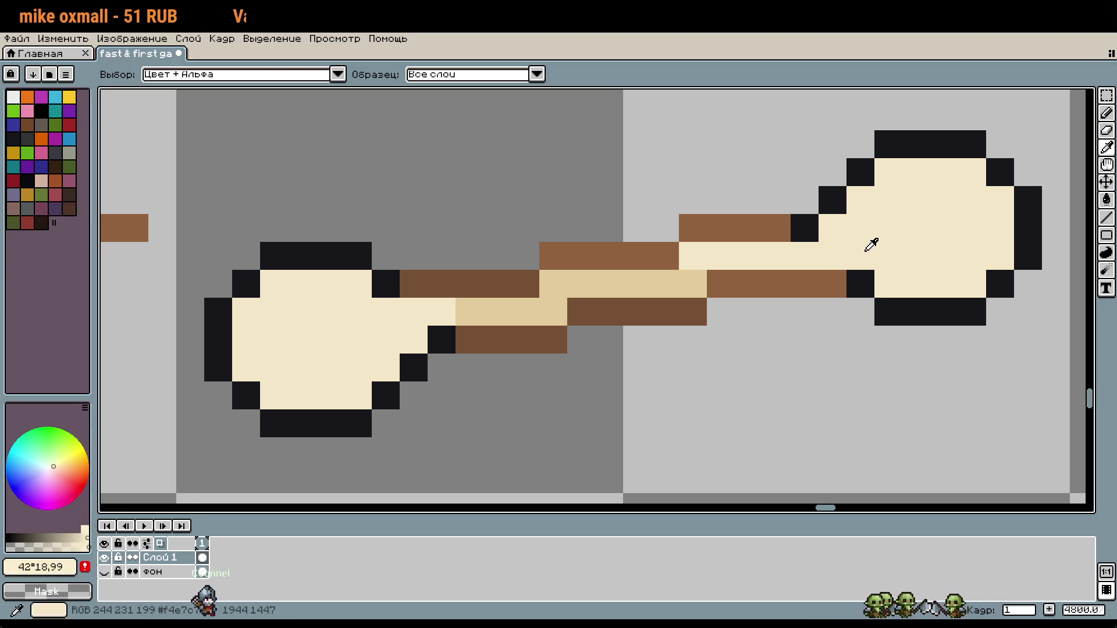
pyautogui.press('b')
pyautogui.press('g')
pyautogui.click(879, 245)
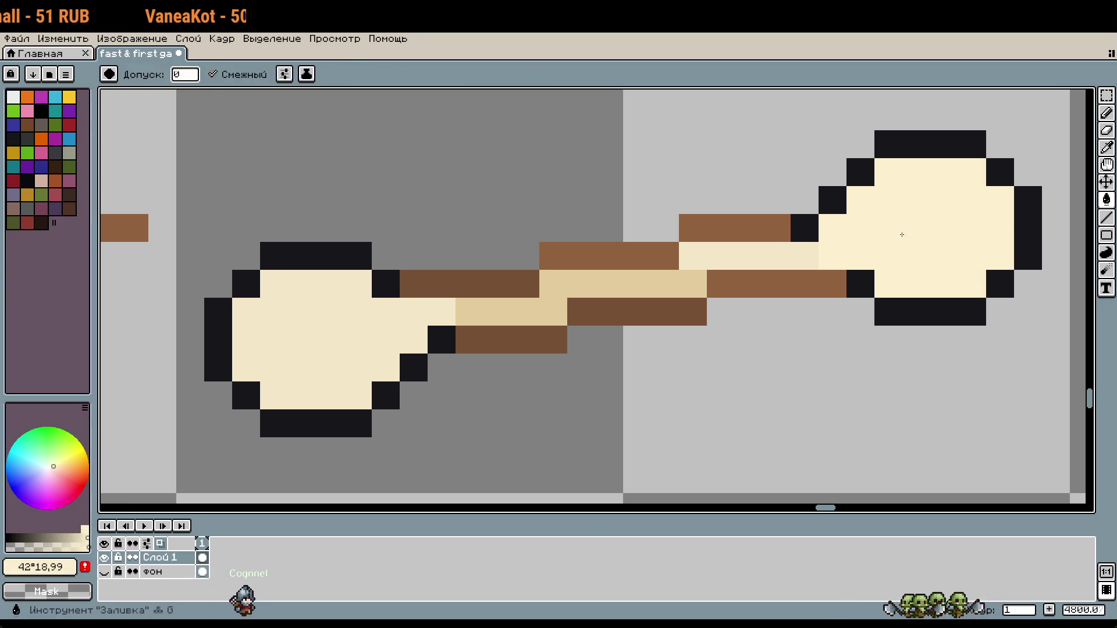
pyautogui.click(442, 312)
pyautogui.scroll(-1, 650, 362)
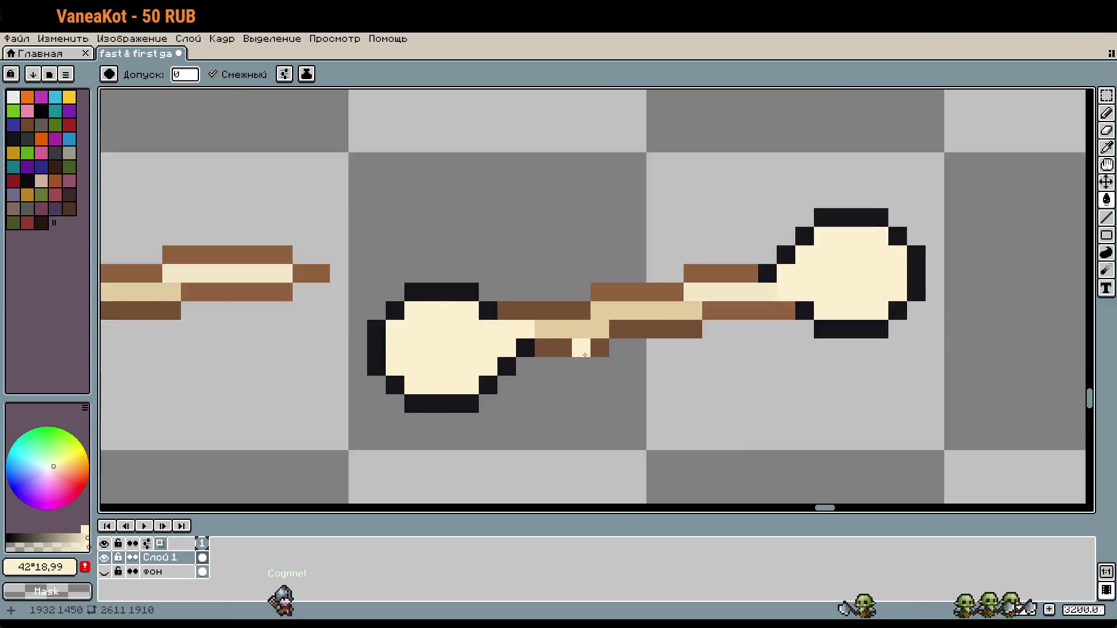
pyautogui.scroll(2, 585, 355)
# Step: Recolour two handle pixels next to the left knob
pyautogui.press('b')
pyautogui.click(503, 304)
pyautogui.click(465, 303)
pyautogui.scroll(-2, 529, 320)
pyautogui.moveTo(659, 392); pyautogui.dragTo(624, 375)
pyautogui.scroll(-1, 625, 375)
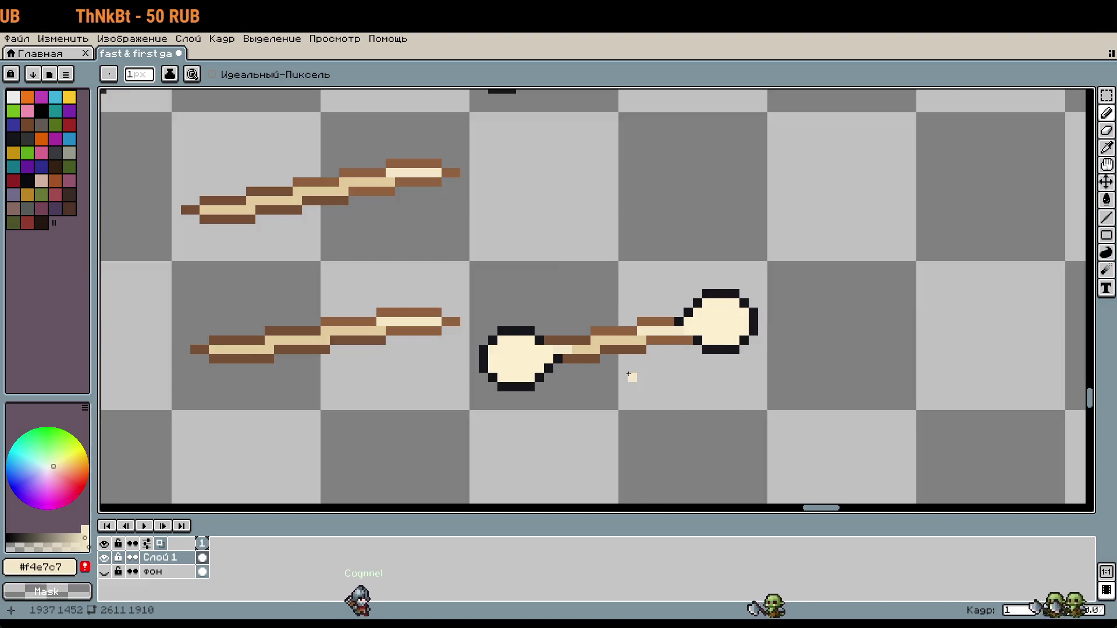
# Step: Pick a slightly darker tan and fill every black outline pixel of the left knob with it
pyautogui.click(68, 538)
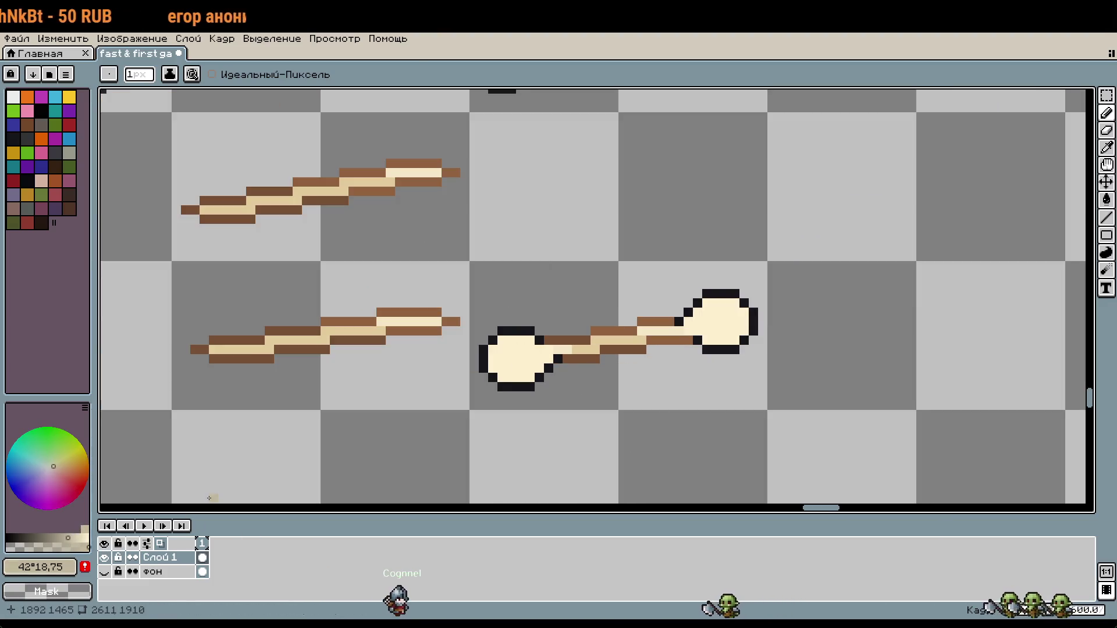
pyautogui.press('g')
pyautogui.scroll(1, 504, 339)
pyautogui.click(528, 321)
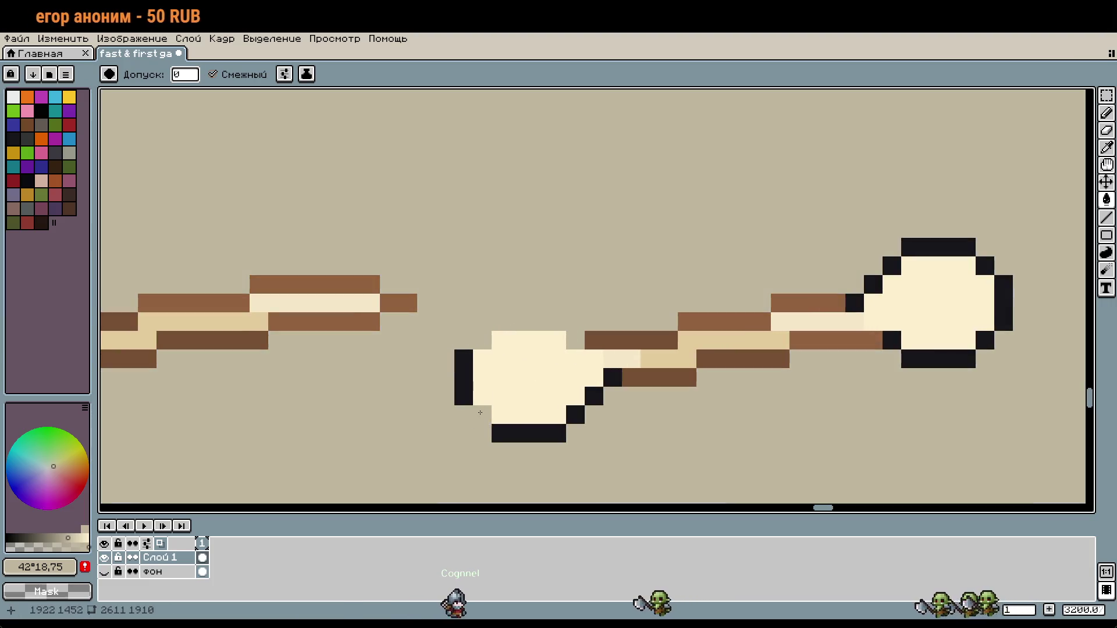
pyautogui.click(464, 359)
pyautogui.click(464, 396)
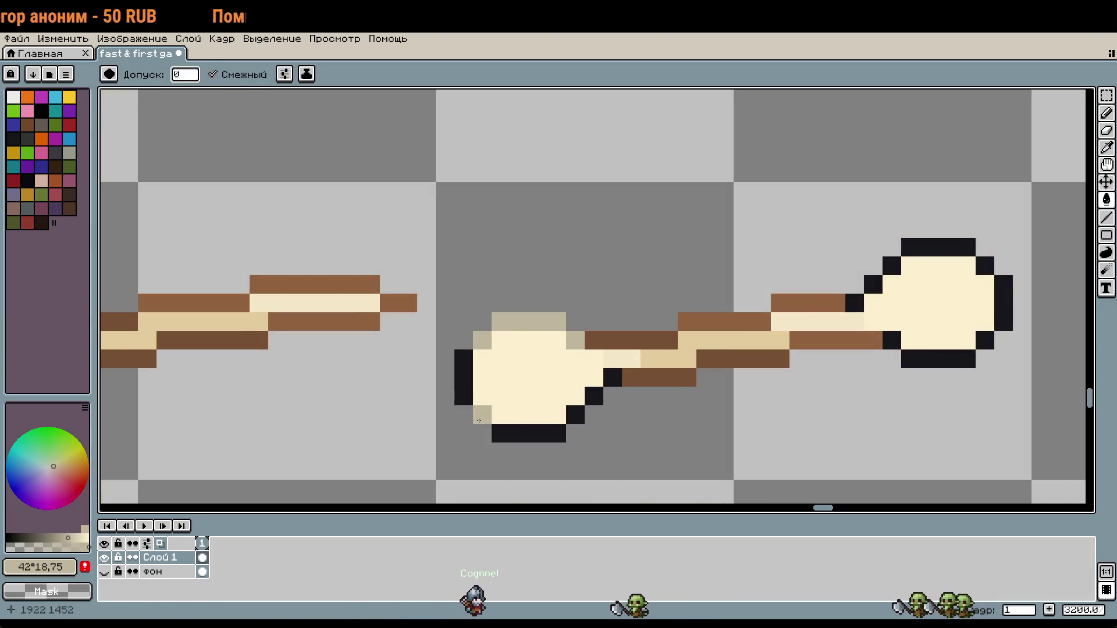
pyautogui.click(482, 415)
pyautogui.click(501, 433)
pyautogui.click(517, 433)
pyautogui.click(575, 415)
pyautogui.click(594, 396)
pyautogui.click(612, 378)
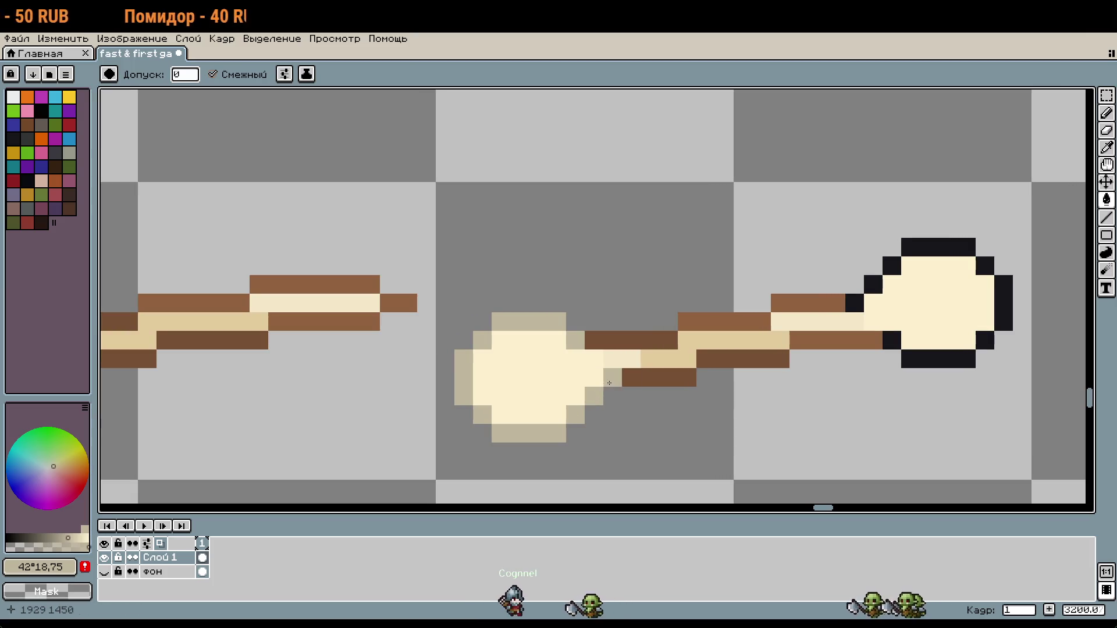
# Step: Turn the right knob's lower, right and top black outline pixels tan
pyautogui.moveTo(787, 391); pyautogui.dragTo(638, 398)
pyautogui.click(743, 348)
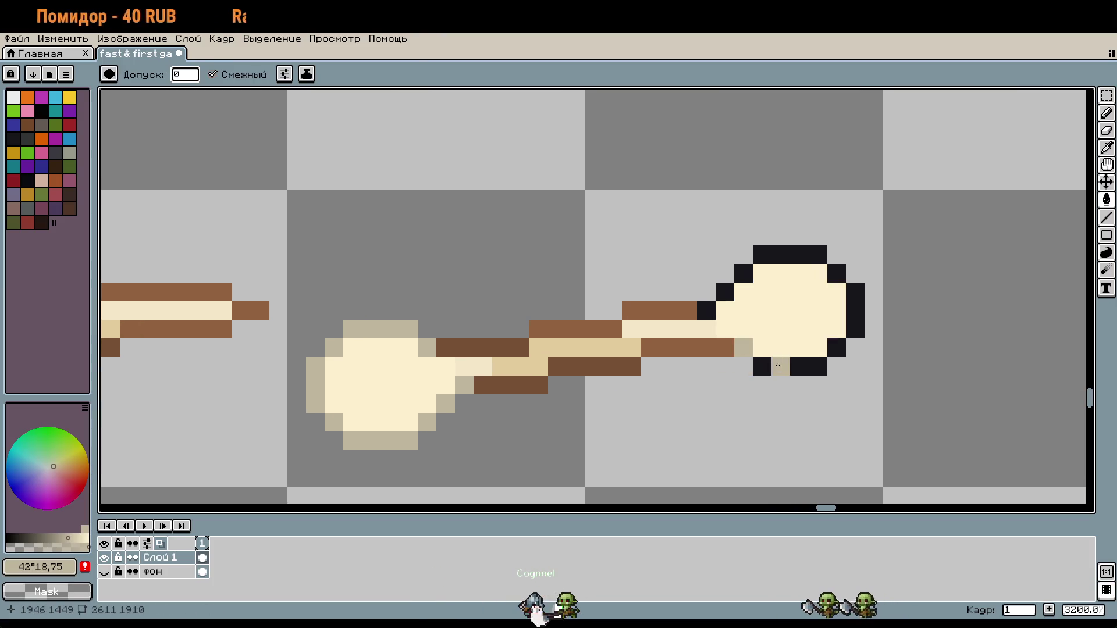
pyautogui.click(790, 366)
pyautogui.click(837, 348)
pyautogui.click(854, 311)
pyautogui.click(836, 274)
pyautogui.click(789, 255)
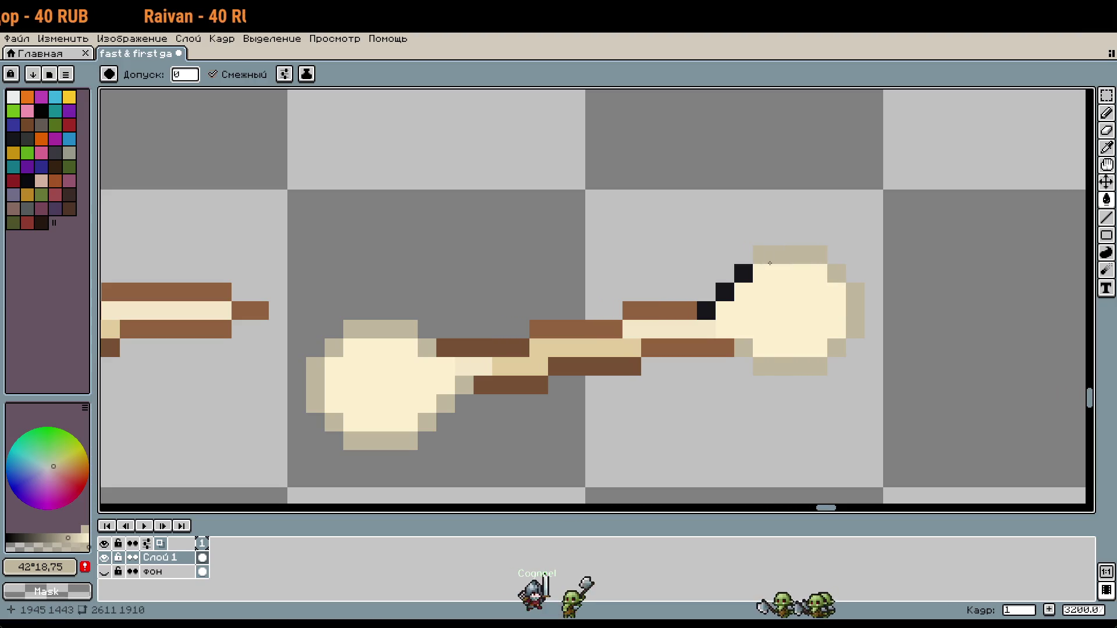
pyautogui.click(740, 285)
# Step: Finish the right knob's upper-left outline in tan, undoing two accidental interior fills
pyautogui.hotkey('ctrl', 'z')
pyautogui.click(743, 273)
pyautogui.click(725, 292)
pyautogui.click(735, 304)
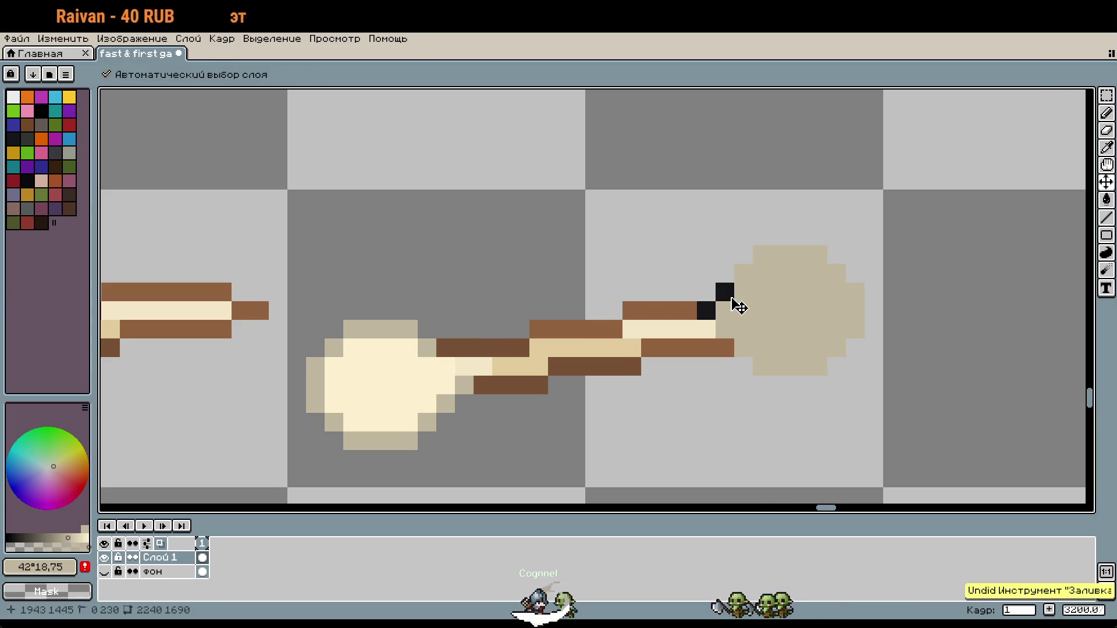
pyautogui.hotkey('ctrl', 'z')
pyautogui.click(710, 307)
pyautogui.press('w')
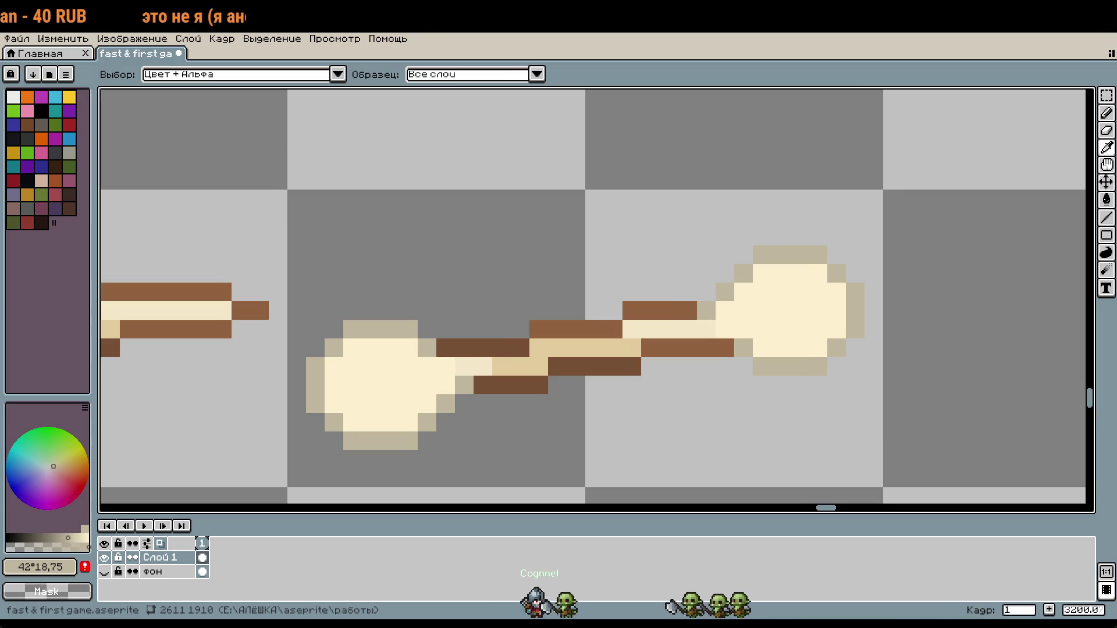
pyautogui.press('g')
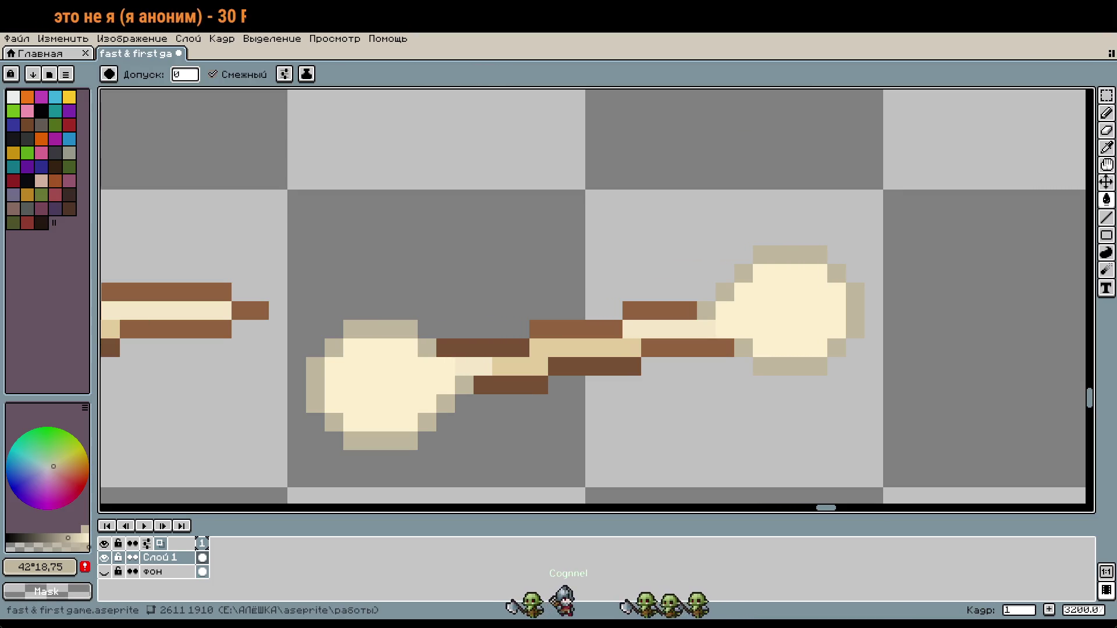
pyautogui.scroll(-2, 1010, 163)
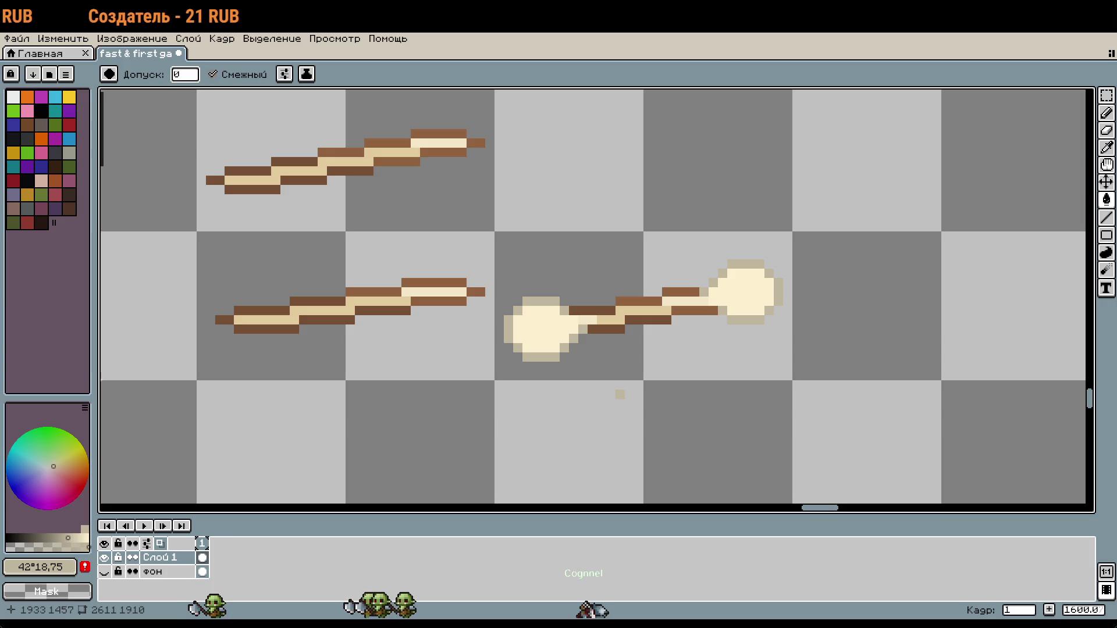
pyautogui.hscroll(2, 620, 357)
pyautogui.scroll(-1, 619, 357)
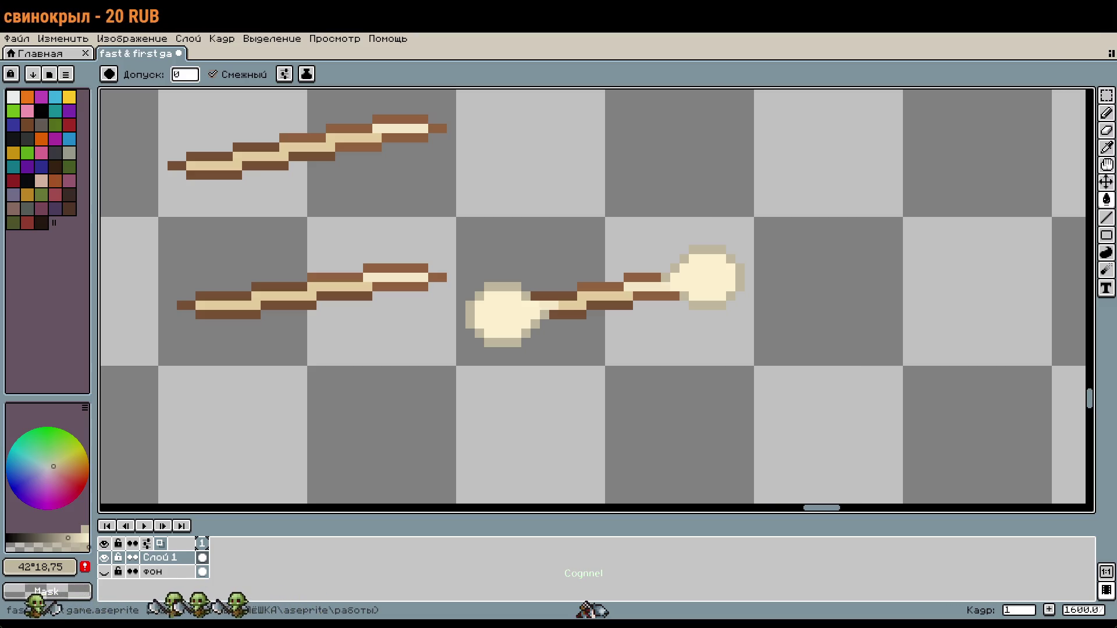
pyautogui.hscroll(2, 702, 343)
pyautogui.press('m')
# Step: Select the finished bone stick and place a copy of it below the other sticks
pyautogui.moveTo(506, 257); pyautogui.dragTo(645, 341)
pyautogui.scroll(-3, 648, 343)
pyautogui.scroll(4, 647, 330)
pyautogui.hscroll(-5, 647, 329)
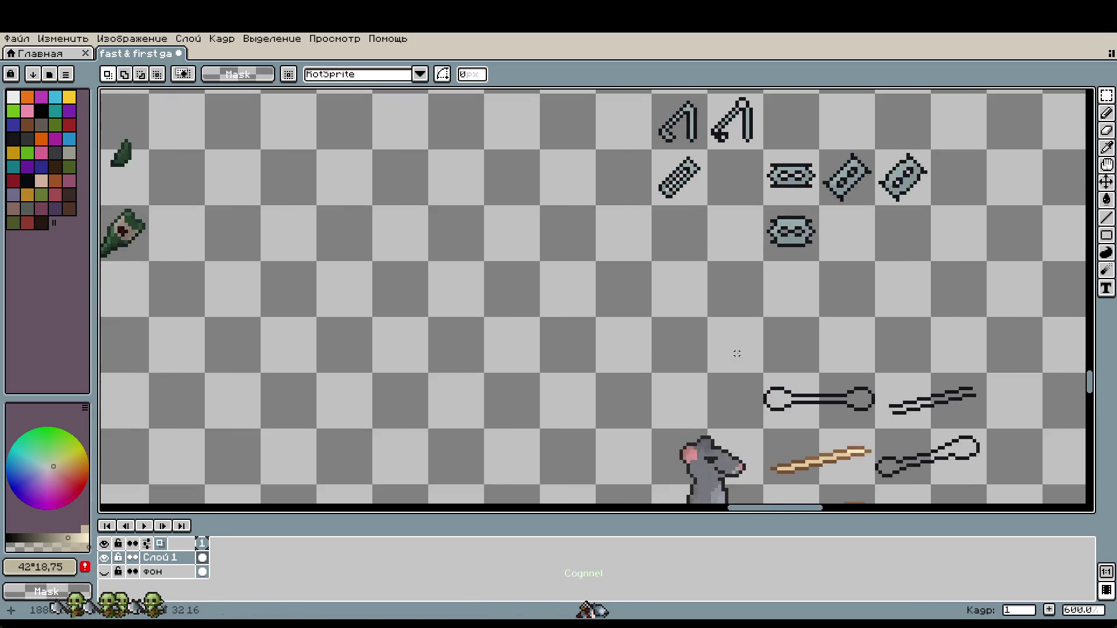
pyautogui.scroll(-4, 647, 330)
pyautogui.hscroll(-2, 647, 330)
pyautogui.scroll(-1, 636, 336)
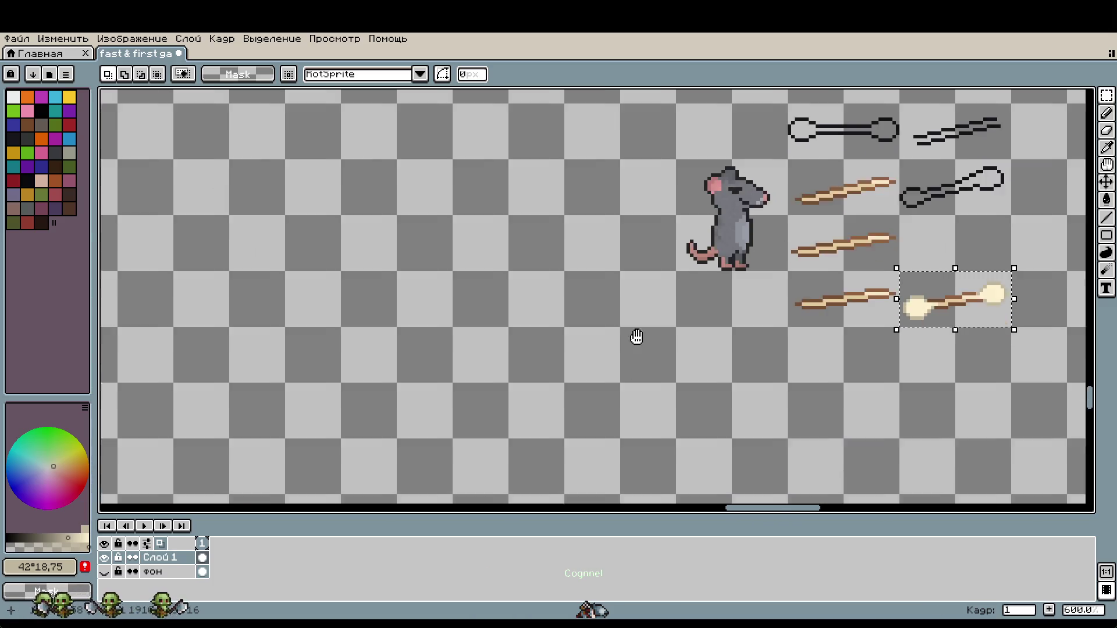
pyautogui.scroll(1, 686, 342)
pyautogui.moveTo(1012, 278)
pyautogui.mouseDown()
pyautogui.moveTo(882, 329)
pyautogui.moveTo(656, 343)
pyautogui.mouseUp()
# Step: Select the grey rat sprite, move it to the left and commit its position
pyautogui.scroll(2, 821, 235)
pyautogui.moveTo(698, 155); pyautogui.dragTo(842, 299)
pyautogui.moveTo(808, 222)
pyautogui.mouseDown()
pyautogui.moveTo(467, 262)
pyautogui.moveTo(507, 217)
pyautogui.mouseUp()
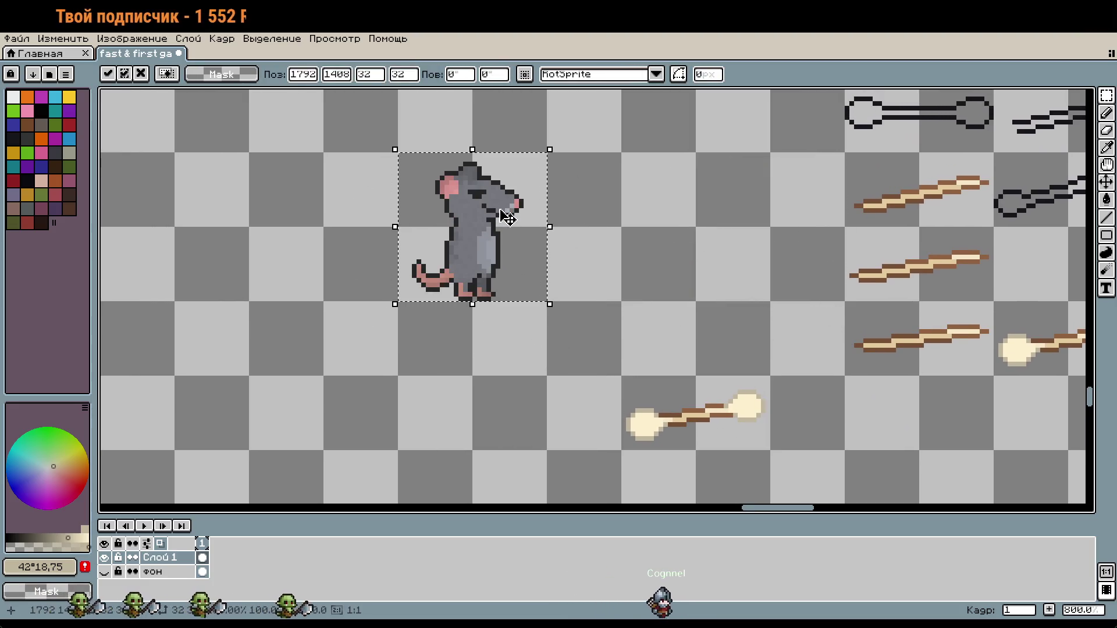
pyautogui.click(643, 211)
pyautogui.scroll(-4, 642, 210)
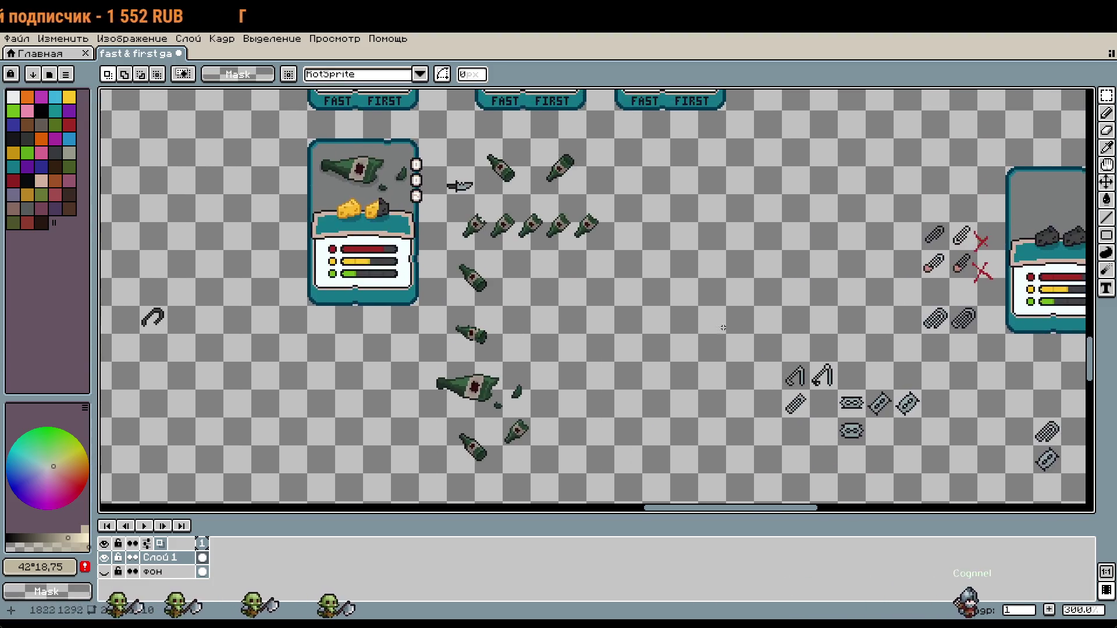
pyautogui.scroll(3, 720, 313)
pyautogui.scroll(-3, 676, 219)
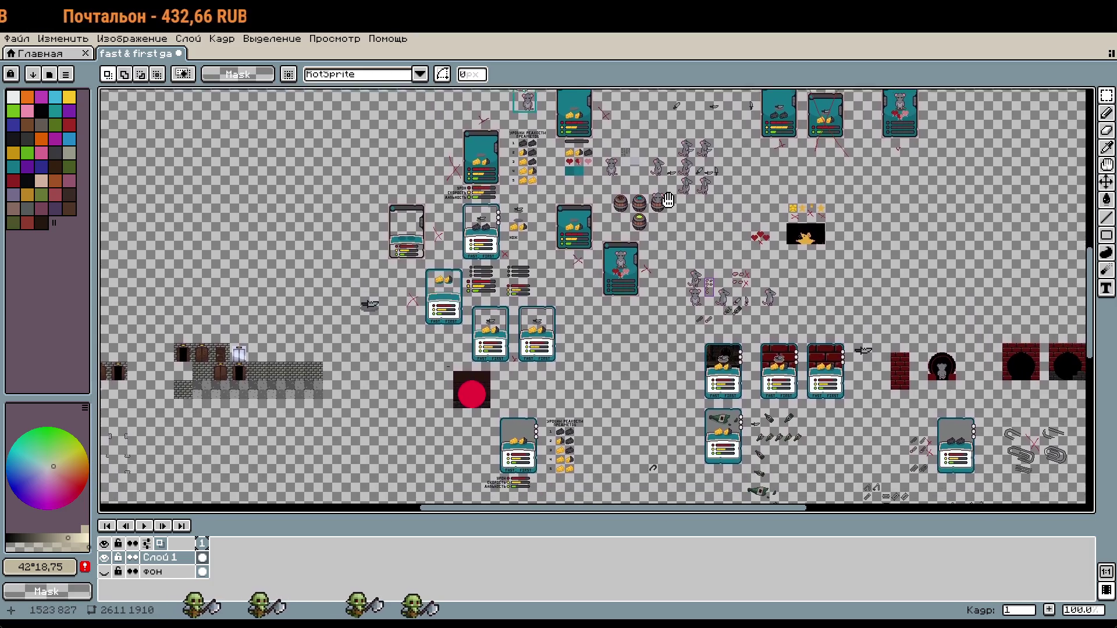
pyautogui.scroll(5, 672, 308)
# Step: Select the dark tile above the purple box and fill it with the frame's purple #7b2bad
pyautogui.scroll(-2, 673, 308)
pyautogui.scroll(3, 672, 308)
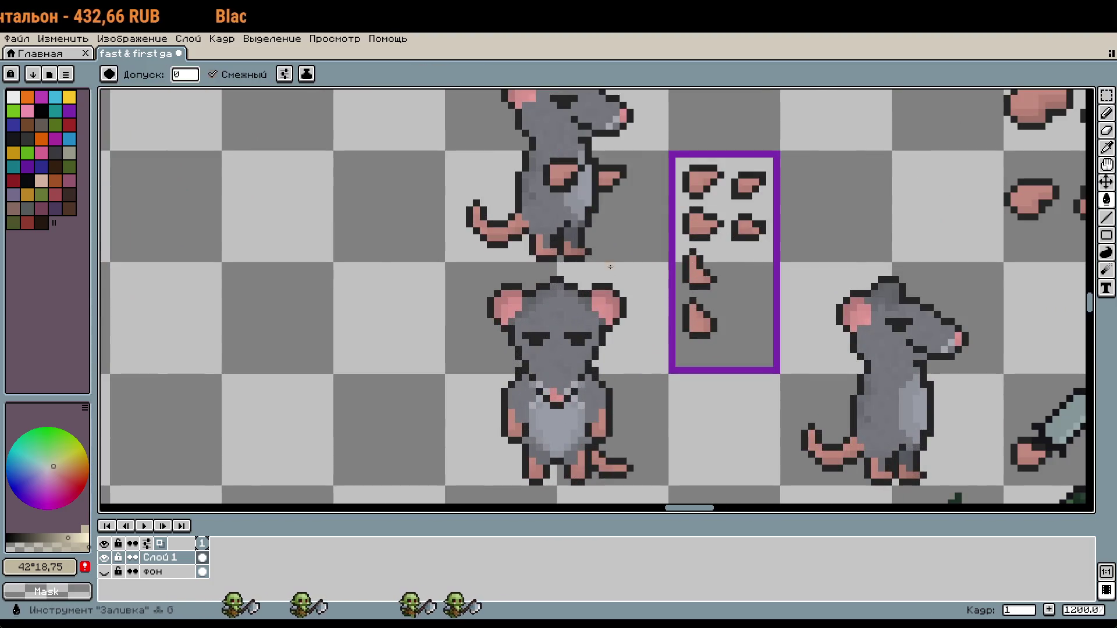
pyautogui.scroll(-1, 677, 227)
pyautogui.scroll(1, 677, 226)
pyautogui.moveTo(686, 242); pyautogui.dragTo(693, 267)
pyautogui.scroll(2, 693, 267)
pyautogui.press('i')
pyautogui.click(747, 269)
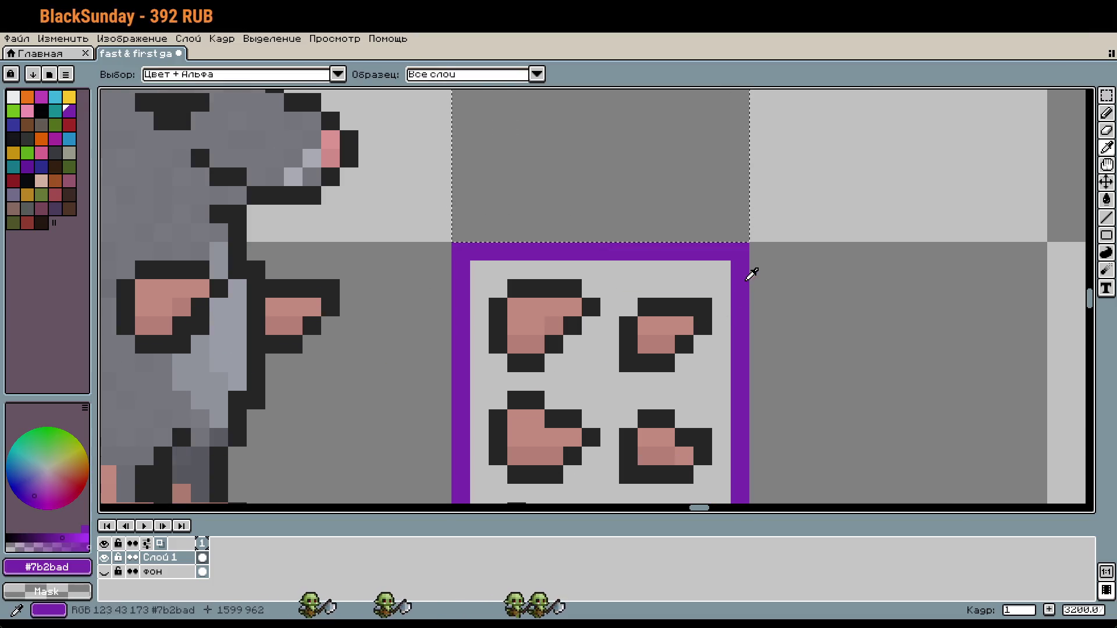
pyautogui.press('g')
pyautogui.click(691, 182)
pyautogui.scroll(-1, 685, 224)
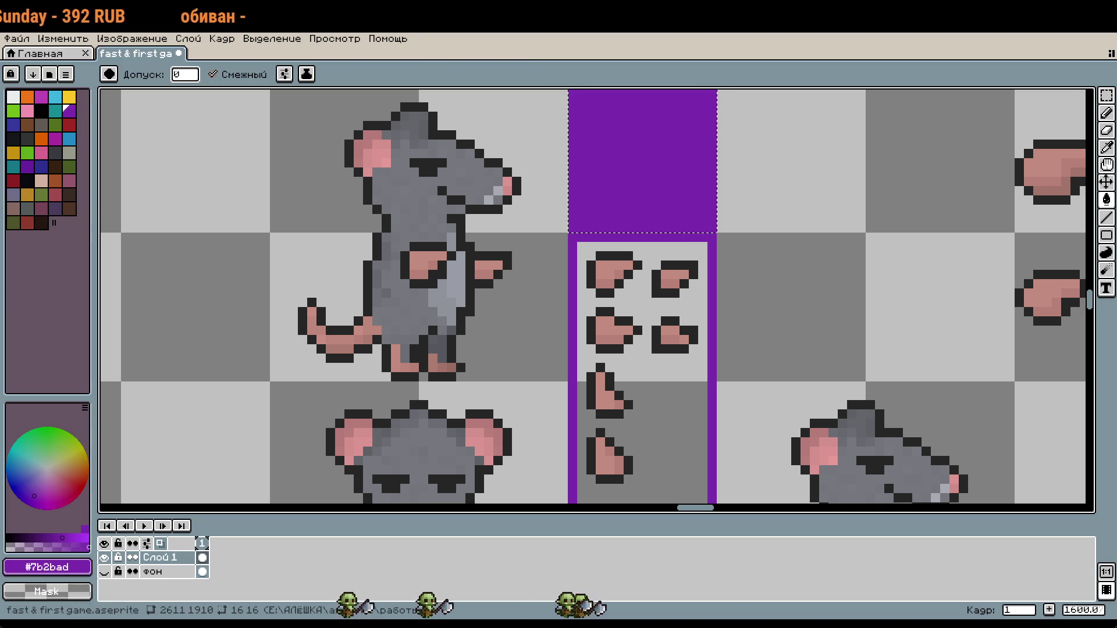
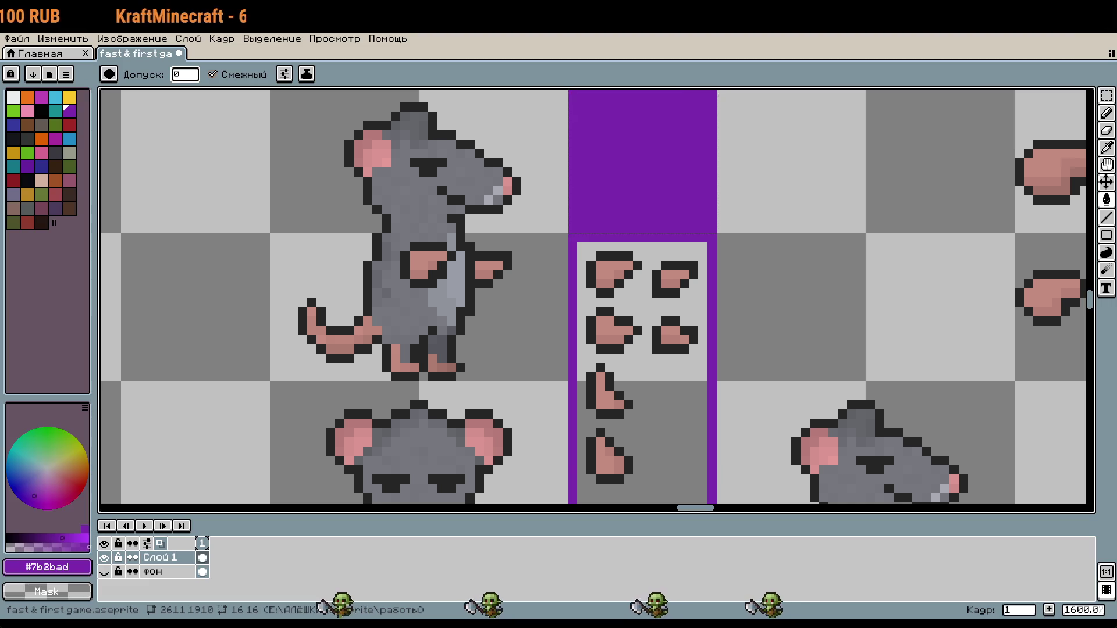
# Step: Marquee-select the lower pink paw piece in the purple-framed parts column and copy it
pyautogui.scroll(-1, 823, 284)
pyautogui.scroll(-1, 822, 284)
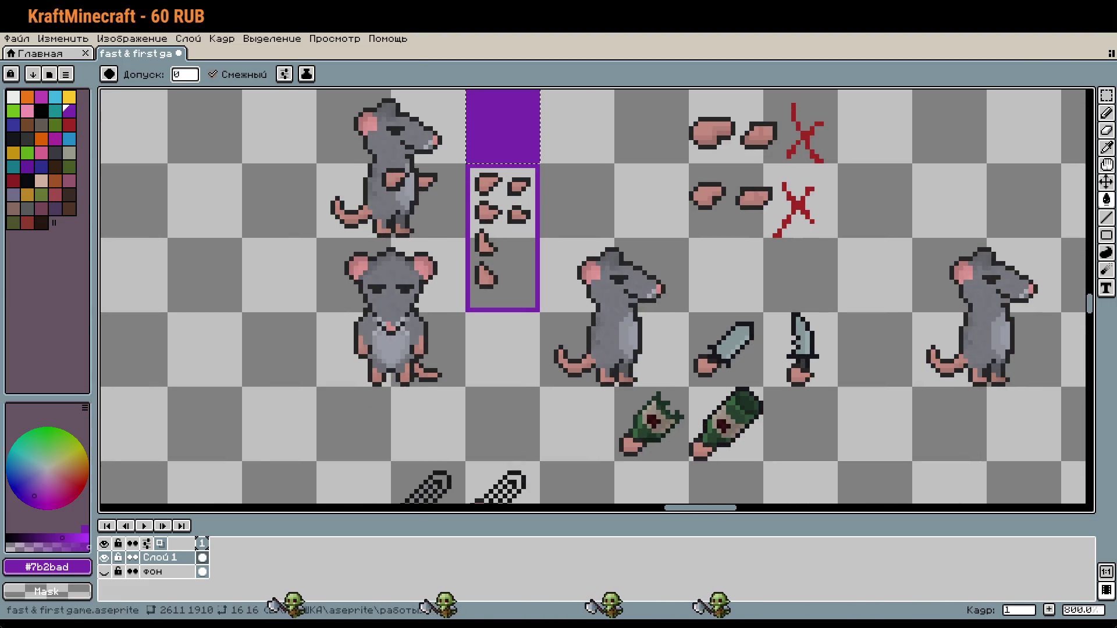
pyautogui.moveTo(1069, 506)
pyautogui.mouseDown()
pyautogui.moveTo(857, 396)
pyautogui.moveTo(929, 503)
pyautogui.moveTo(456, 314)
pyautogui.moveTo(493, 297)
pyautogui.moveTo(527, 302)
pyautogui.mouseUp()
pyautogui.press('m')
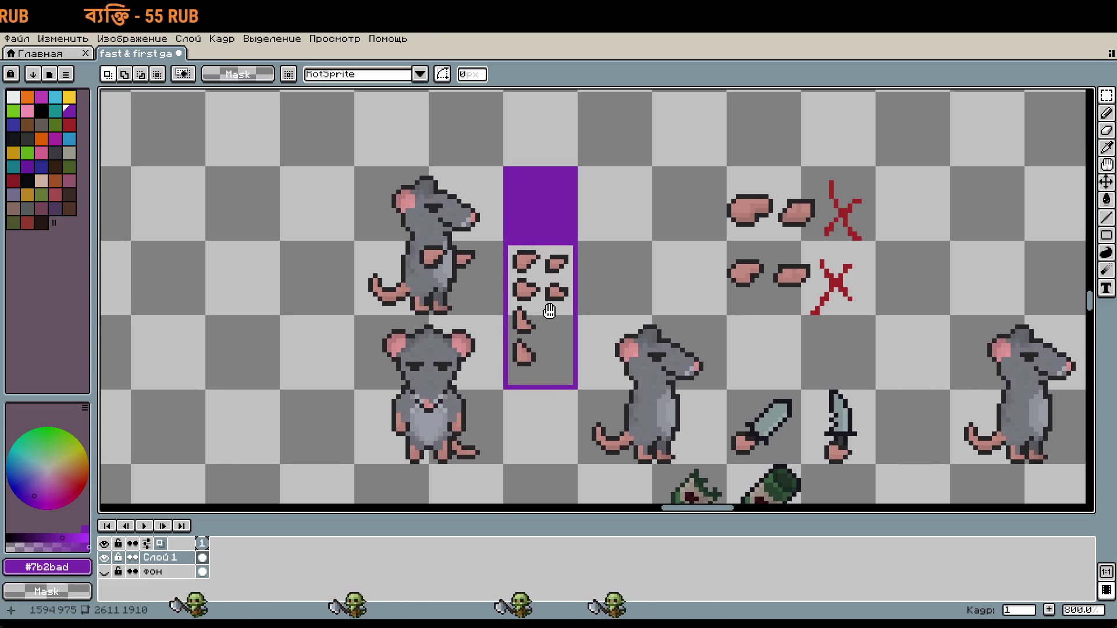
pyautogui.scroll(1, 530, 358)
pyautogui.scroll(1, 526, 358)
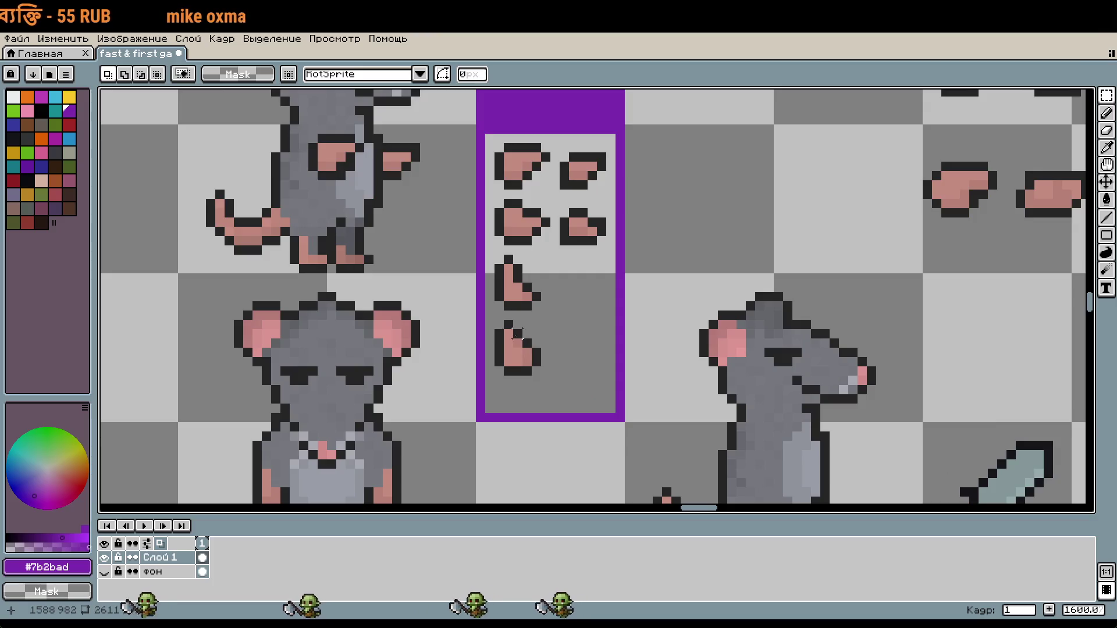
pyautogui.moveTo(493, 305)
pyautogui.mouseDown()
pyautogui.moveTo(552, 374)
pyautogui.moveTo(553, 137)
pyautogui.mouseUp()
# Step: Pan the view over to the lower-left bone stick
pyautogui.scroll(-3, 591, 375)
pyautogui.moveTo(512, 500); pyautogui.dragTo(412, 267)
pyautogui.scroll(-2, 586, 319)
pyautogui.moveTo(936, 443); pyautogui.dragTo(749, 344)
pyautogui.scroll(6, 620, 363)
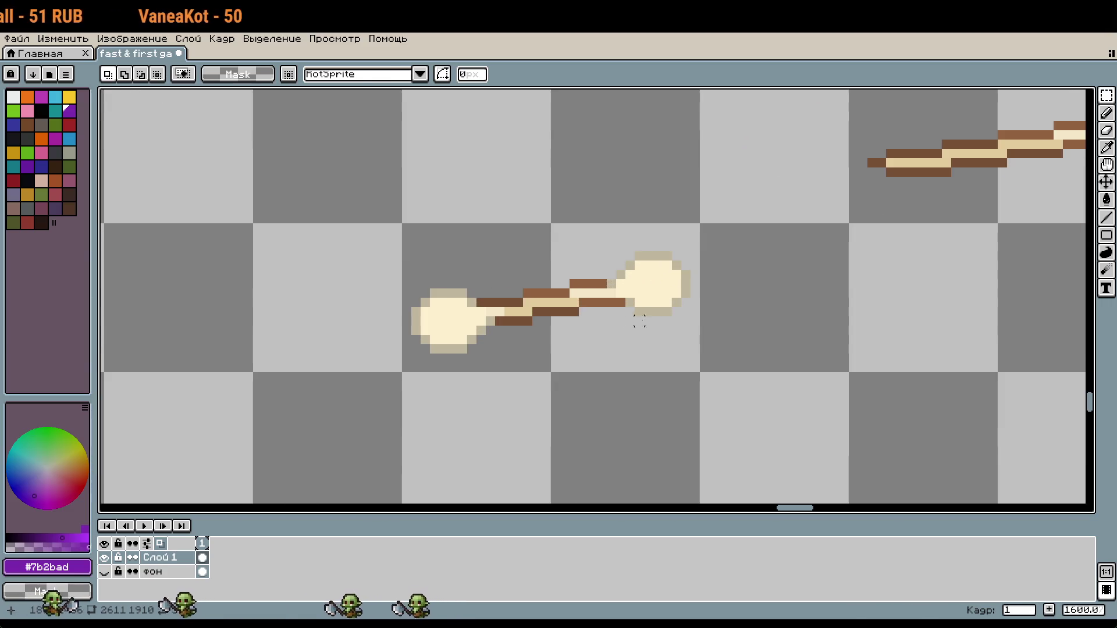
# Step: Paste the pink paw and fix it gripping the bone stick
pyautogui.hotkey('ctrl', 'v')
pyautogui.moveTo(598, 325); pyautogui.dragTo(529, 333)
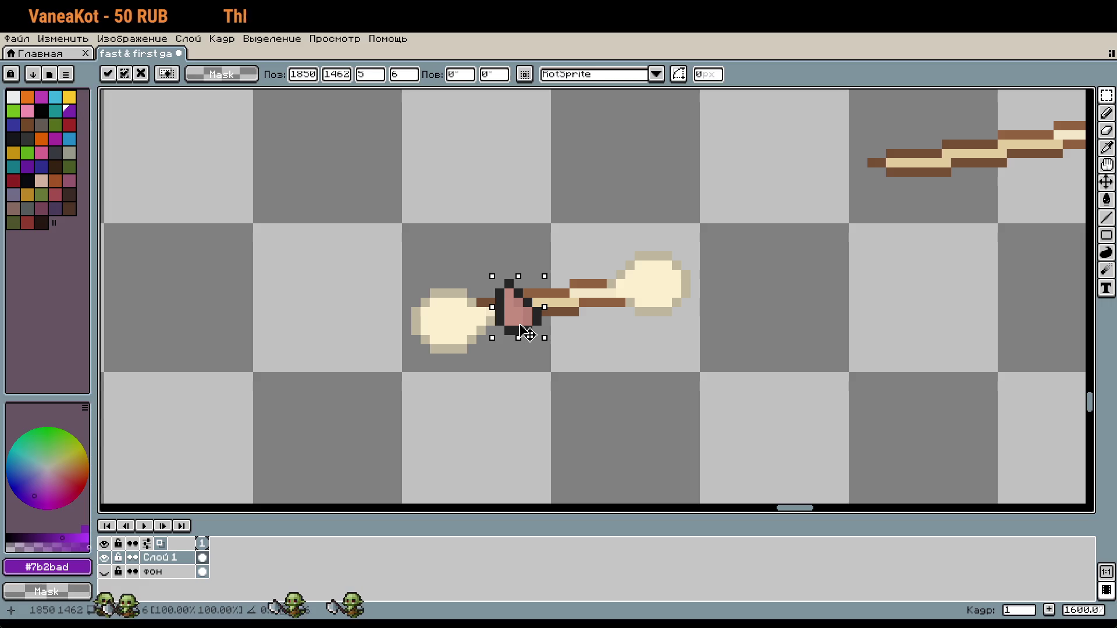
pyautogui.press('Return')
# Step: Move the paw-gripped bone stick onto the grey rat's hands and commit it
pyautogui.scroll(-2, 611, 372)
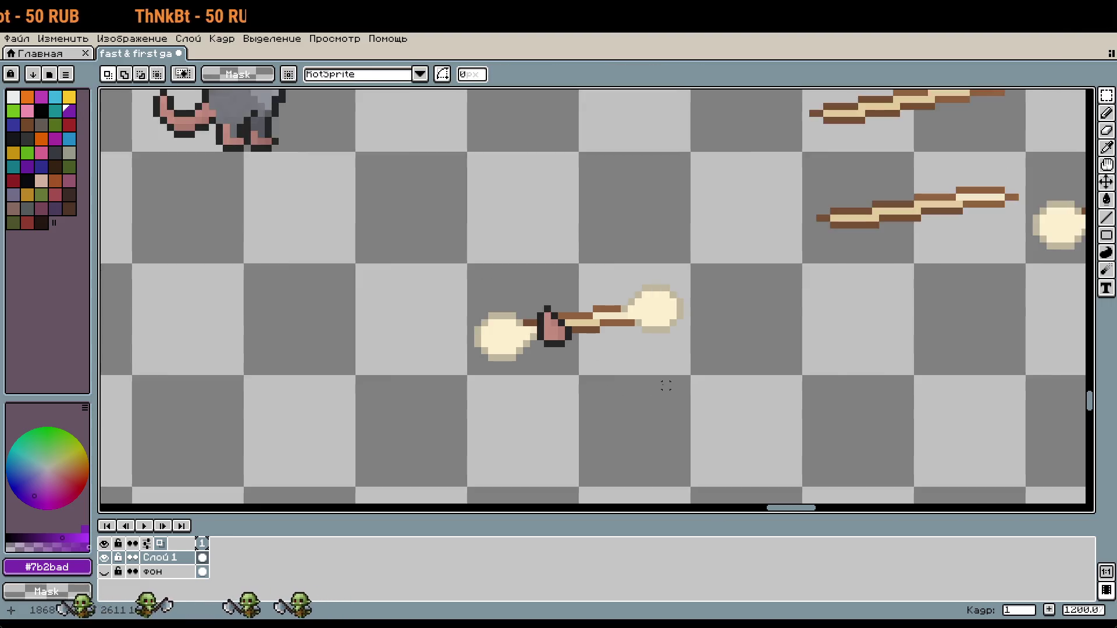
pyautogui.moveTo(638, 365); pyautogui.dragTo(444, 165)
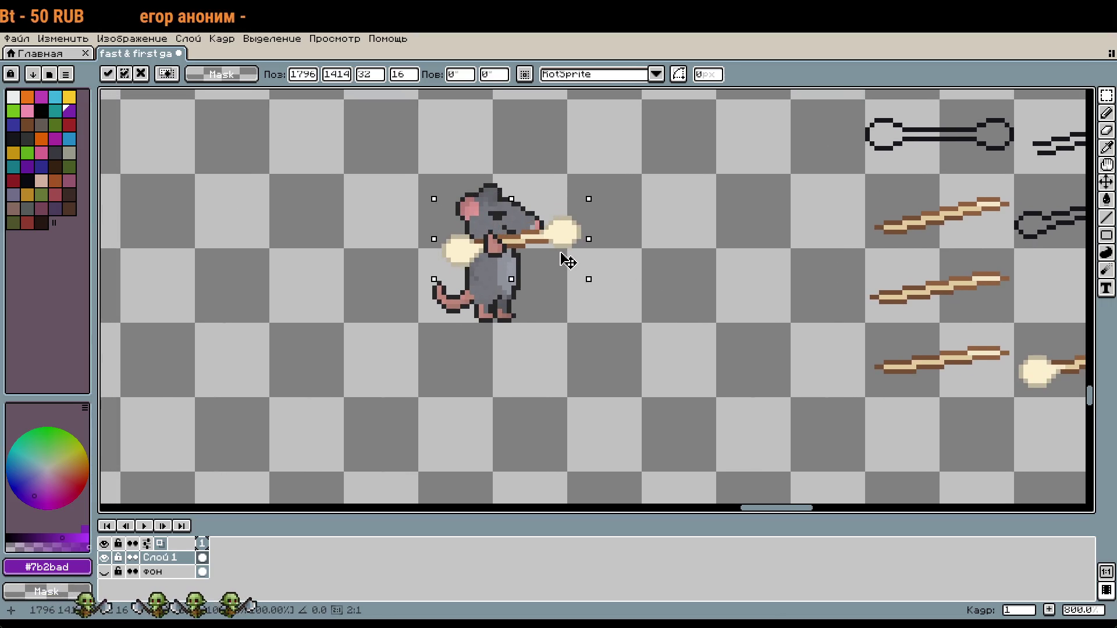
pyautogui.press('Return')
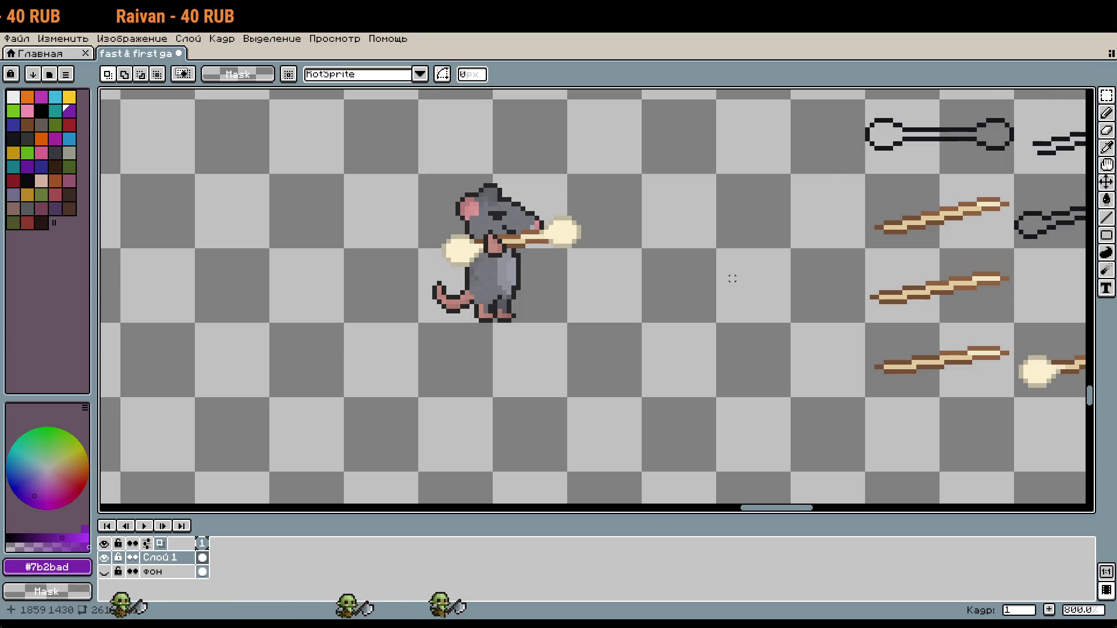
pyautogui.scroll(-2, 731, 279)
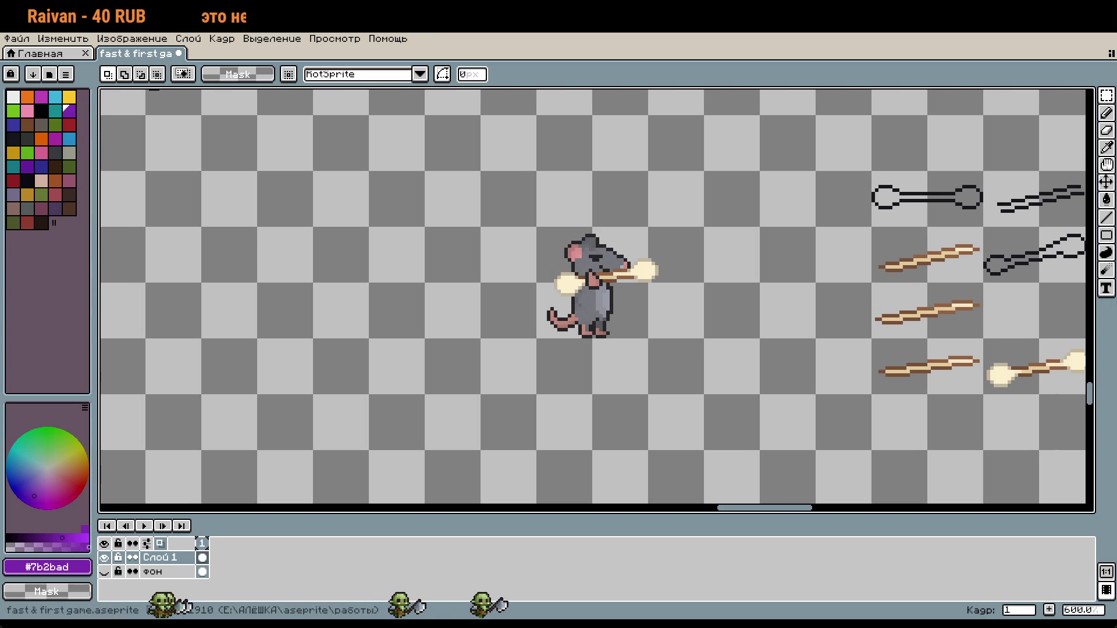
pyautogui.moveTo(714, 271); pyautogui.dragTo(692, 260)
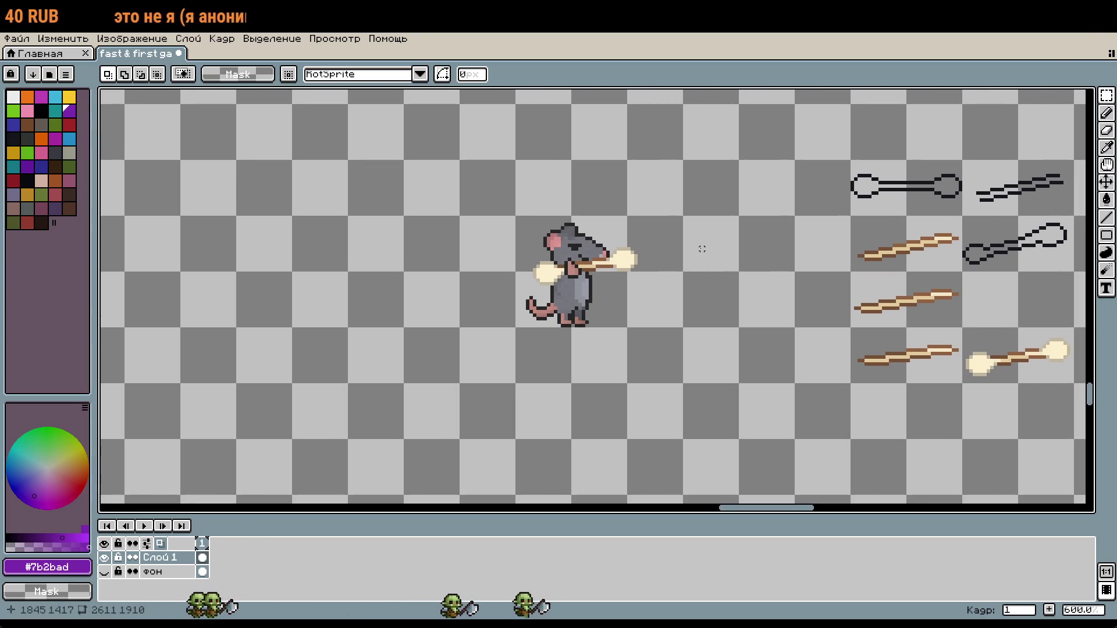
pyautogui.scroll(4, 660, 287)
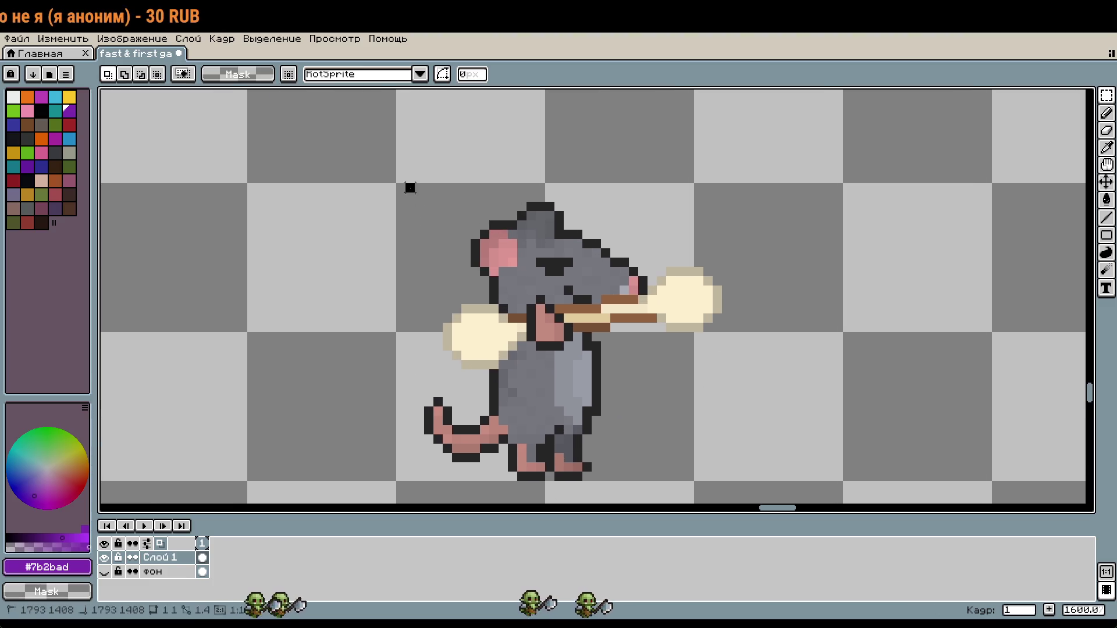
pyautogui.moveTo(410, 188)
pyautogui.mouseDown()
pyautogui.moveTo(669, 407)
pyautogui.moveTo(741, 391)
pyautogui.mouseUp()
pyautogui.press('Left')
pyautogui.press('Left')
pyautogui.press('Left')
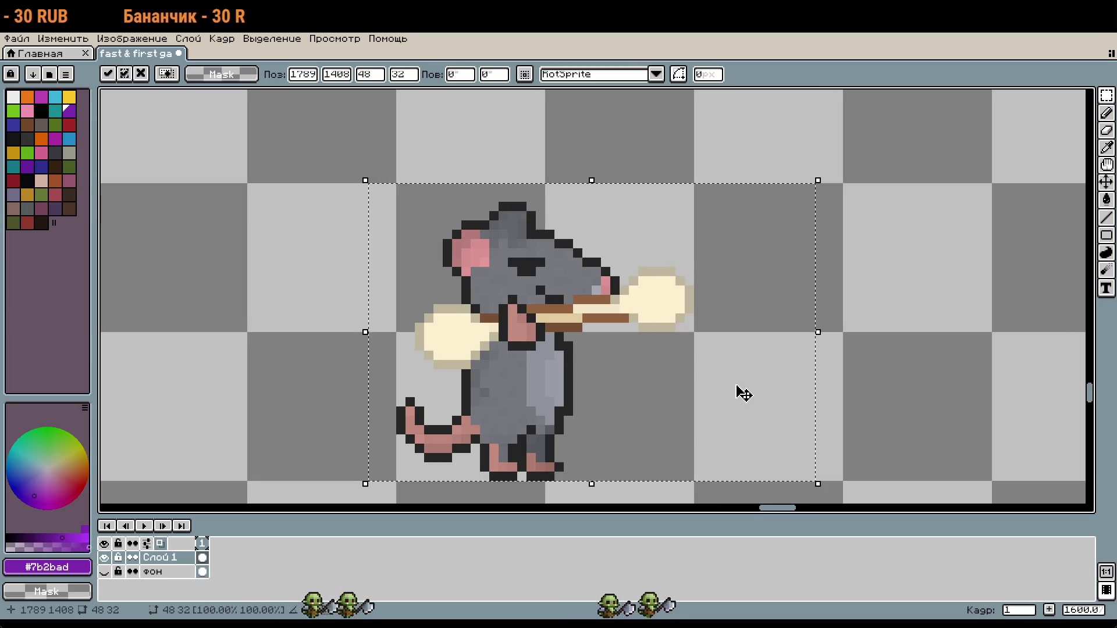
pyautogui.press('Return')
pyautogui.scroll(-2, 772, 386)
pyautogui.hotkey('ctrl', 'z')
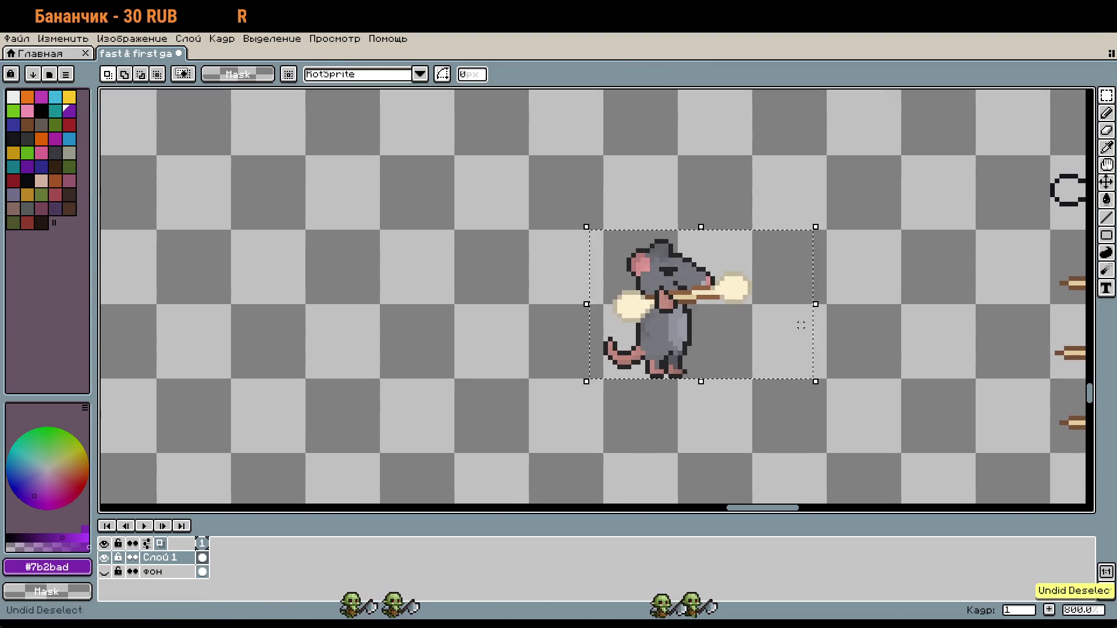
pyautogui.hotkey('ctrl', 'z')
pyautogui.scroll(-2, 909, 332)
pyautogui.scroll(1, 814, 302)
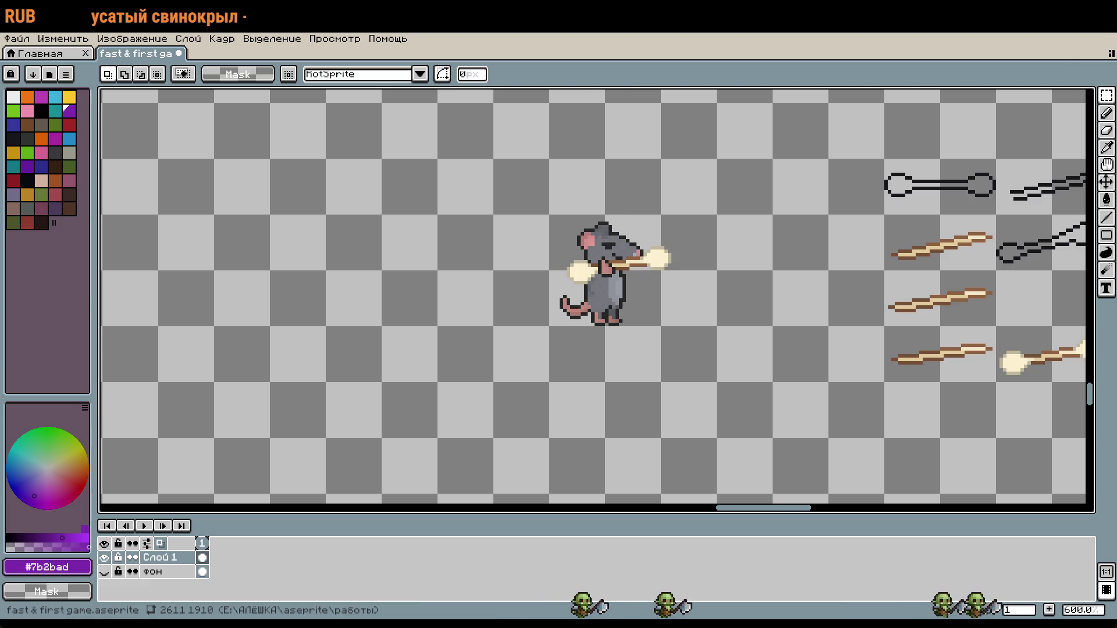
# Step: Marquee-select the plain unarmed grey rat on the right
pyautogui.hscroll(3, 615, 240)
pyautogui.hscroll(3, 615, 240)
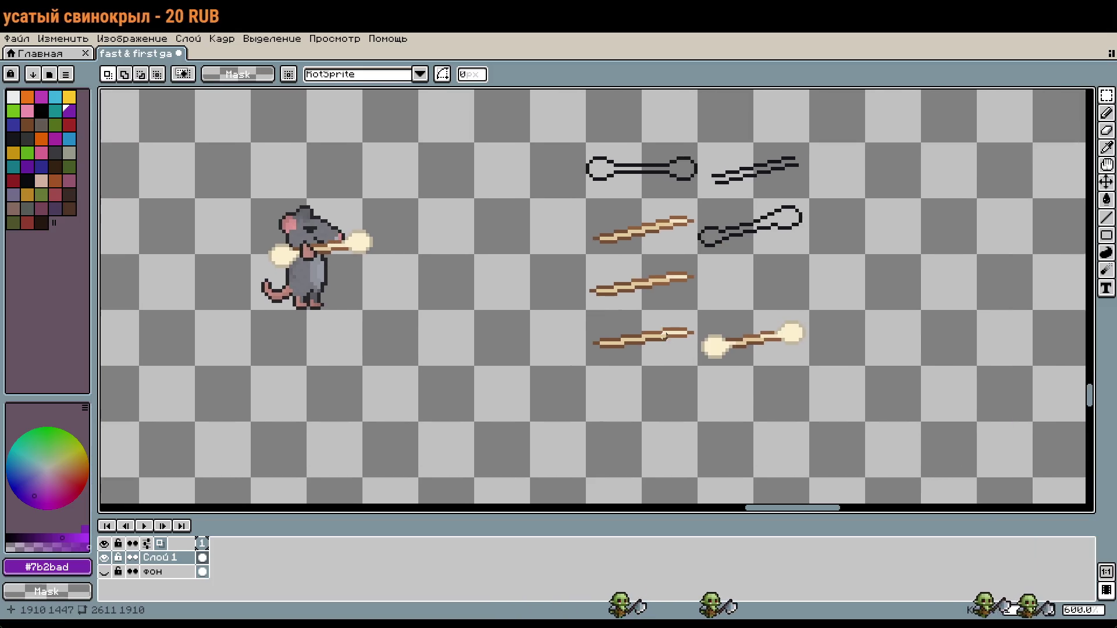
pyautogui.scroll(1, 740, 368)
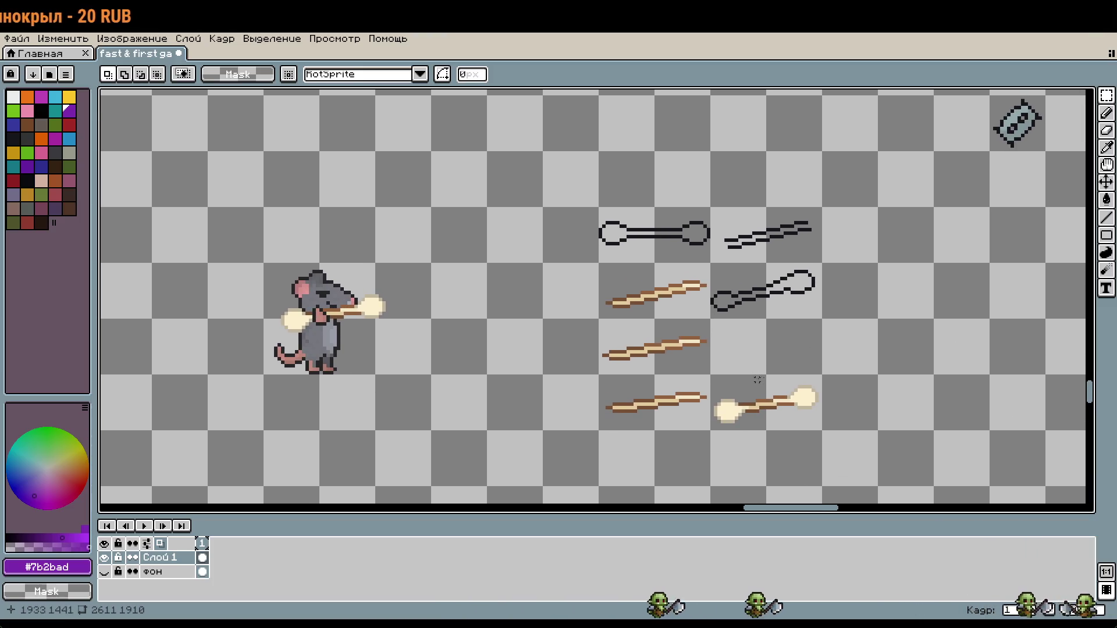
pyautogui.keyDown('ctrl'); pyautogui.scroll(-1, 592, 263); pyautogui.keyUp('ctrl')
pyautogui.scroll(4, 592, 263)
pyautogui.hscroll(-5, 592, 263)
pyautogui.keyDown('ctrl'); pyautogui.scroll(-1, 592, 263); pyautogui.keyUp('ctrl')
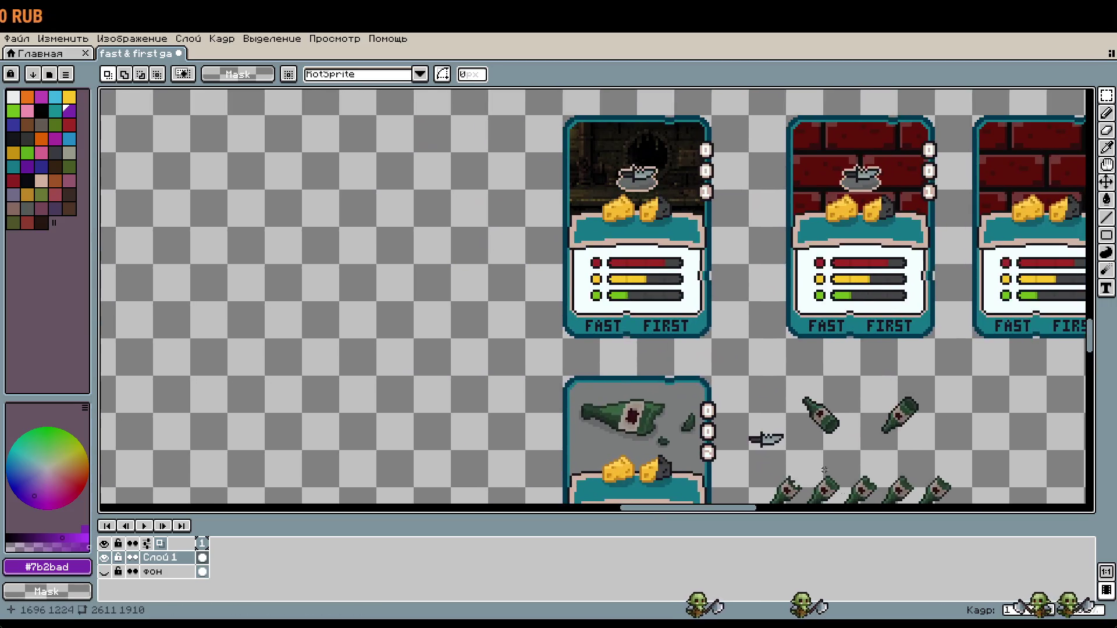
pyautogui.scroll(3, 761, 436)
pyautogui.scroll(3, 741, 318)
pyautogui.keyDown('ctrl'); pyautogui.scroll(1, 741, 318); pyautogui.keyUp('ctrl')
pyautogui.moveTo(710, 219); pyautogui.dragTo(785, 292)
# Step: Paste a copy of the plain rat near the bone-armed rat
pyautogui.keyDown('ctrl'); pyautogui.scroll(-2, 866, 388); pyautogui.keyUp('ctrl')
pyautogui.moveTo(683, 214); pyautogui.dragTo(579, 79)
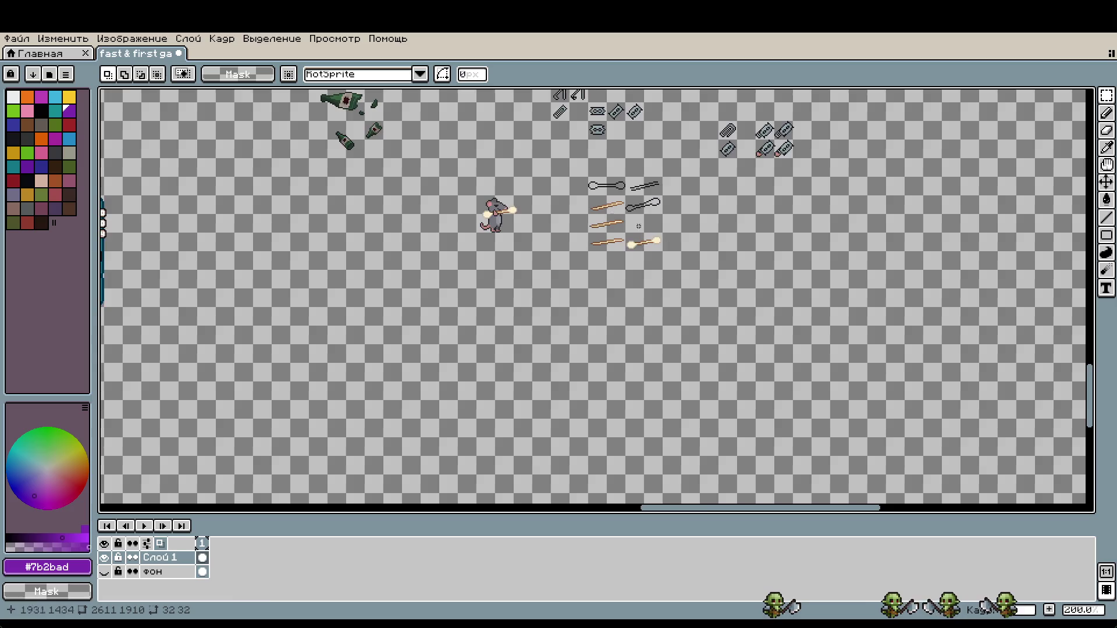
pyautogui.scroll(3, 576, 220)
pyautogui.hotkey('ctrl', 'v')
# Step: Place the pasted plain rat above the armed rat, nudged left and up
pyautogui.moveTo(166, 292)
pyautogui.mouseDown()
pyautogui.moveTo(506, 430)
pyautogui.moveTo(715, 302)
pyautogui.moveTo(653, 256)
pyautogui.mouseUp()
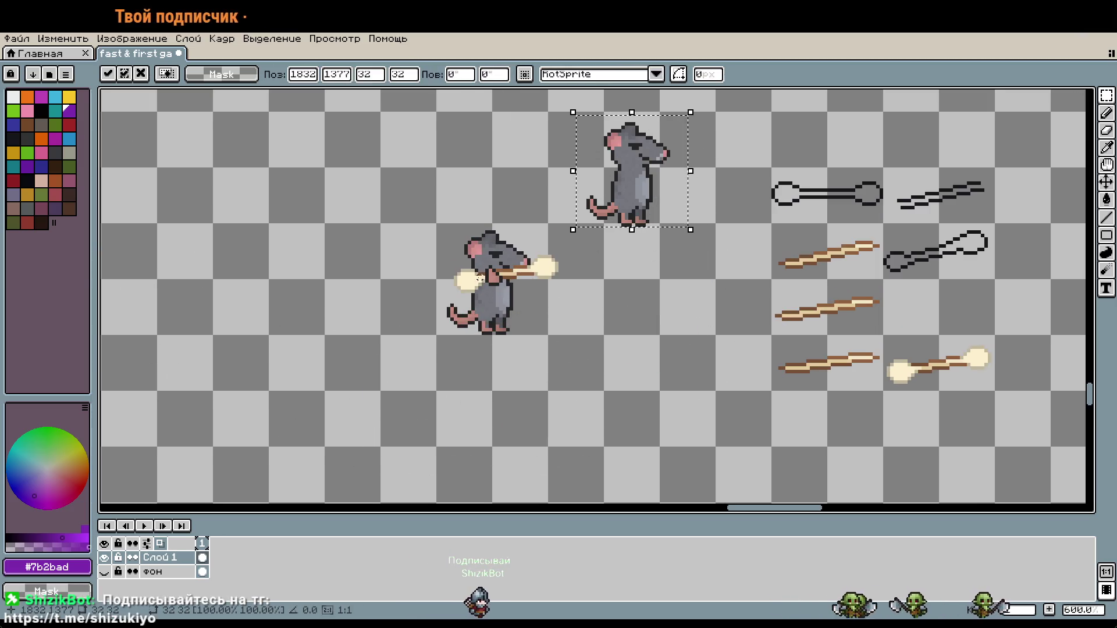
pyautogui.press('Left')
pyautogui.press('Left')
pyautogui.press('Left')
pyautogui.press('Up')
pyautogui.press('Return')
# Step: Shift the bone-armed rat down and to the right
pyautogui.moveTo(437, 225)
pyautogui.mouseDown()
pyautogui.moveTo(492, 261)
pyautogui.moveTo(548, 335)
pyautogui.moveTo(433, 220)
pyautogui.mouseUp()
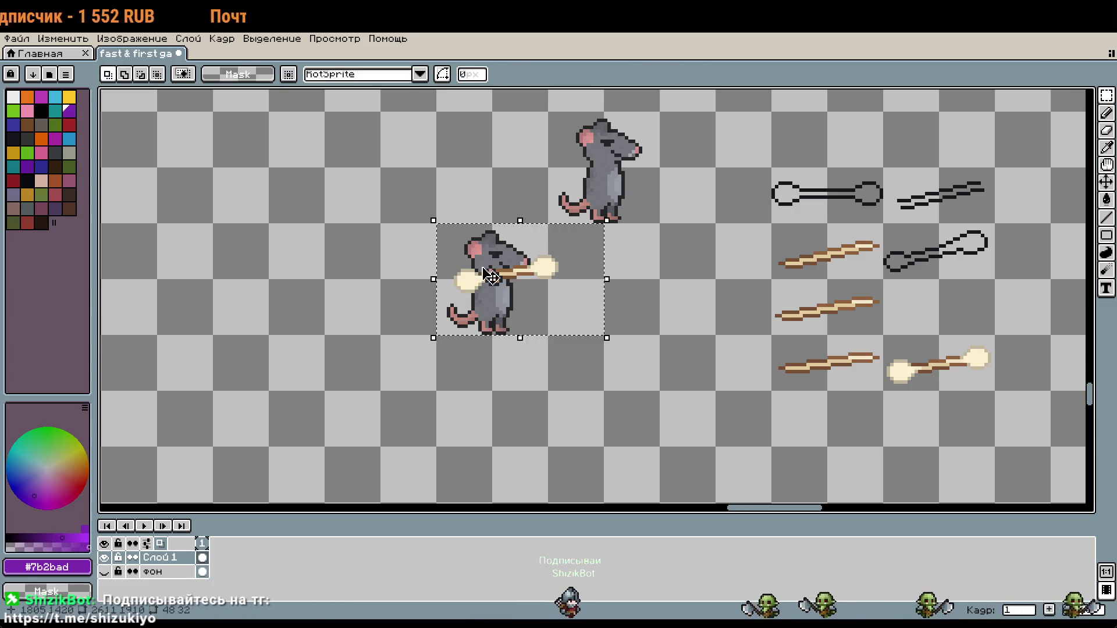
pyautogui.hotkey('shift', 'Right')
pyautogui.hotkey('shift', 'Right')
pyautogui.hotkey('shift', 'Down')
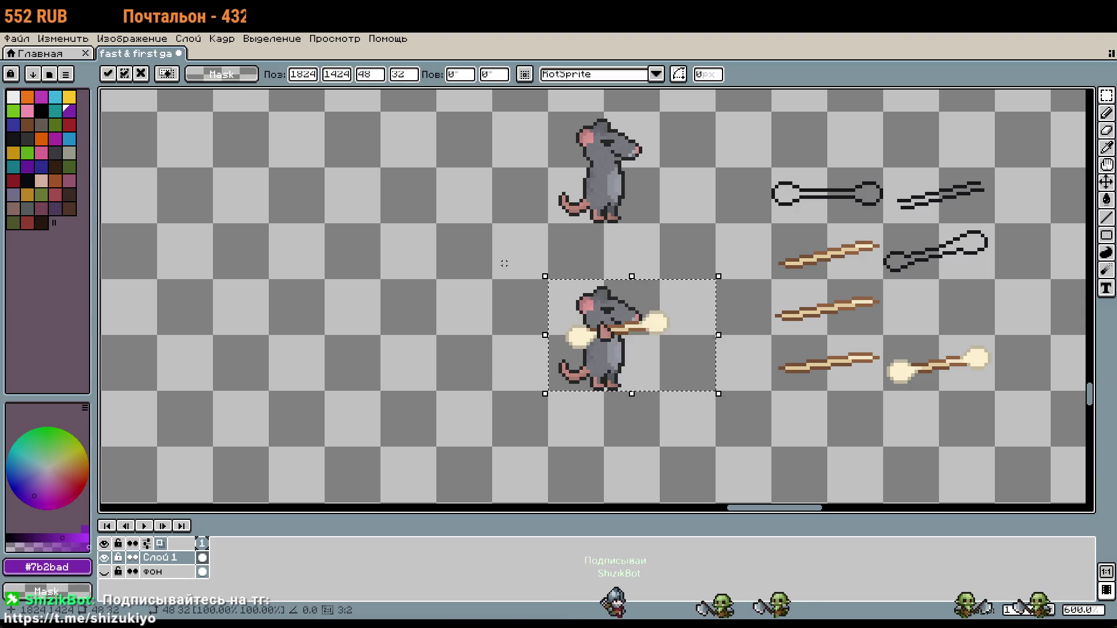
pyautogui.moveTo(678, 166); pyautogui.dragTo(659, 233)
pyautogui.press('Return')
# Step: Copy the middle plain wooden stick and try it over the lower rat's hands
pyautogui.moveTo(751, 347); pyautogui.dragTo(865, 406)
pyautogui.hotkey('ctrl', 'v')
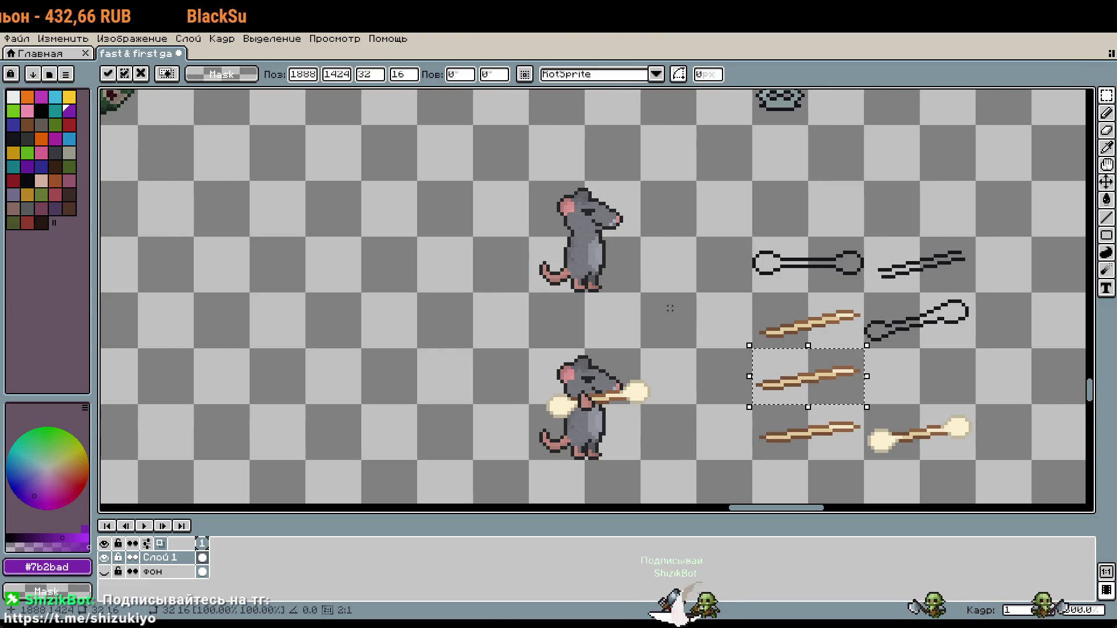
pyautogui.hotkey('shift', 'Left')
pyautogui.hotkey('shift', 'Left')
pyautogui.hotkey('shift', 'Left')
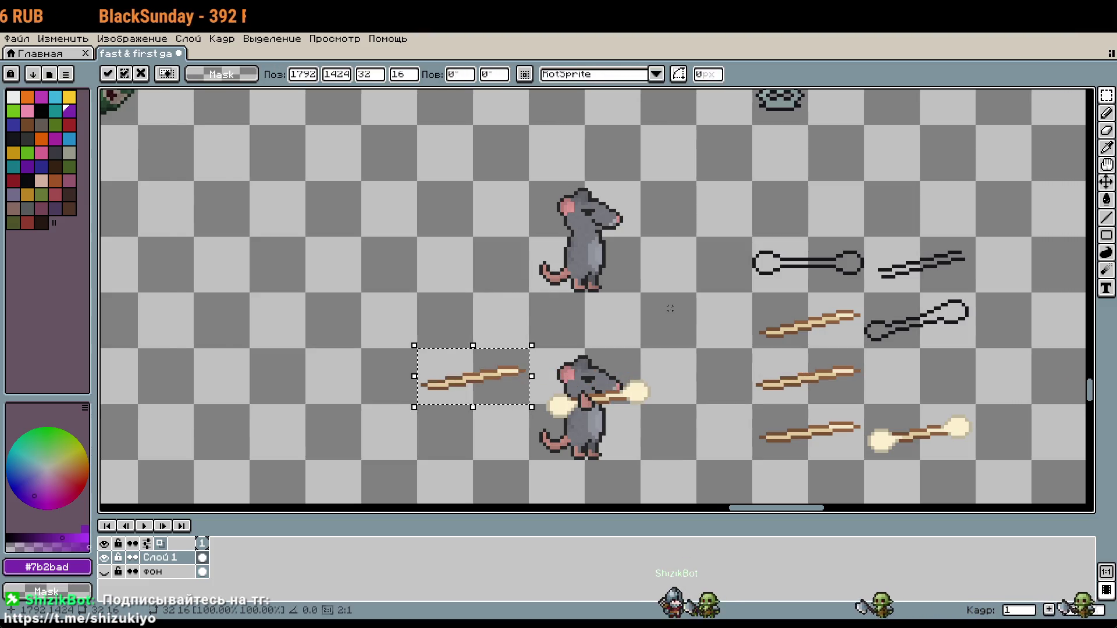
pyautogui.hotkey('shift', 'Up')
pyautogui.hotkey('shift', 'Down')
pyautogui.hotkey('shift', 'Right')
pyautogui.hotkey('shift', 'Right')
pyautogui.press('Down')
pyautogui.press('Down')
pyautogui.press('Down')
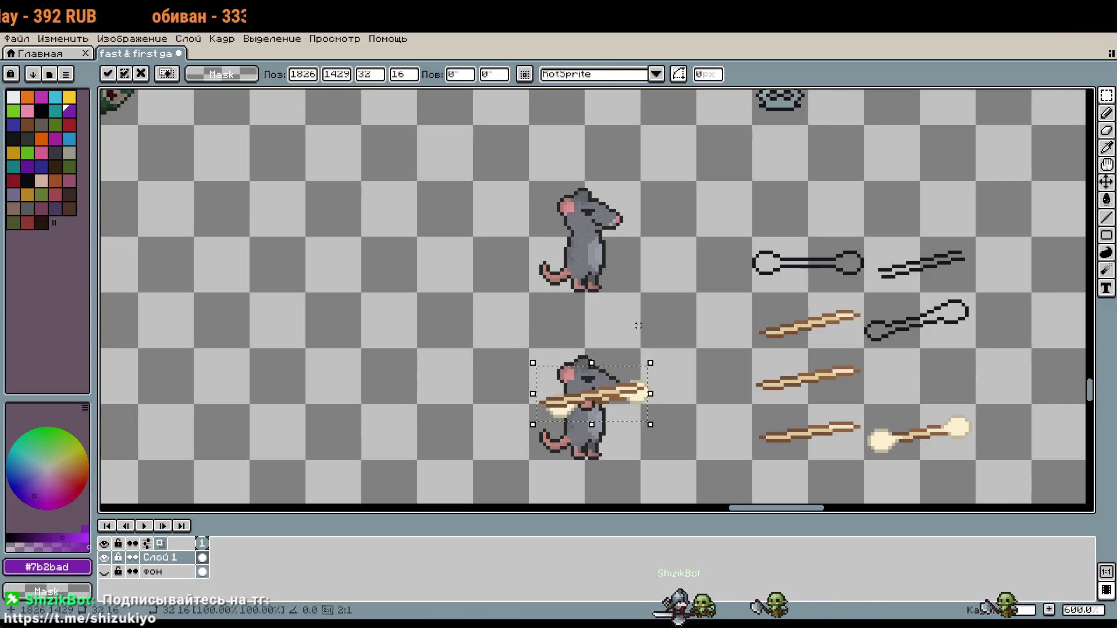
pyautogui.press('Right')
pyautogui.press('Down')
pyautogui.press('Down')
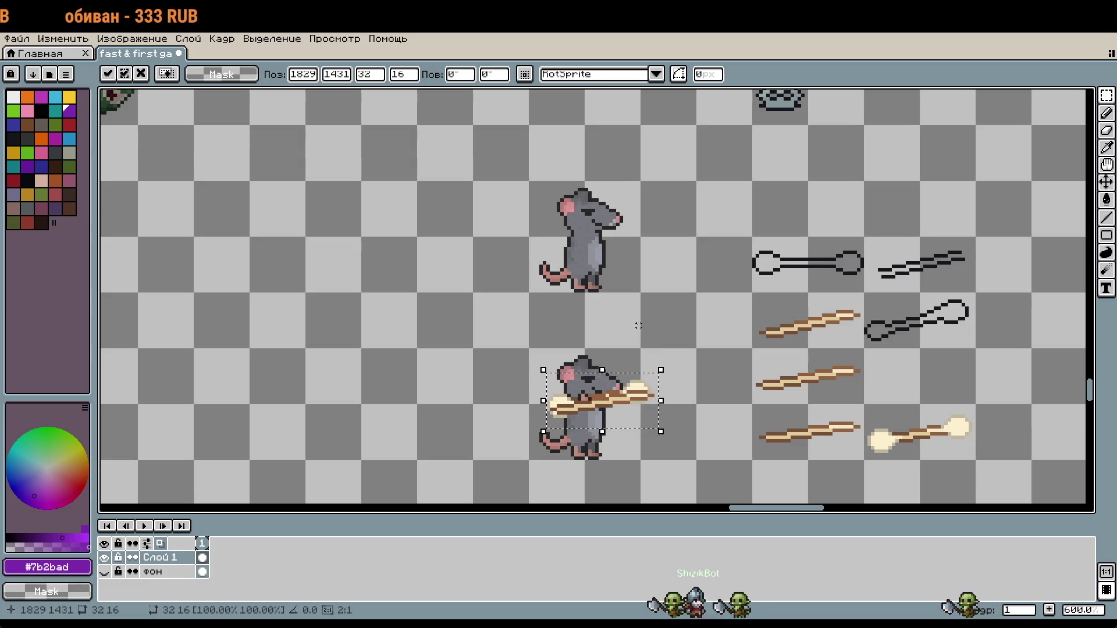
pyautogui.press('Up')
pyautogui.press('Return')
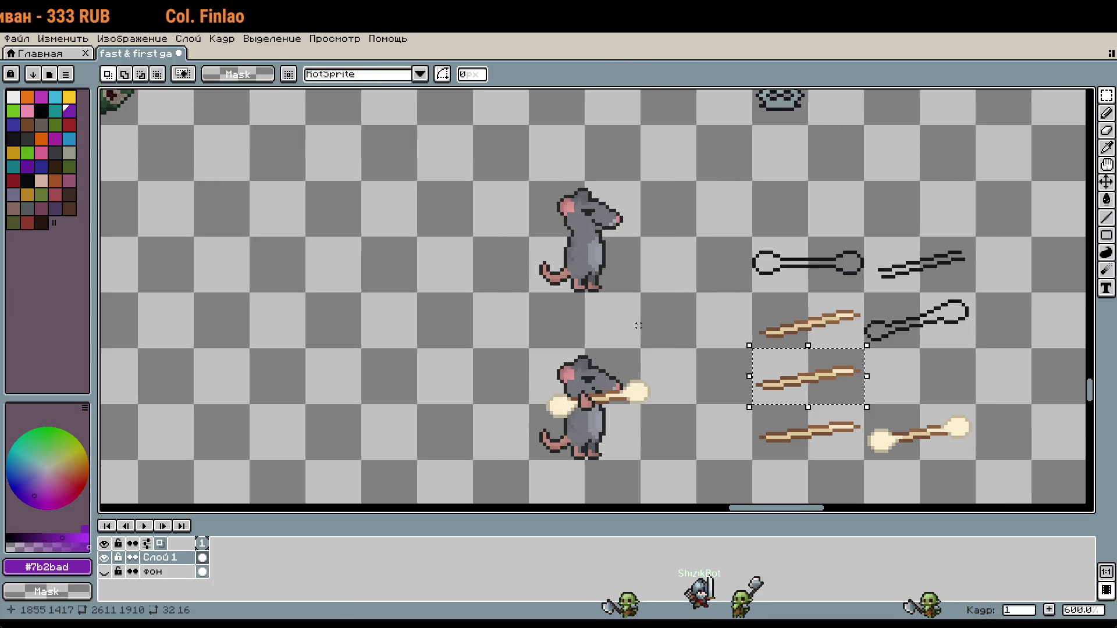
# Step: Paste another copy of the wooden stick and shift it up and left
pyautogui.hotkey('ctrl', 'c')
pyautogui.hotkey('ctrl', 'v')
pyautogui.hotkey('shift', 'Up')
pyautogui.hotkey('shift', 'Left')
pyautogui.hotkey('shift', 'Left')
pyautogui.hotkey('shift', 'Left')
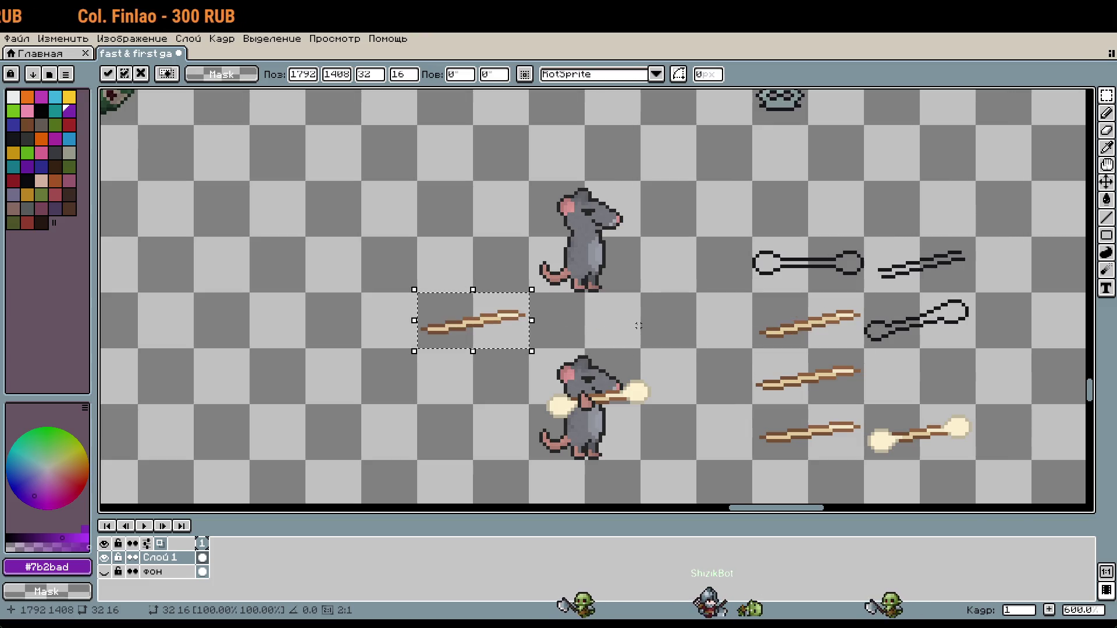
pyautogui.scroll(-3, 639, 326)
pyautogui.press('Return')
pyautogui.scroll(-1, 669, 303)
# Step: Marquee-select the lowest small pink ear piece
pyautogui.moveTo(713, 286)
pyautogui.mouseDown()
pyautogui.moveTo(794, 378)
pyautogui.moveTo(837, 495)
pyautogui.mouseUp()
pyautogui.scroll(7, 677, 296)
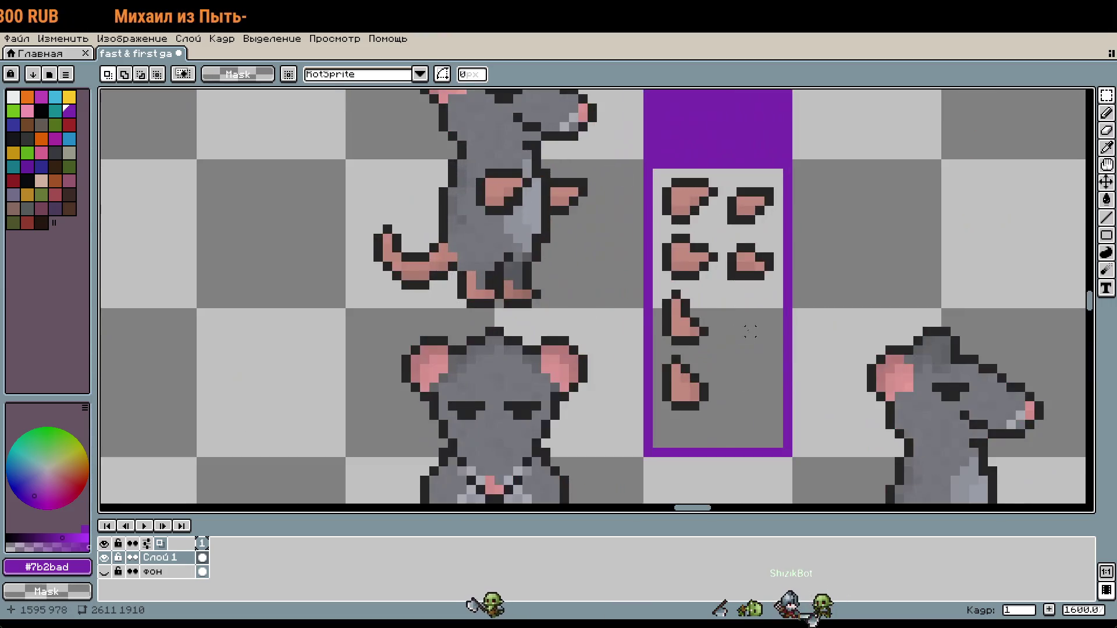
pyautogui.moveTo(646, 287)
pyautogui.mouseDown()
pyautogui.moveTo(660, 311)
pyautogui.moveTo(745, 349)
pyautogui.mouseUp()
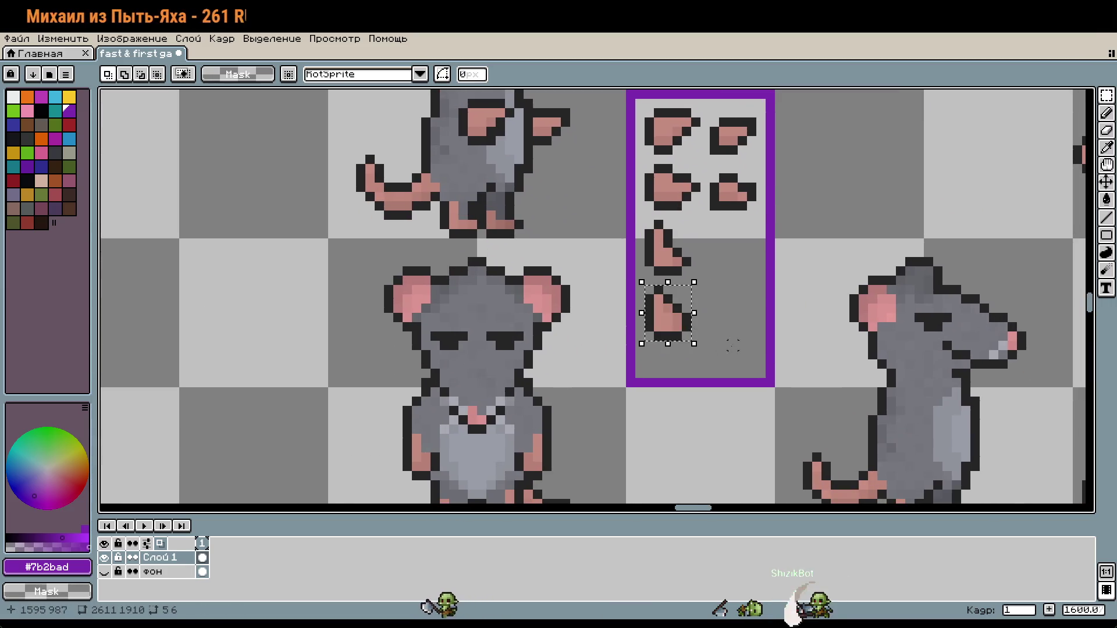
# Step: Paste the ear piece onto the bare wooden stick's left end and select the stick
pyautogui.scroll(-5, 745, 349)
pyautogui.moveTo(989, 500)
pyautogui.mouseDown()
pyautogui.moveTo(760, 338)
pyautogui.moveTo(450, 83)
pyautogui.mouseUp()
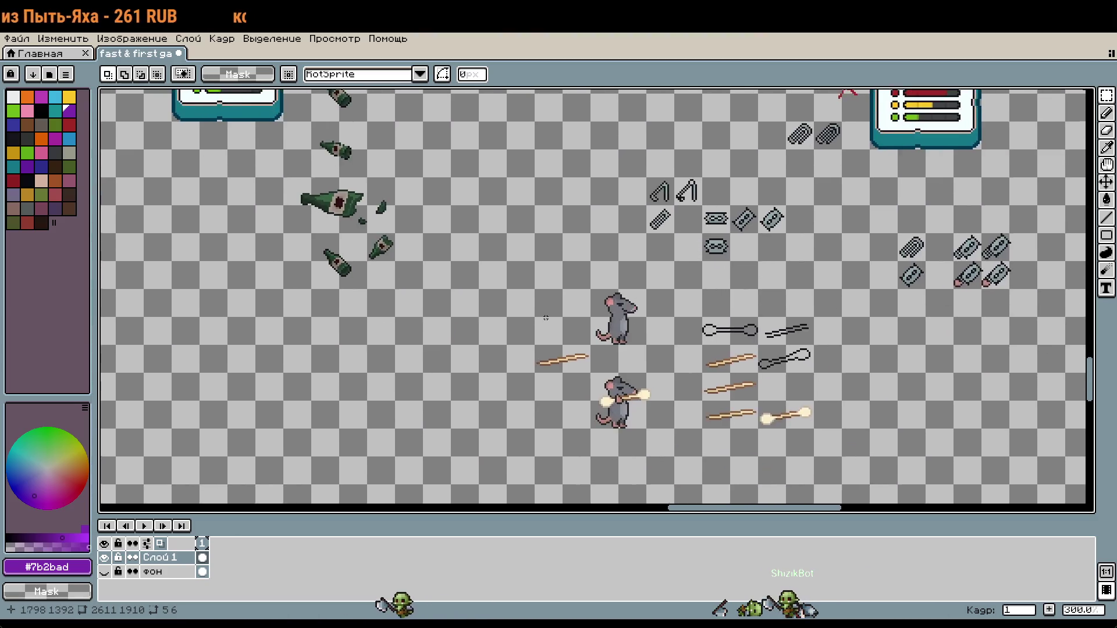
pyautogui.scroll(5, 536, 308)
pyautogui.moveTo(685, 421); pyautogui.dragTo(609, 189)
pyautogui.hotkey('ctrl', 'v')
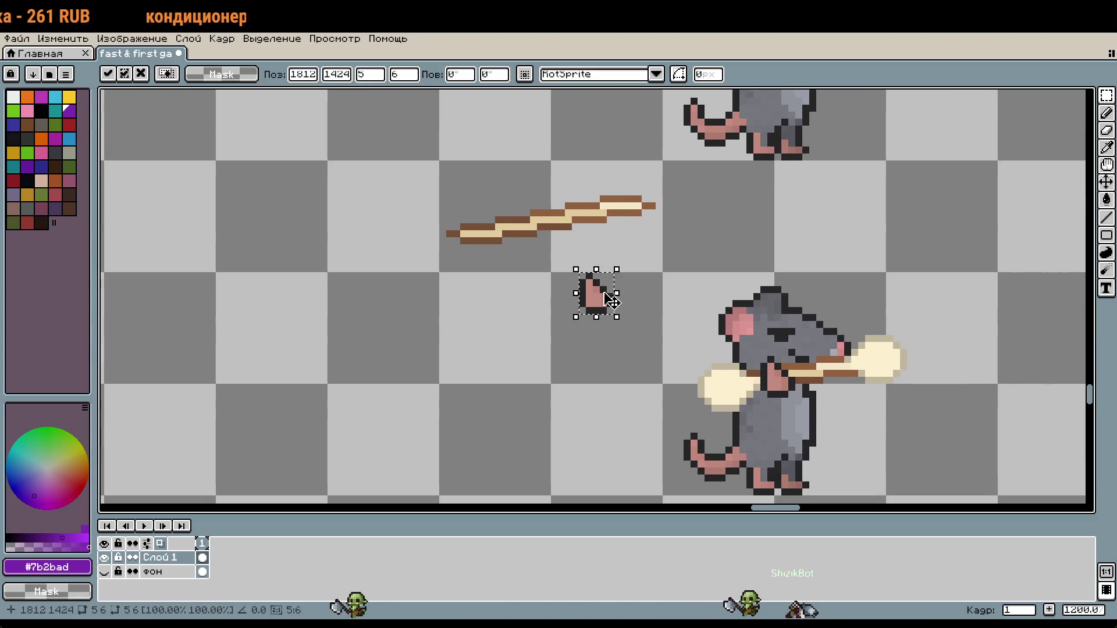
pyautogui.moveTo(610, 301); pyautogui.dragTo(545, 238)
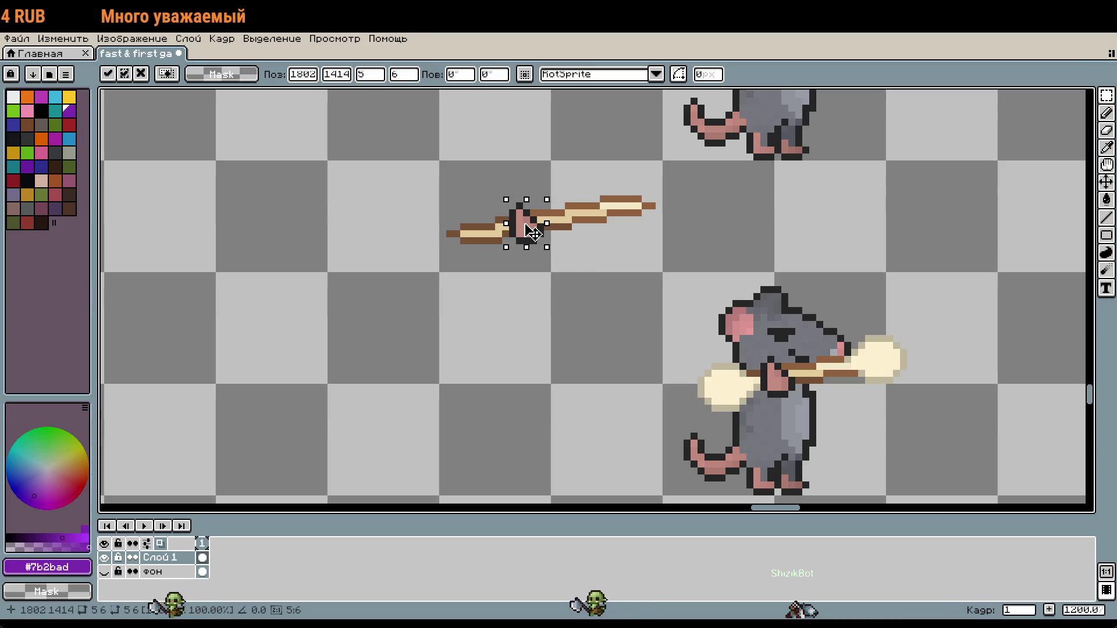
pyautogui.press('Return')
pyautogui.moveTo(507, 213); pyautogui.dragTo(737, 332)
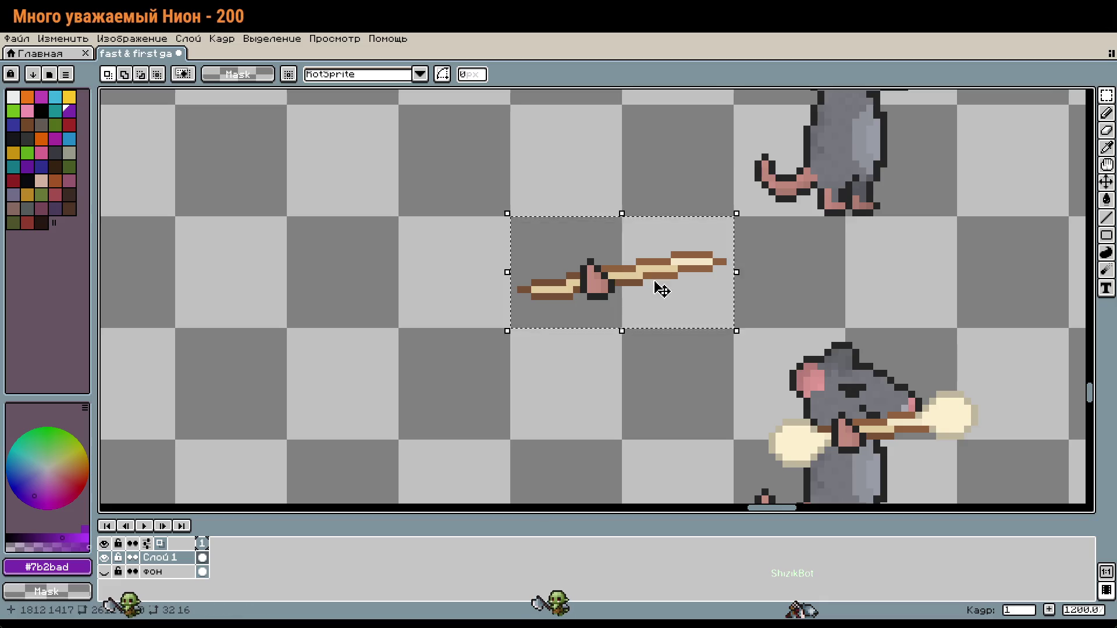
# Step: Place the pink-tipped stick in the upper rat's paws, raised one pixel
pyautogui.scroll(3, 775, 431)
pyautogui.moveTo(534, 464)
pyautogui.mouseDown()
pyautogui.moveTo(649, 356)
pyautogui.moveTo(681, 345)
pyautogui.moveTo(736, 362)
pyautogui.moveTo(786, 304)
pyautogui.mouseUp()
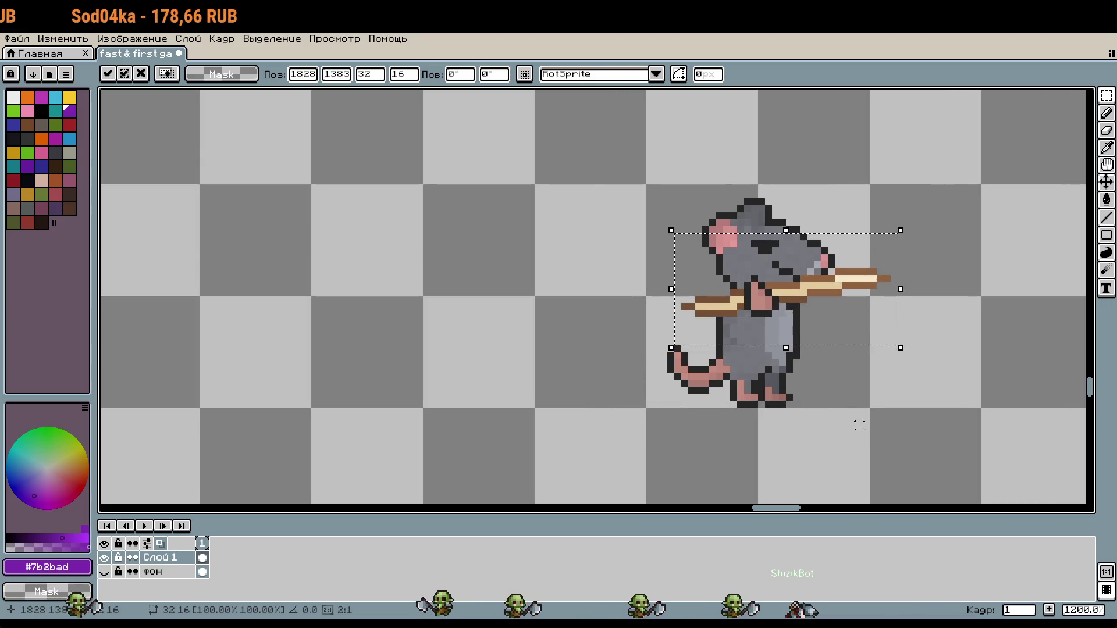
pyautogui.scroll(-2, 743, 336)
pyautogui.moveTo(714, 272); pyautogui.dragTo(721, 247)
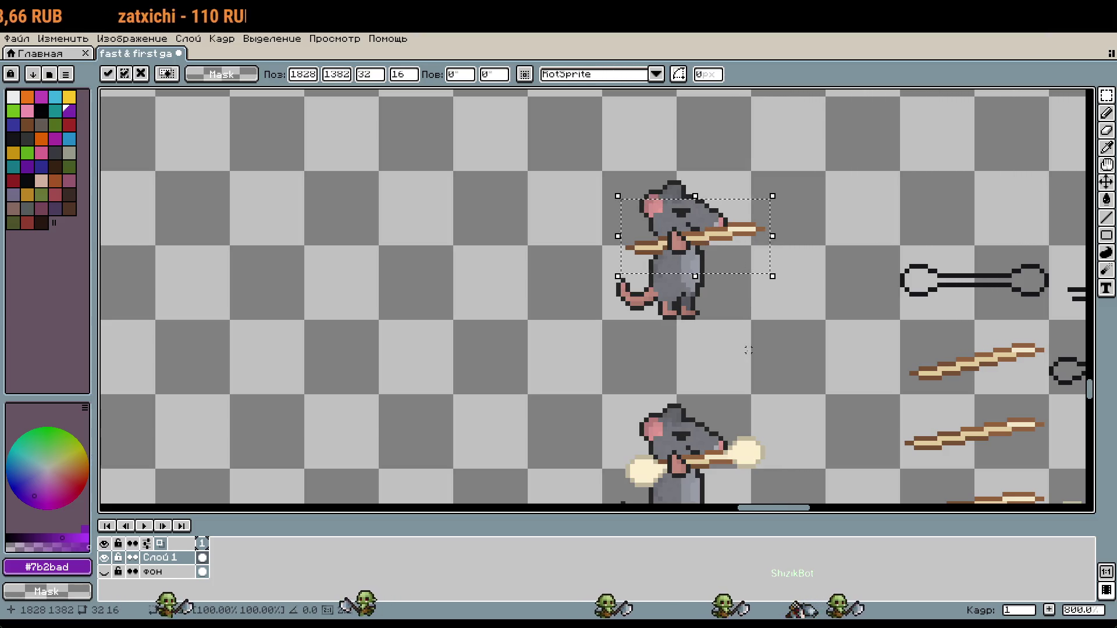
pyautogui.press('Return')
# Step: Move the stick-holding rat down about 16 px, just above the bone-stick rat
pyautogui.moveTo(591, 150); pyautogui.dragTo(748, 274)
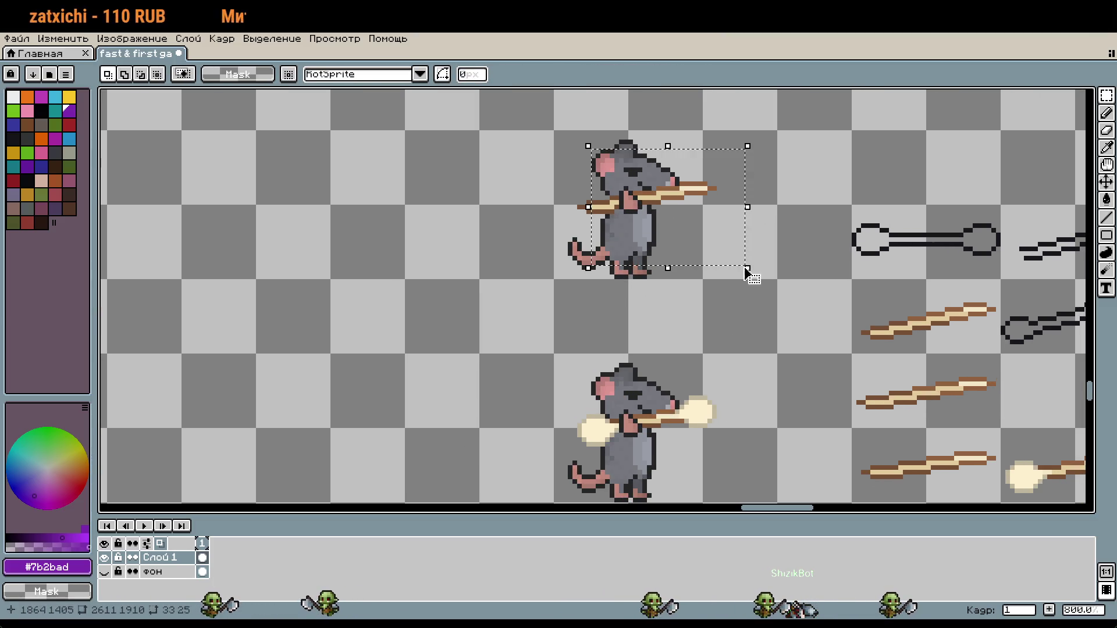
pyautogui.moveTo(535, 107); pyautogui.dragTo(770, 295)
pyautogui.hotkey('shift', 'Down')
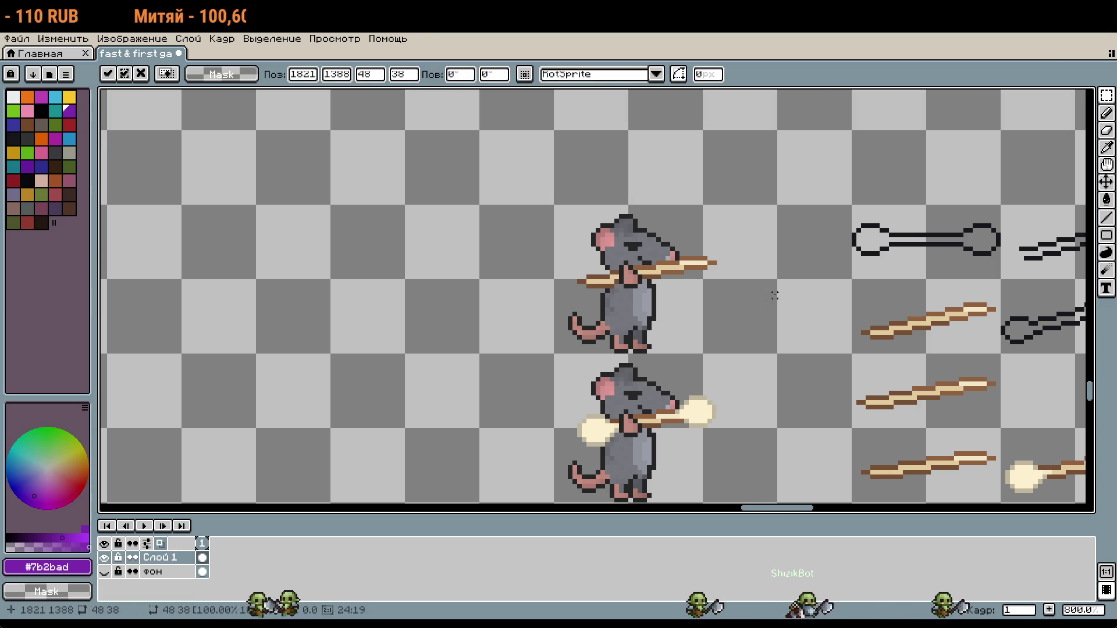
pyautogui.hotkey('ctrl', 'd')
pyautogui.scroll(-1, 735, 329)
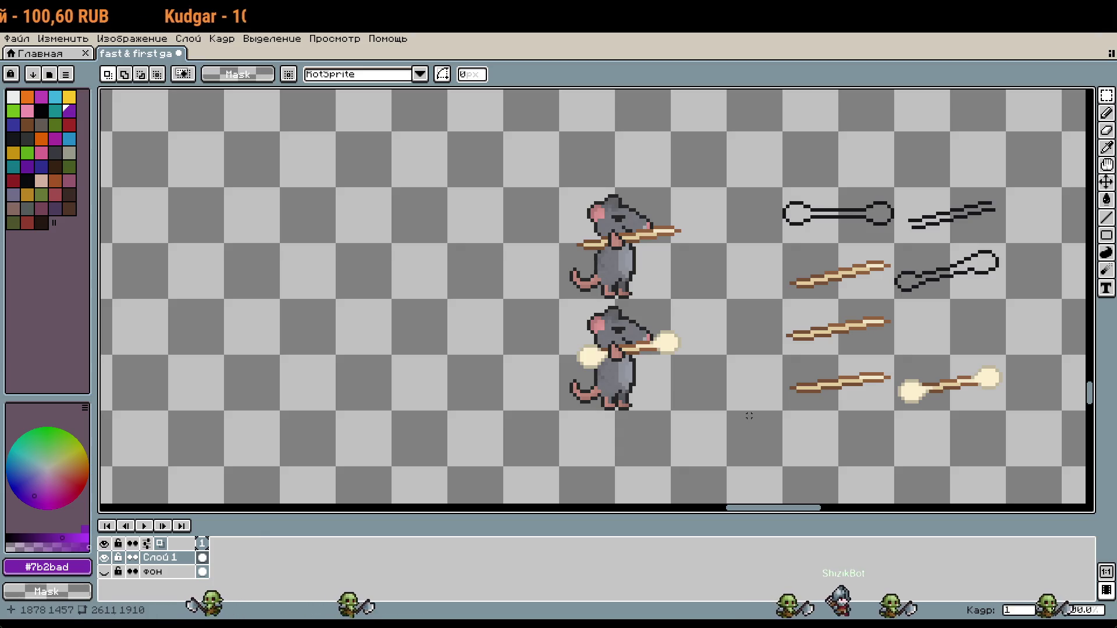
pyautogui.moveTo(746, 368); pyautogui.dragTo(700, 367)
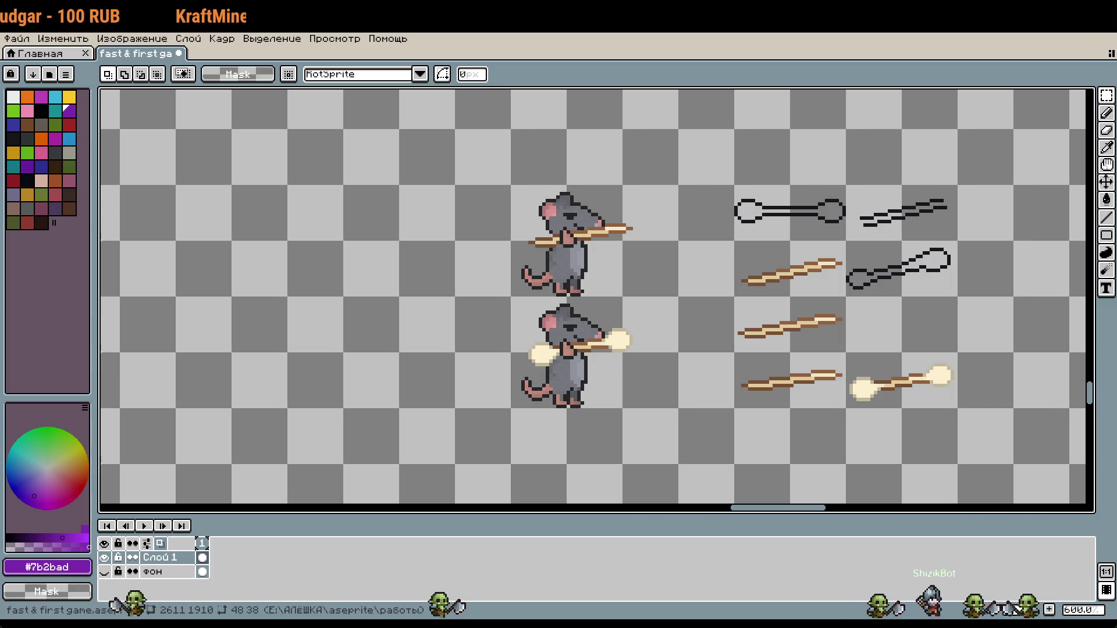
pyautogui.moveTo(761, 322); pyautogui.dragTo(672, 310)
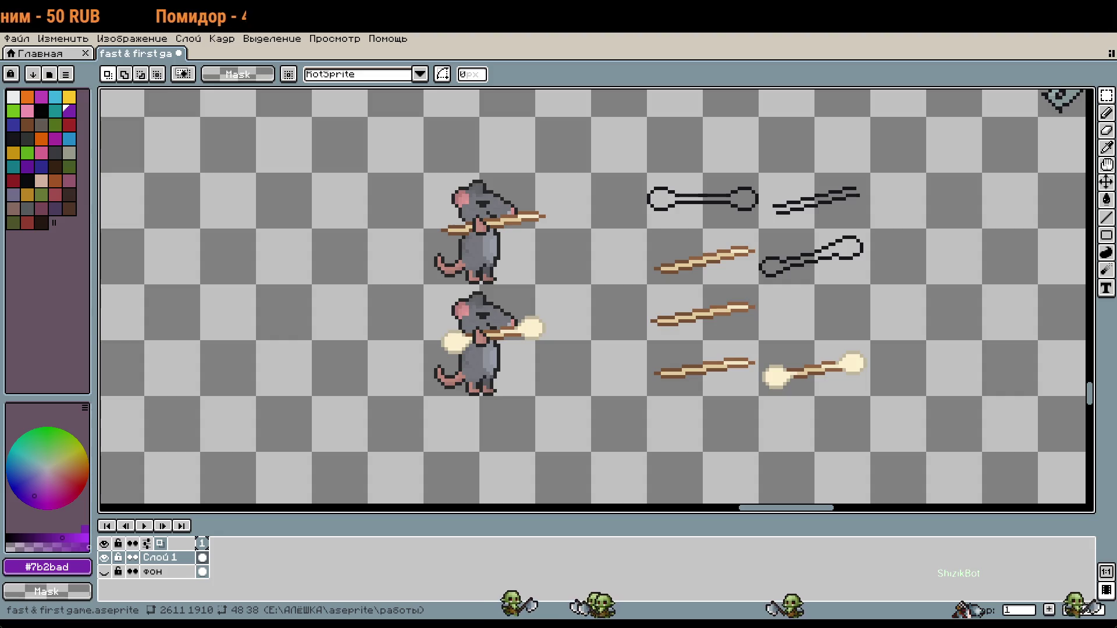
# Step: Move the bone-stick rat to the upper left, staggering the two armed rats
pyautogui.scroll(-3, 595, 300)
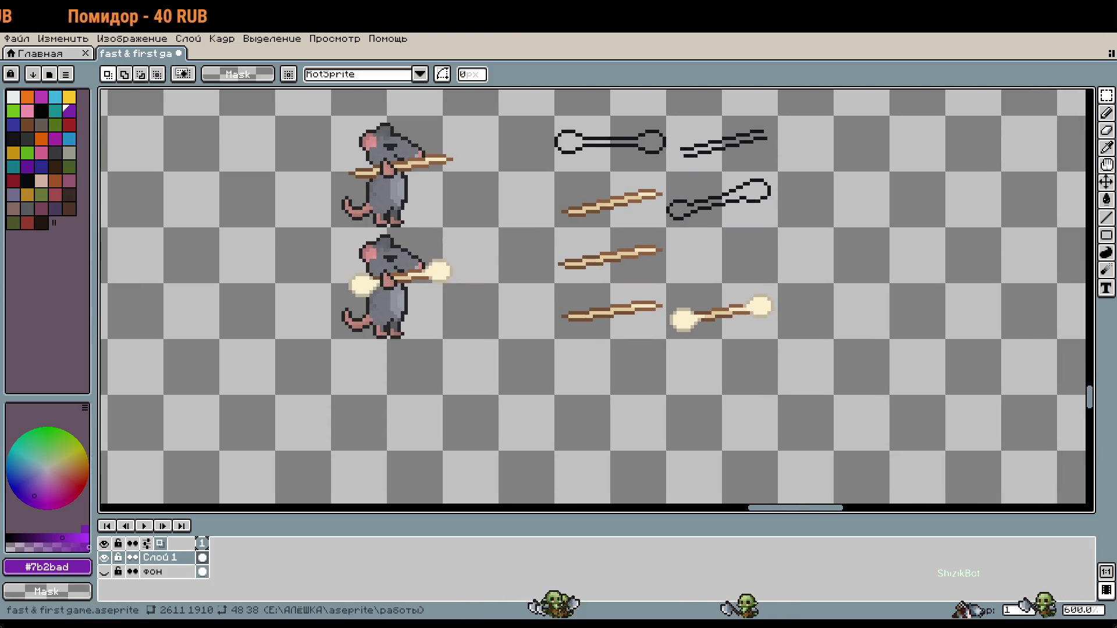
pyautogui.moveTo(570, 337); pyautogui.dragTo(672, 394)
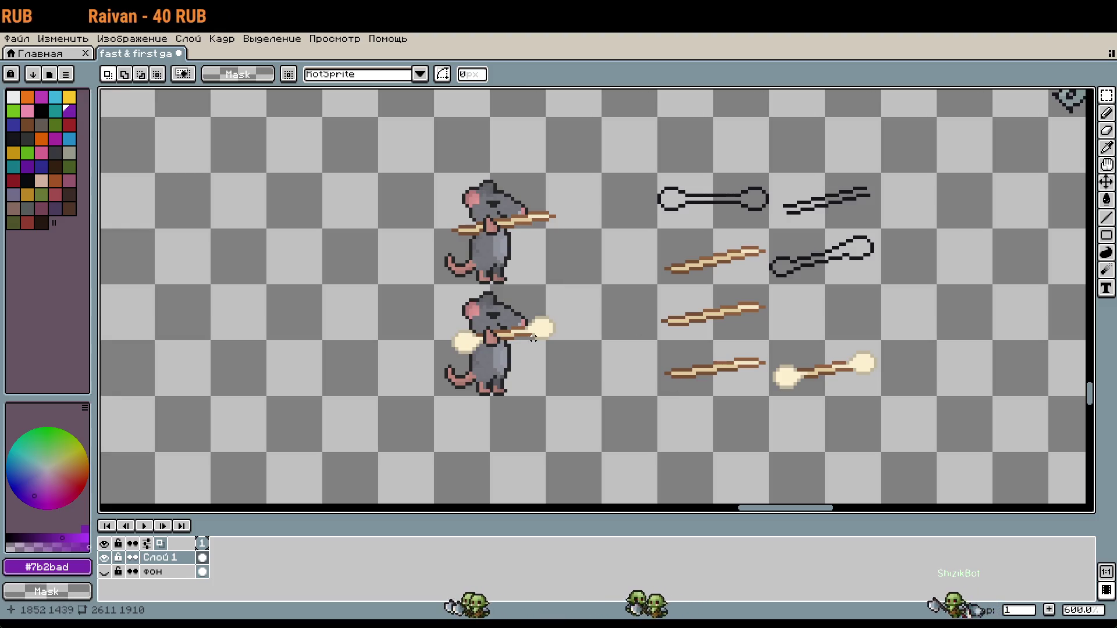
pyautogui.moveTo(449, 310); pyautogui.dragTo(566, 376)
pyautogui.moveTo(789, 366)
pyautogui.mouseDown()
pyautogui.moveTo(564, 366)
pyautogui.moveTo(564, 255)
pyautogui.mouseUp()
pyautogui.moveTo(435, 174)
pyautogui.mouseDown()
pyautogui.moveTo(543, 281)
pyautogui.moveTo(599, 247)
pyautogui.moveTo(582, 356)
pyautogui.mouseUp()
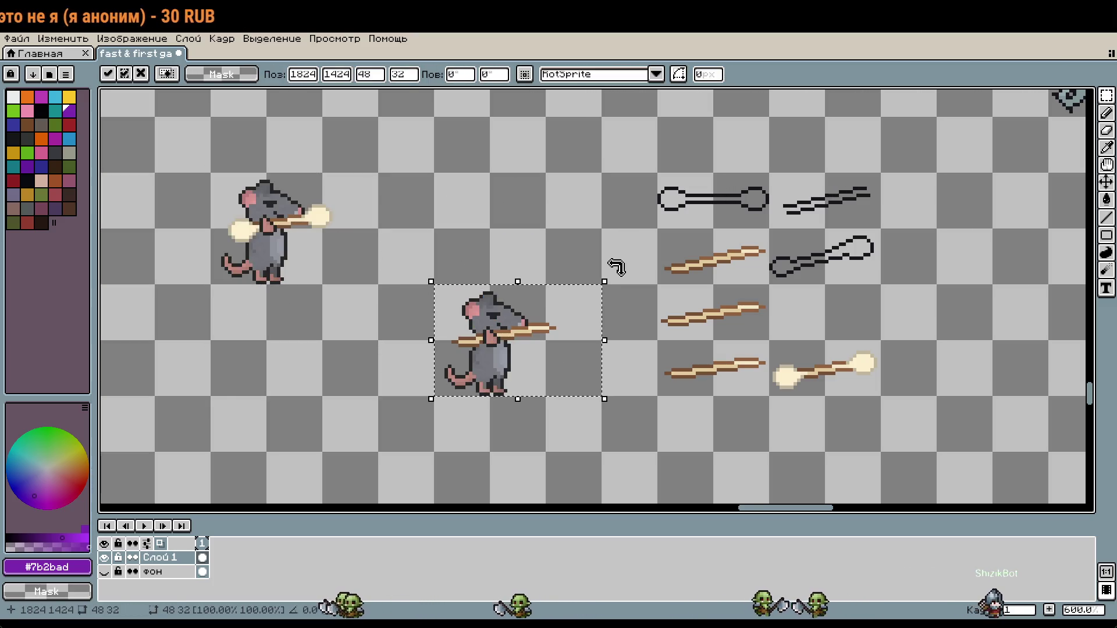
# Step: Select a plain side-facing grey rat to copy
pyautogui.scroll(-1, 609, 228)
pyautogui.scroll(-4, 609, 228)
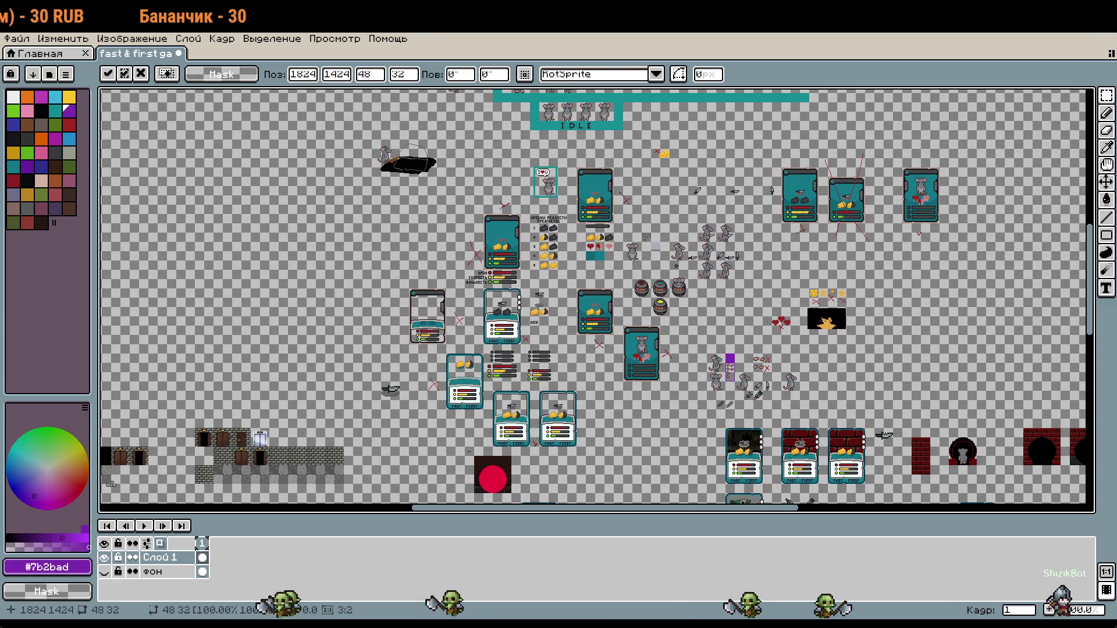
pyautogui.scroll(4, 765, 278)
pyautogui.moveTo(787, 506)
pyautogui.mouseDown()
pyautogui.moveTo(698, 321)
pyautogui.moveTo(825, 473)
pyautogui.mouseUp()
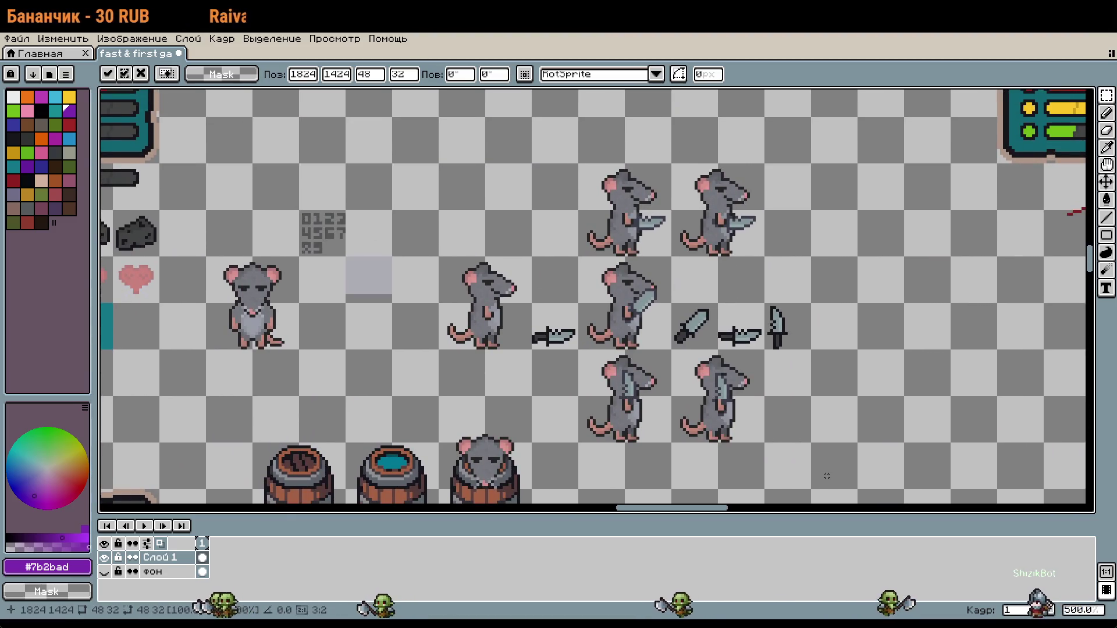
pyautogui.scroll(-3, 813, 401)
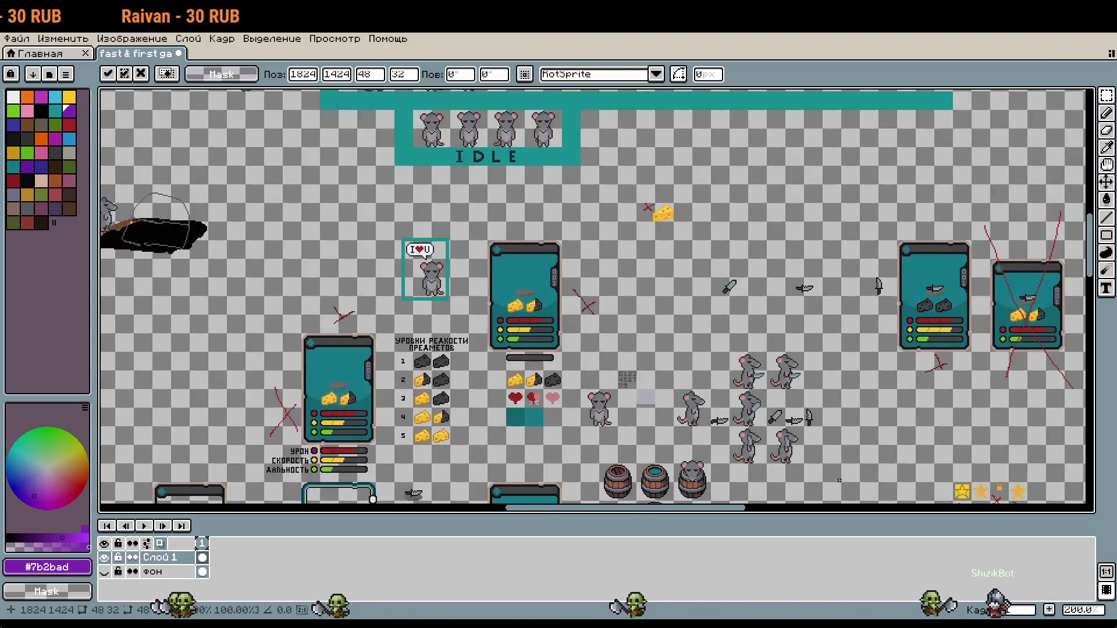
pyautogui.moveTo(813, 401); pyautogui.dragTo(765, 320)
pyautogui.scroll(4, 813, 401)
pyautogui.moveTo(669, 213); pyautogui.dragTo(765, 320)
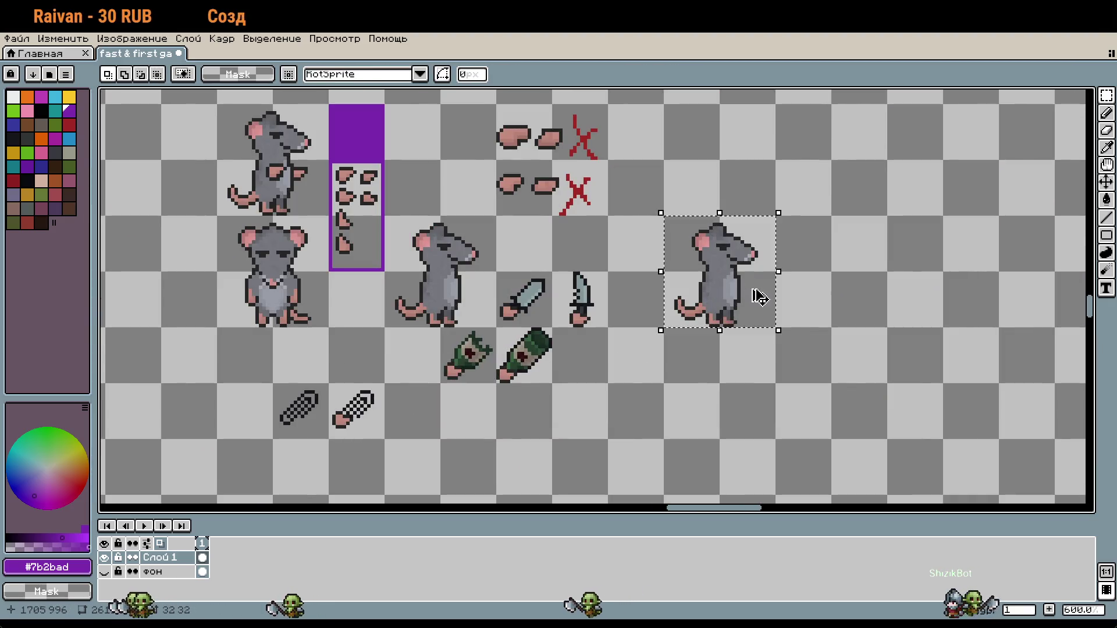
# Step: Paste the grey rat copy below the grater sprites
pyautogui.scroll(-5, 753, 295)
pyautogui.scroll(-2, 707, 169)
pyautogui.scroll(2, 722, 373)
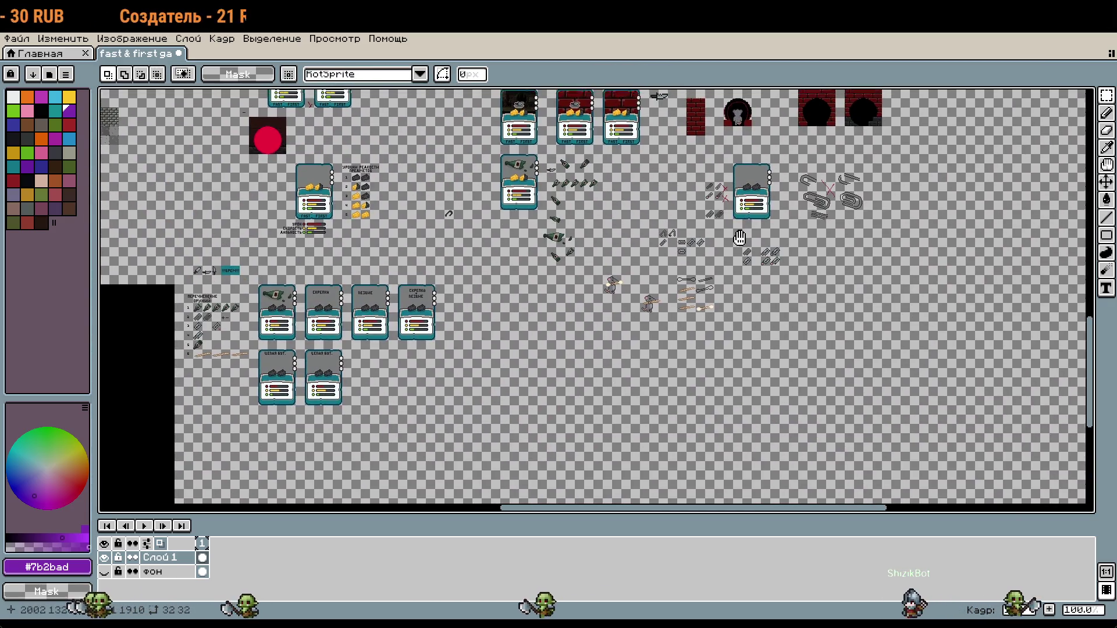
pyautogui.scroll(3, 722, 373)
pyautogui.scroll(2, 722, 373)
pyautogui.hotkey('ctrl', 'v')
pyautogui.moveTo(592, 299)
pyautogui.mouseDown()
pyautogui.moveTo(633, 381)
pyautogui.moveTo(614, 376)
pyautogui.mouseUp()
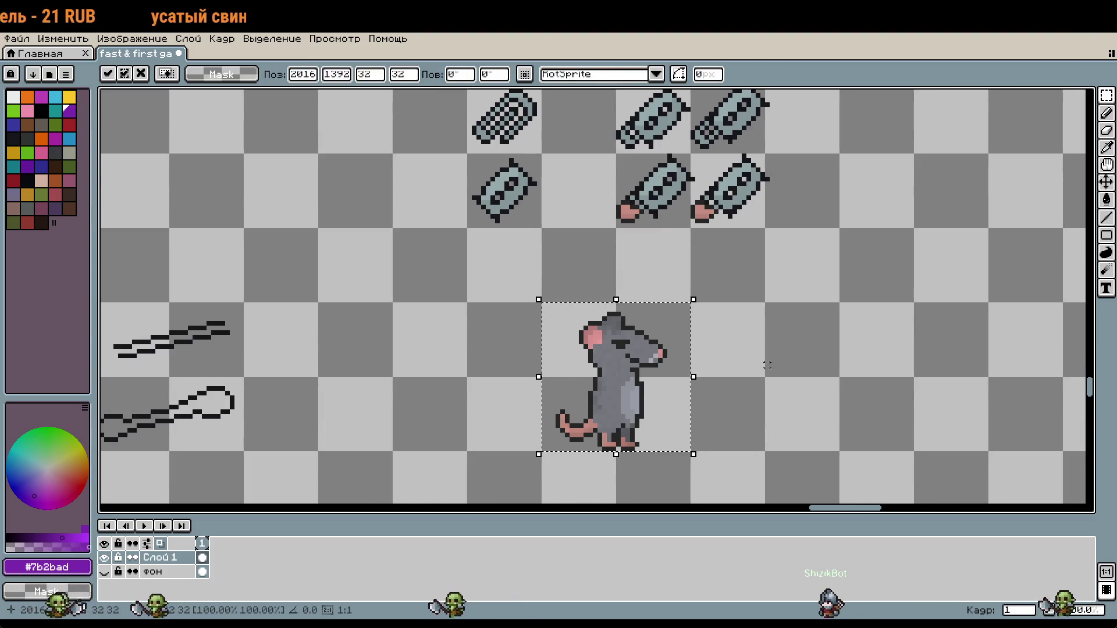
pyautogui.press('Return')
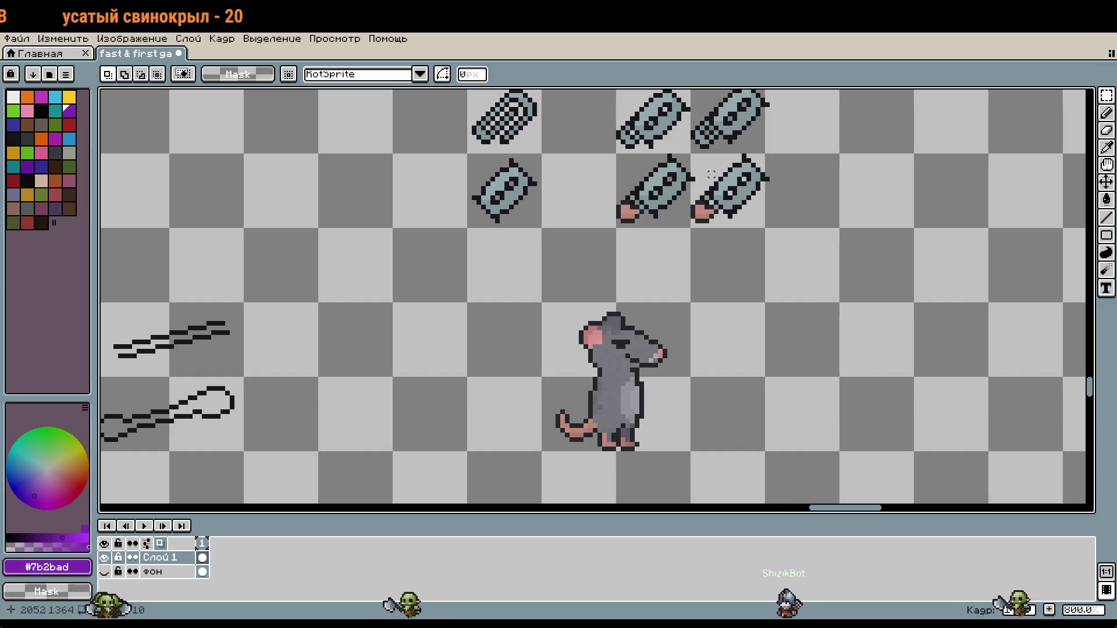
# Step: Place the right-hand pink-handled grater on the new rat's chest, nudged right and up
pyautogui.moveTo(697, 155); pyautogui.dragTo(793, 243)
pyautogui.moveTo(694, 201); pyautogui.dragTo(680, 222)
pyautogui.moveTo(758, 337); pyautogui.dragTo(778, 295)
pyautogui.moveTo(789, 165)
pyautogui.mouseDown()
pyautogui.moveTo(734, 340)
pyautogui.moveTo(710, 352)
pyautogui.mouseUp()
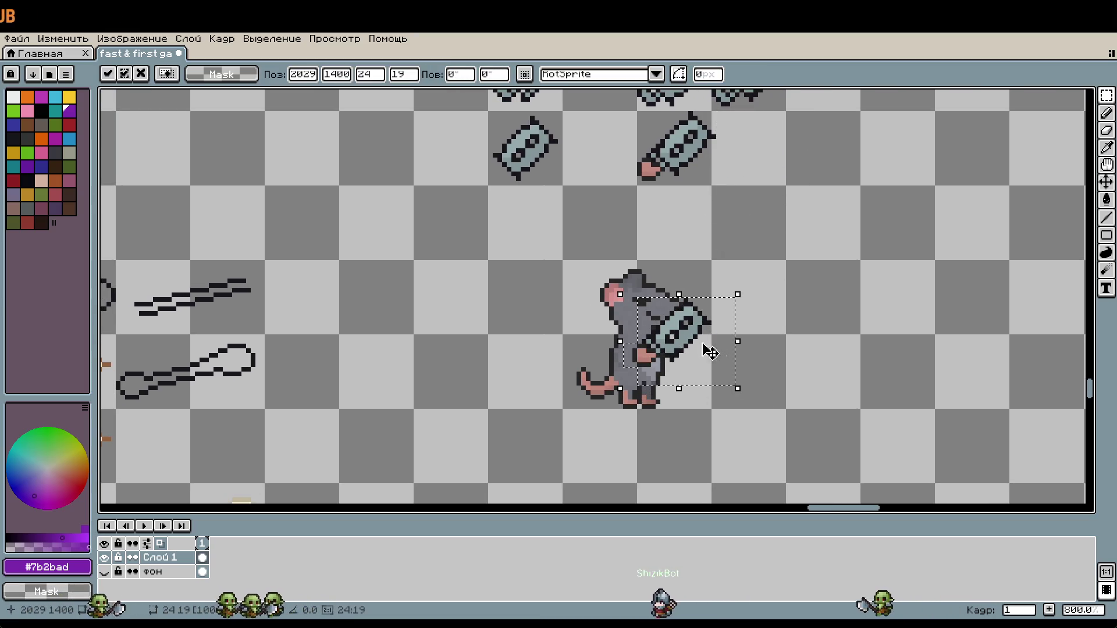
pyautogui.press('Right')
pyautogui.press('Up')
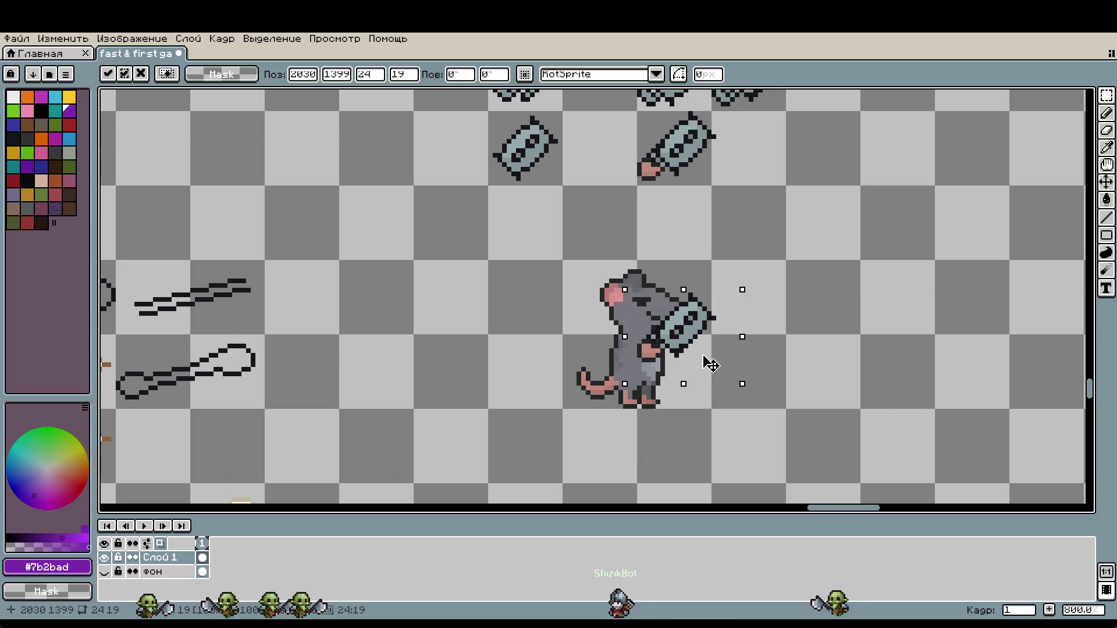
pyautogui.press('Return')
# Step: Scroll the canvas to look over the card artwork
pyautogui.scroll(-1, 828, 352)
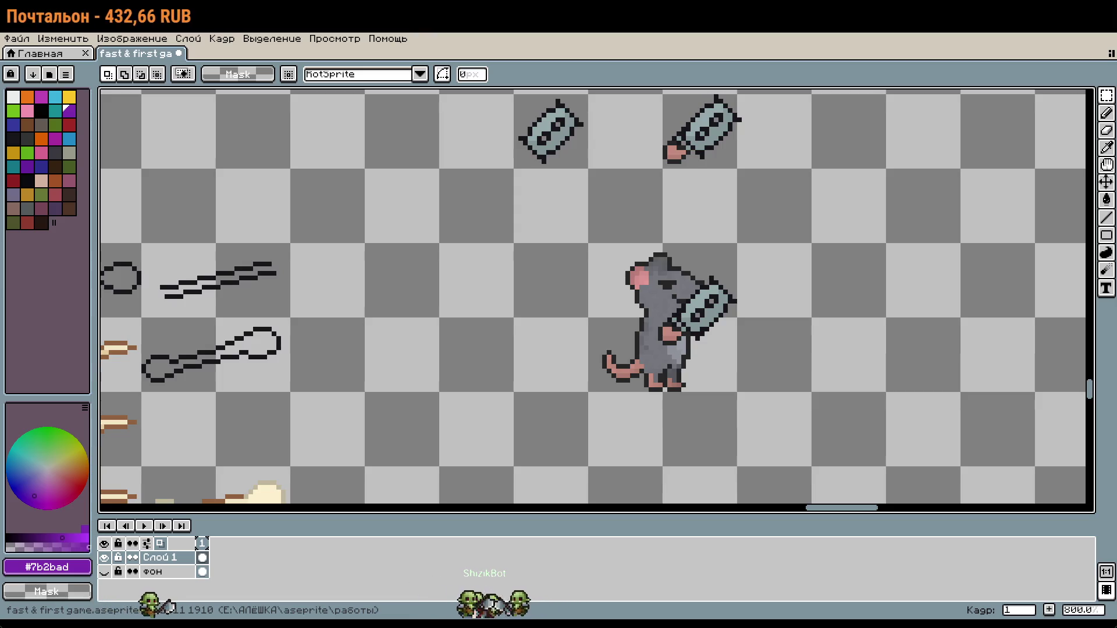
pyautogui.scroll(-2, 827, 124)
pyautogui.scroll(2, 569, 179)
pyautogui.moveTo(569, 179)
pyautogui.mouseDown()
pyautogui.moveTo(626, 291)
pyautogui.moveTo(635, 621)
pyautogui.mouseUp()
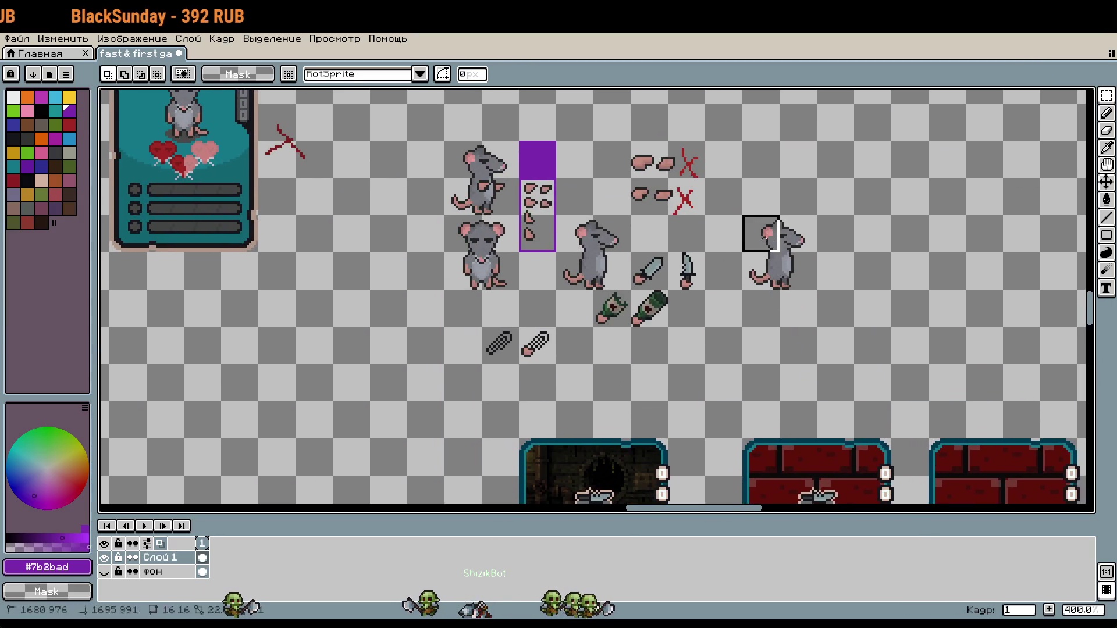
pyautogui.scroll(-2, 815, 294)
pyautogui.scroll(3, 562, 254)
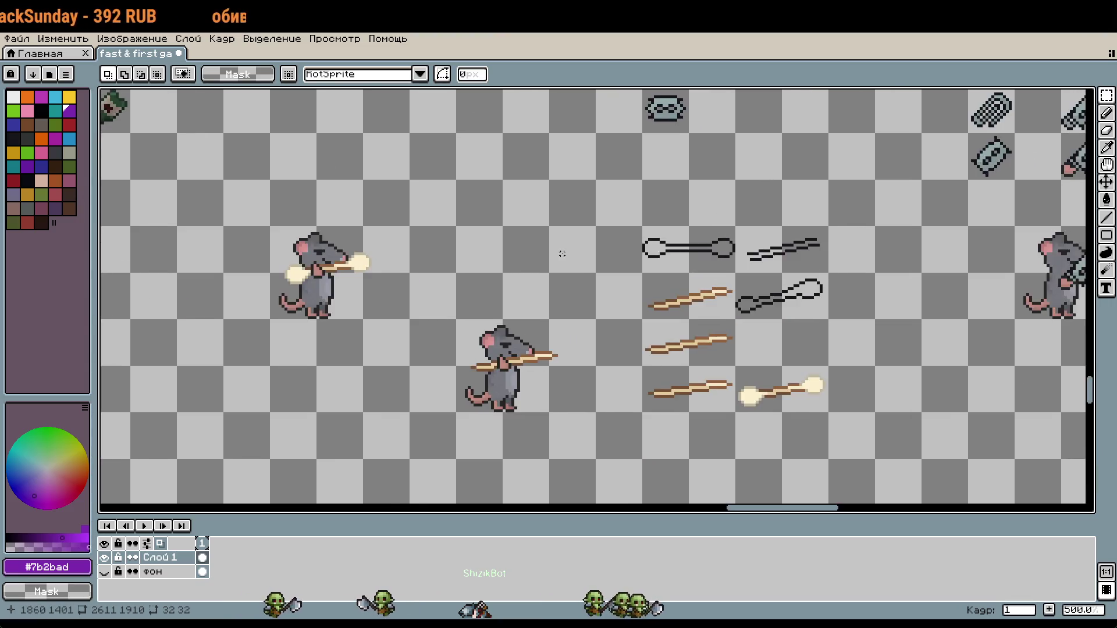